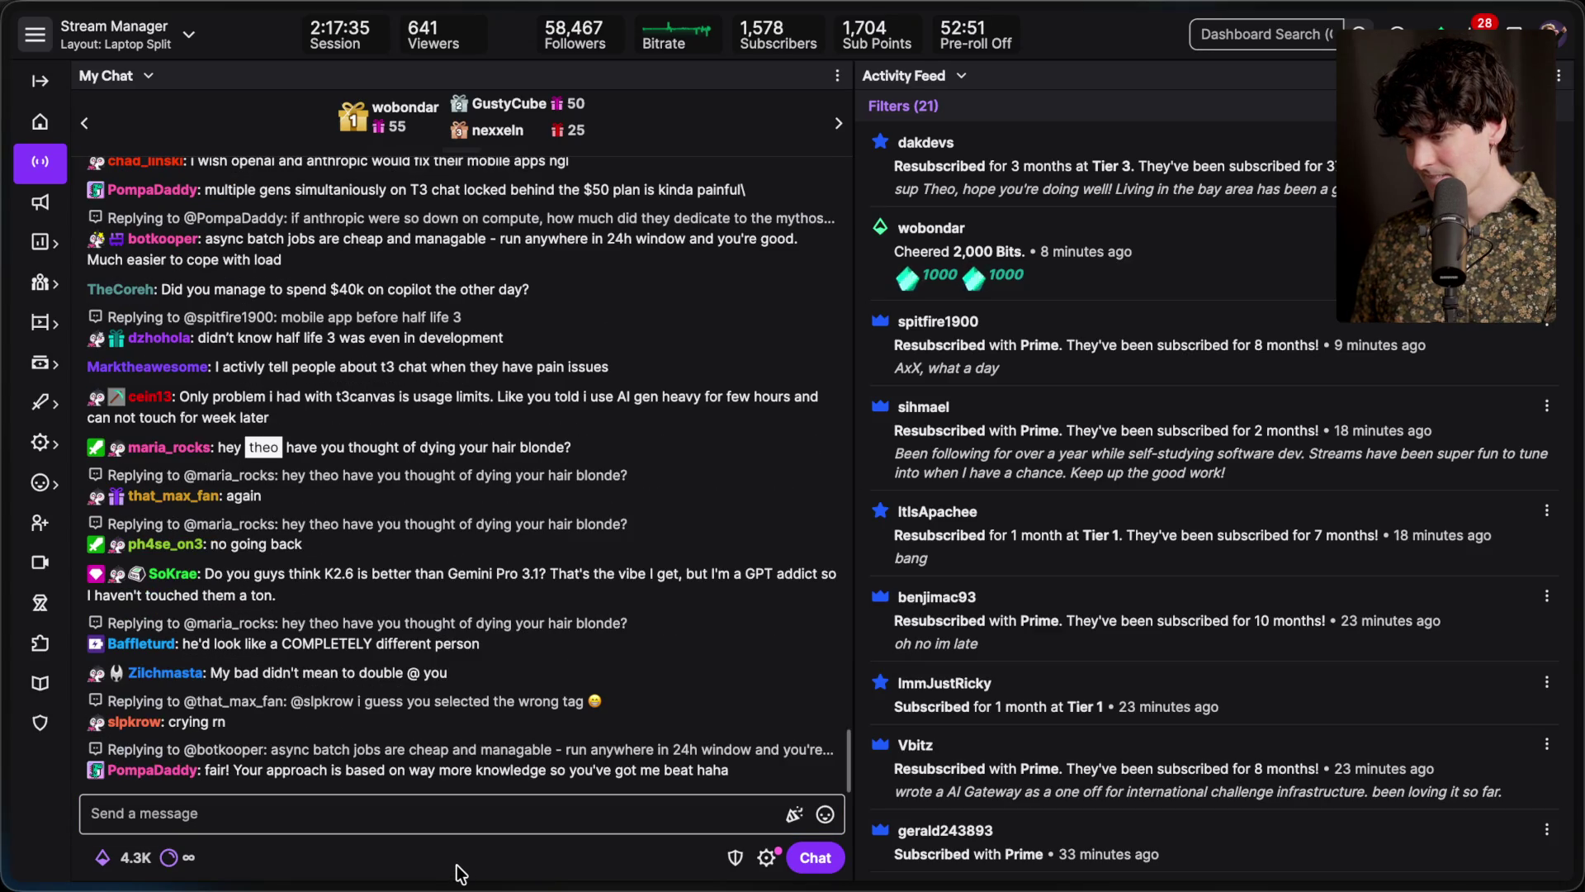
Highlight a viewer's t3canvas usage-limit message and the Peter Thiel Fellows phrase while reading chat
triple_click(190, 399)
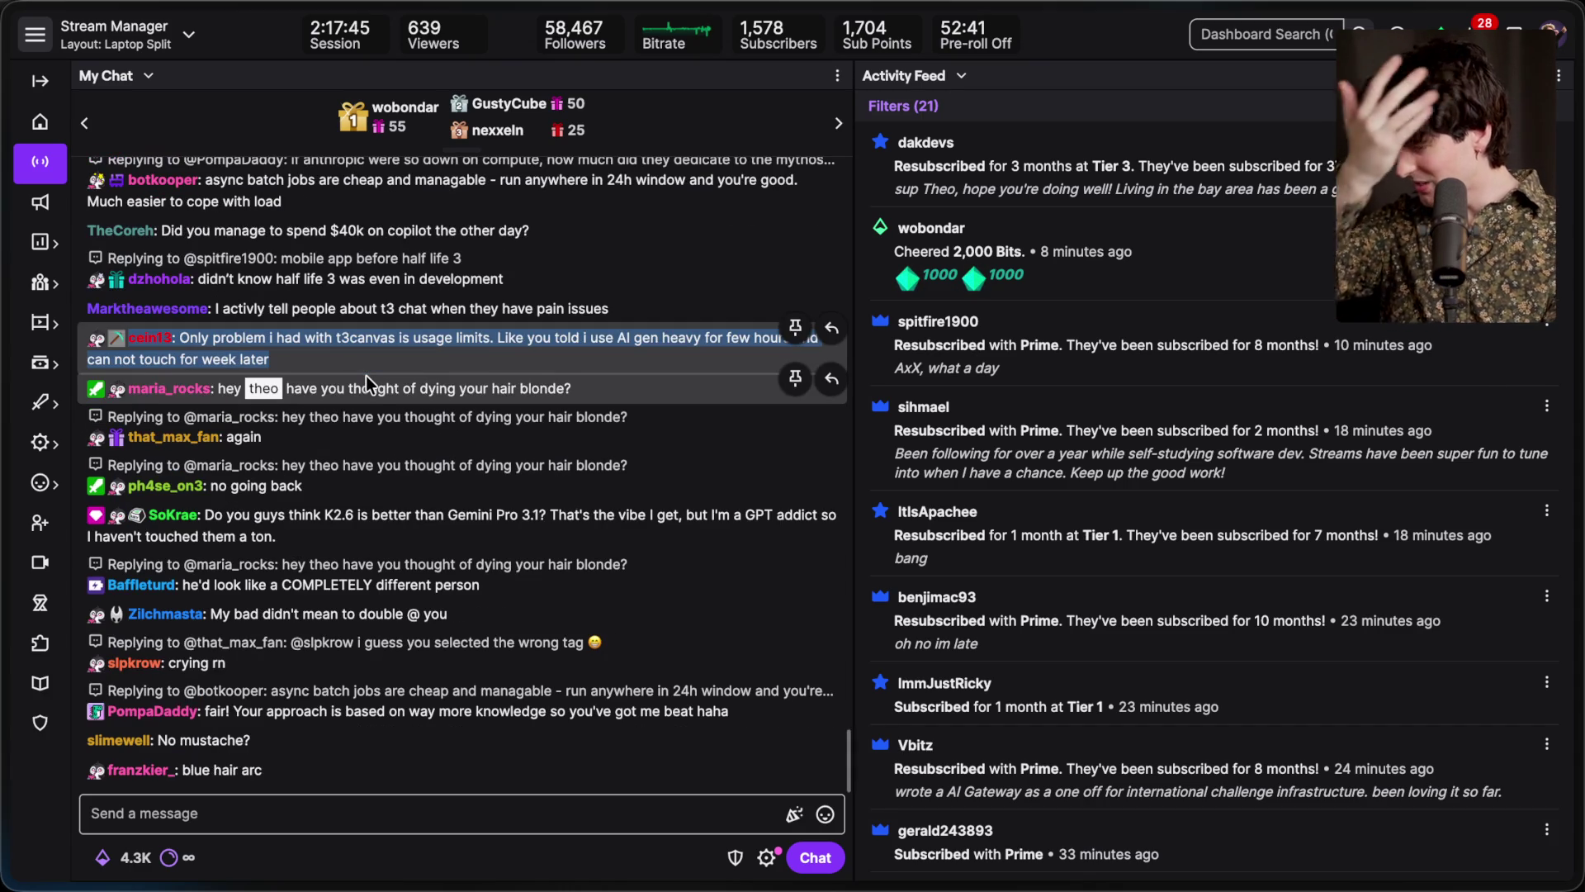
left_click(374, 362)
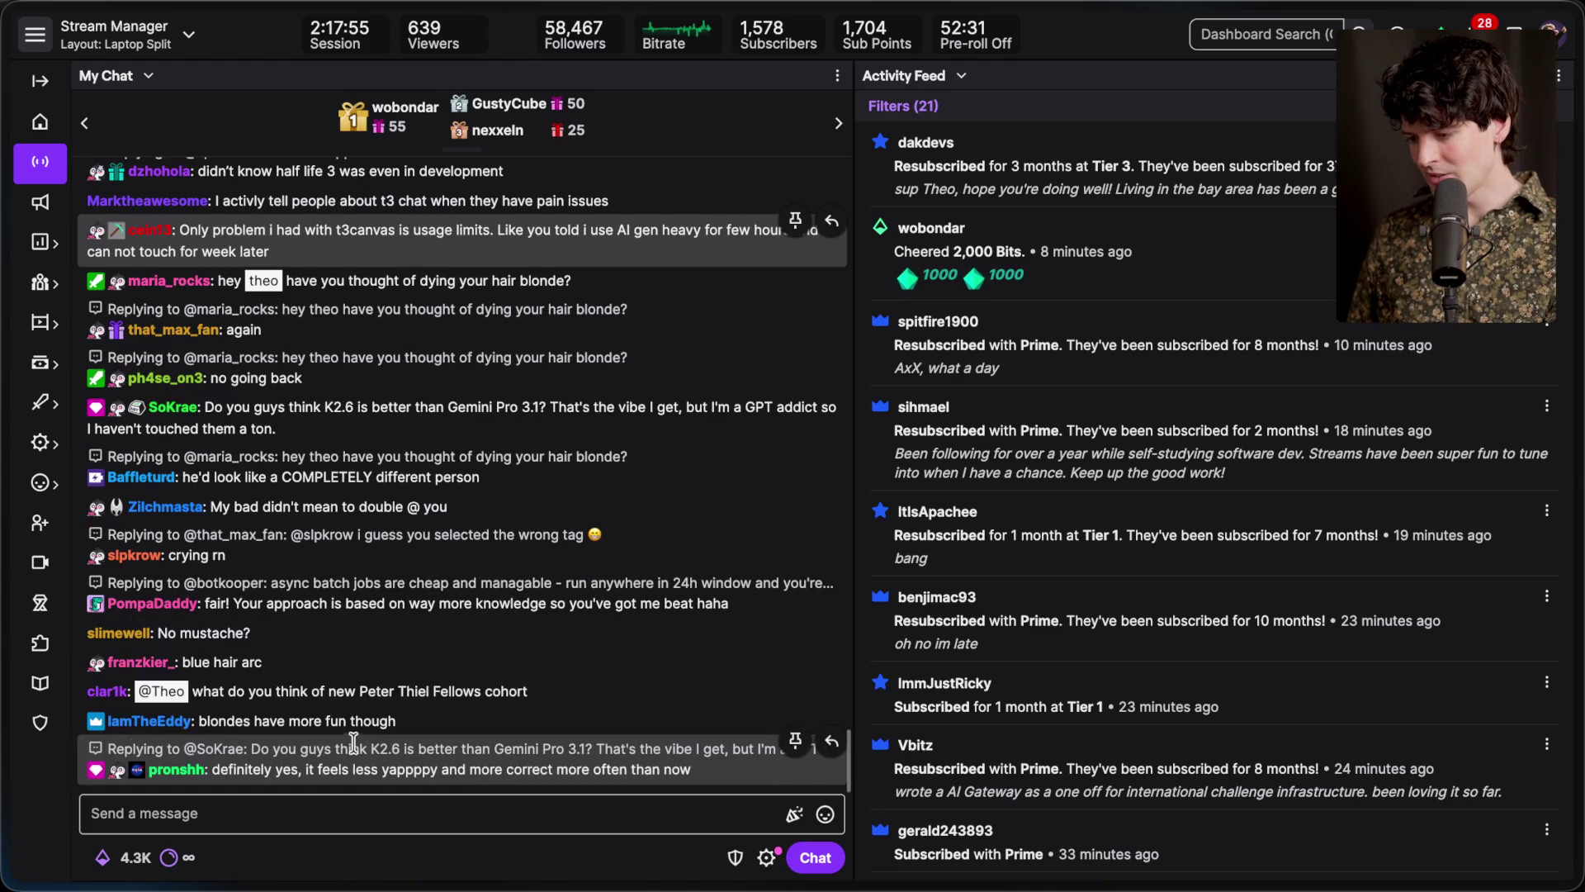
left_click_drag(386, 690, 525, 690)
left_click(526, 690)
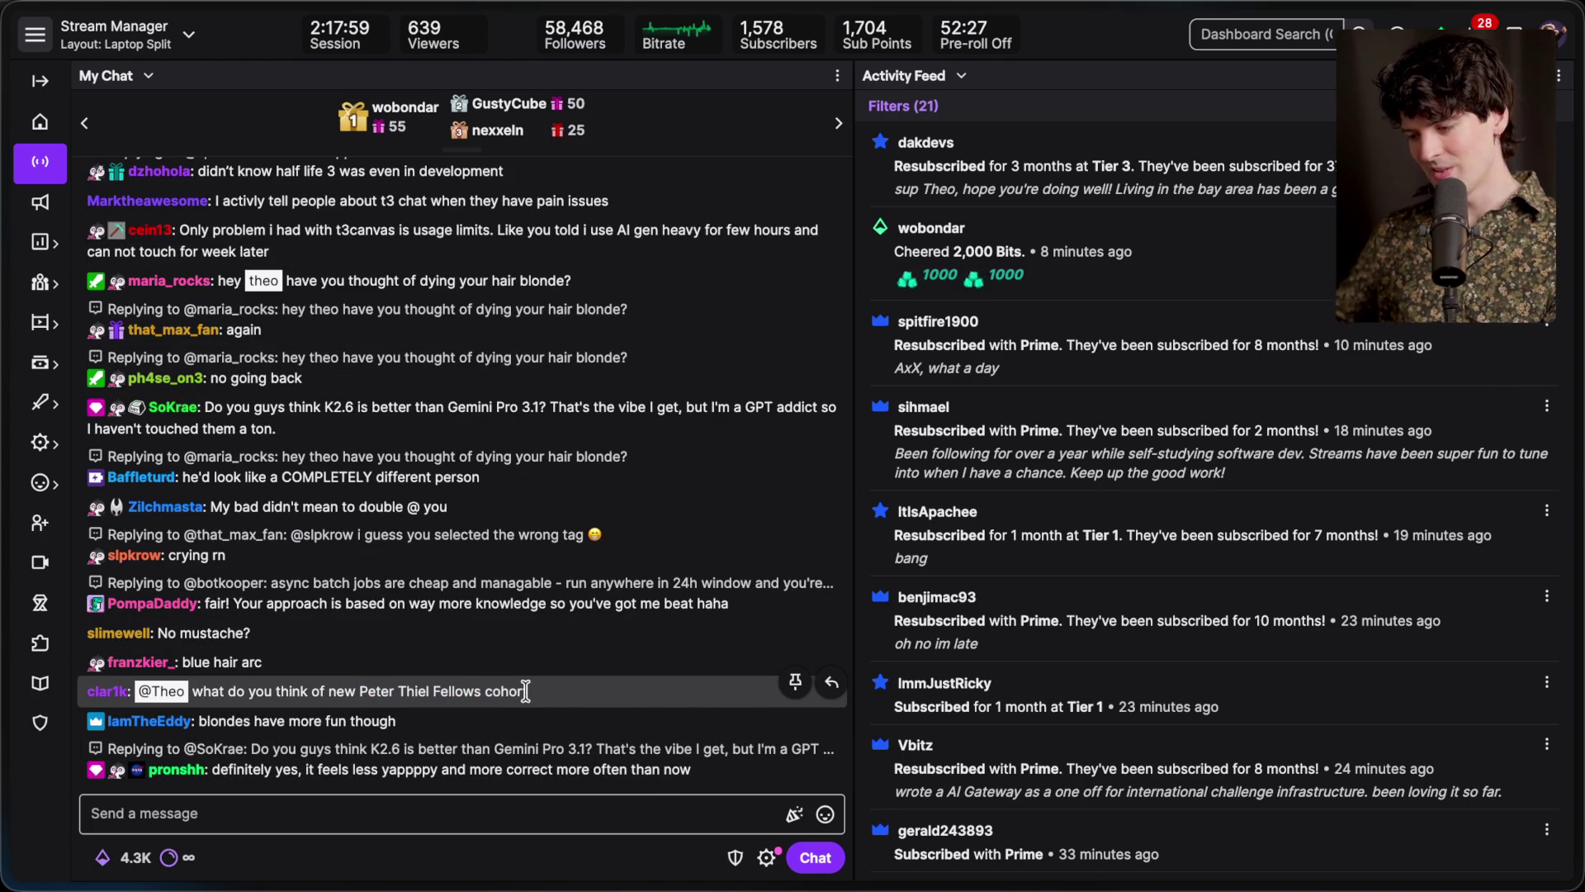
Bring the YouTube live chat popout to the front of the browser window
key("super+Tab")
scroll(725, 407, "down", 1)
key("Escape")
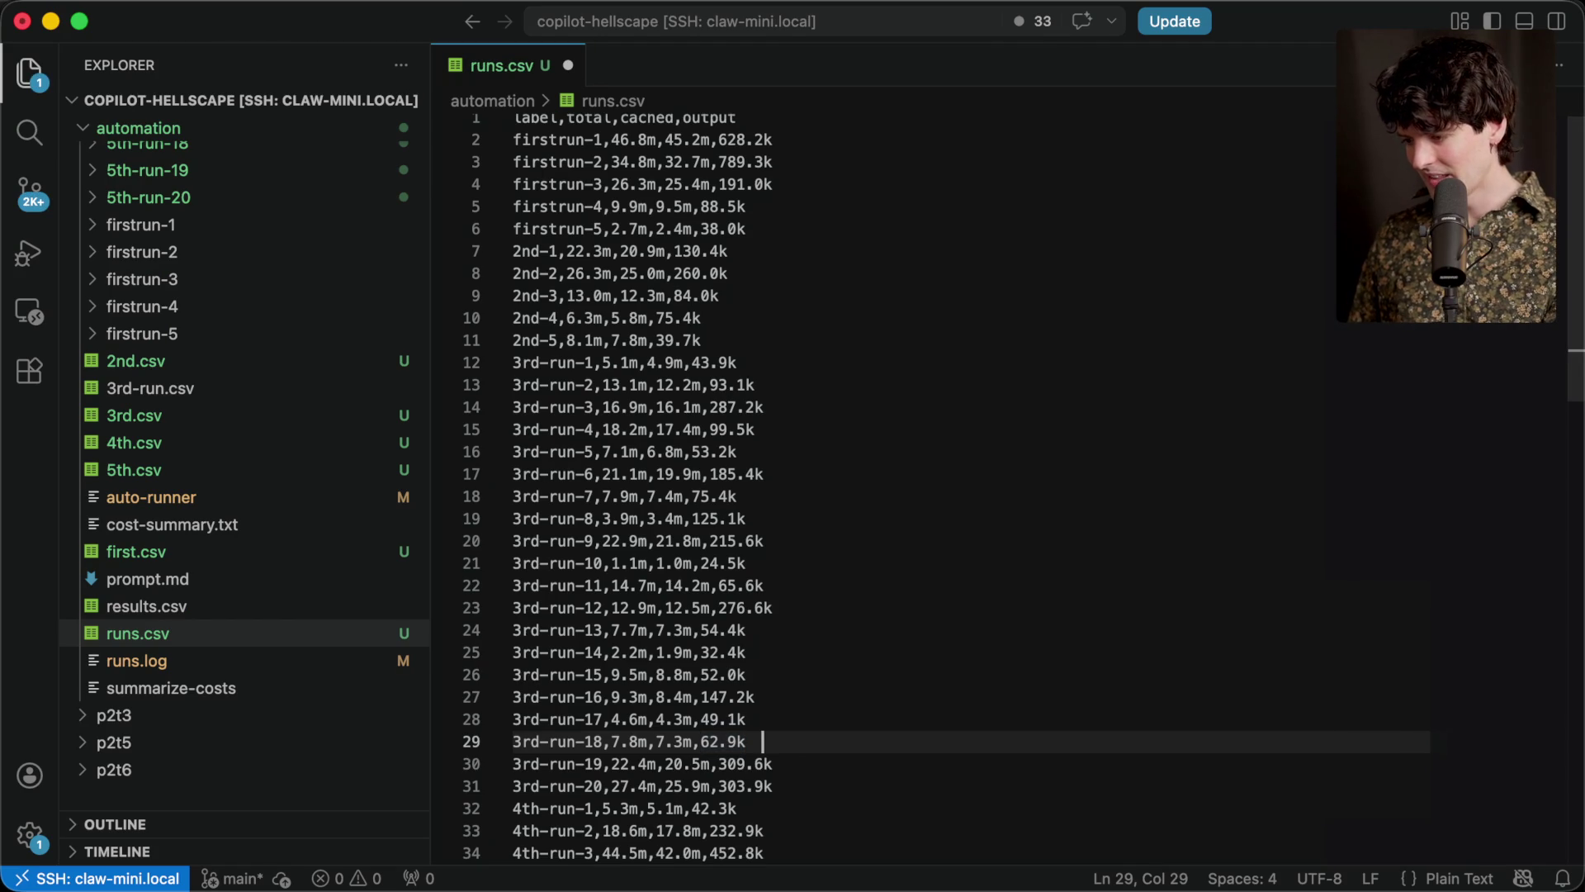
key("super+Tab")
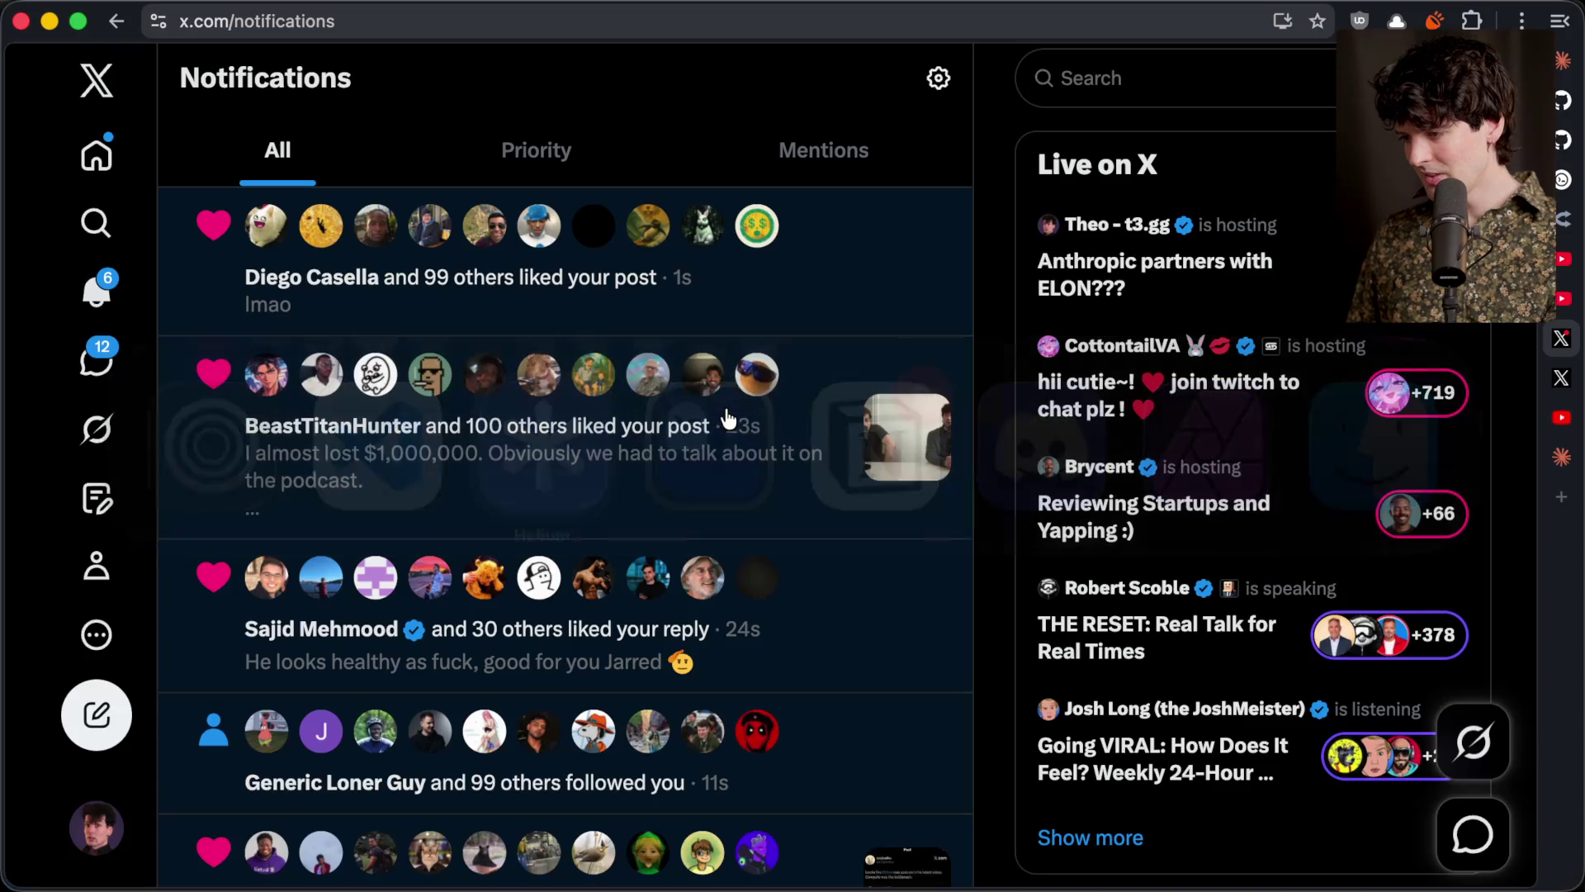
left_click(1561, 417)
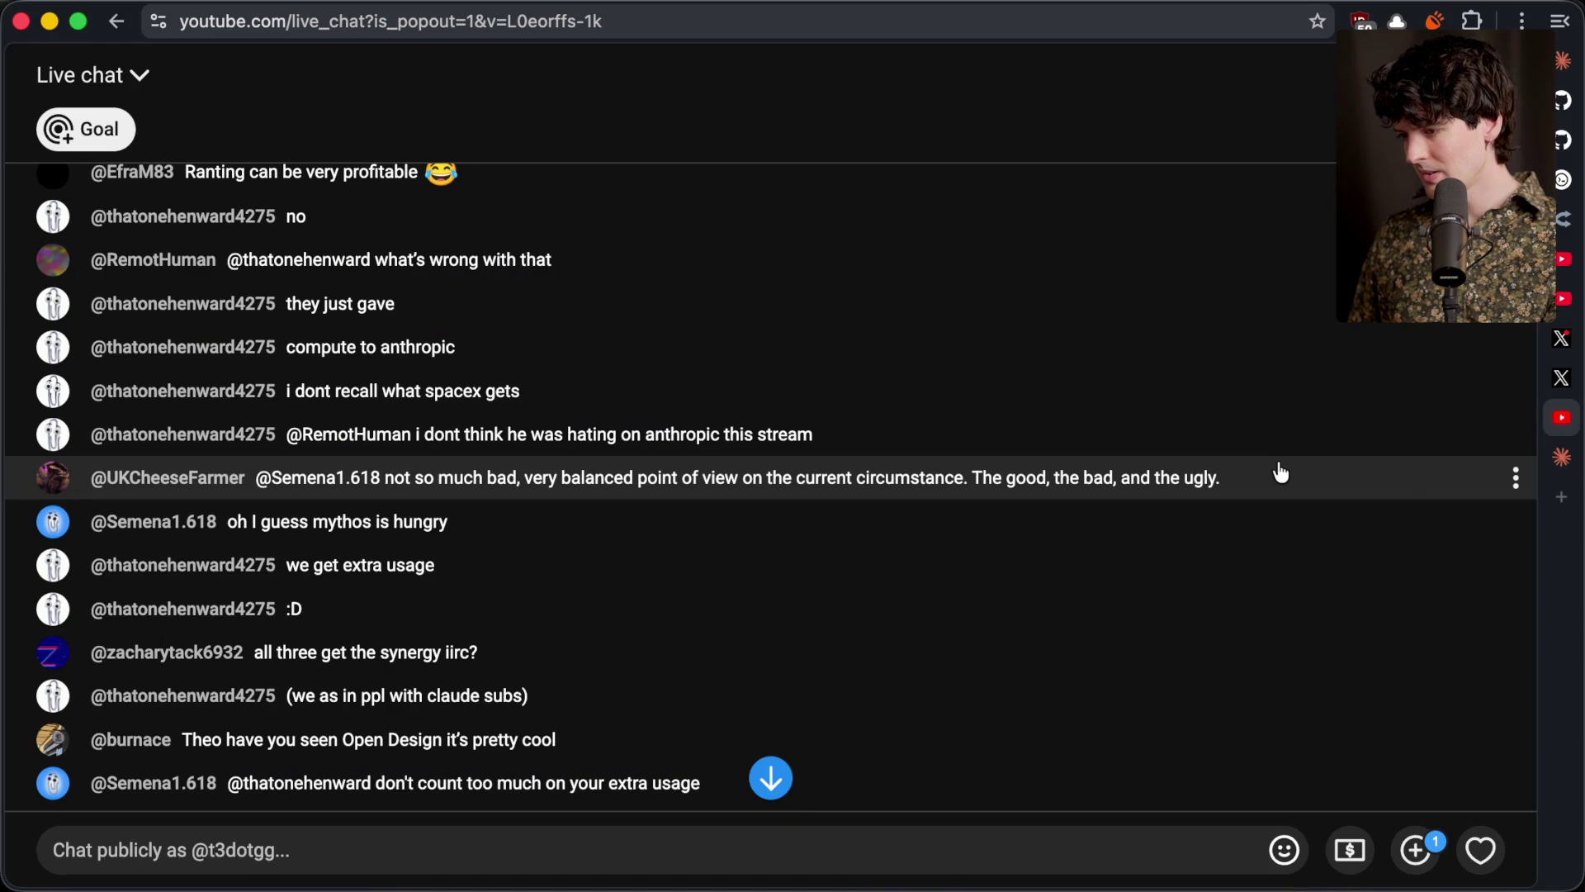
Filter YouTube chat to Fan funding, restore the full Live chat view, then return to the dashboard
left_click(102, 85)
left_click(145, 360)
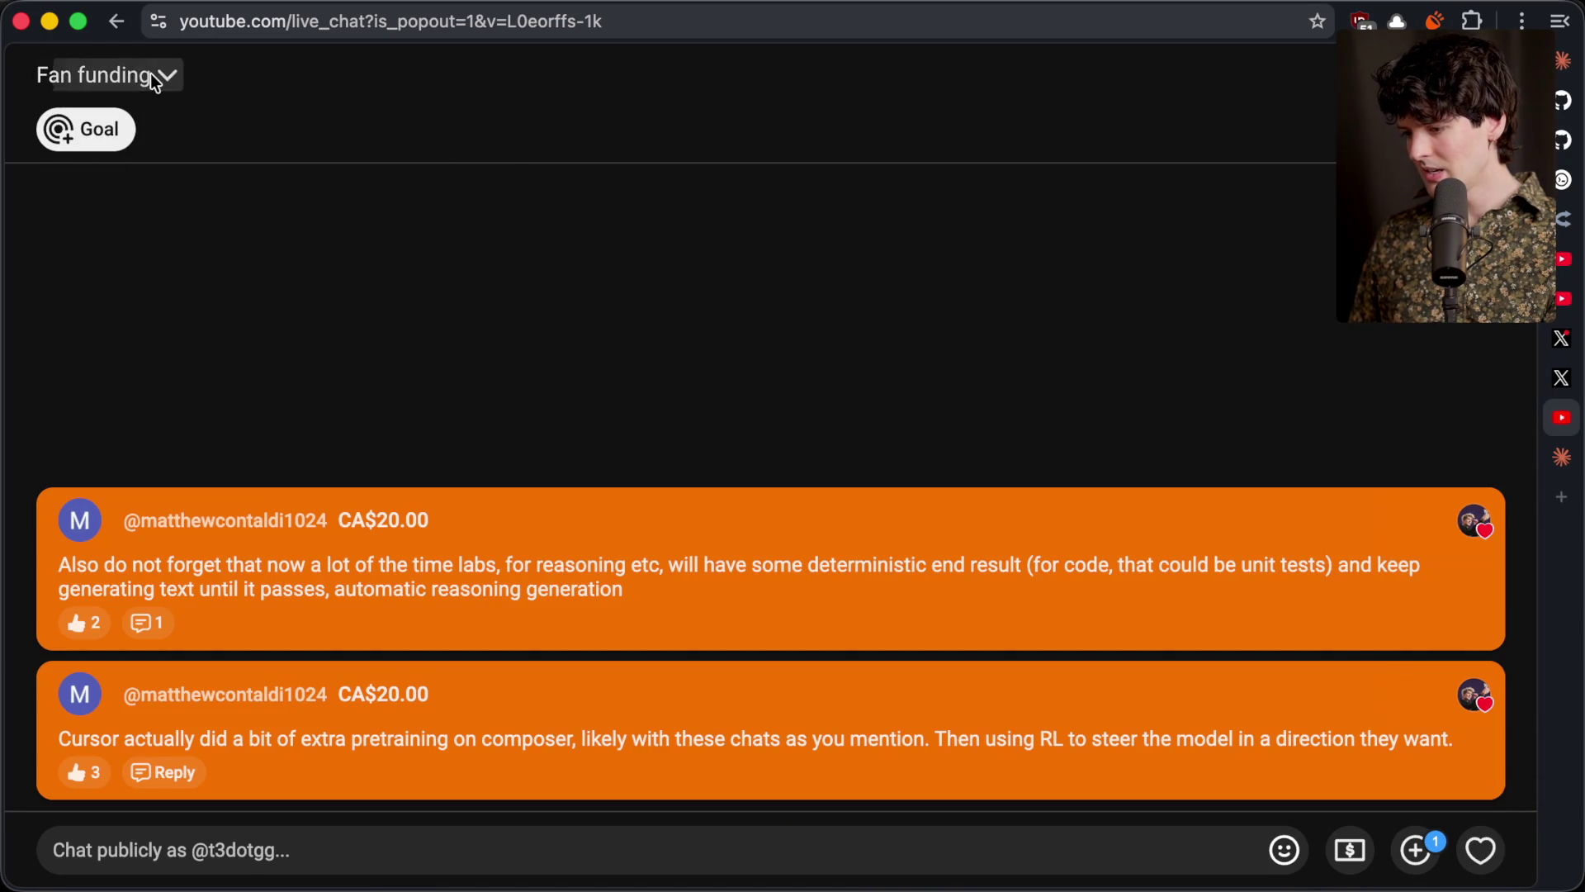
left_click(150, 76)
left_click(58, 219)
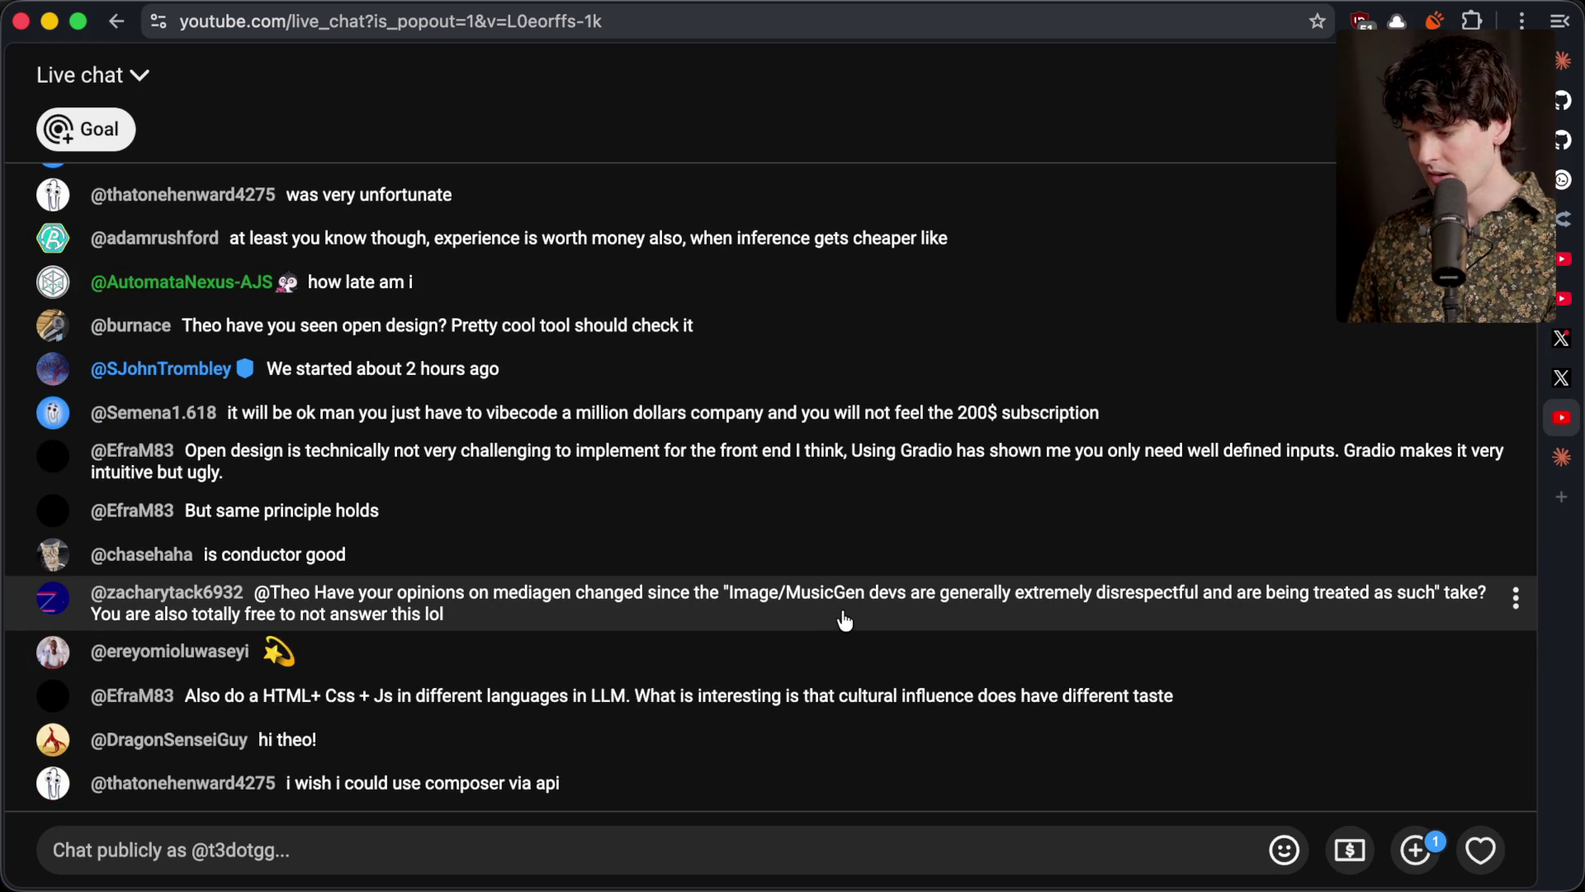
key("super+Tab")
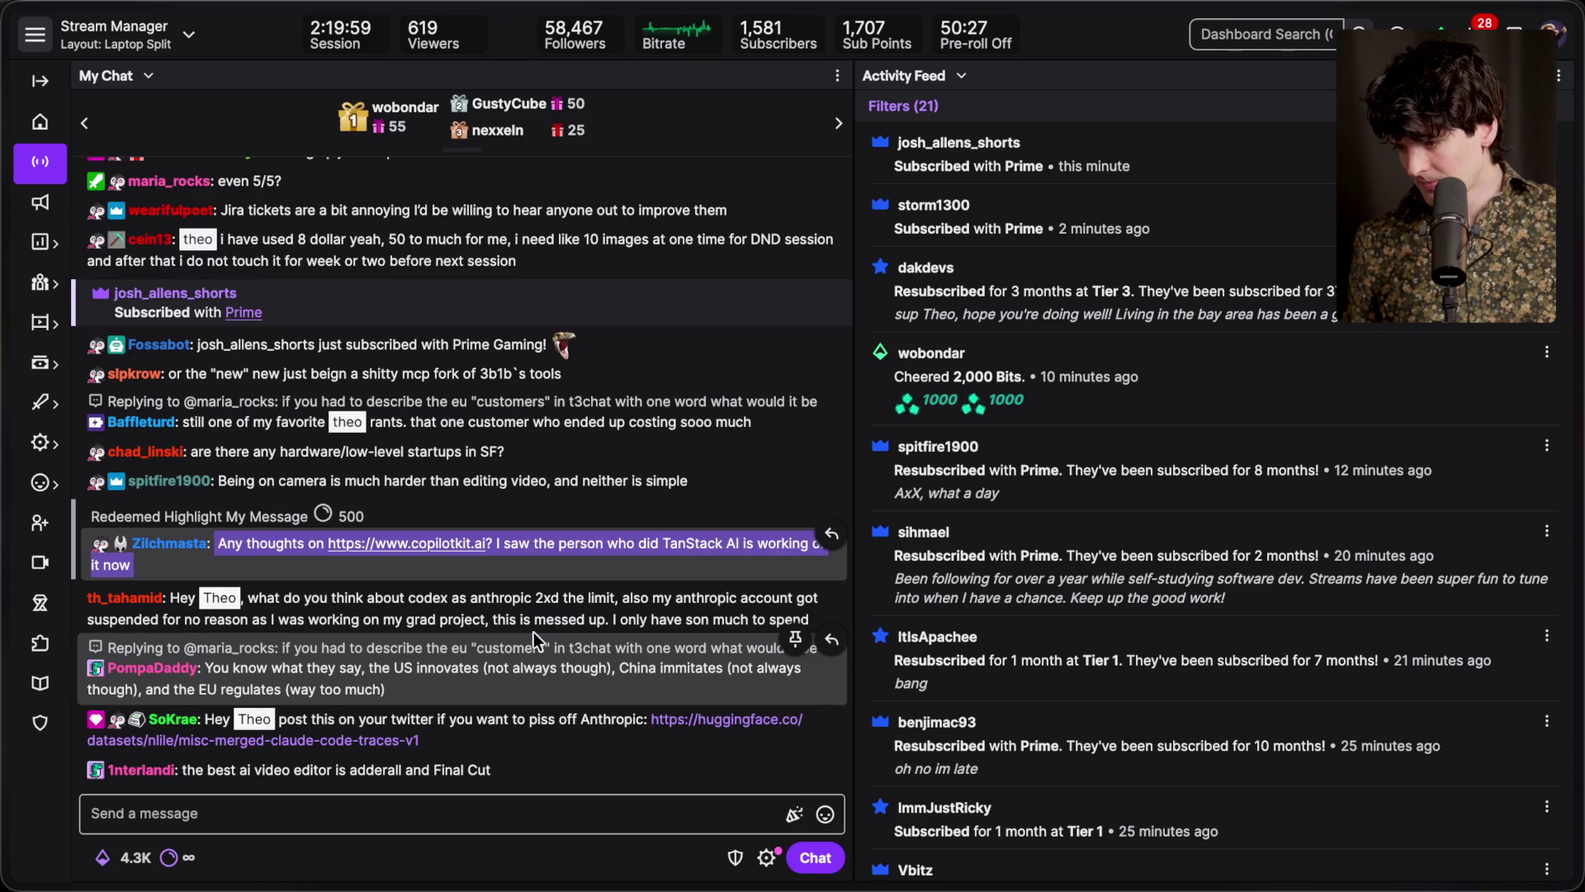
Scroll up in the Twitch chat to pause it and read the newer viewer messages
scroll(533, 632, "up", 1)
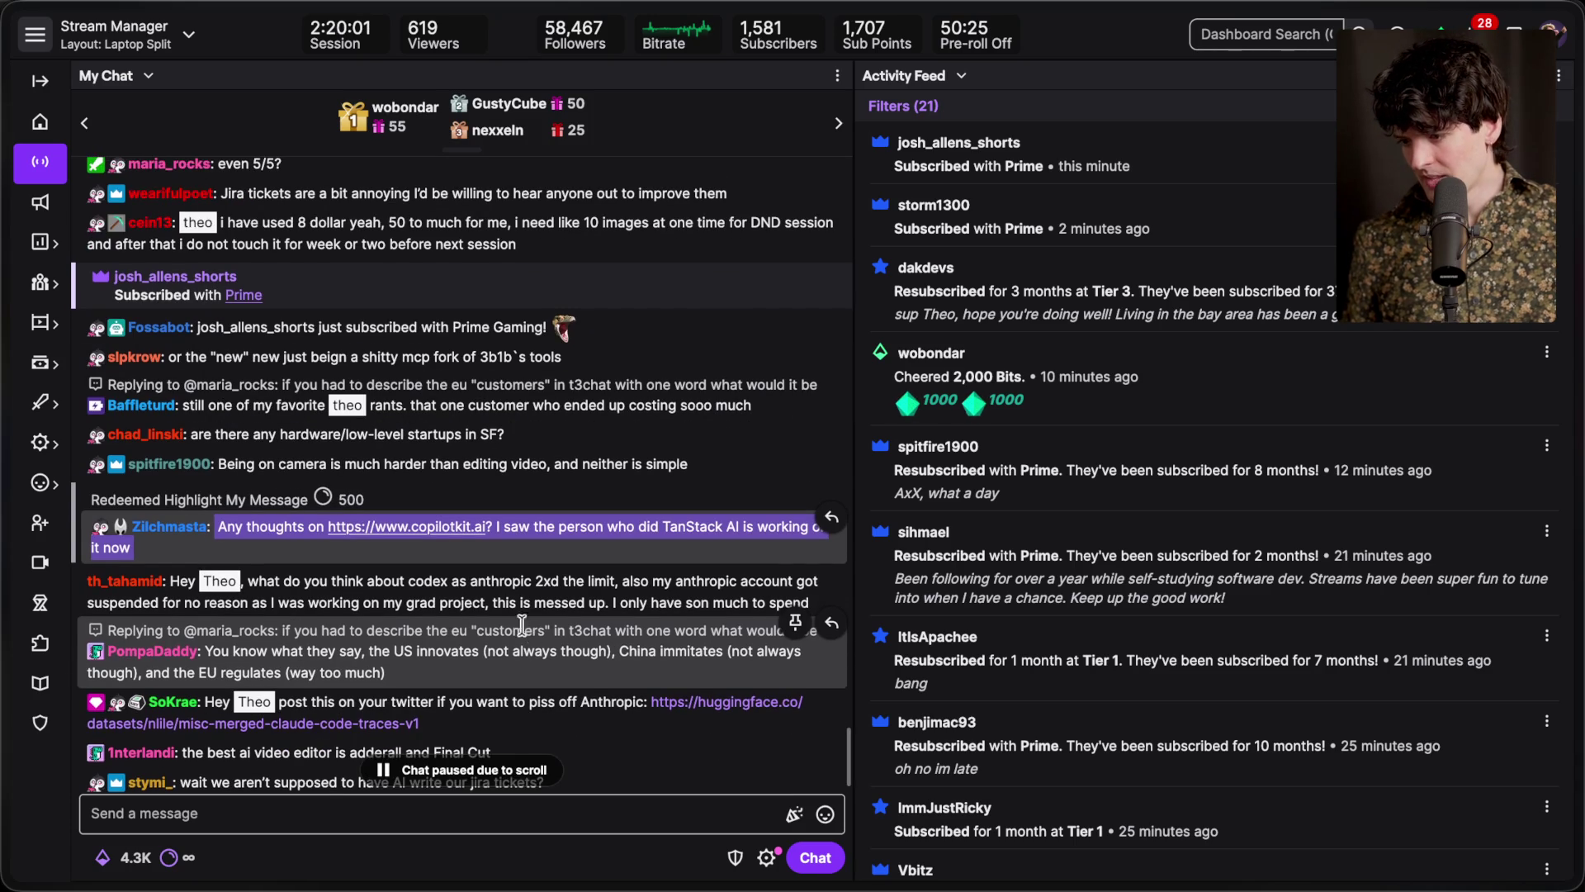
left_click_drag(217, 463, 686, 464)
left_click(686, 464)
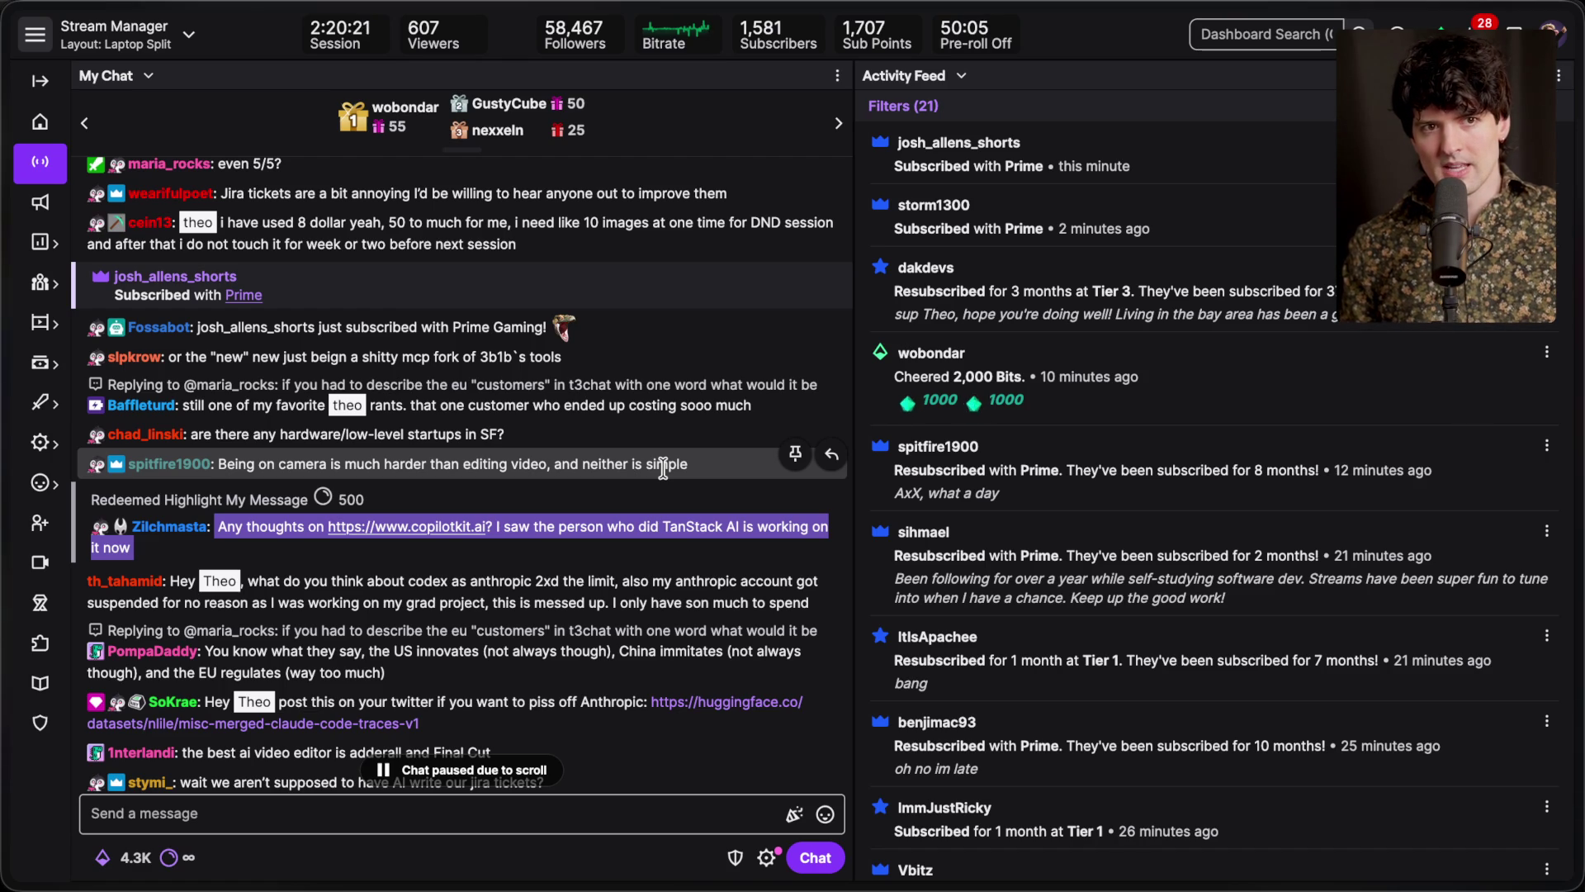
scroll(663, 469, "down", 3)
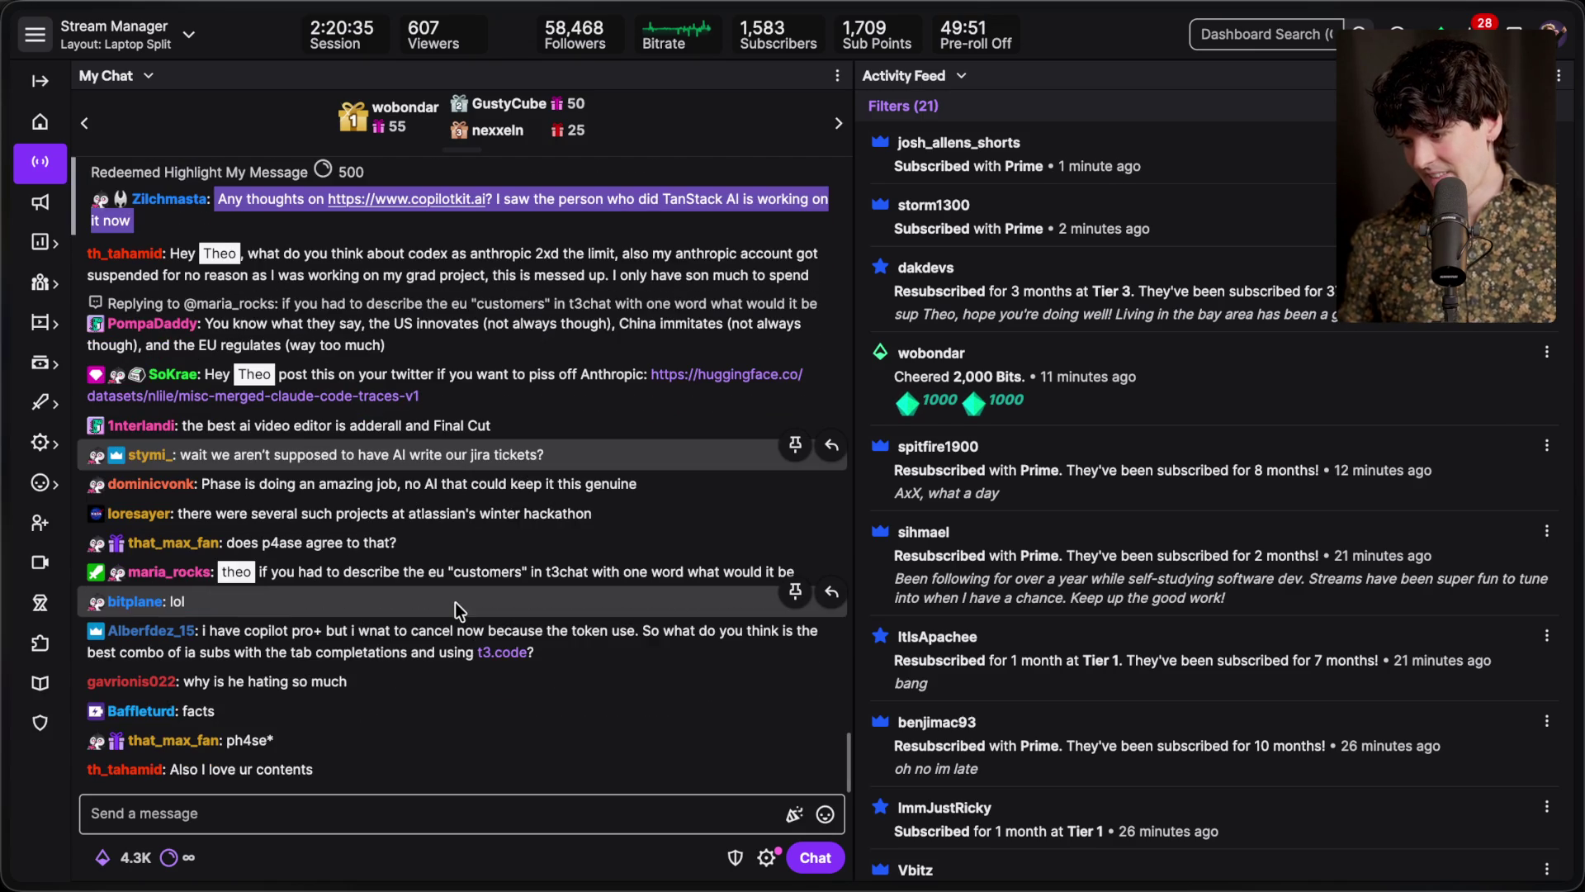
scroll(456, 602, "up", 1)
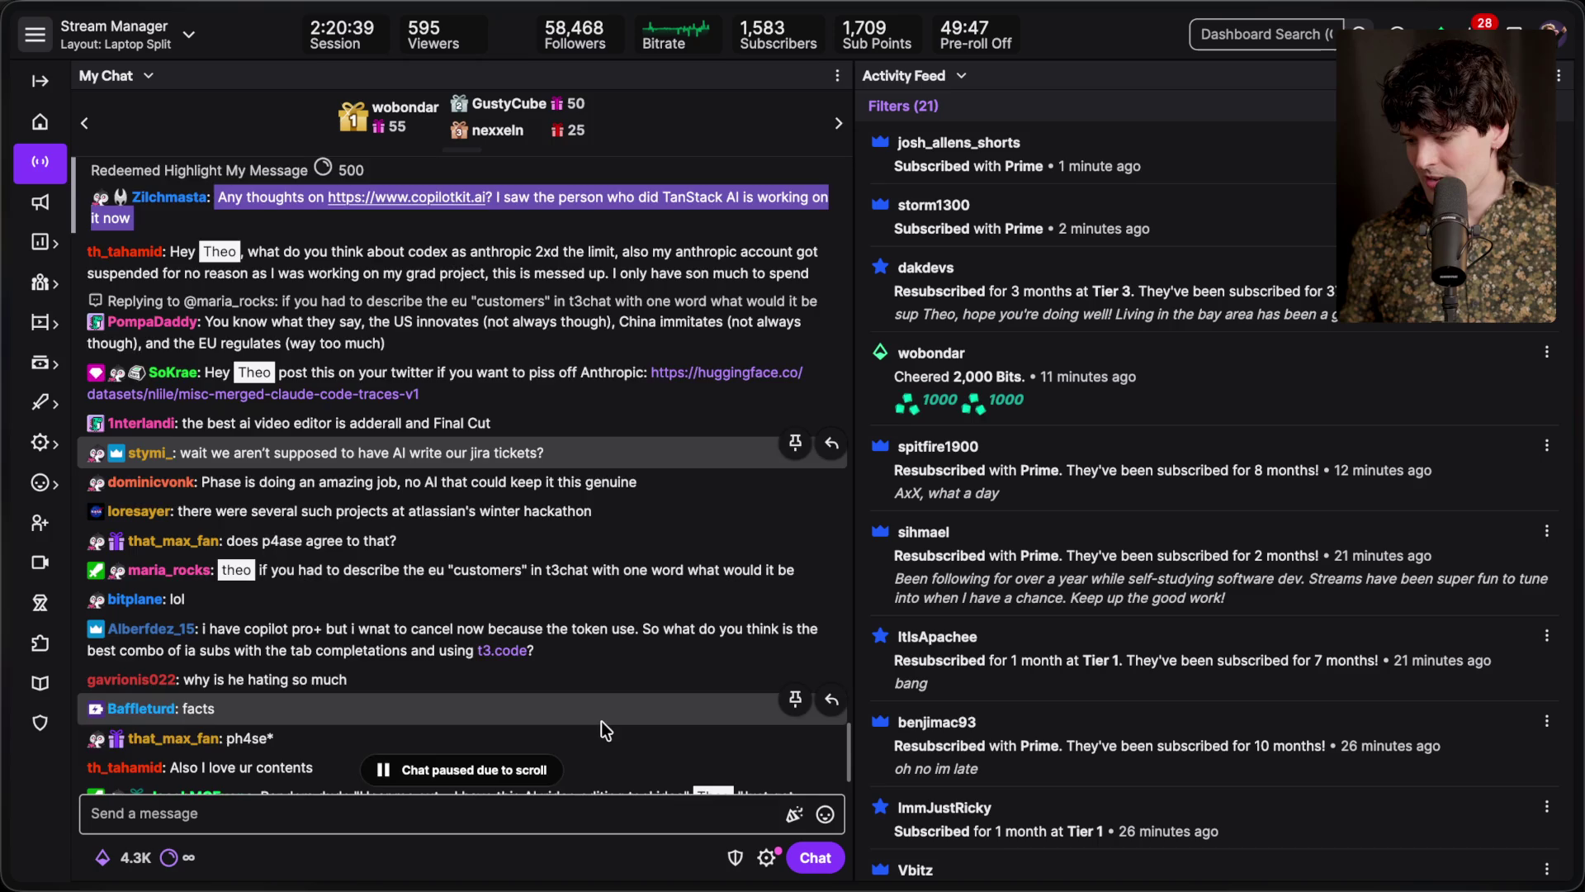
scroll(601, 721, "down", 1)
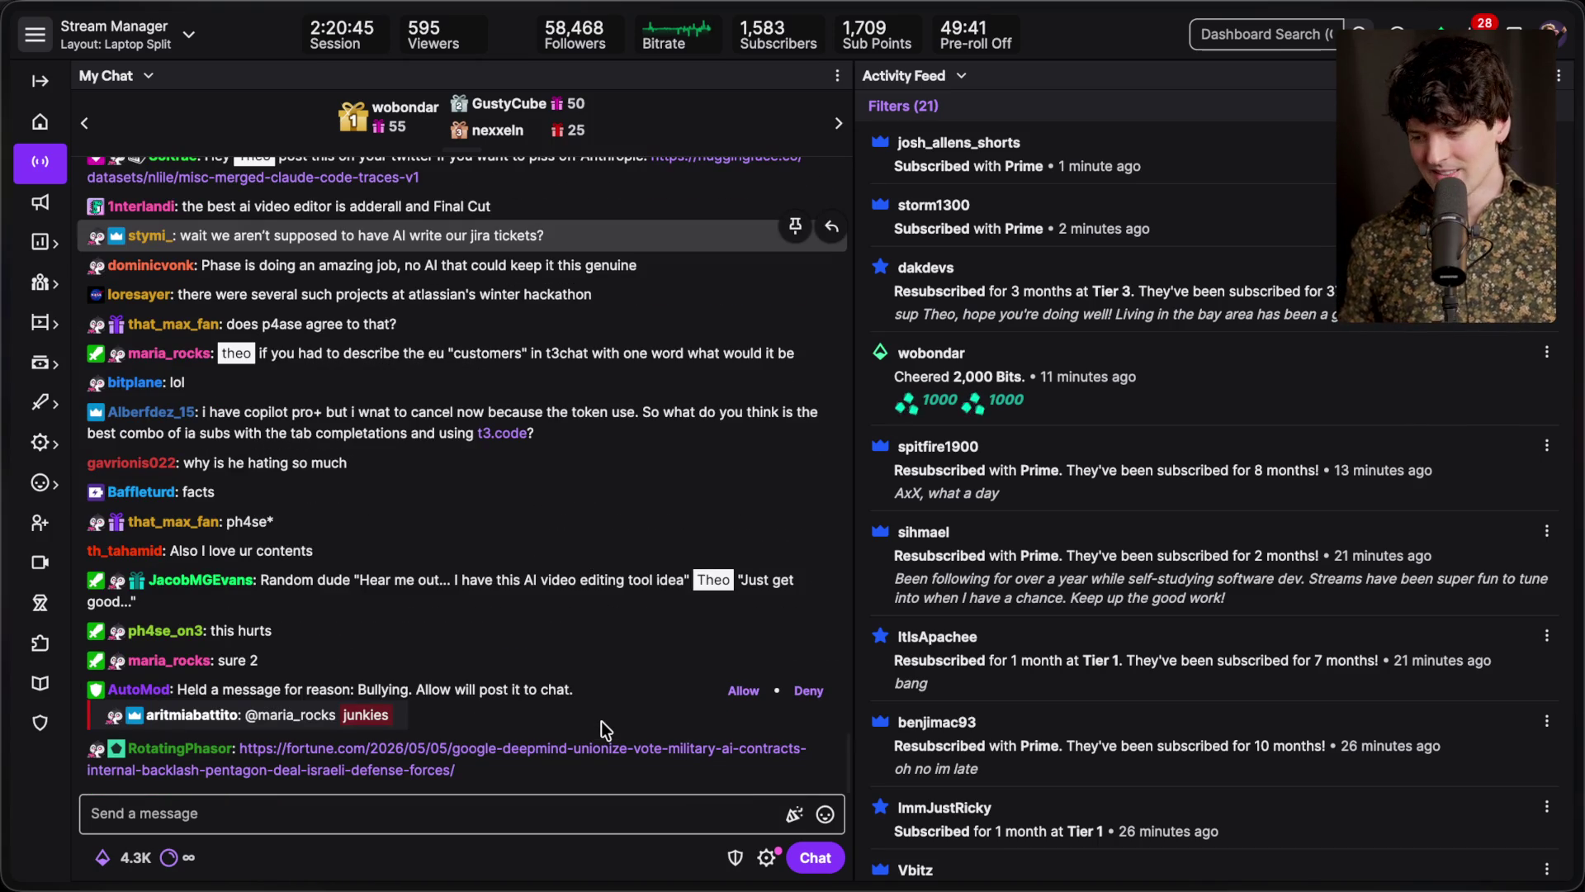
Allow the AutoMod-held bullying message into chat and scroll through the new messages
left_click(743, 690)
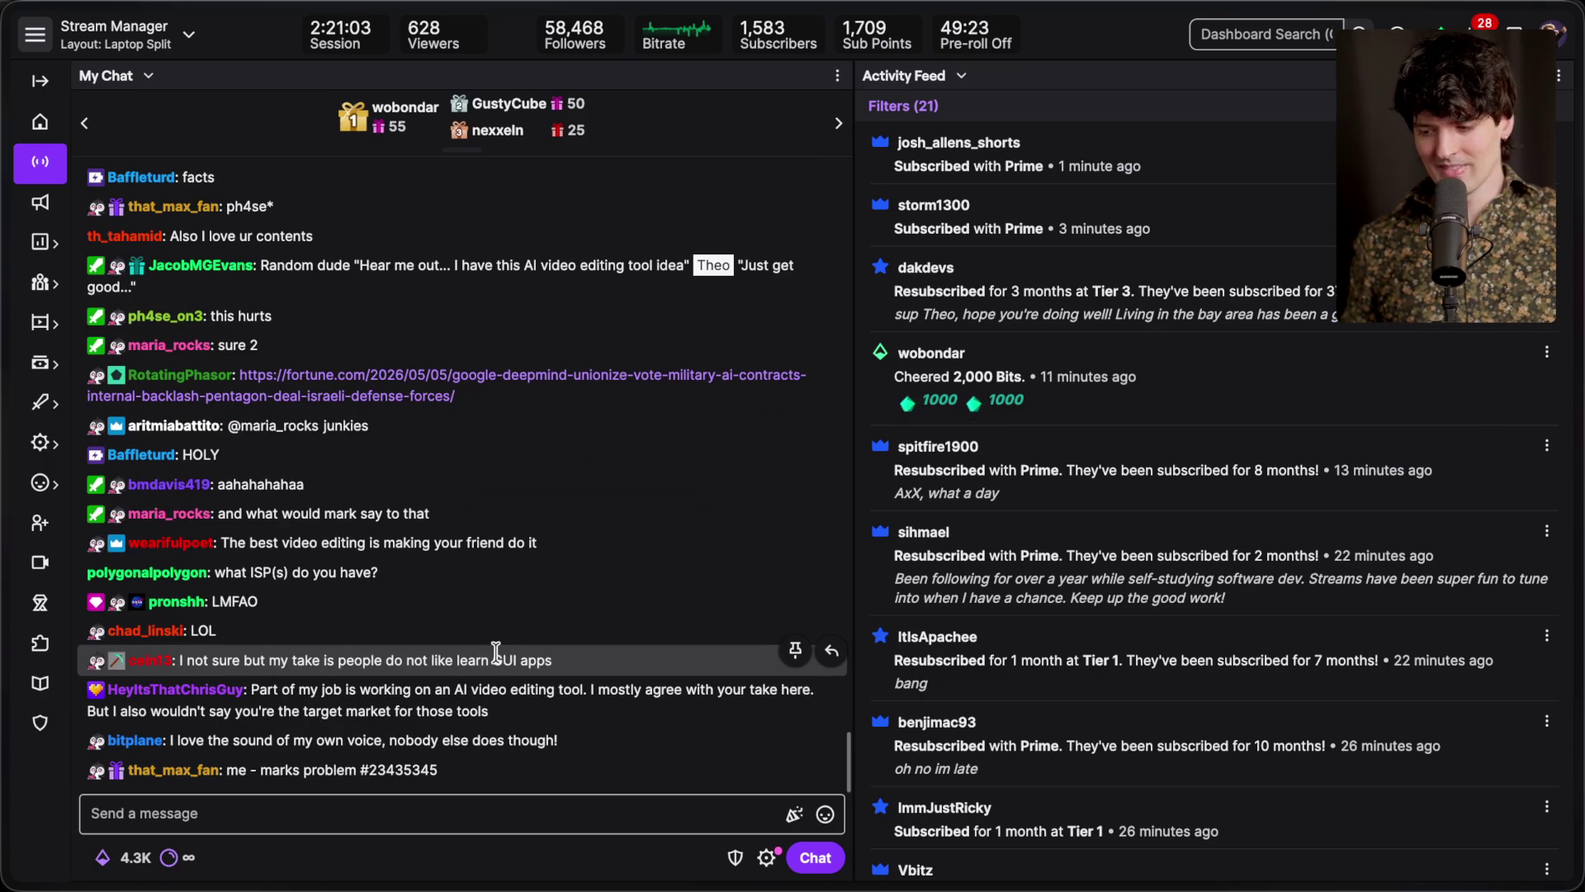
scroll(497, 651, "up", 1)
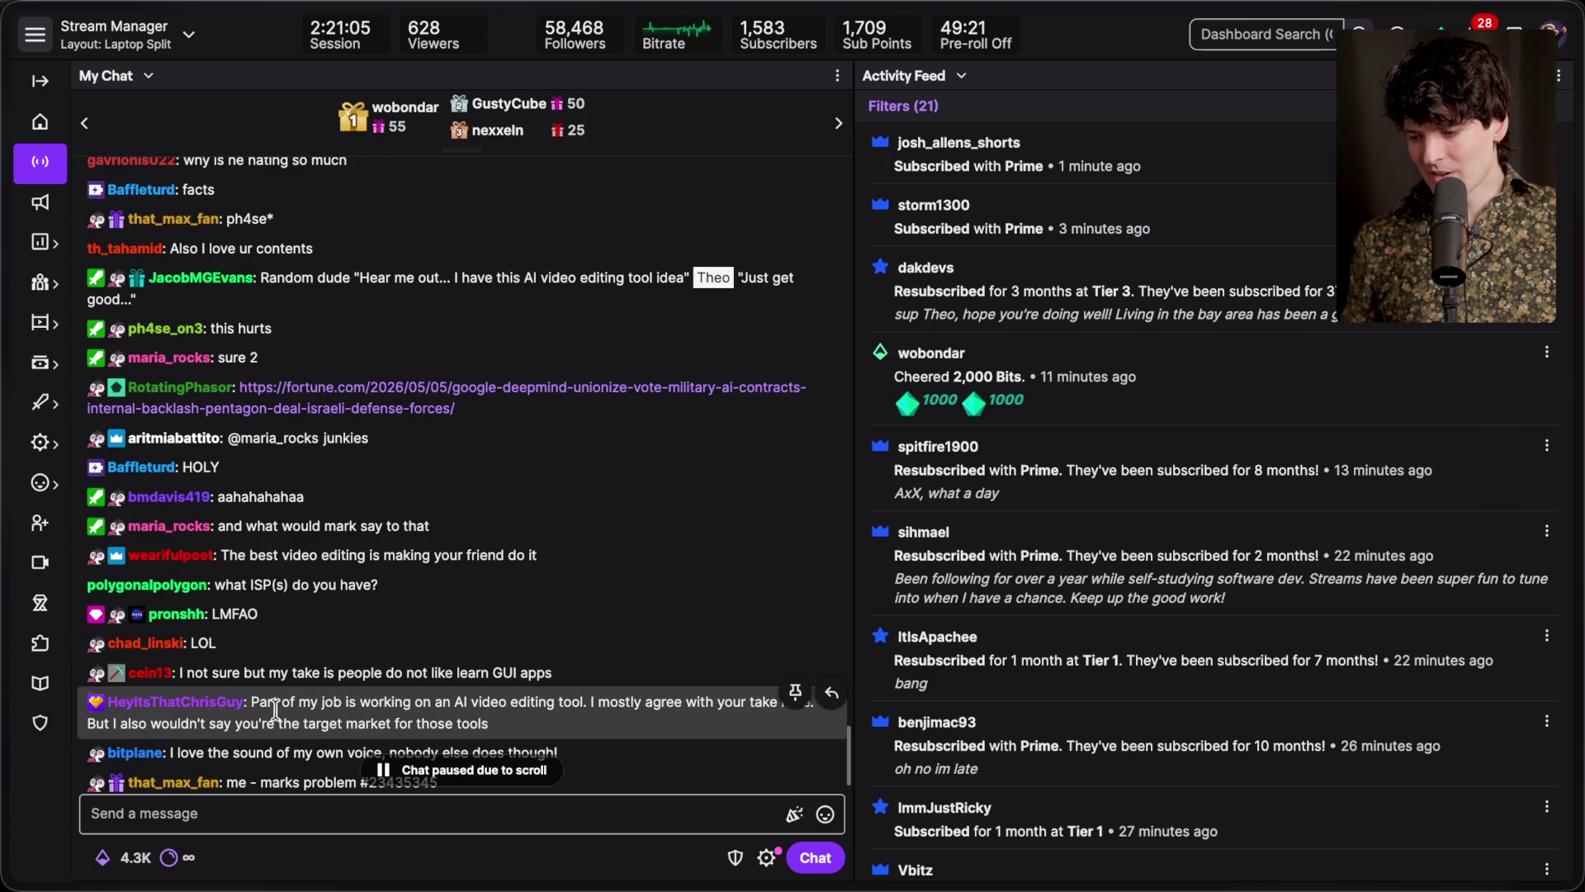
scroll(471, 702, "down", 1)
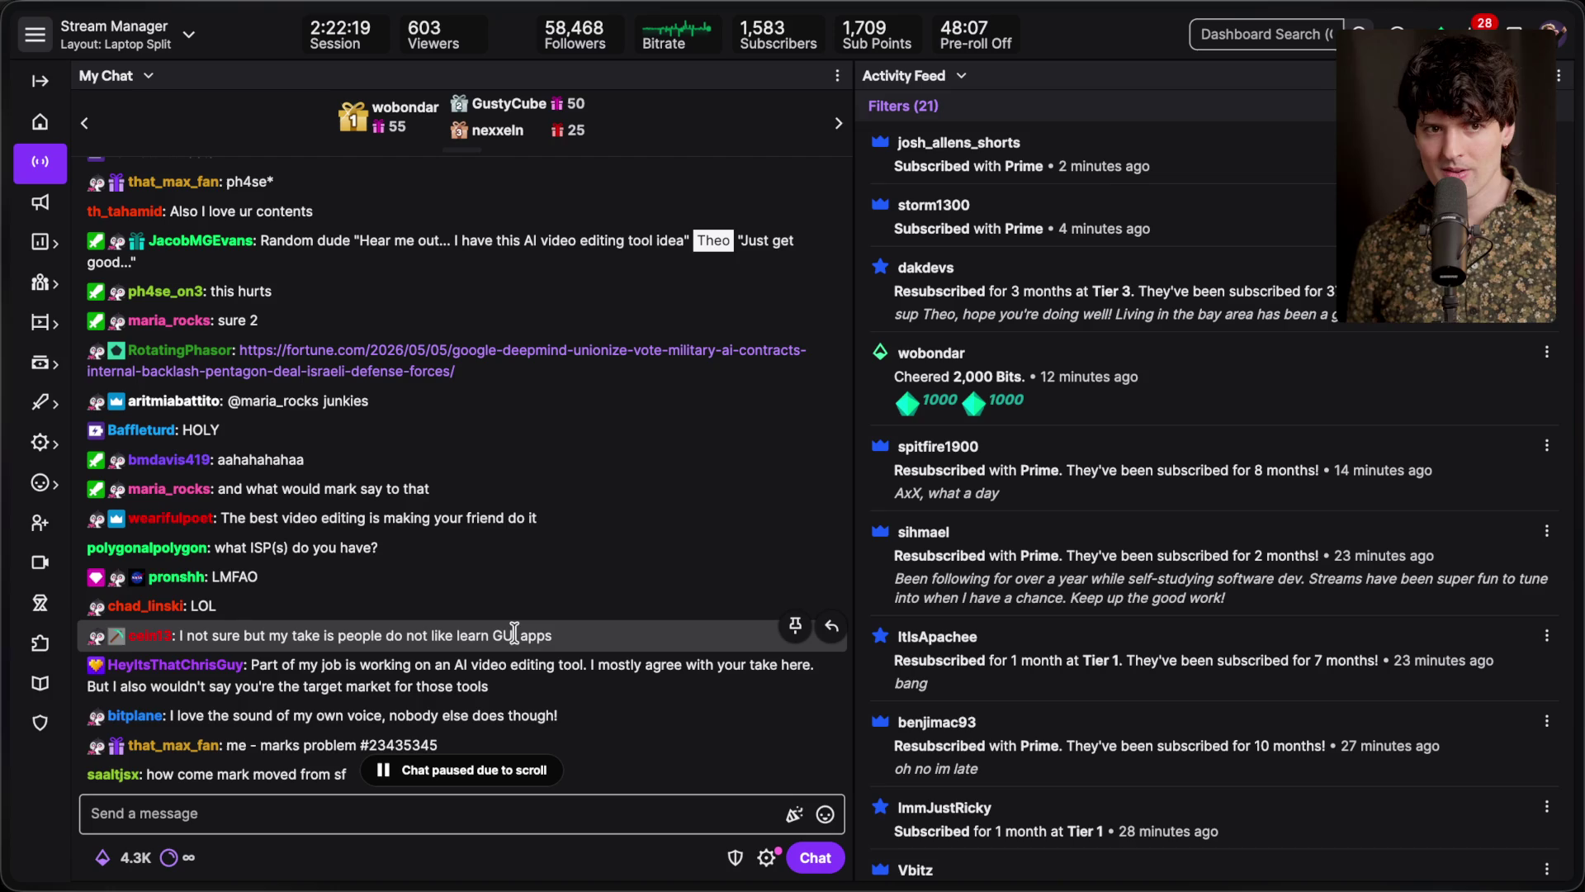
scroll(514, 632, "down", 5)
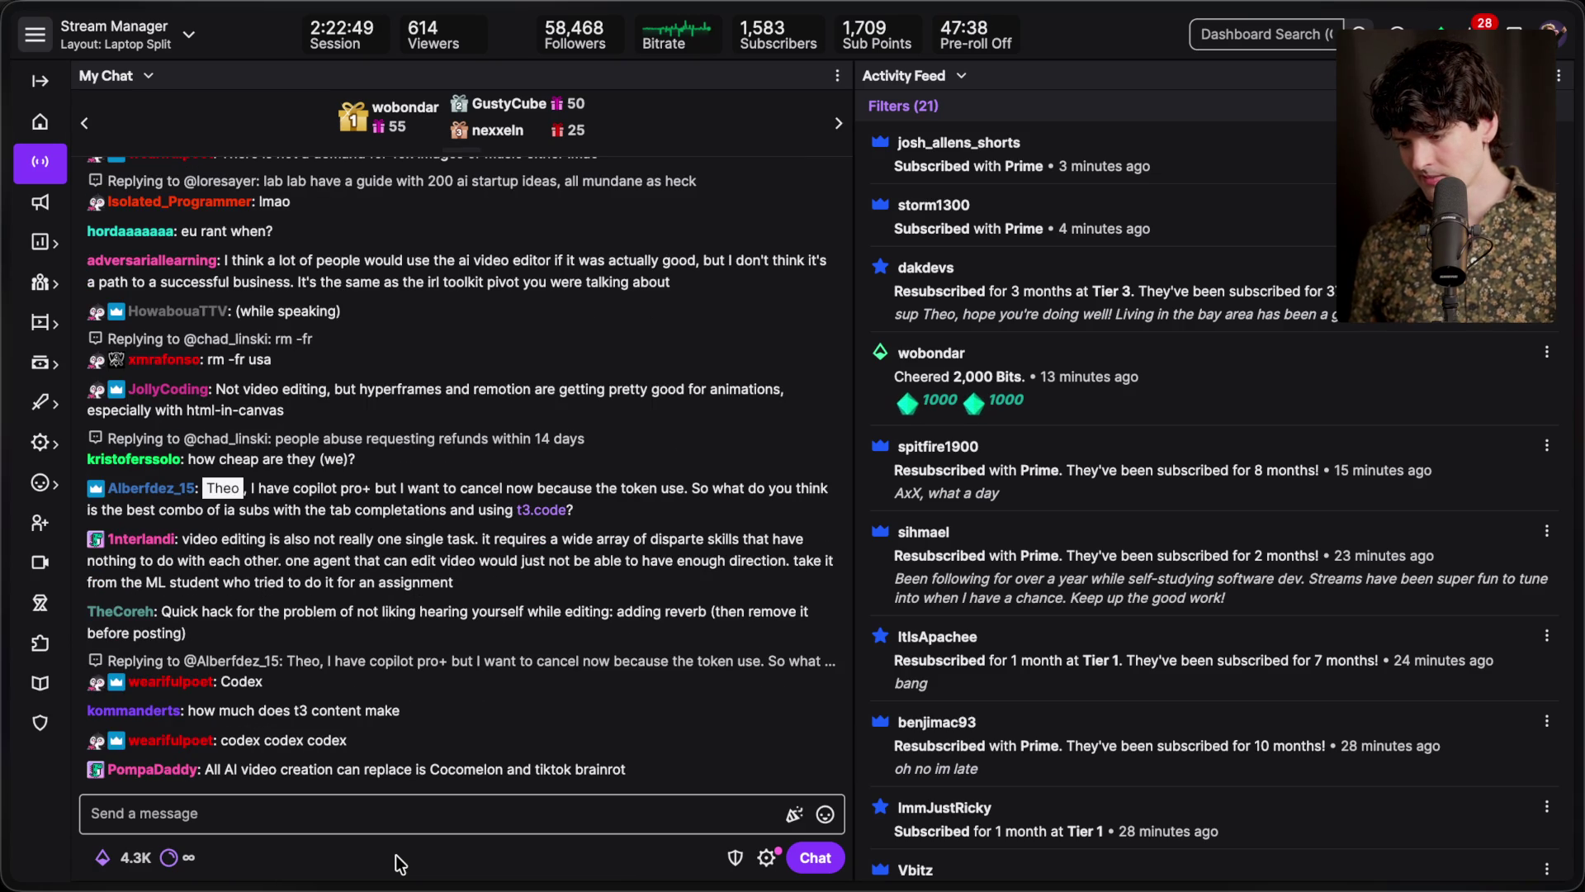
Jump chat to the newest messages and place the cursor in the Send a message box
mouse_move(739, 869)
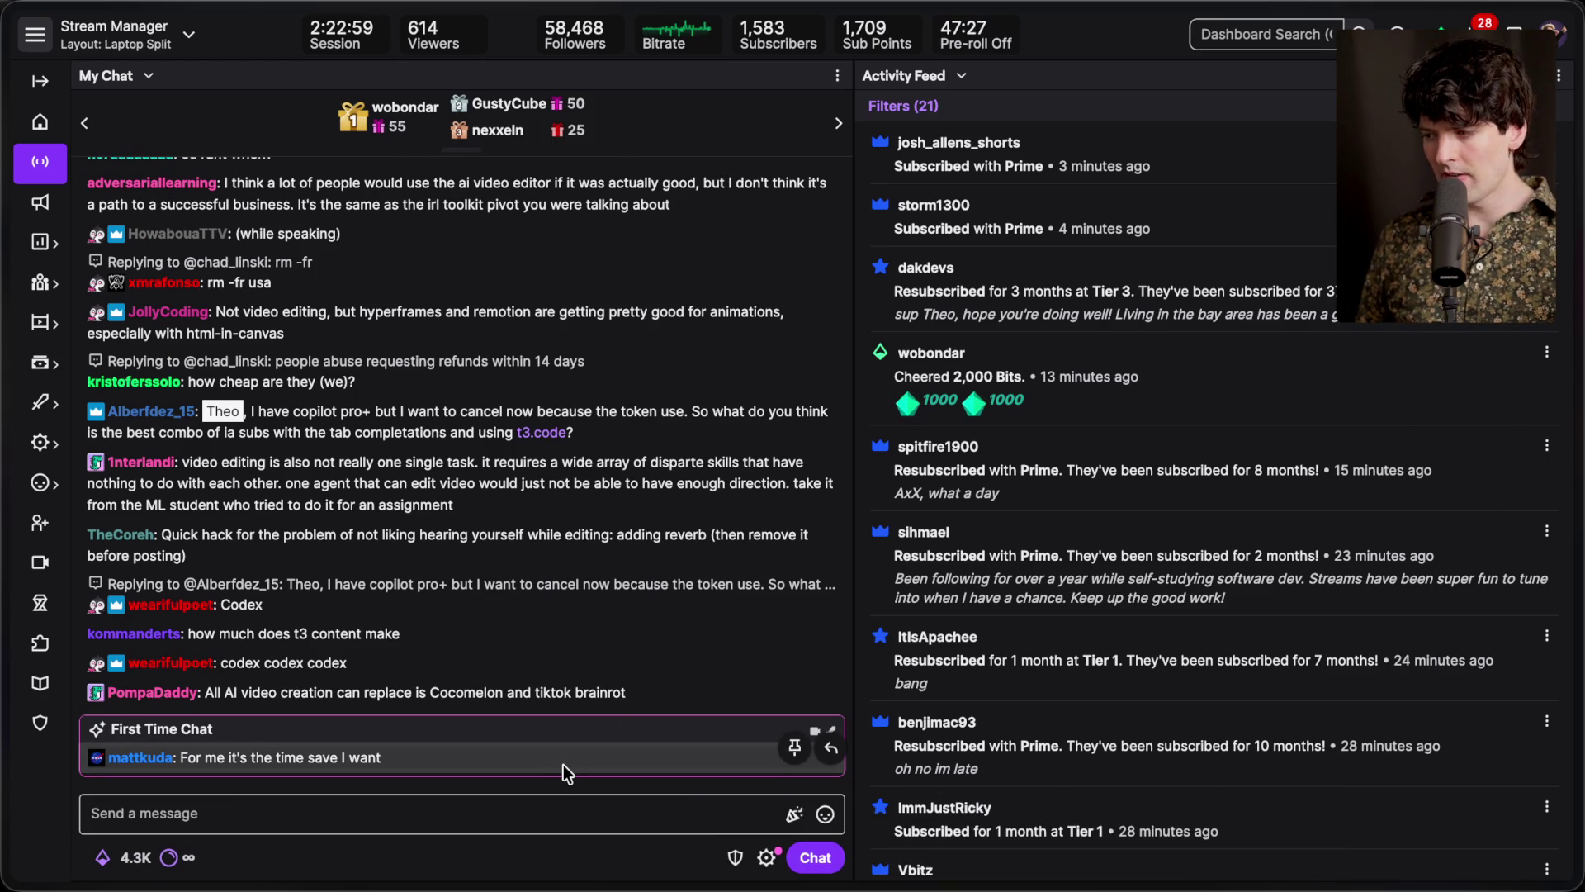
left_click(493, 822)
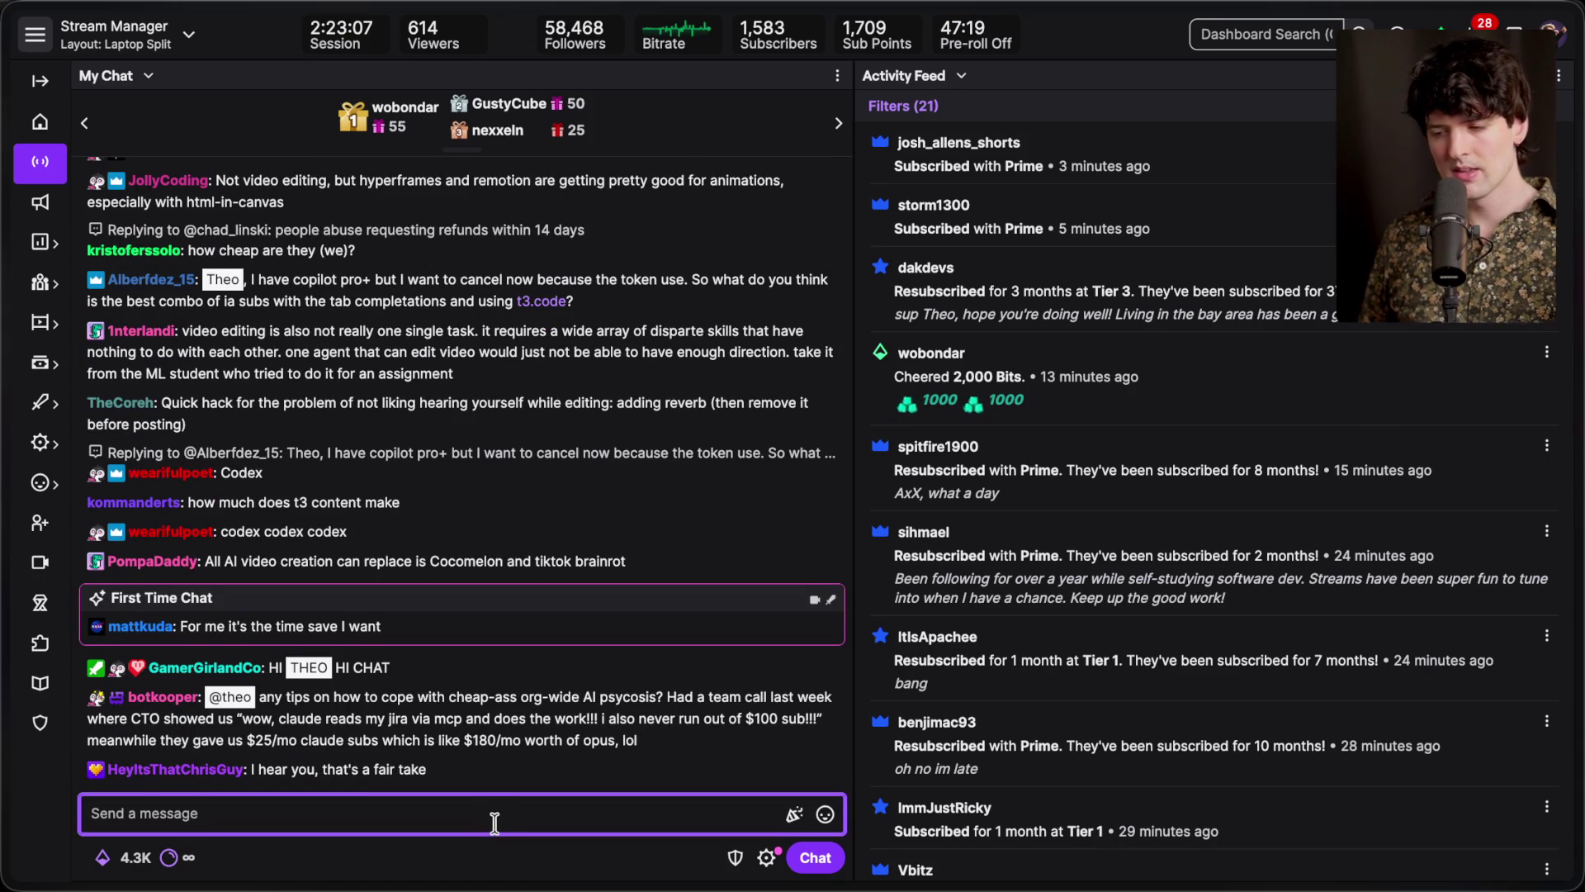
Search YouTube for 'mythos theo'
key("super+t")
type("mythos theo")
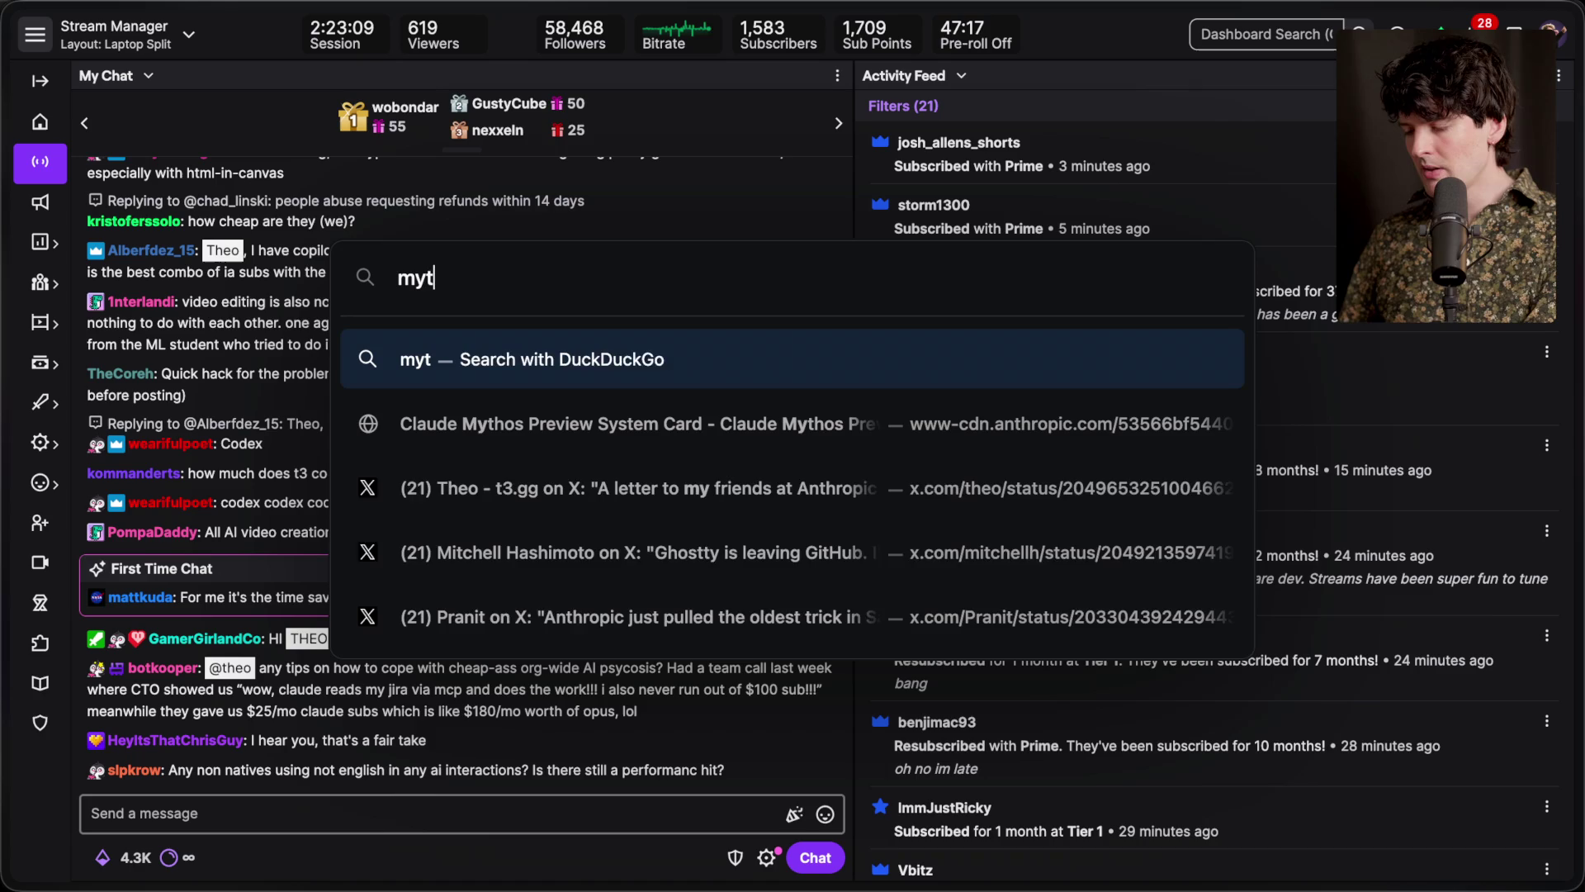
key("Return")
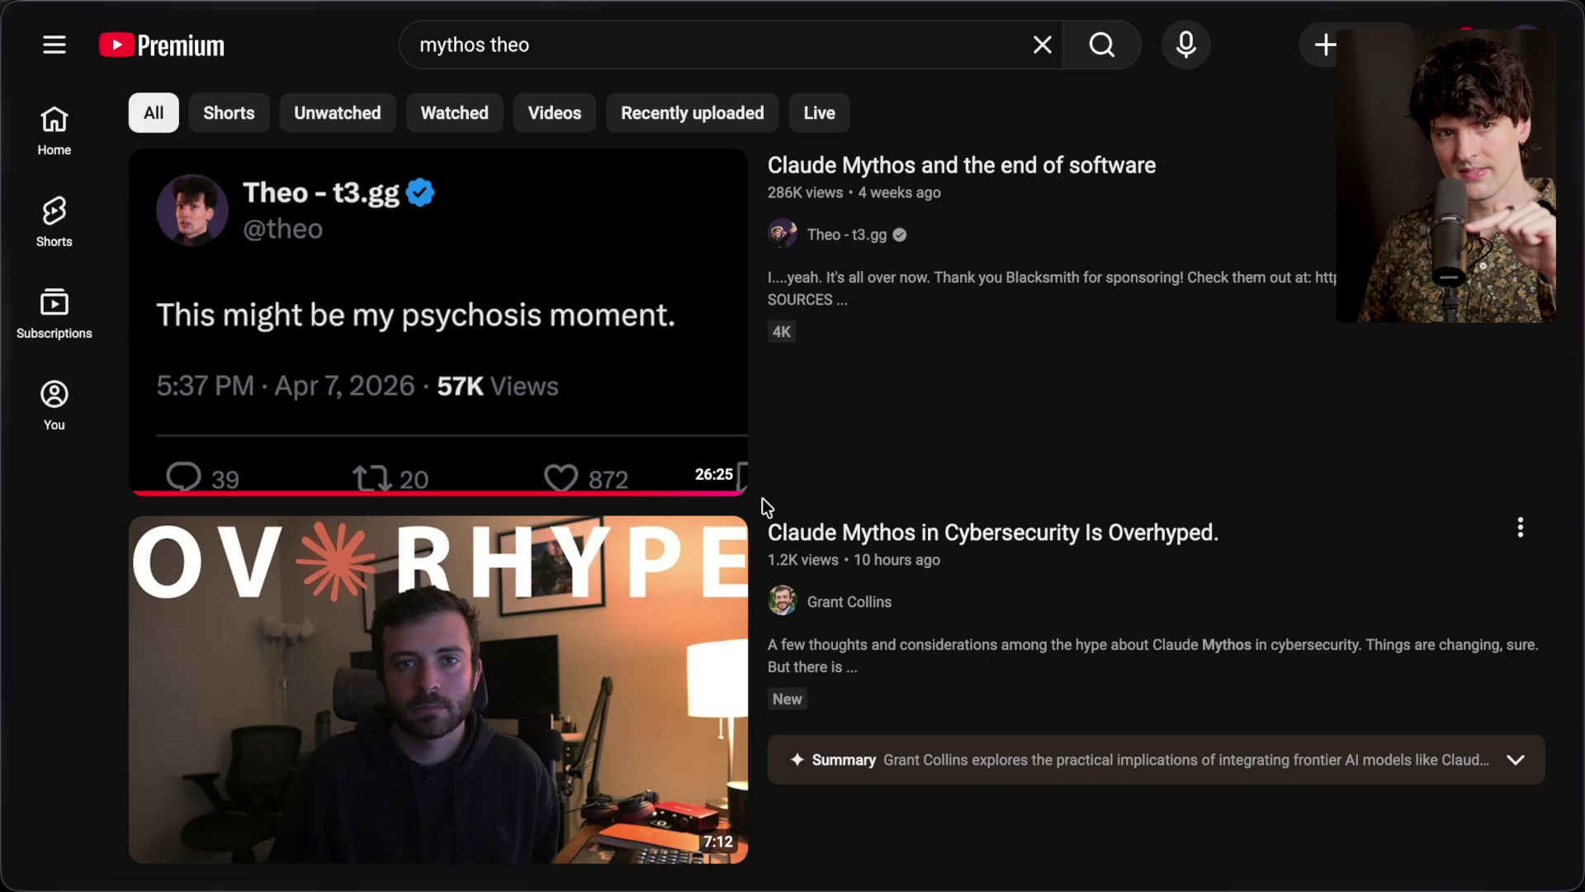
Return to the Twitch Stream Manager tab and open a chatter's user card with their message history
mouse_move(1578, 355)
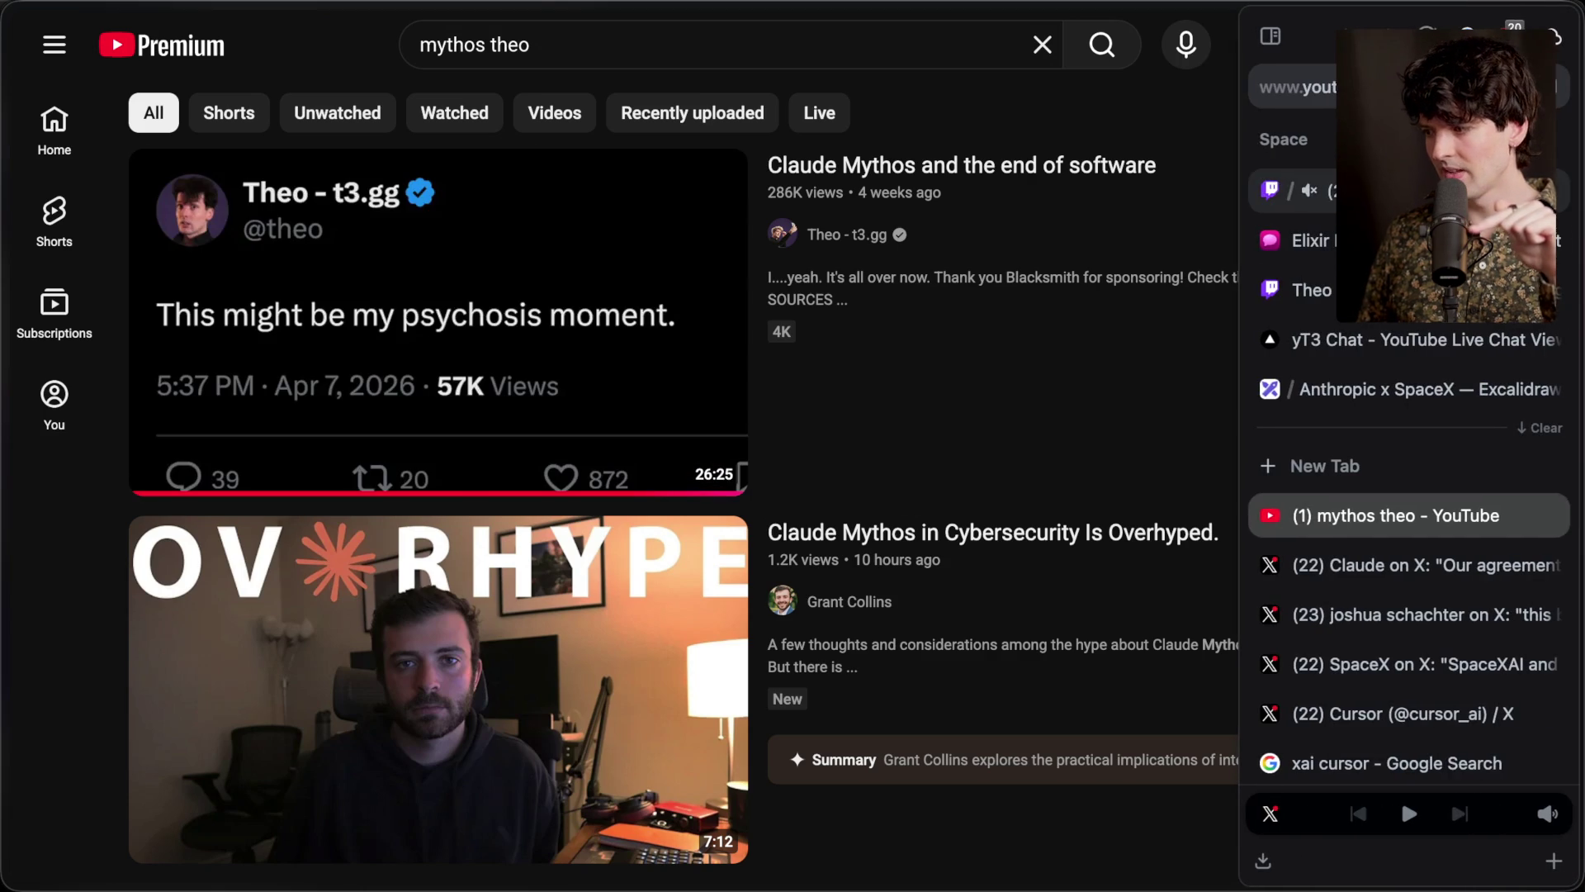
left_click(1403, 190)
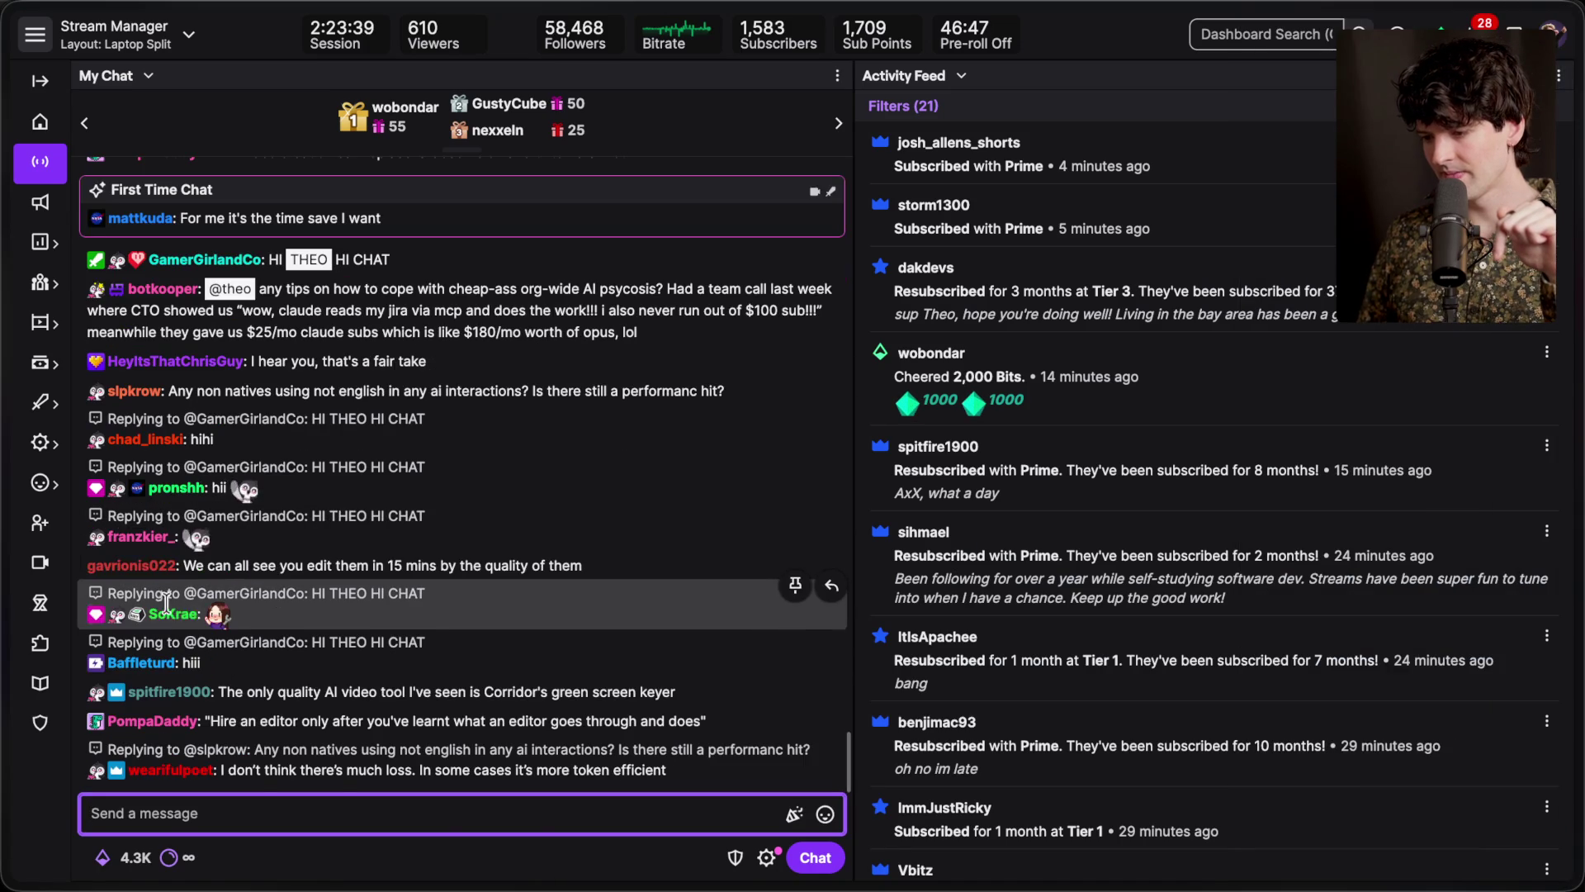
left_click(136, 565)
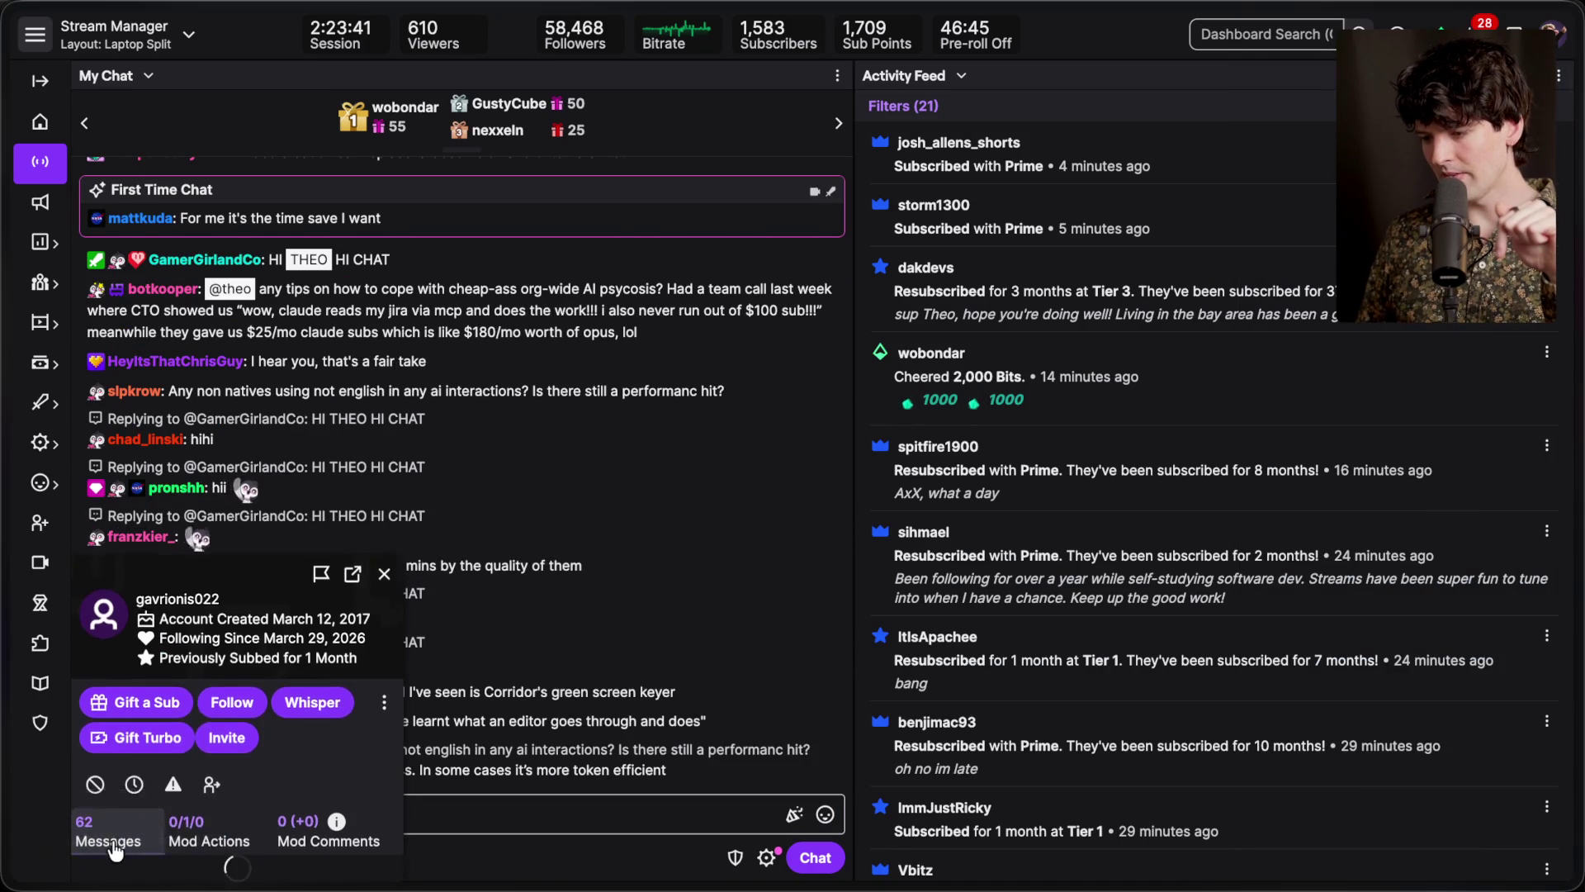
Scroll up through the chatter's past messages in the user card, then back down to the latest
scroll(311, 706, "up", 5)
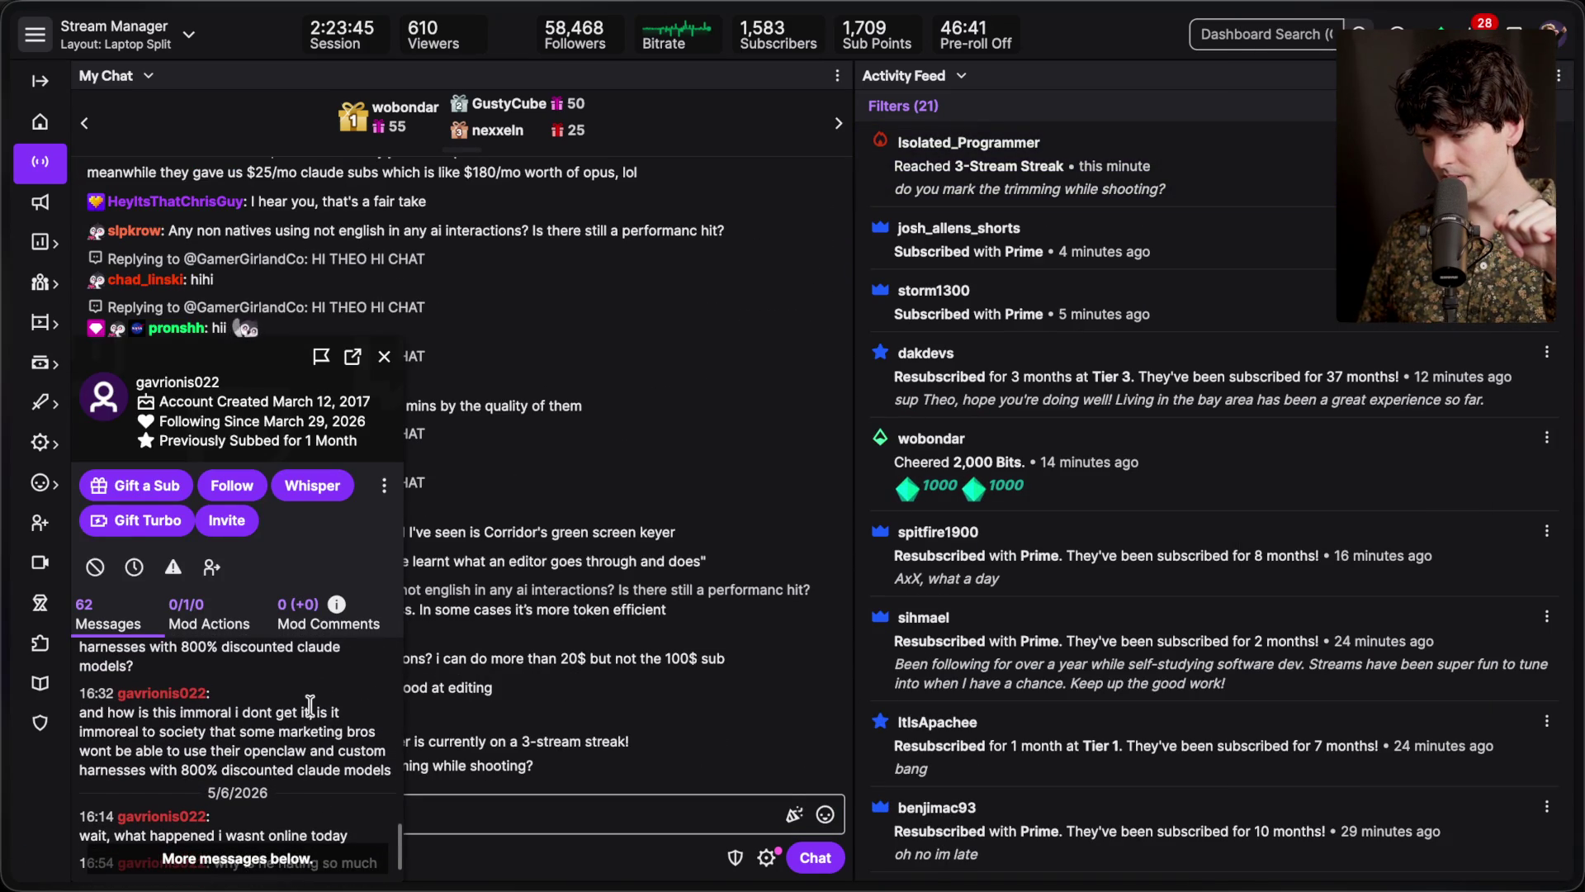
scroll(310, 681, "up", 3)
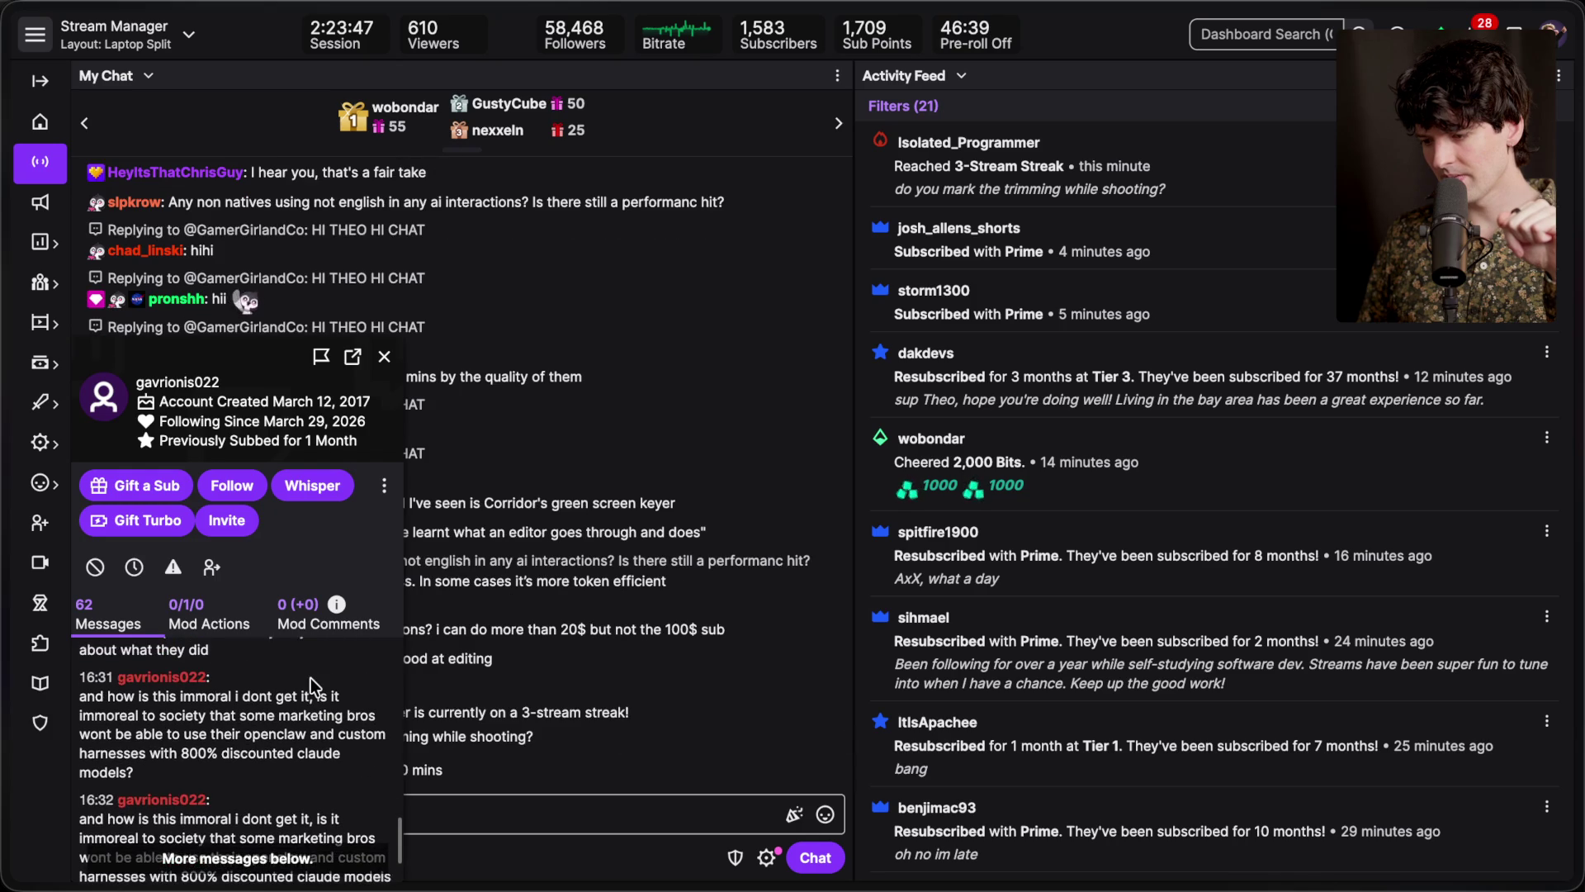
scroll(310, 677, "up", 1)
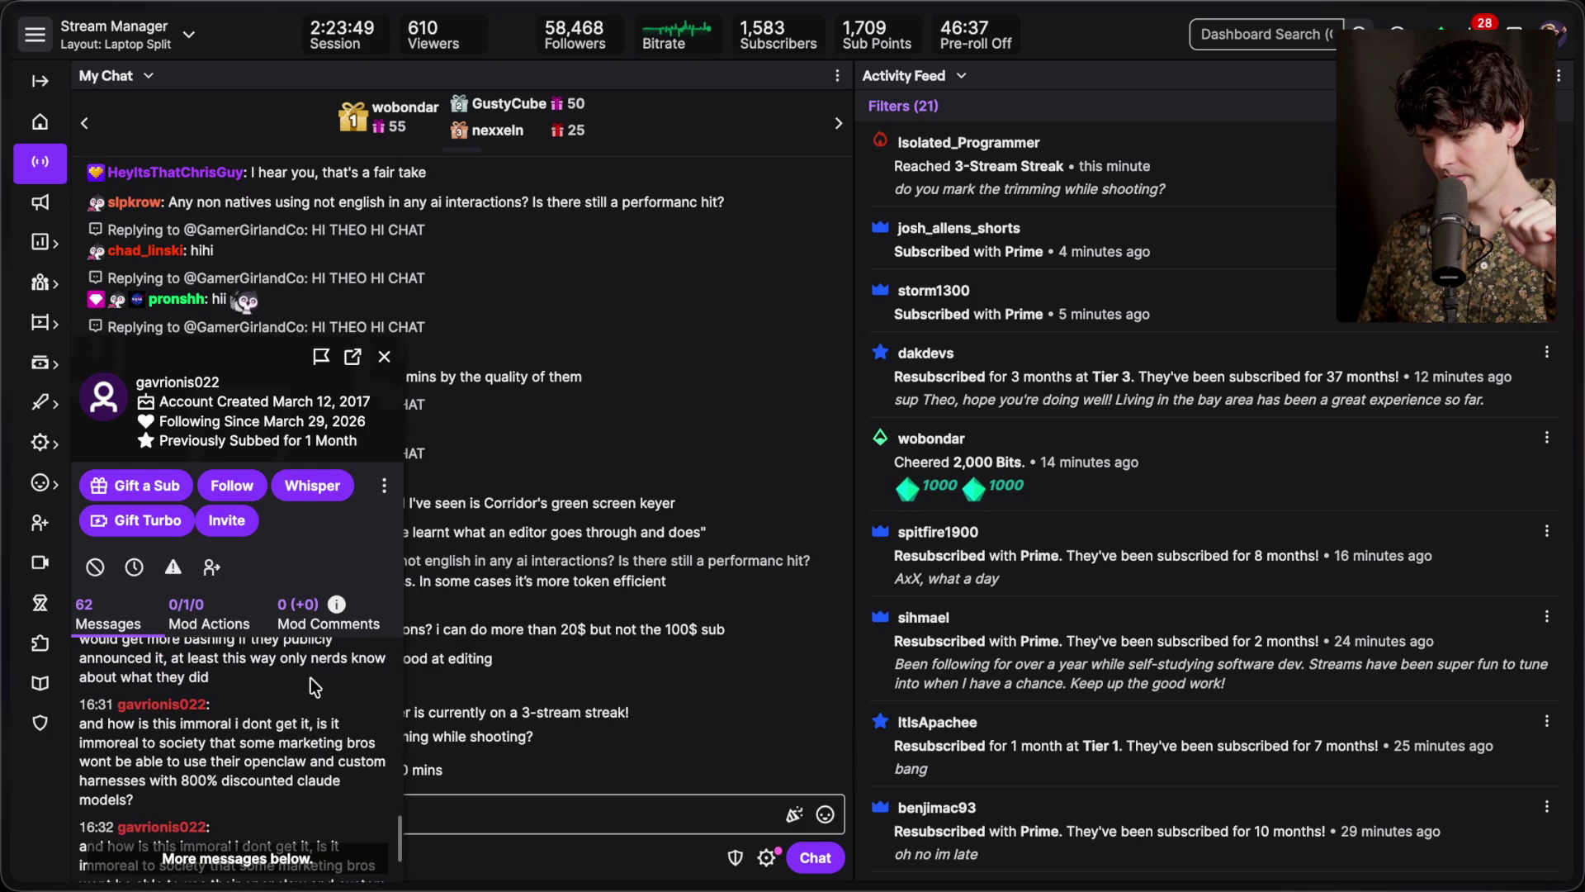
scroll(311, 677, "up", 4)
scroll(310, 677, "up", 1)
scroll(311, 677, "up", 2)
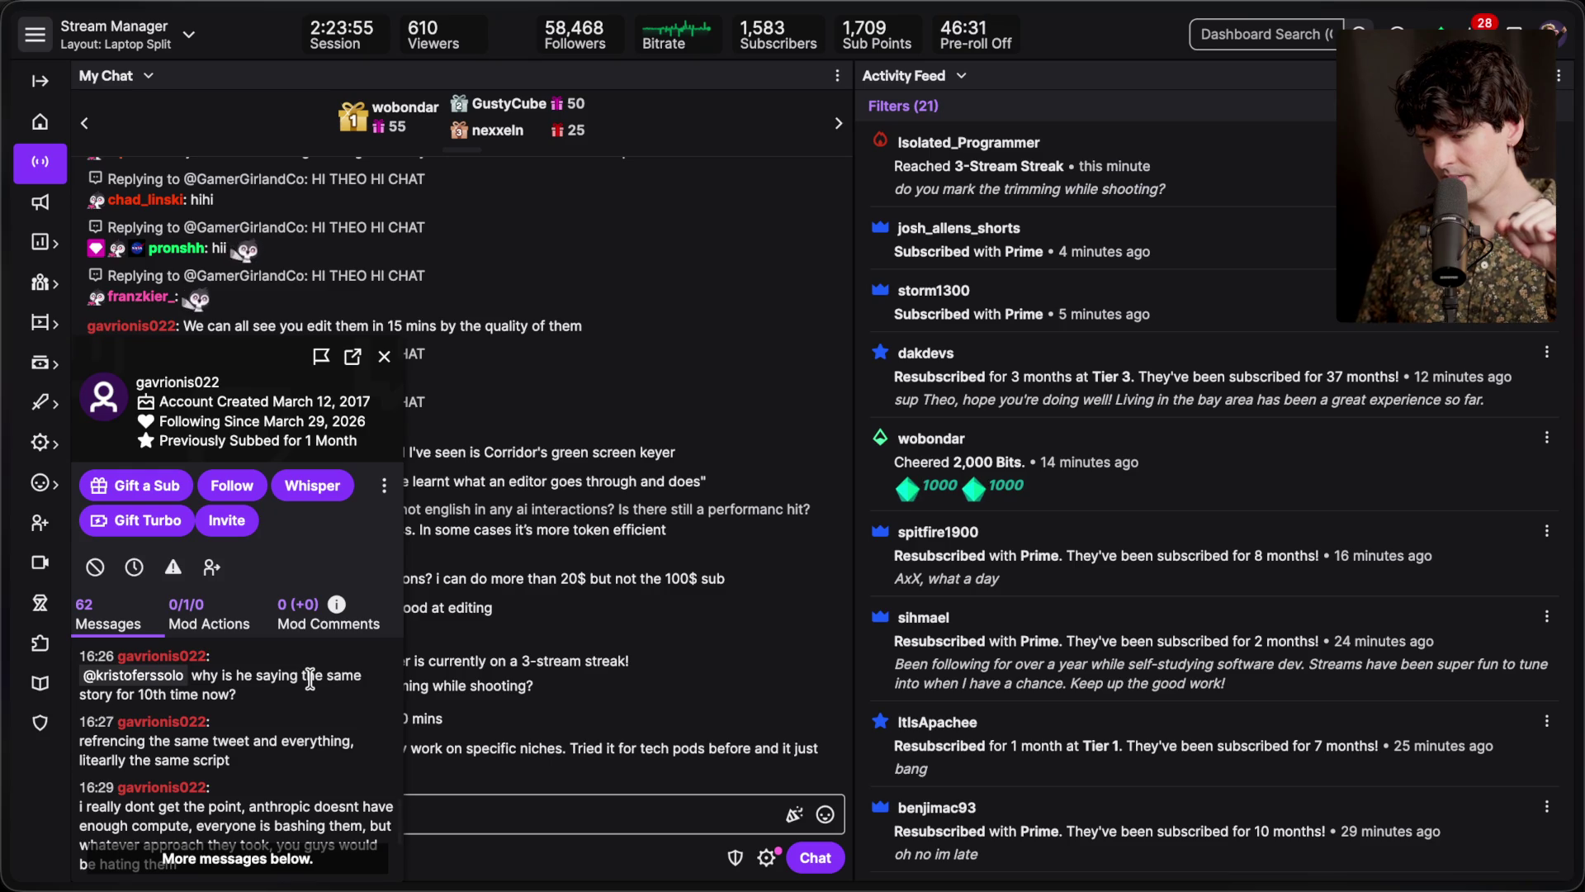
scroll(311, 677, "up", 3)
scroll(313, 684, "up", 3)
scroll(310, 679, "up", 3)
scroll(310, 679, "up", 5)
scroll(310, 679, "up", 4)
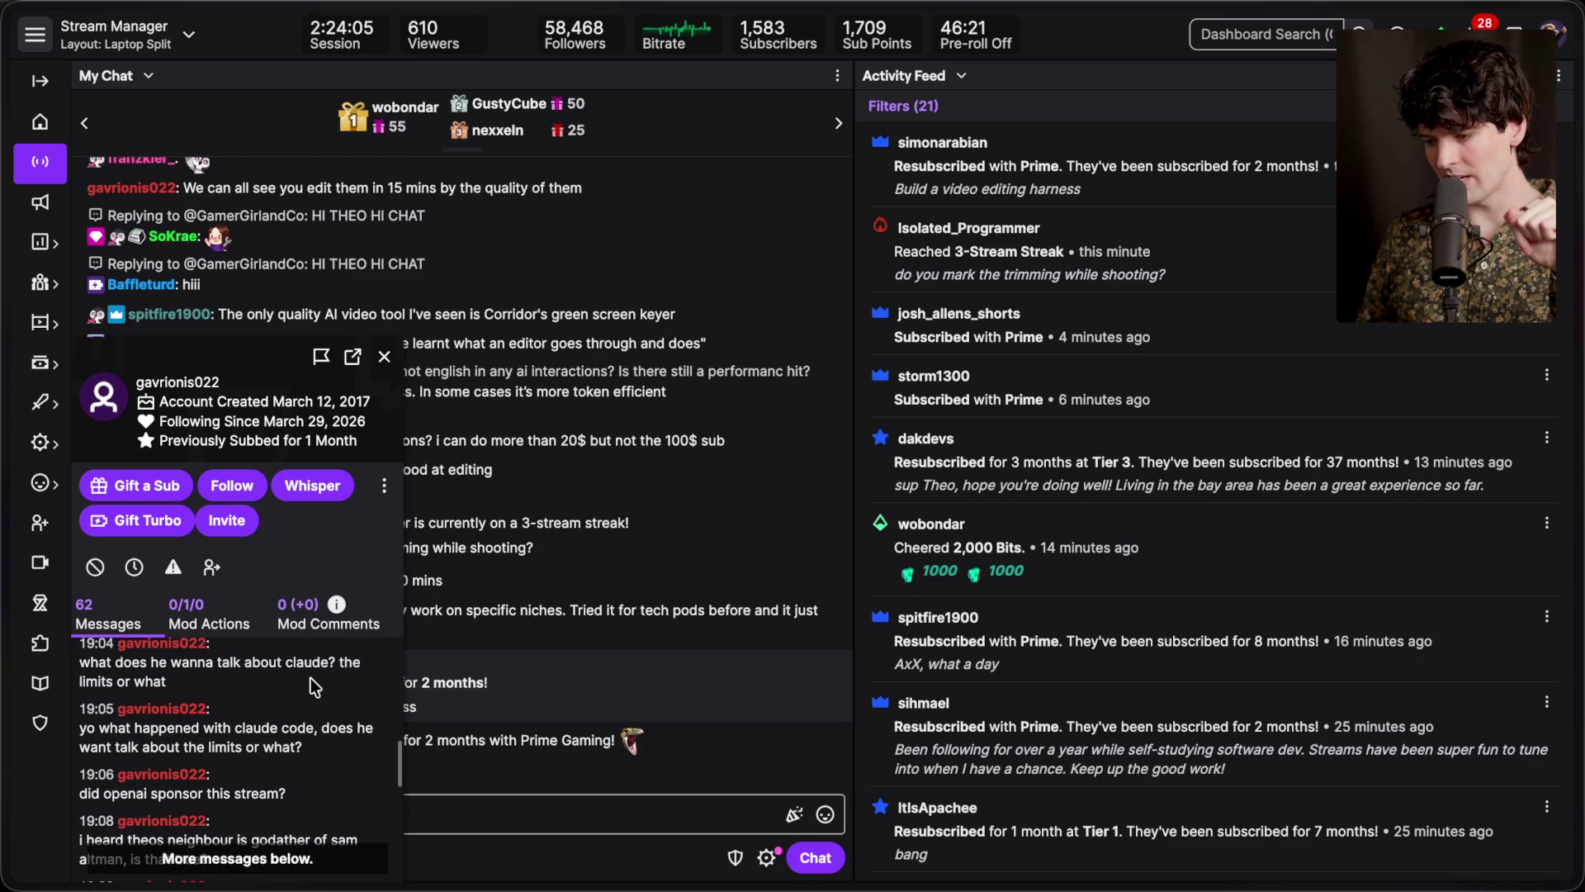
scroll(311, 679, "up", 3)
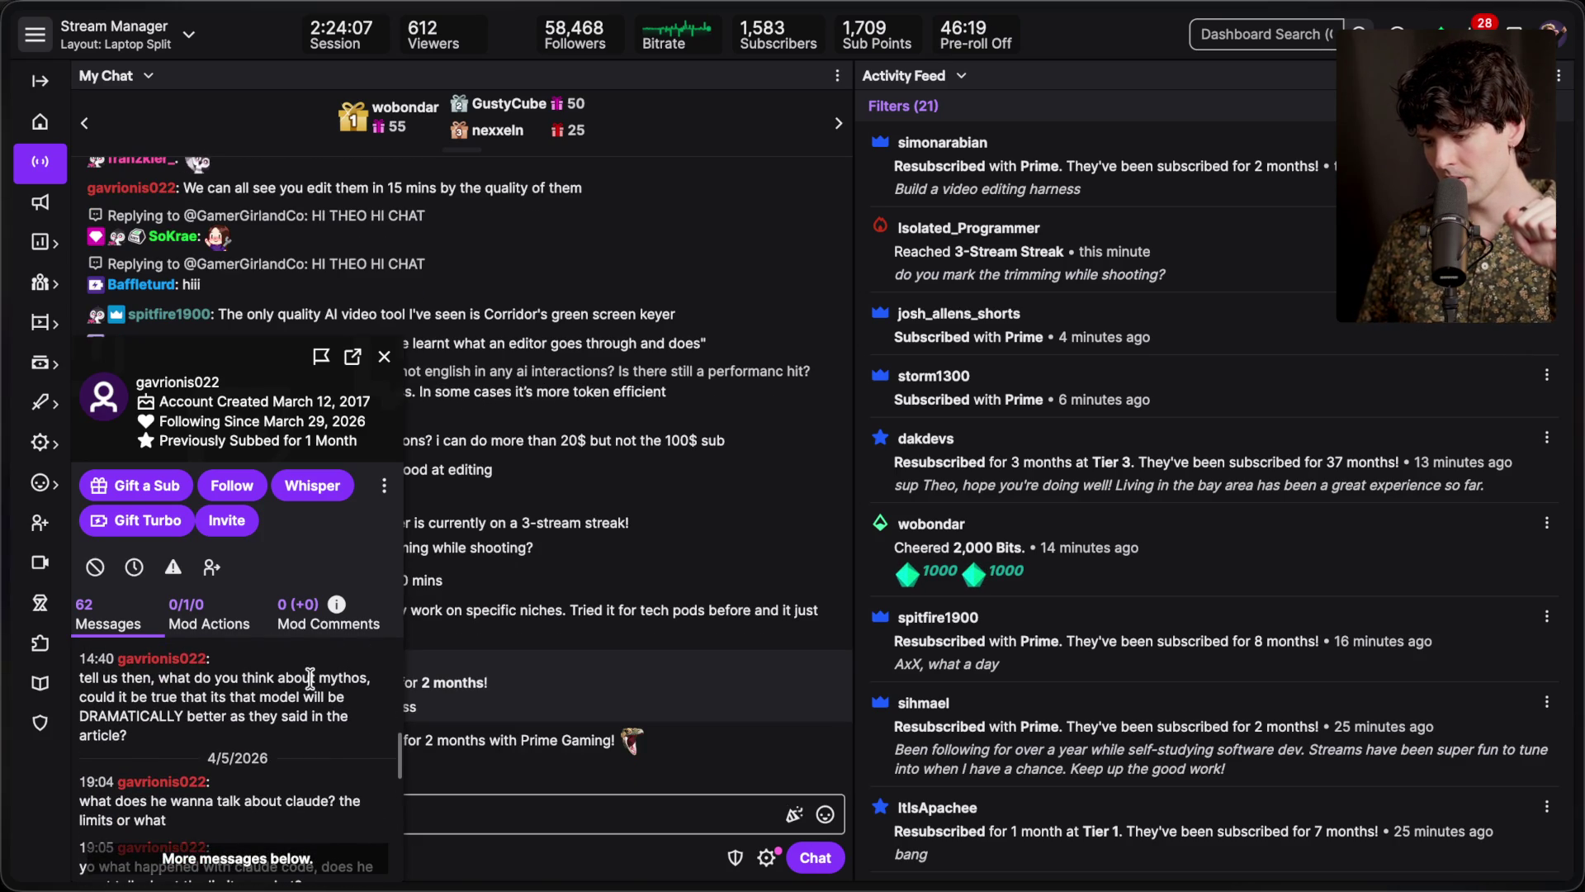
scroll(311, 677, "up", 2)
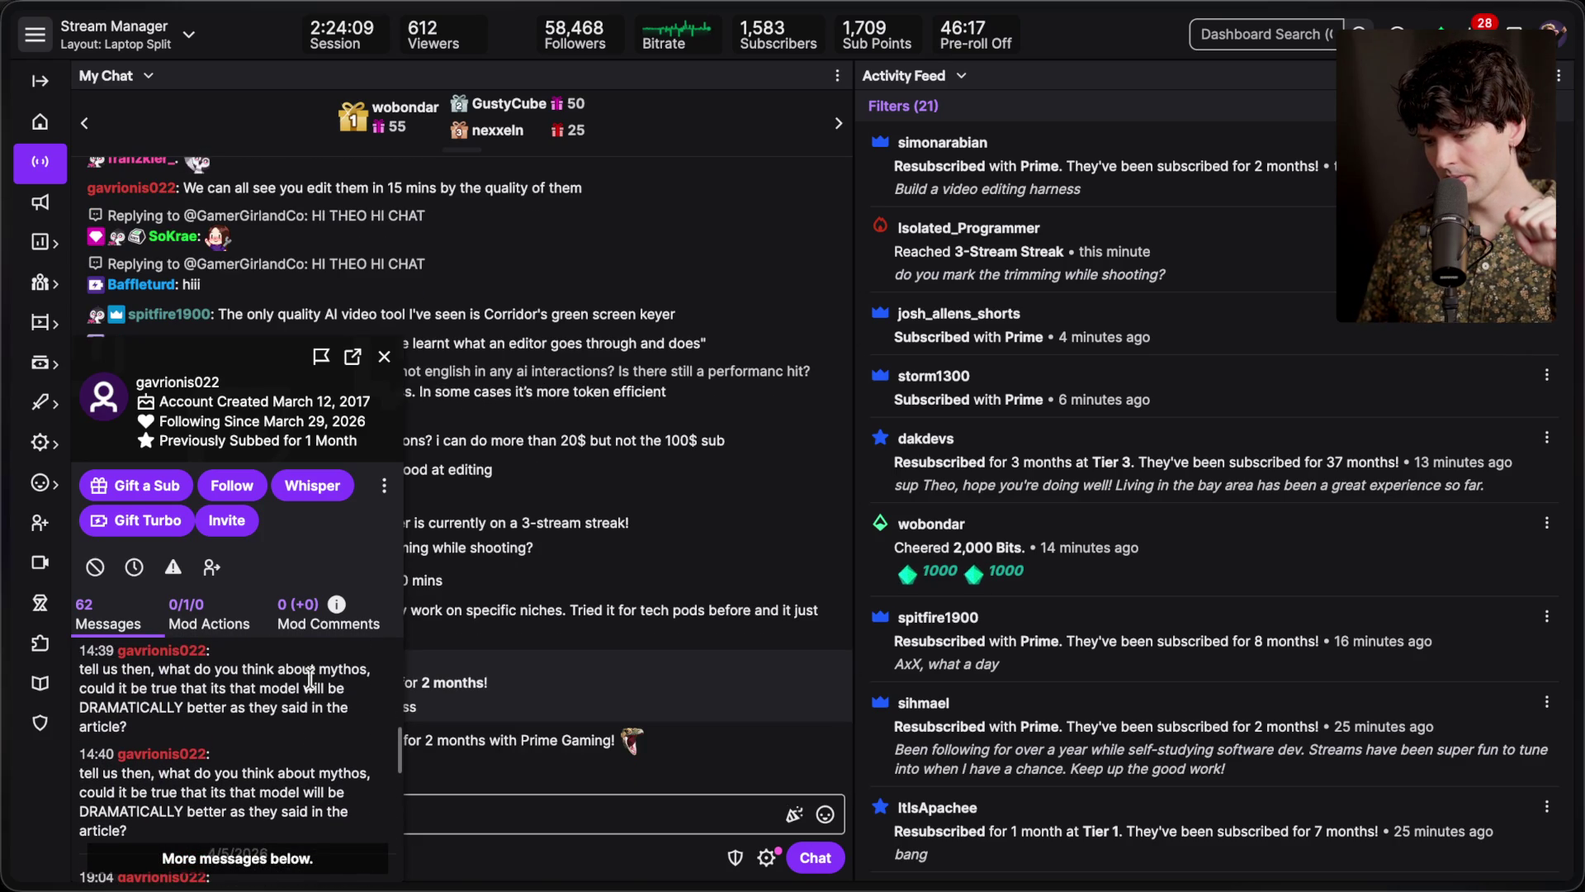
scroll(310, 677, "up", 1)
scroll(310, 679, "up", 5)
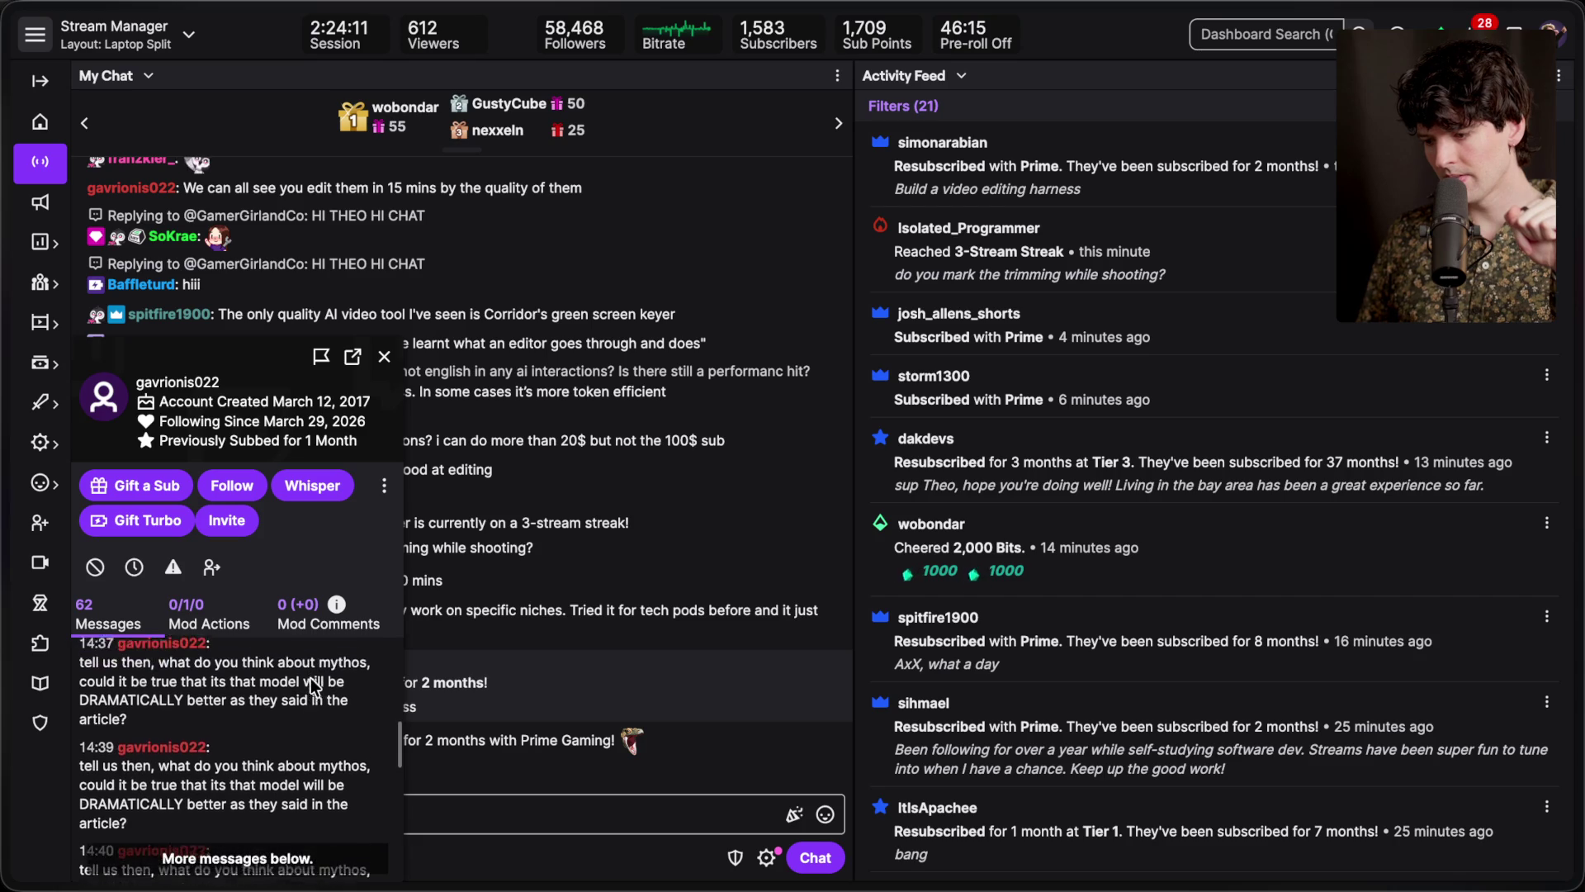
scroll(310, 677, "down", 10)
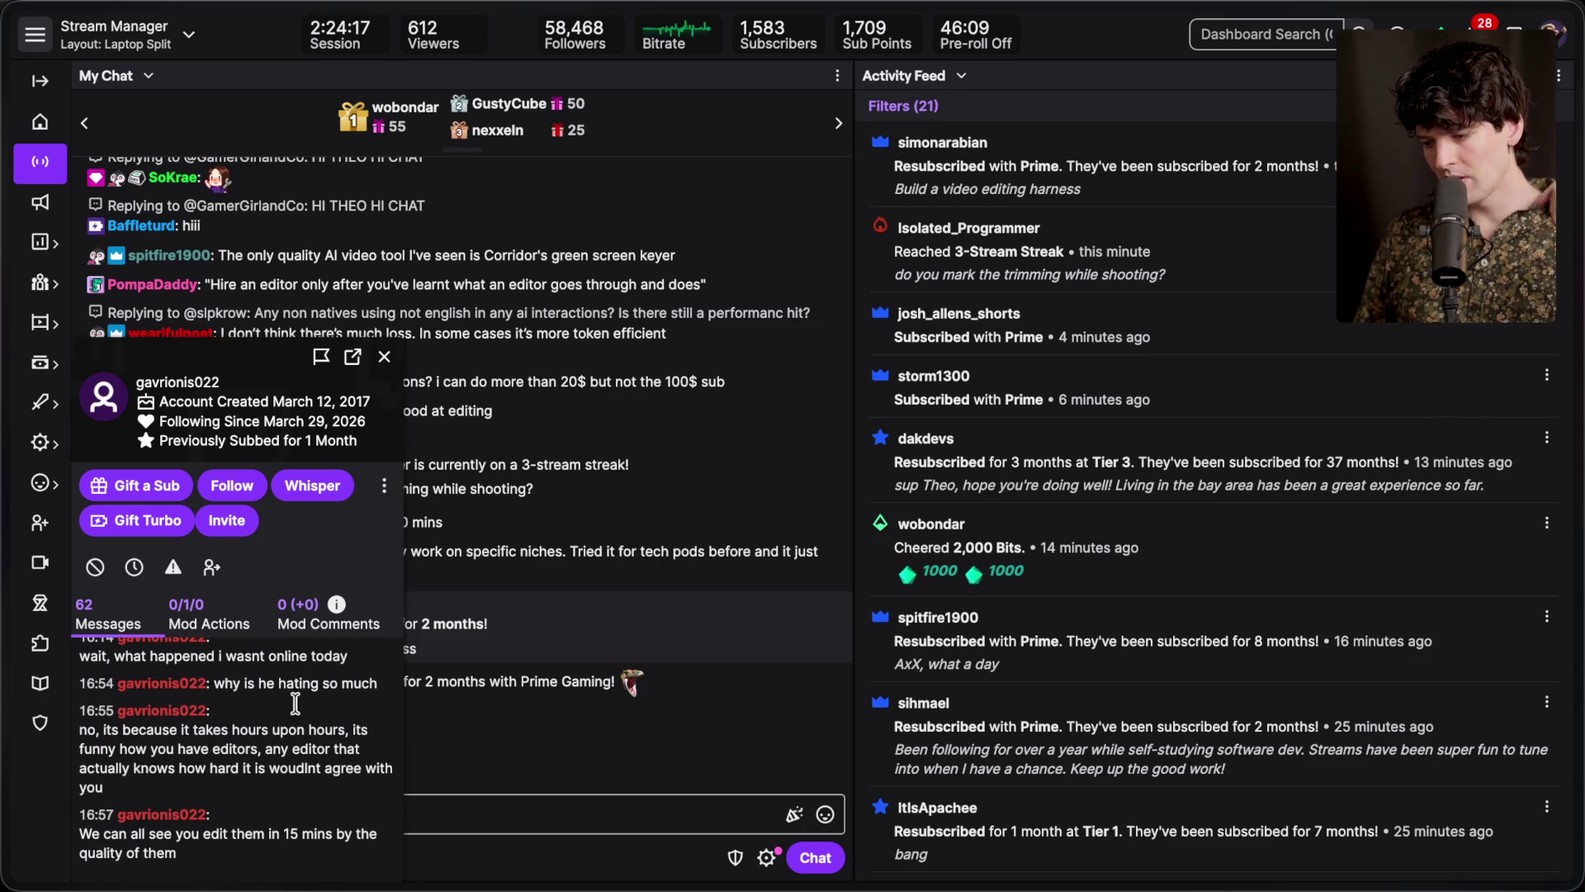
left_click_drag(198, 864, 213, 744)
left_click(212, 747)
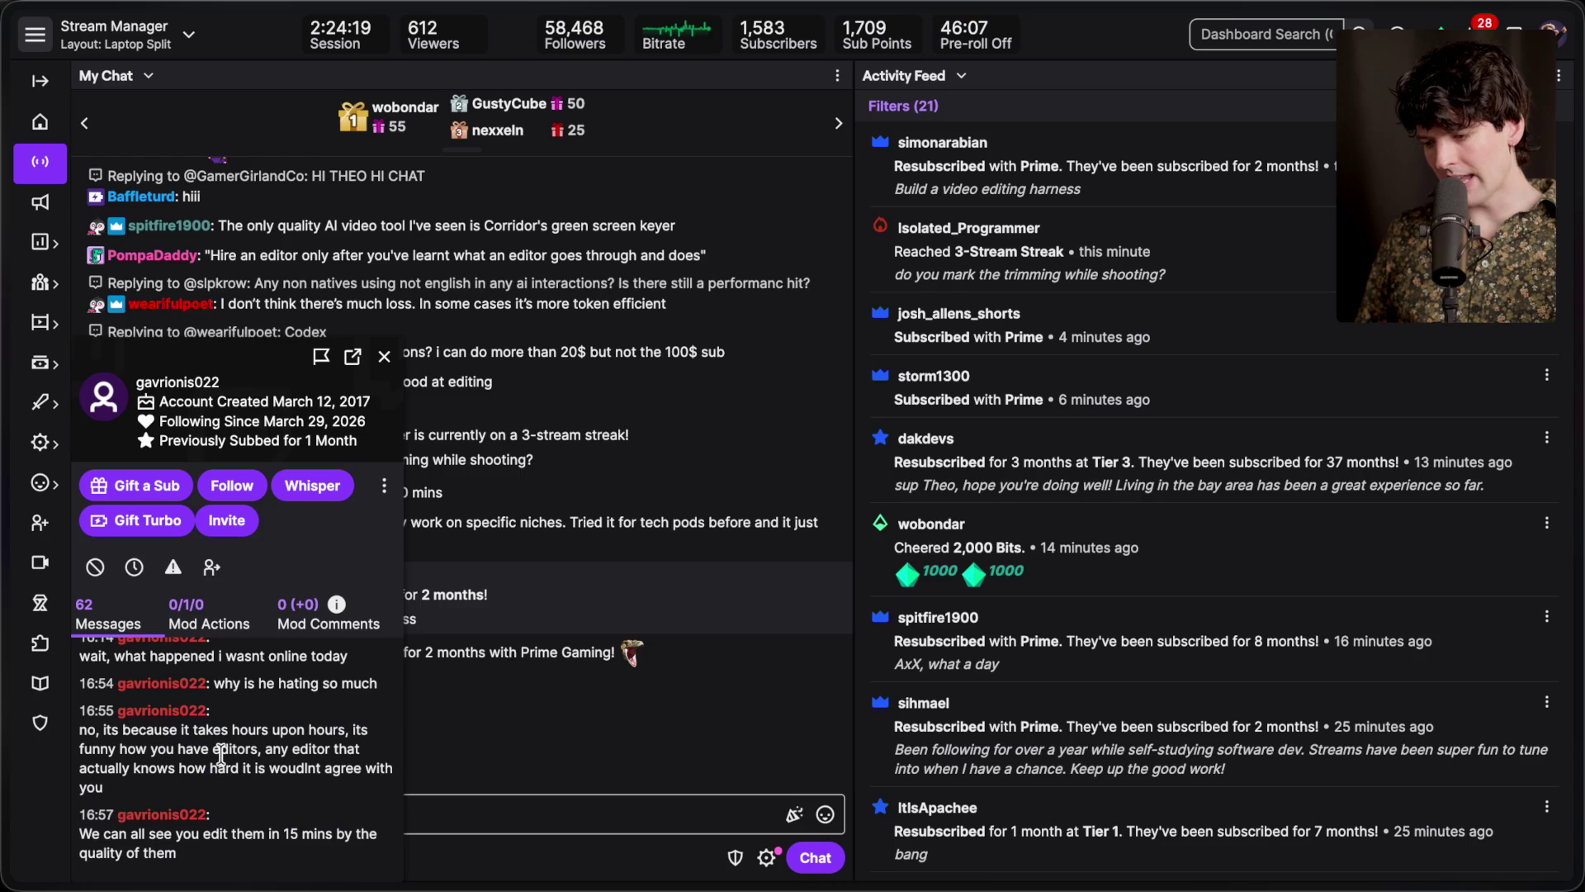
Ban the complaining chatter, close their user card, and click into the message box
left_click(95, 568)
left_click(382, 327)
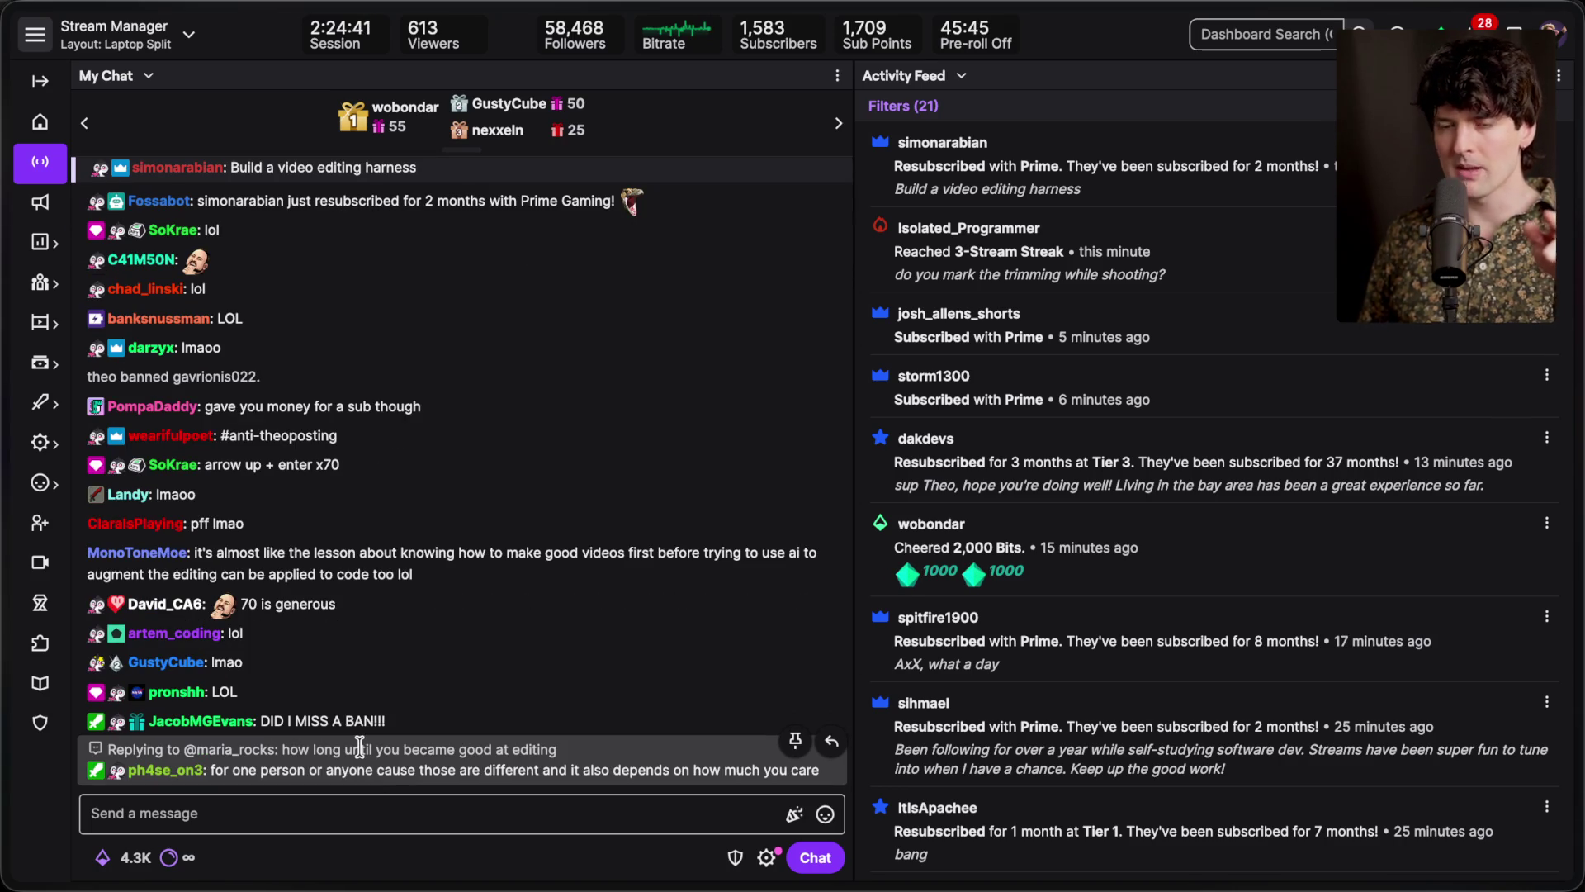
left_click(367, 830)
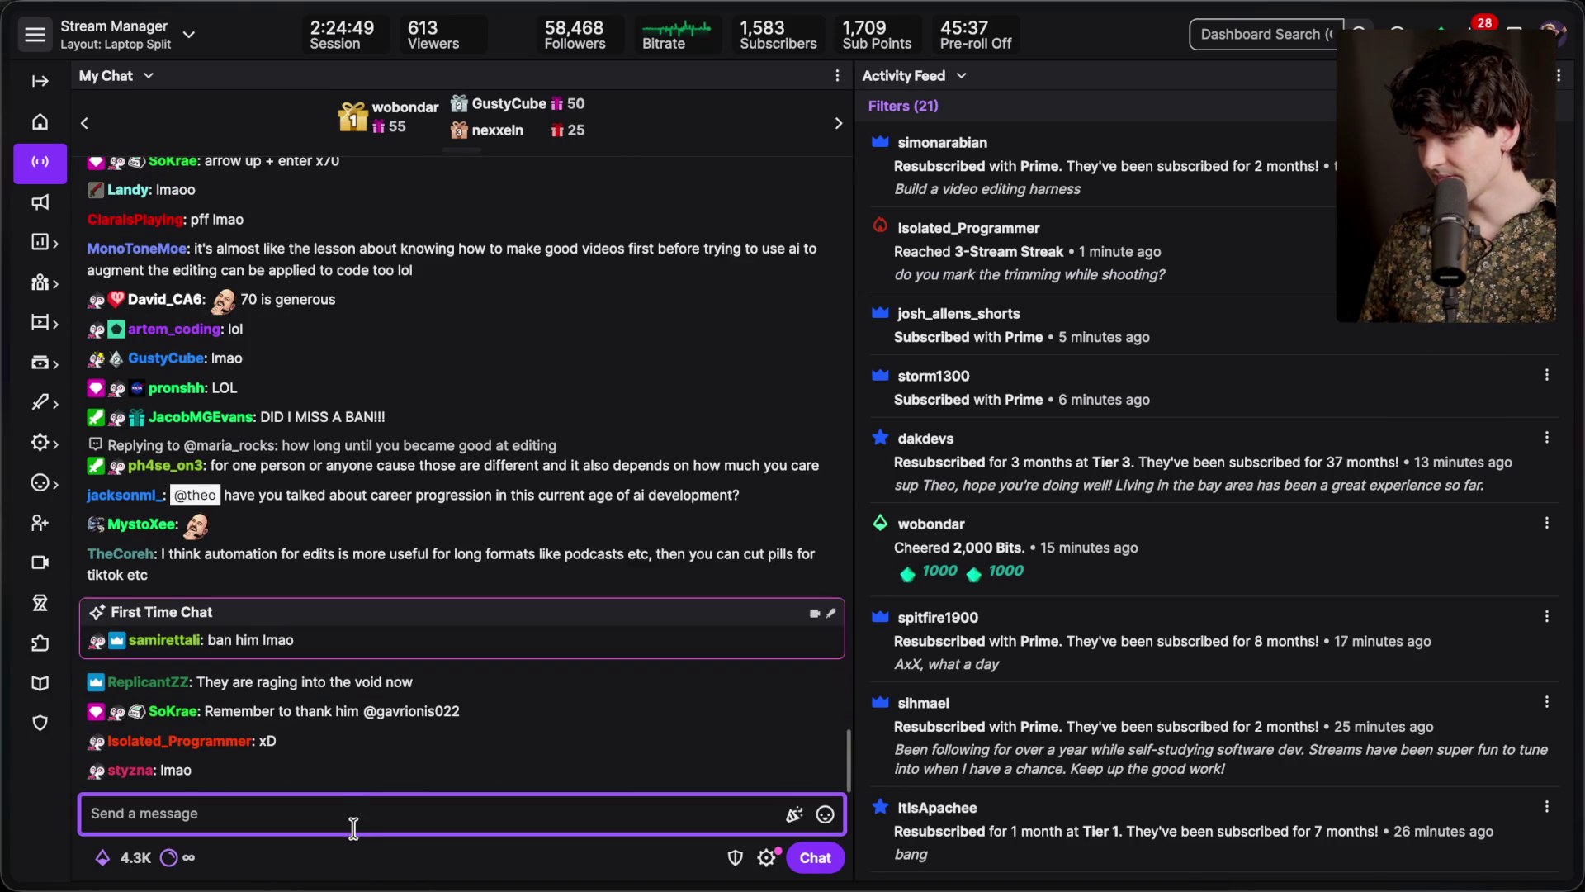
left_click(340, 842)
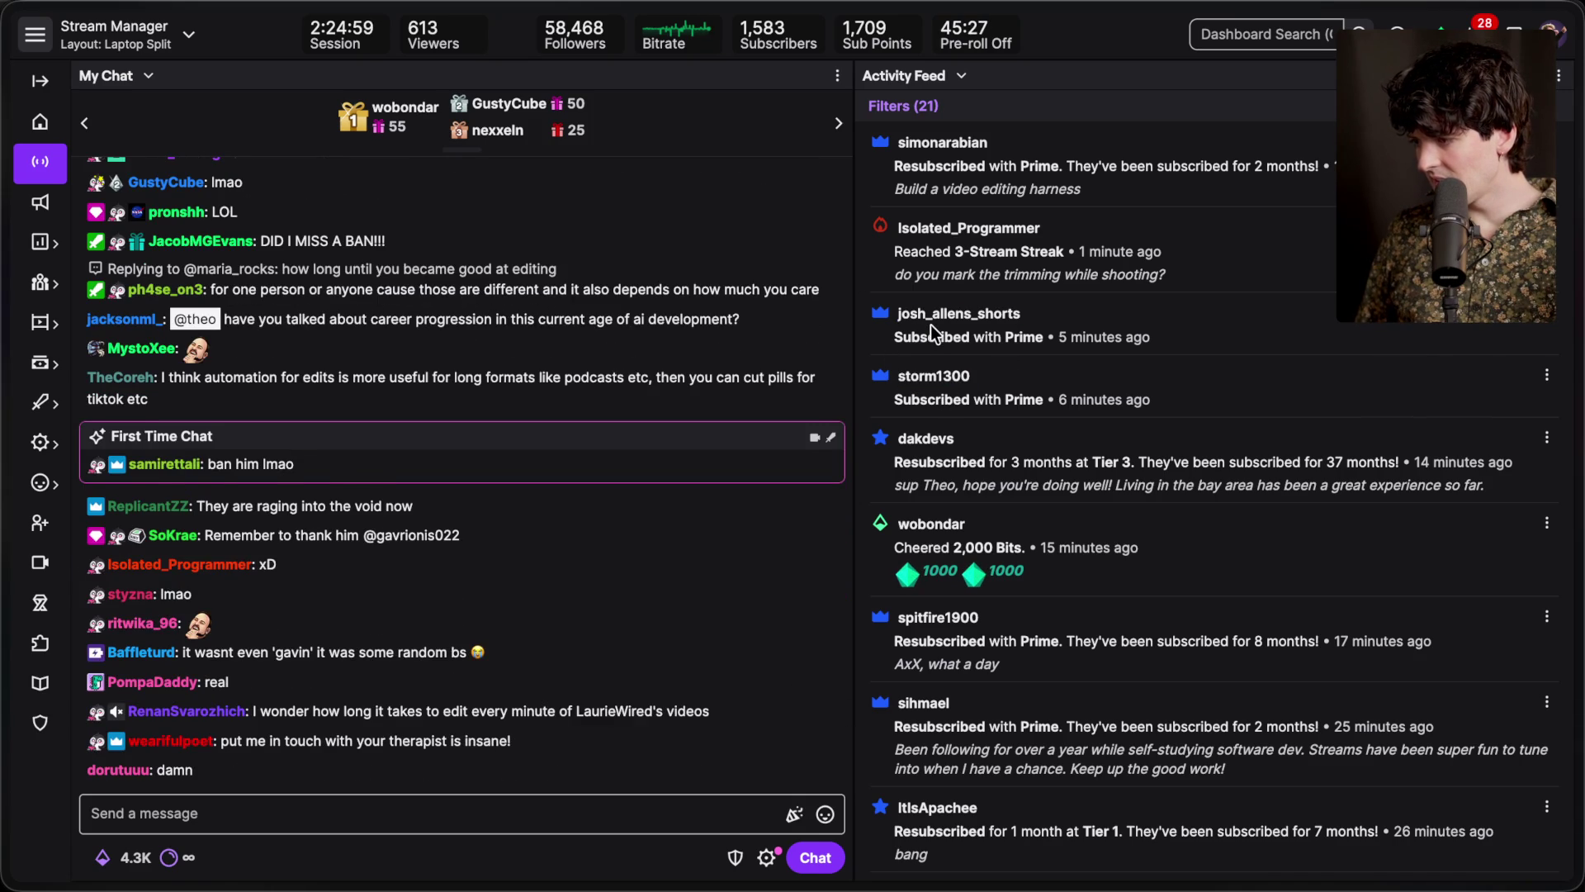
Highlight chat messages, including the resub message about a video editing harness
left_click_drag(893, 400, 1152, 417)
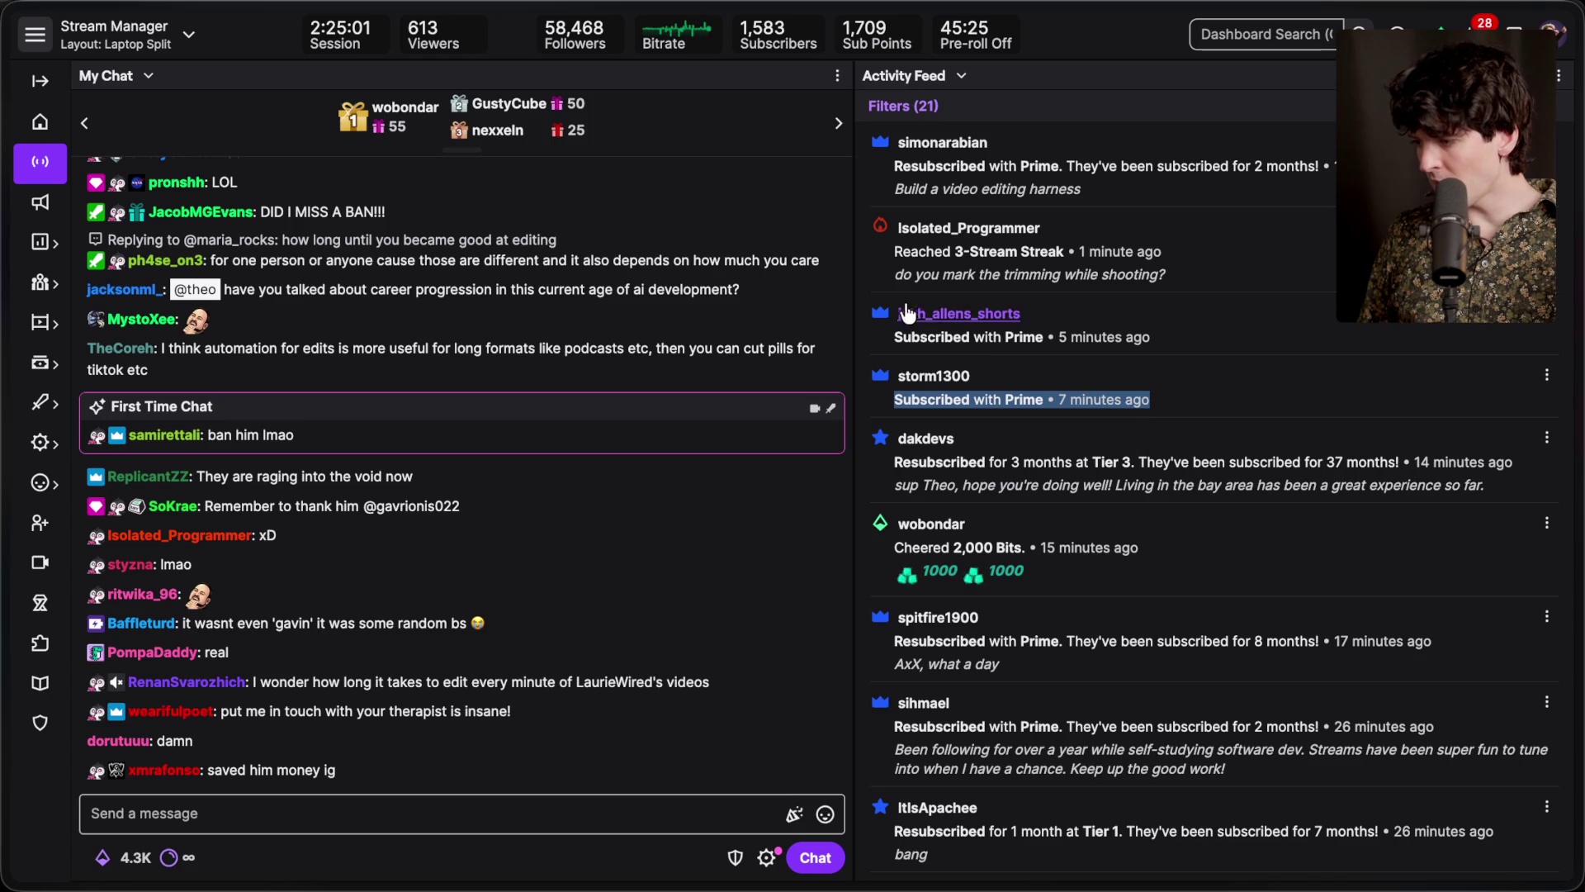
left_click_drag(896, 337, 1196, 354)
left_click(1196, 354)
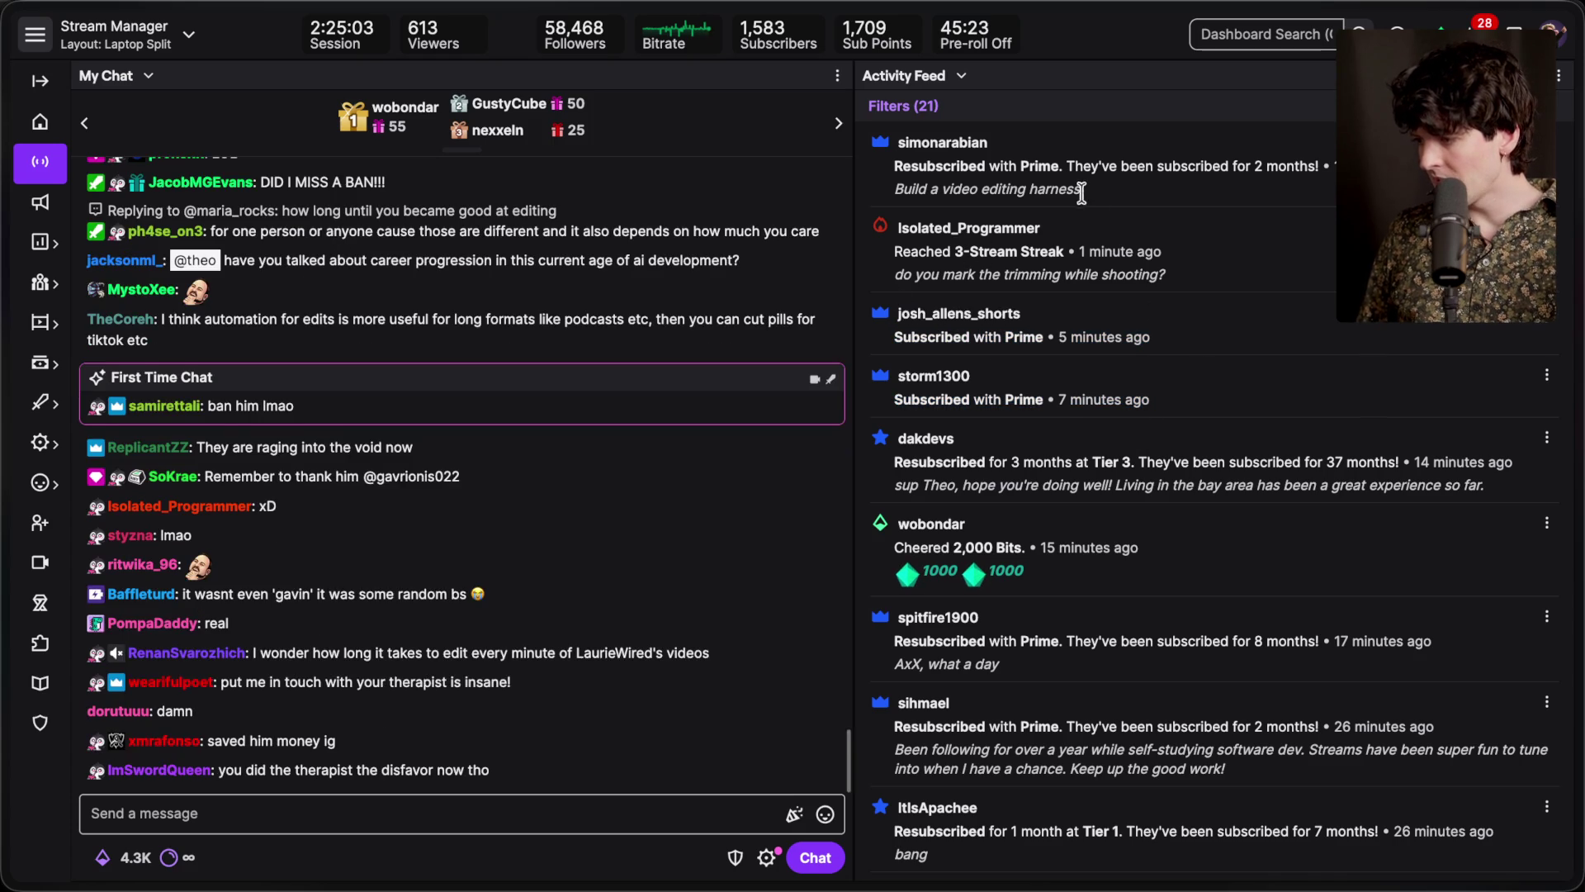
left_click_drag(892, 158, 1228, 214)
Clear the highlighted resub message text in the chat
left_click(1136, 185)
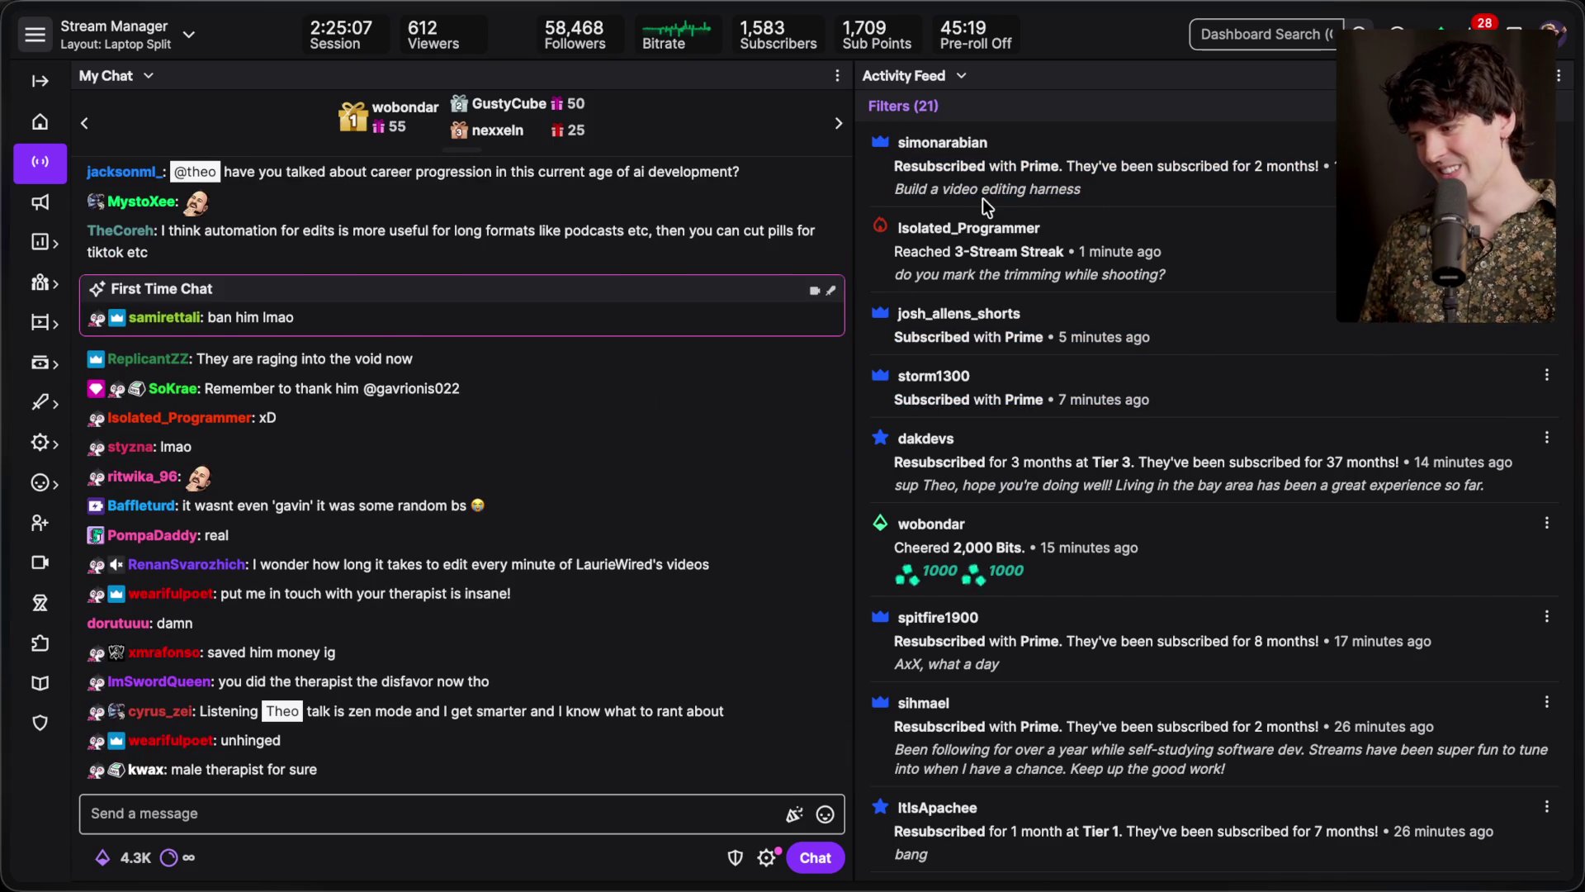
double_click(1054, 189)
left_click(913, 290)
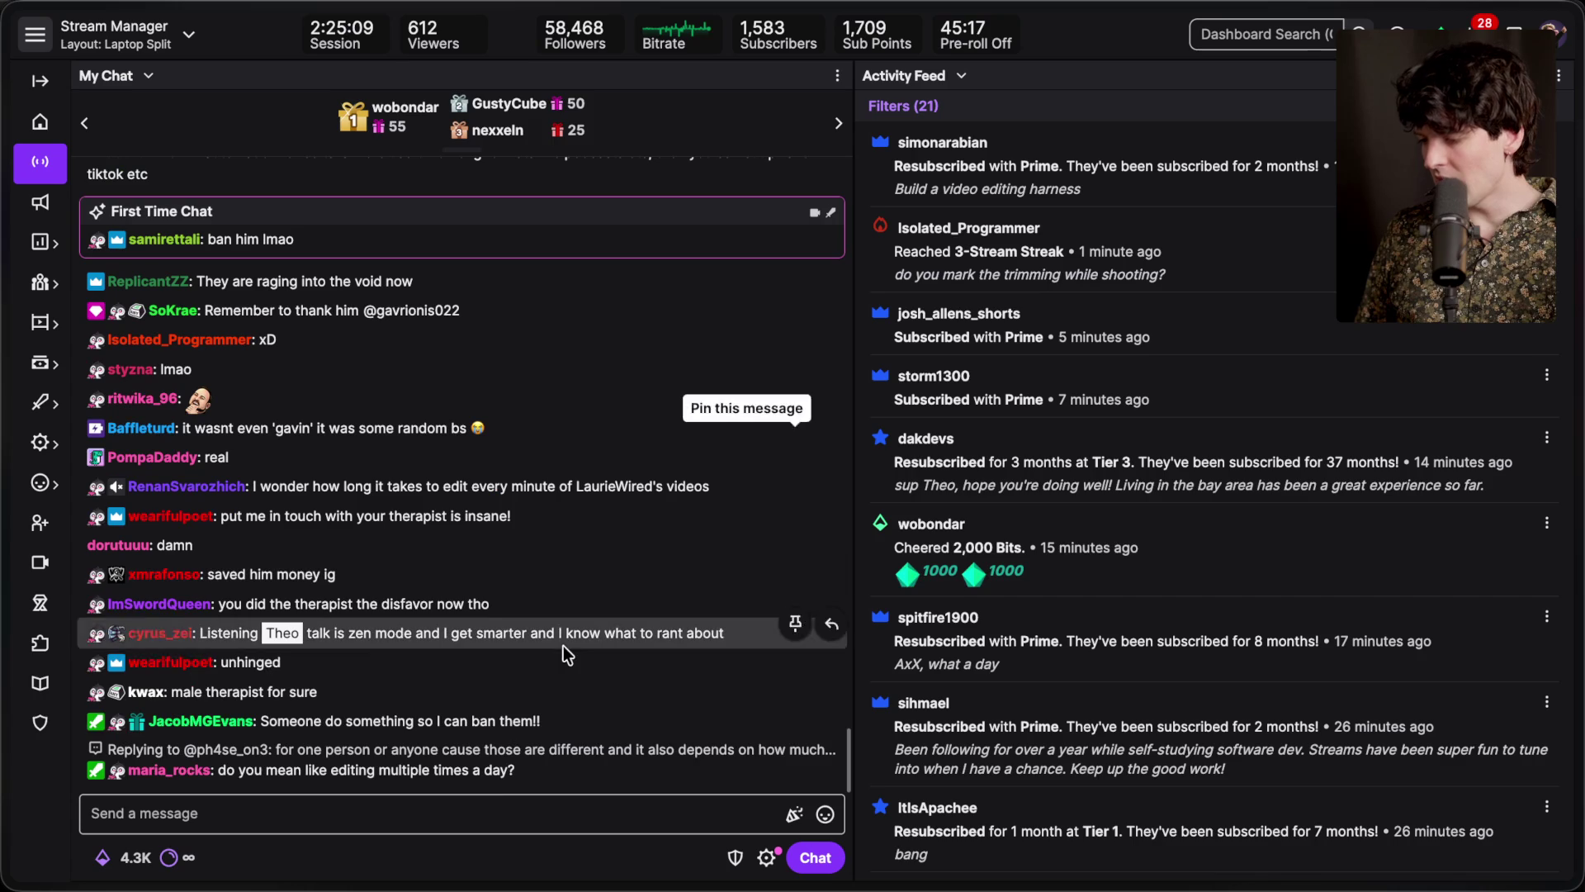
Draft a /marker command in the chat box, then switch to the YouTube live chat
left_click(494, 799)
type("/marker")
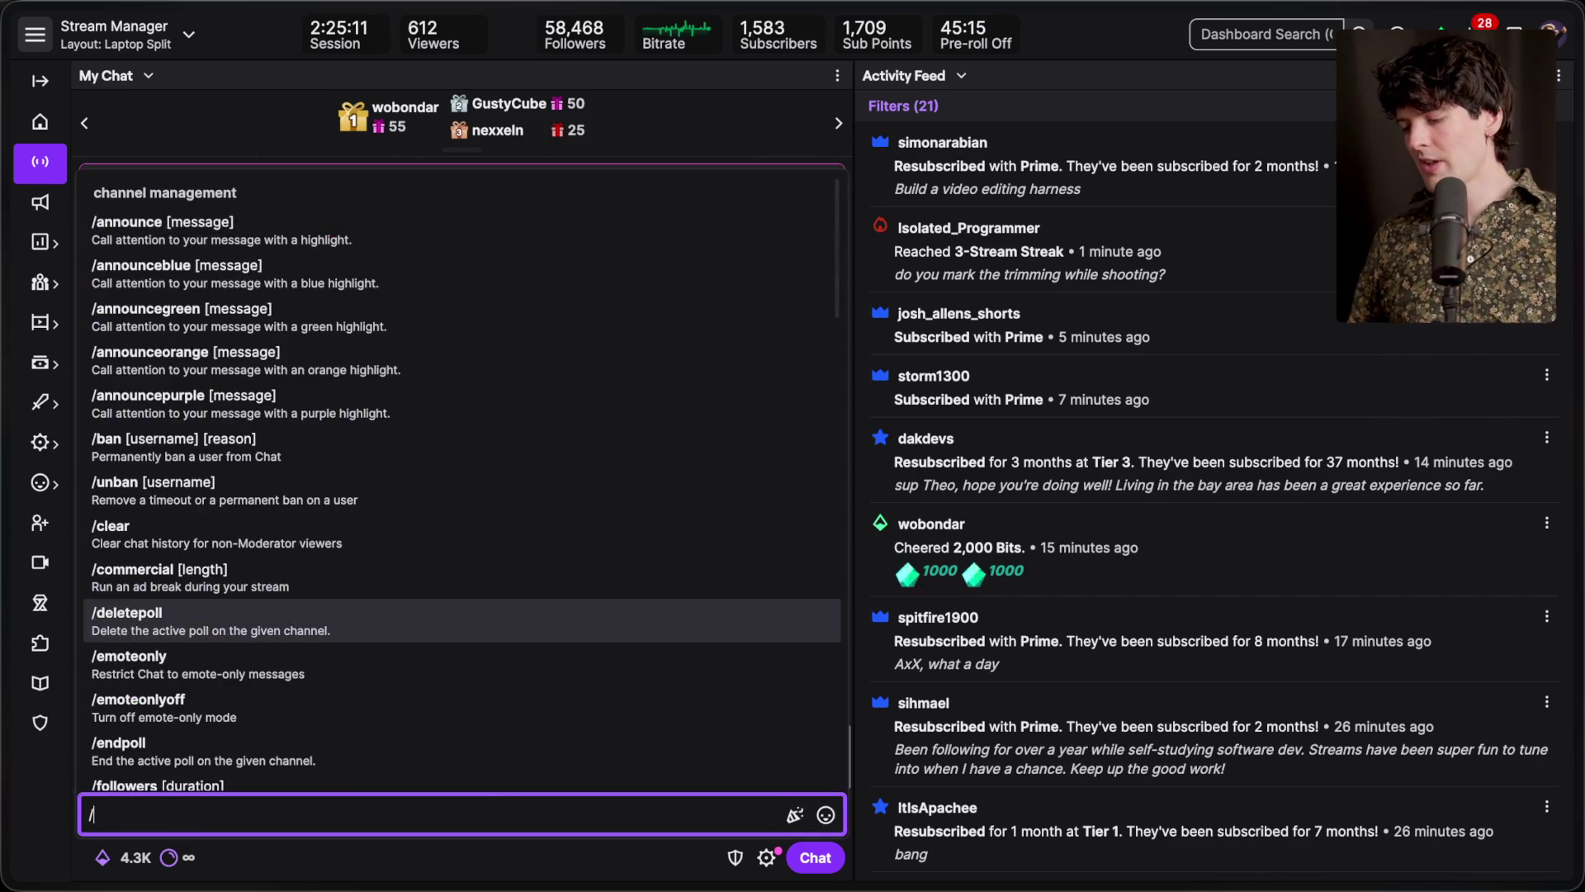
key("Escape")
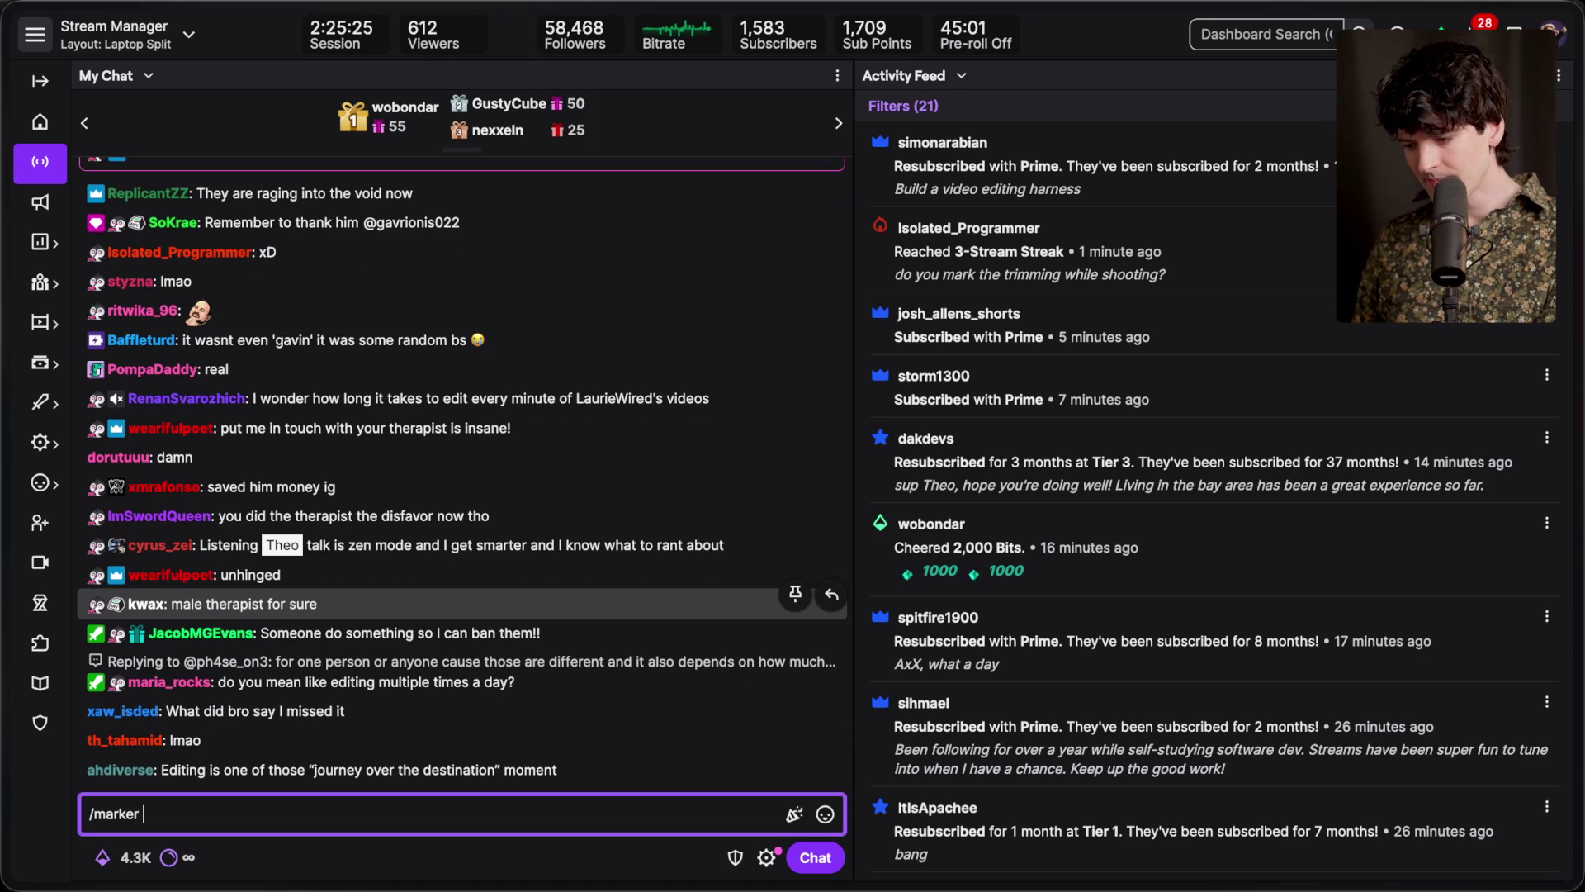
key("super+Tab")
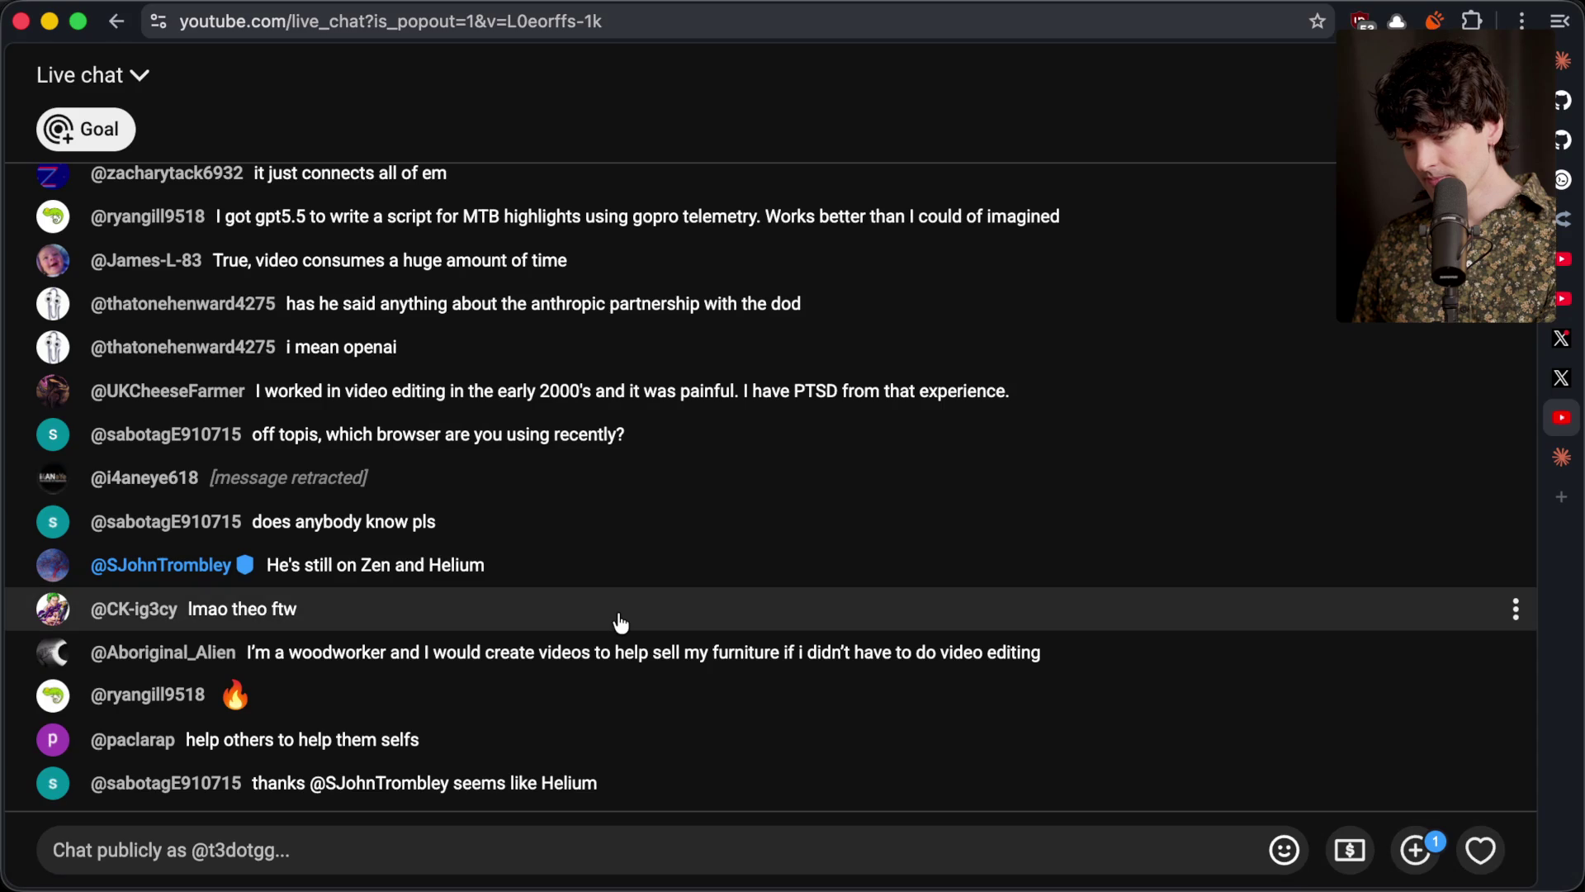
Switch from the YouTube live chat back to Twitch Stream Manager
key("super+Tab")
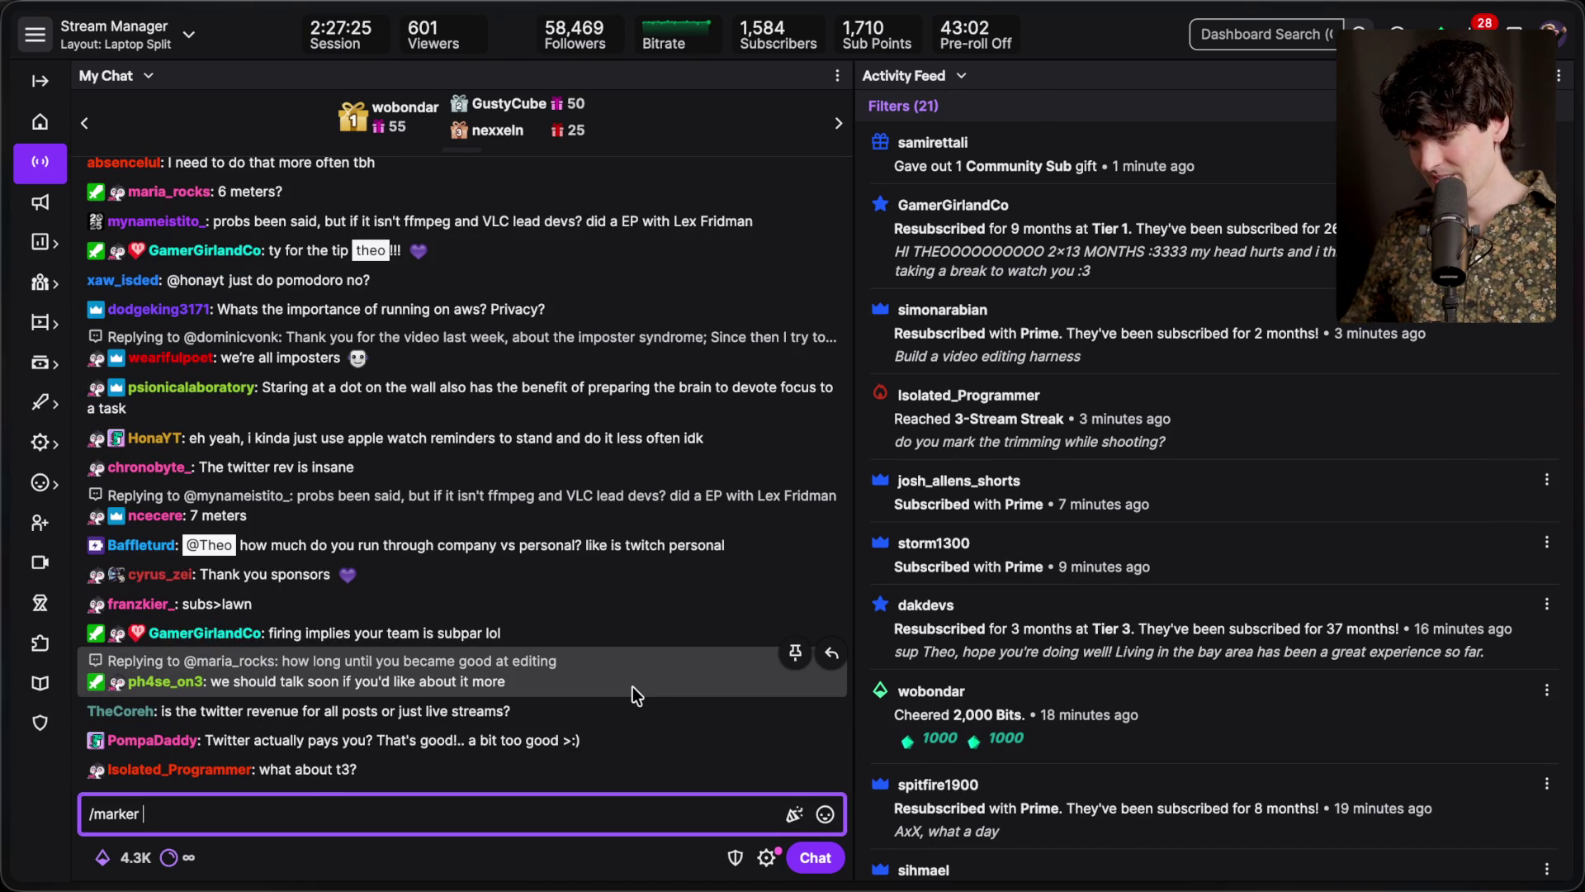
scroll(601, 602, "up", 1)
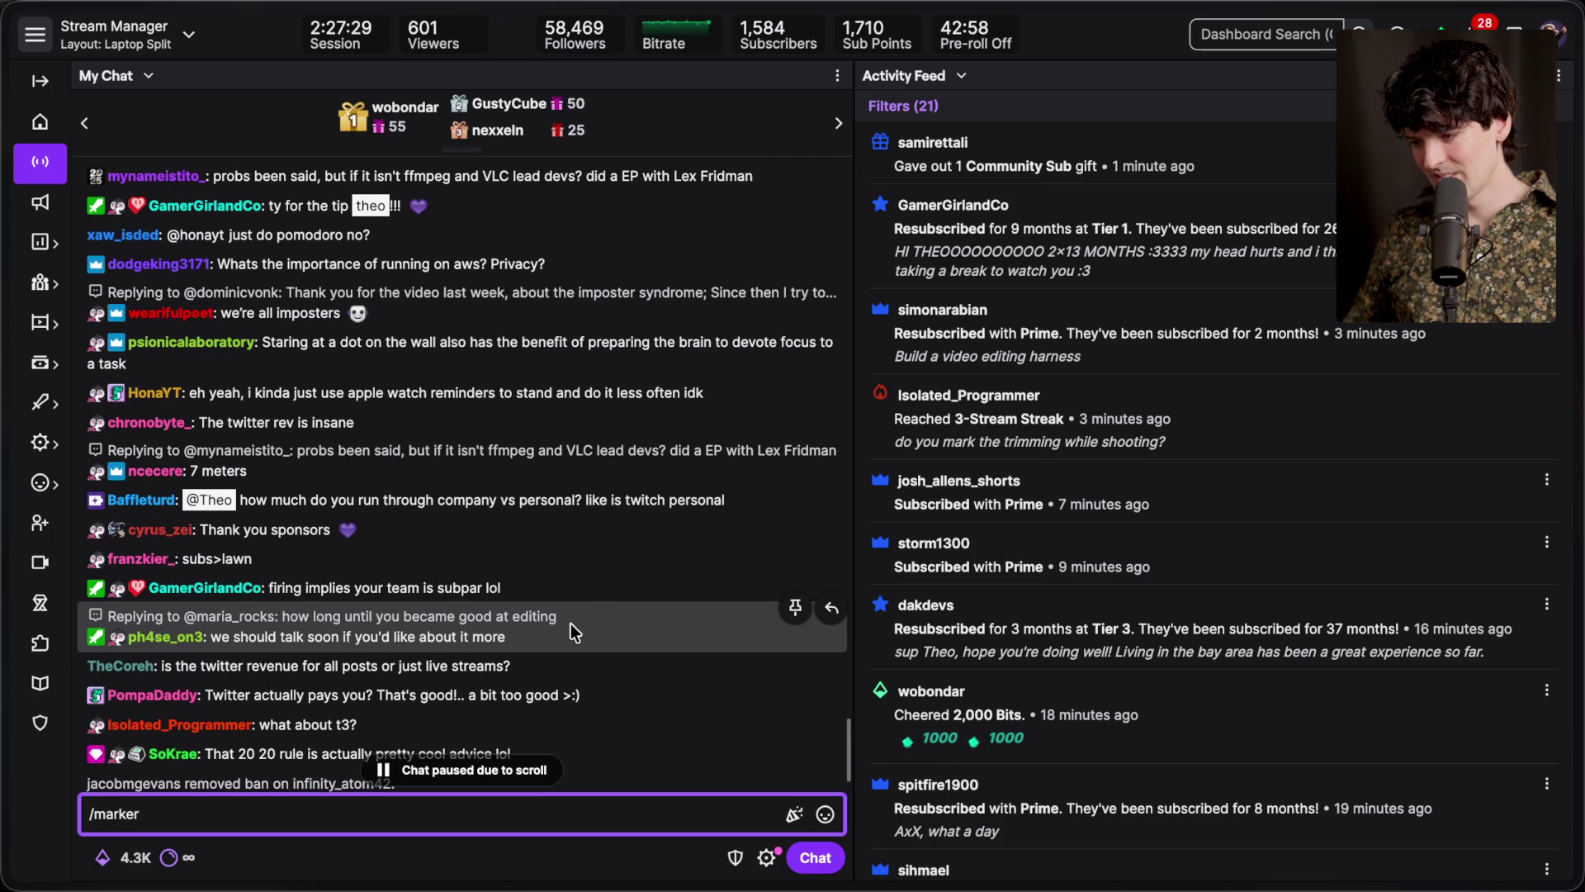
left_click(562, 616)
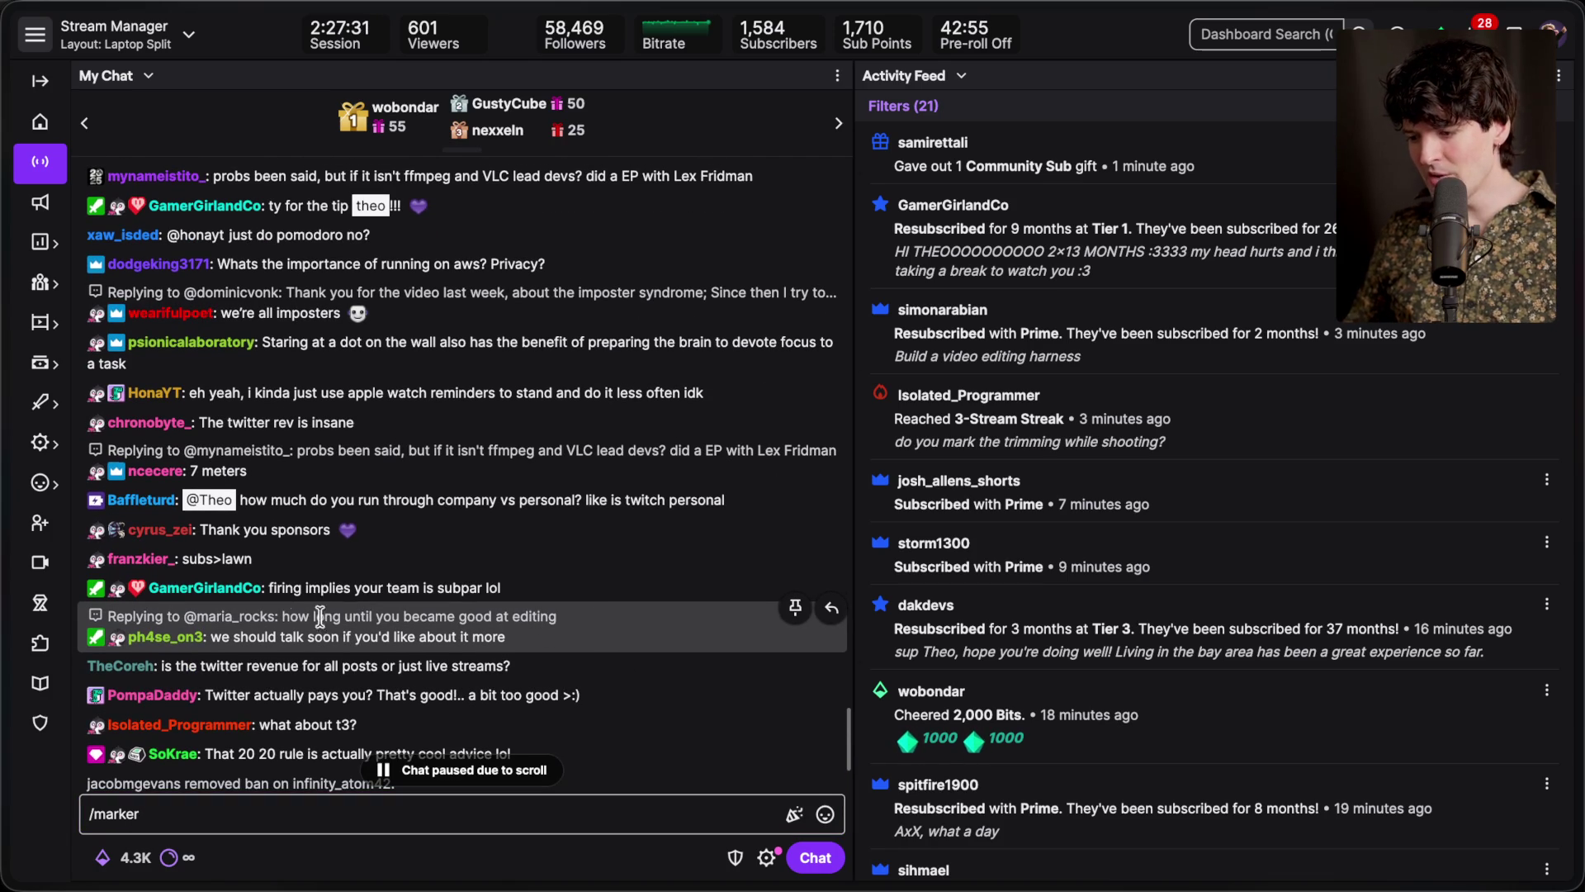
triple_click(201, 616)
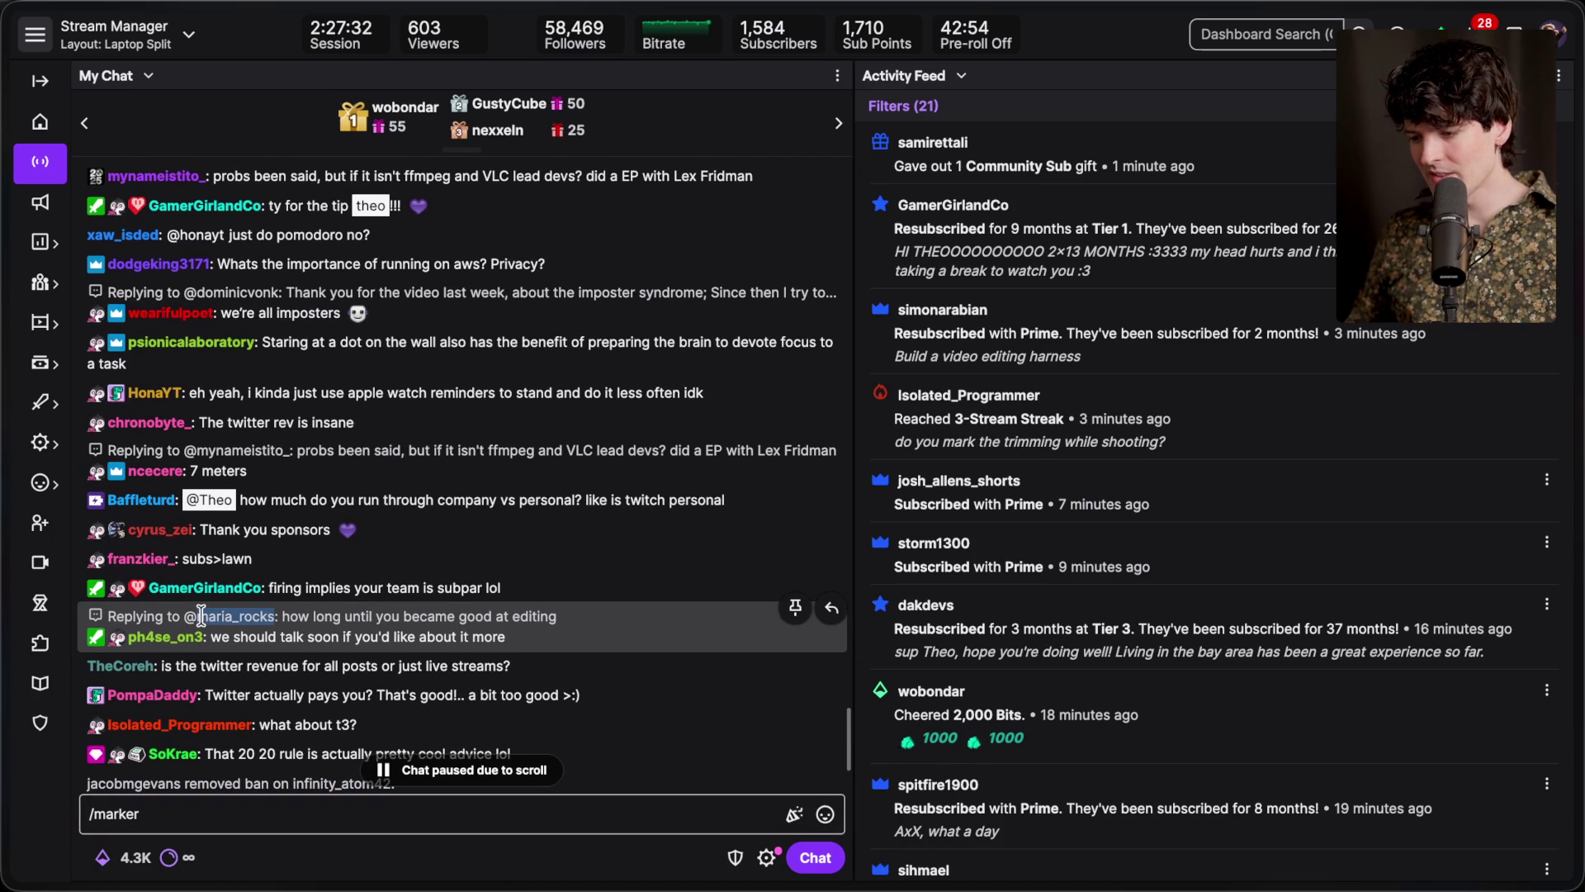
left_click(297, 616)
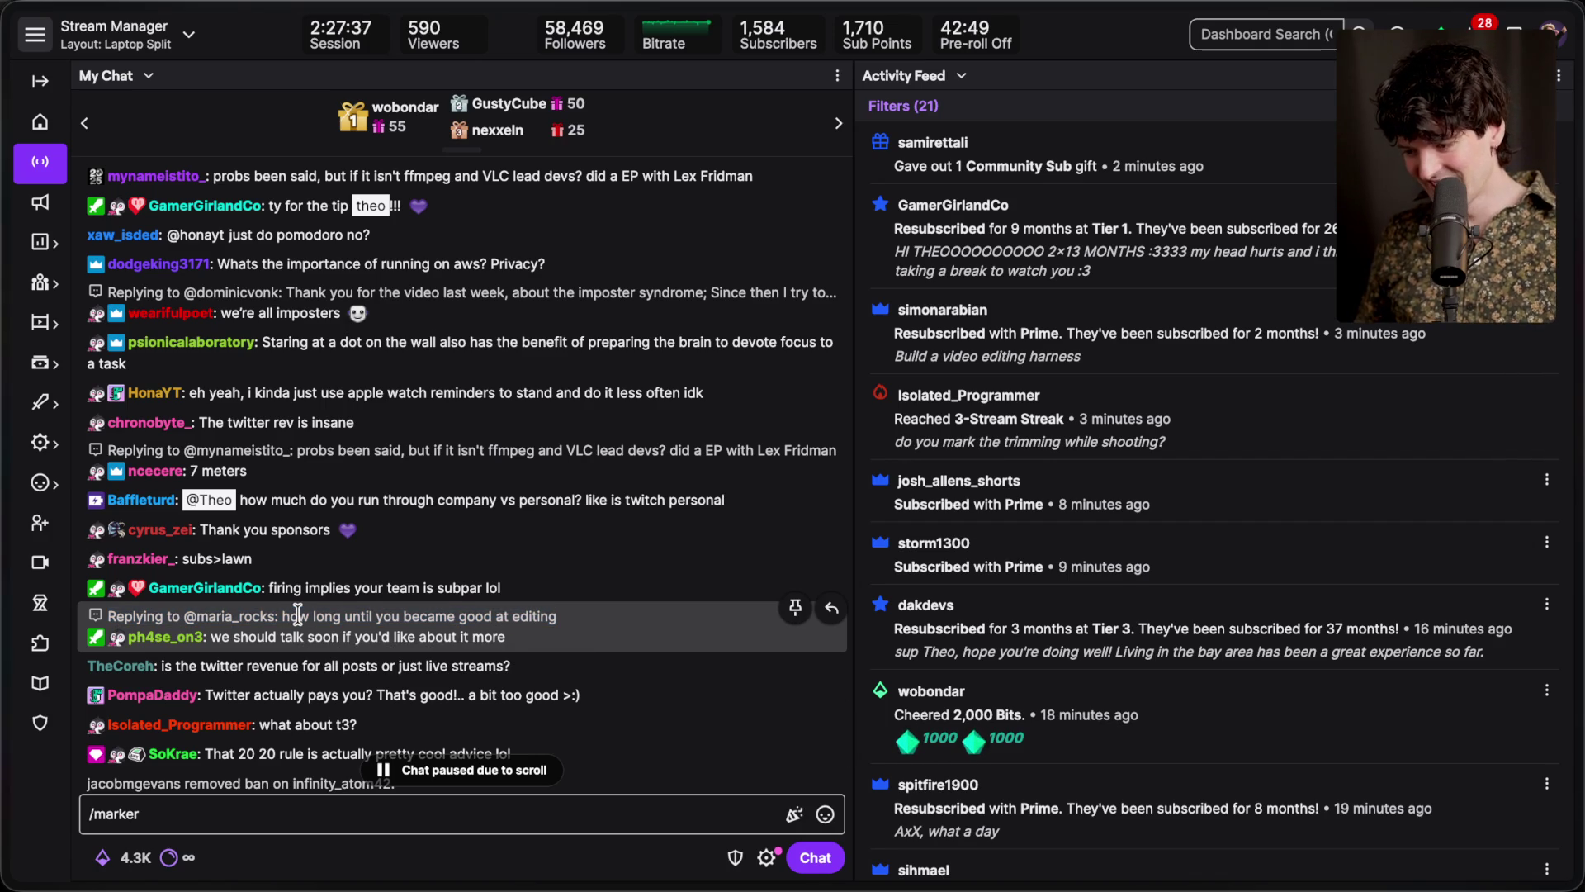
scroll(299, 613, "down", 5)
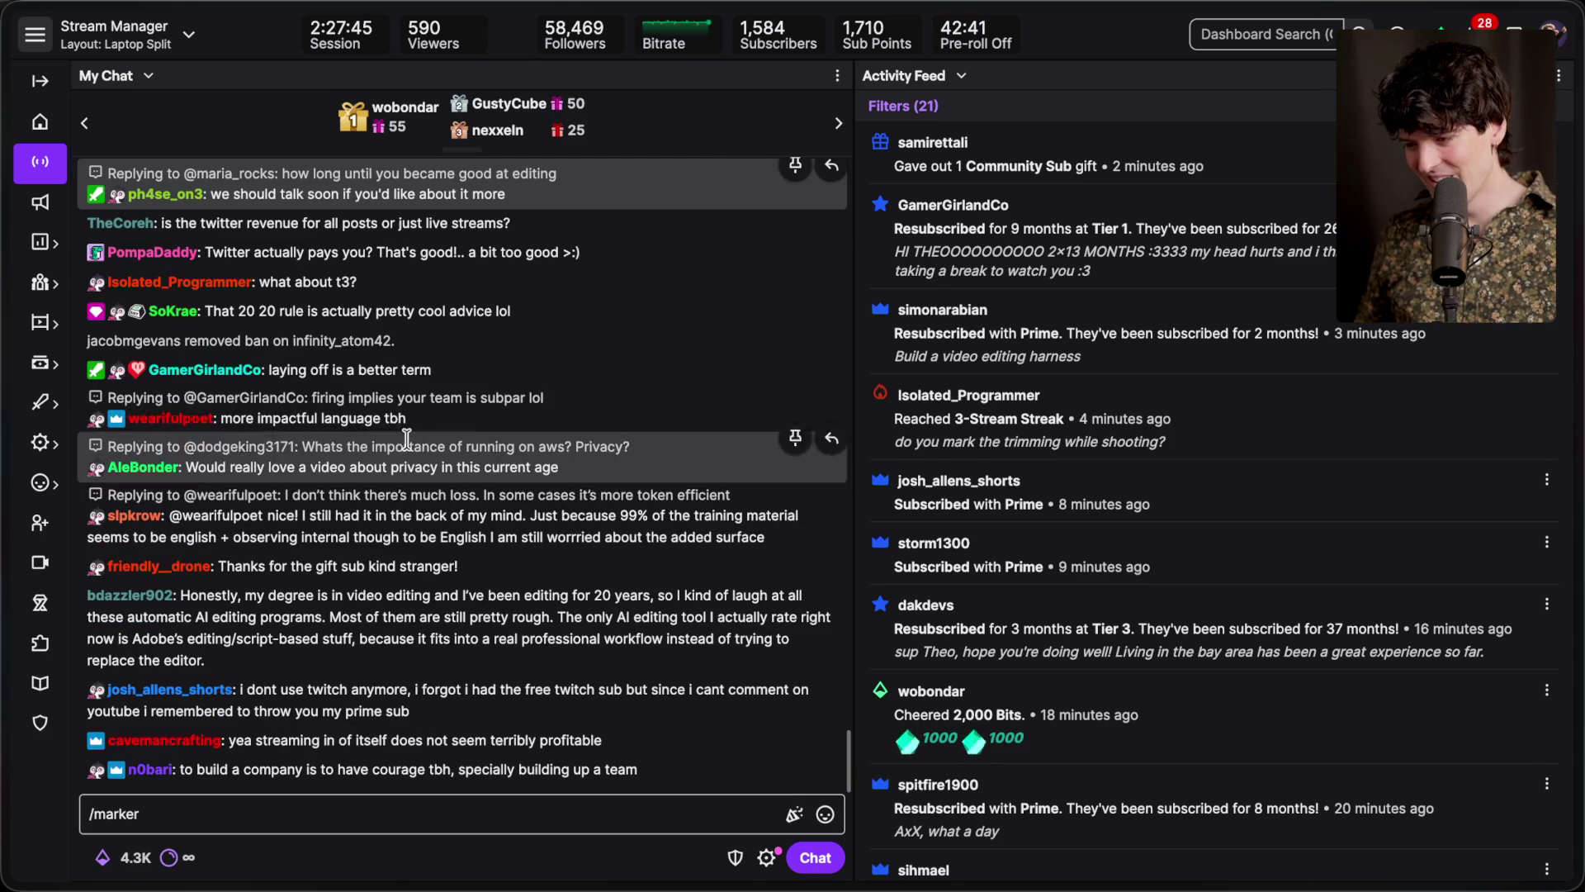
scroll(460, 329, "up", 4)
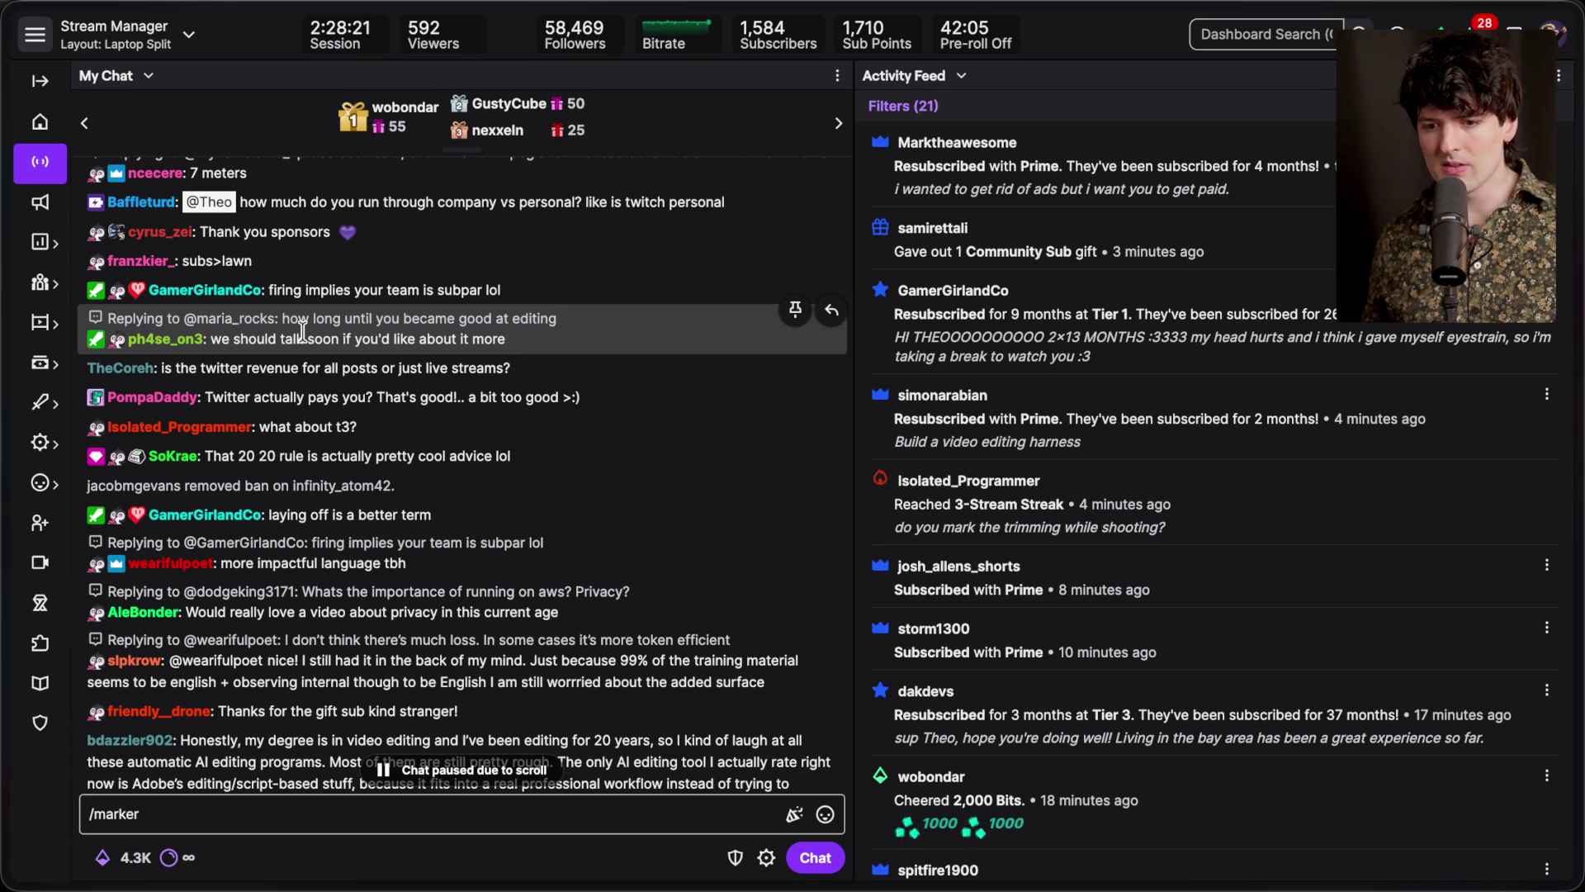
Search YouTube for 'ijustine final cut pr', check the channel's subscriber count, and swipe back
key("super+t")
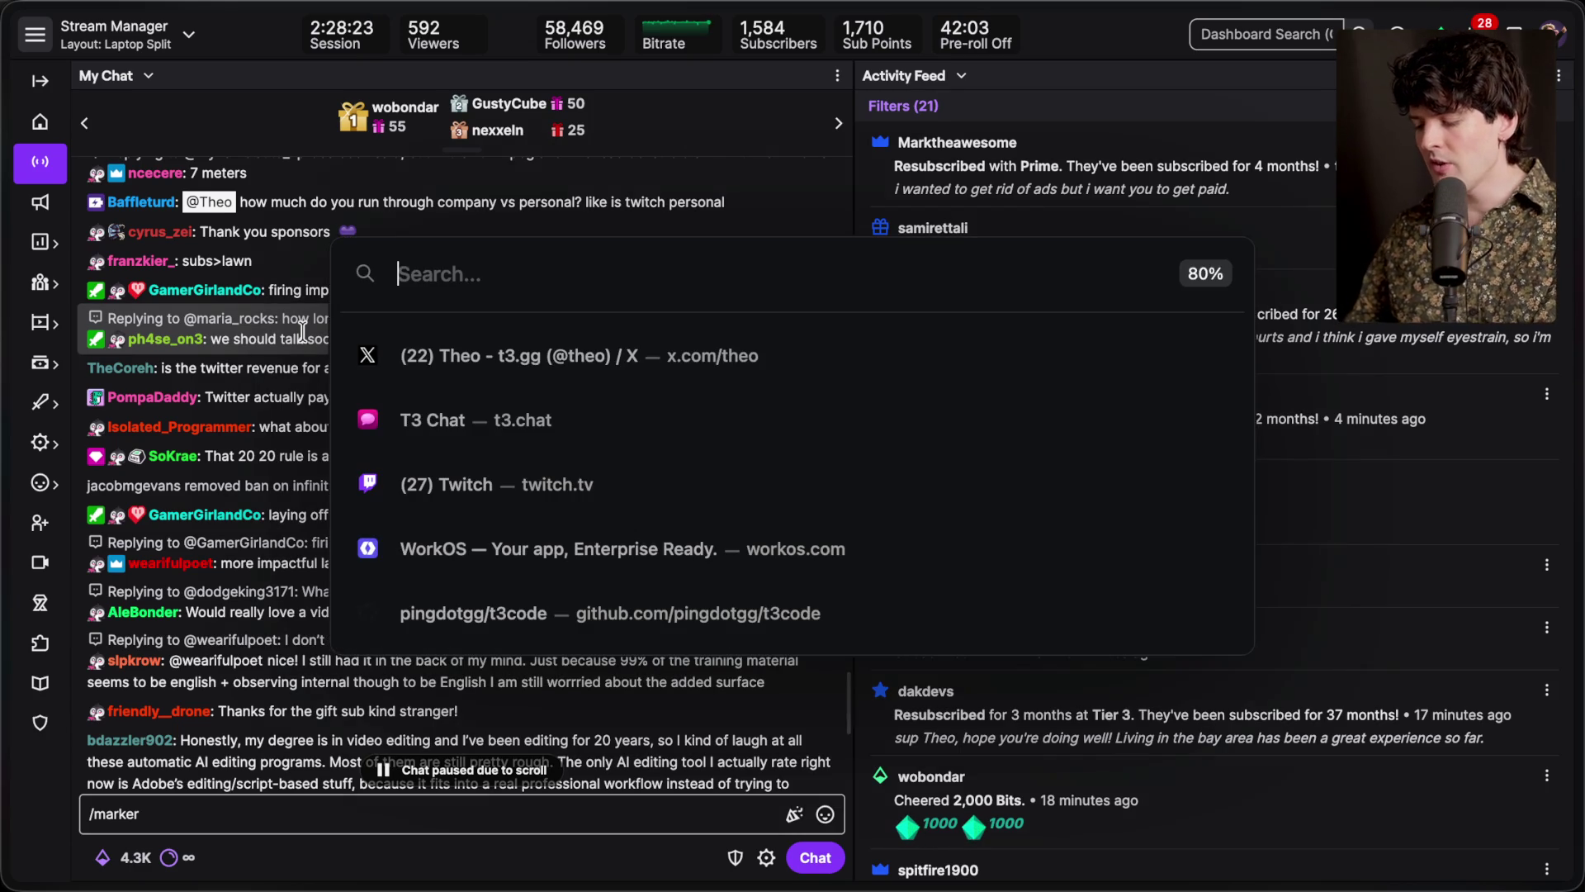
type("ijustine ")
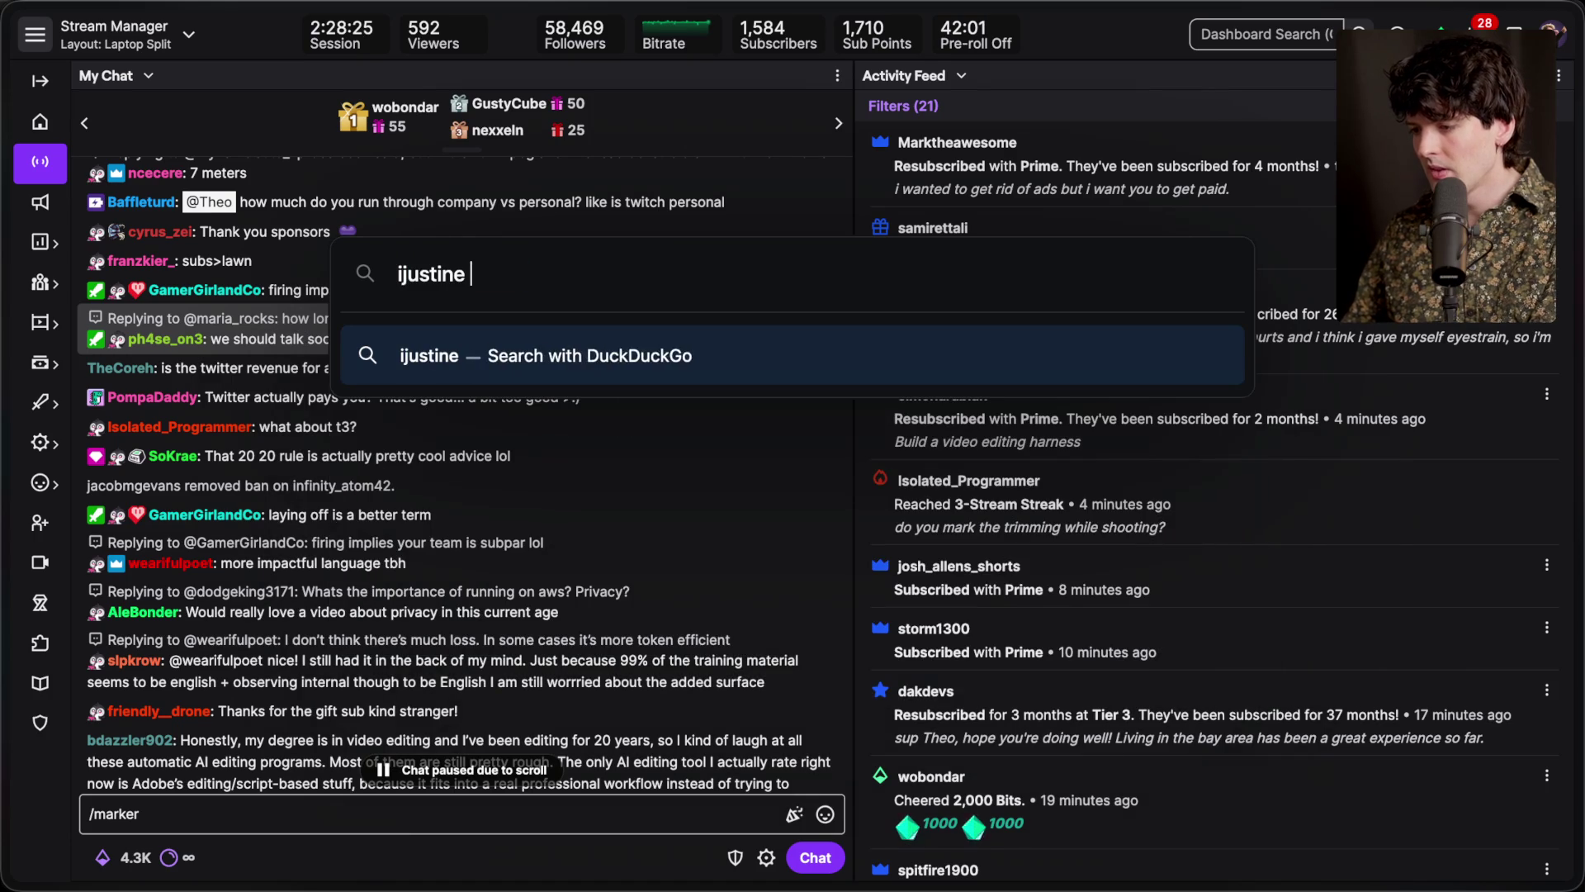
type("final cut pr")
key("Return")
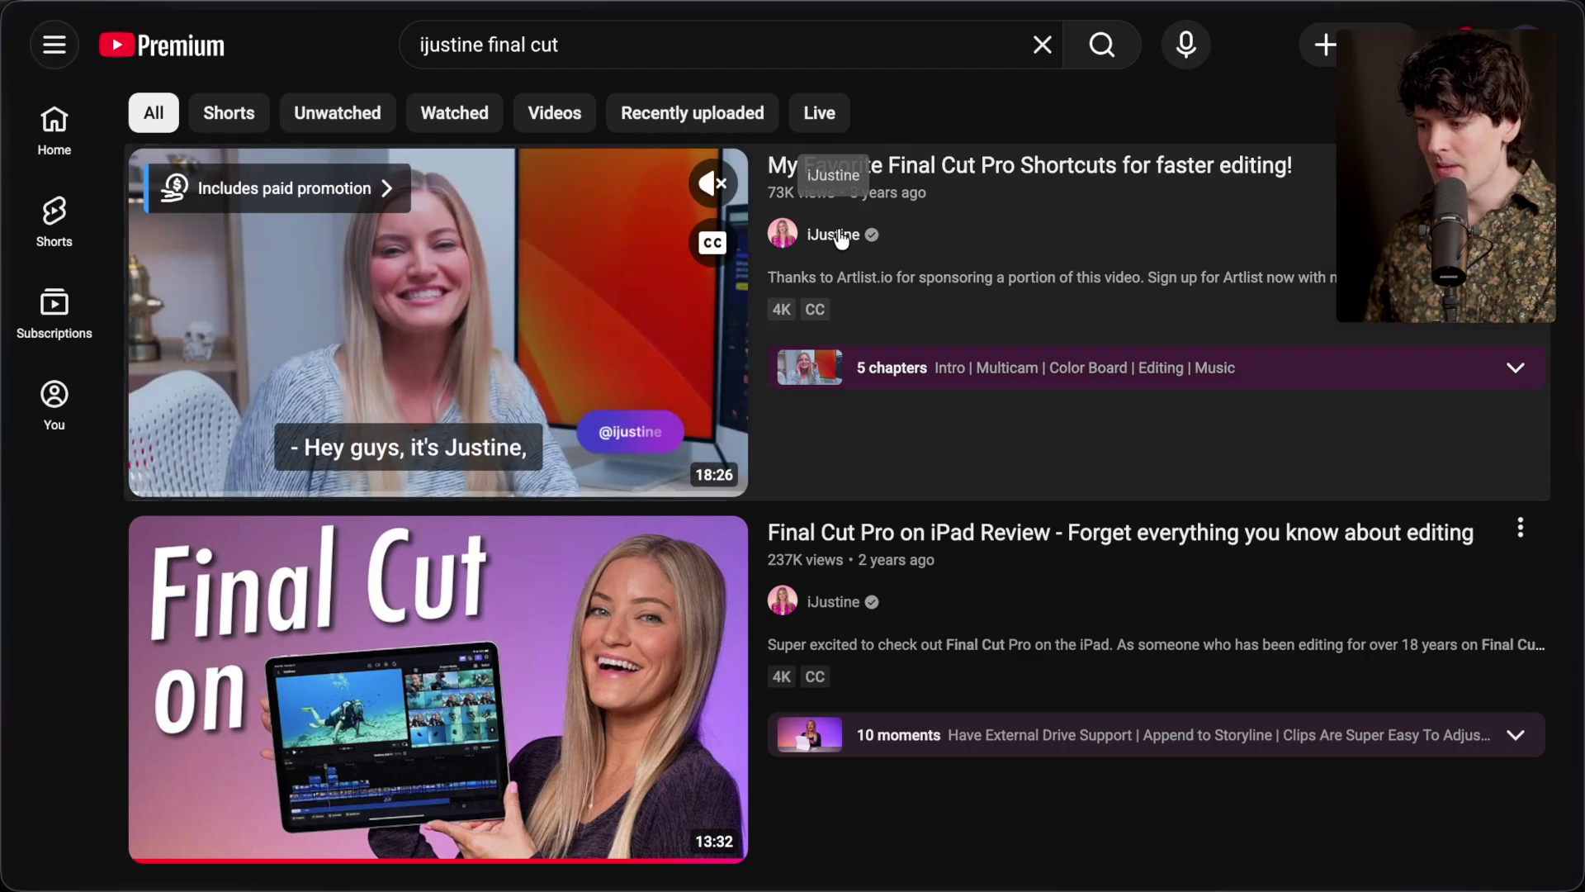
left_click(834, 235)
left_click_drag(600, 390, 720, 390)
scroll(686, 366, "left", 5)
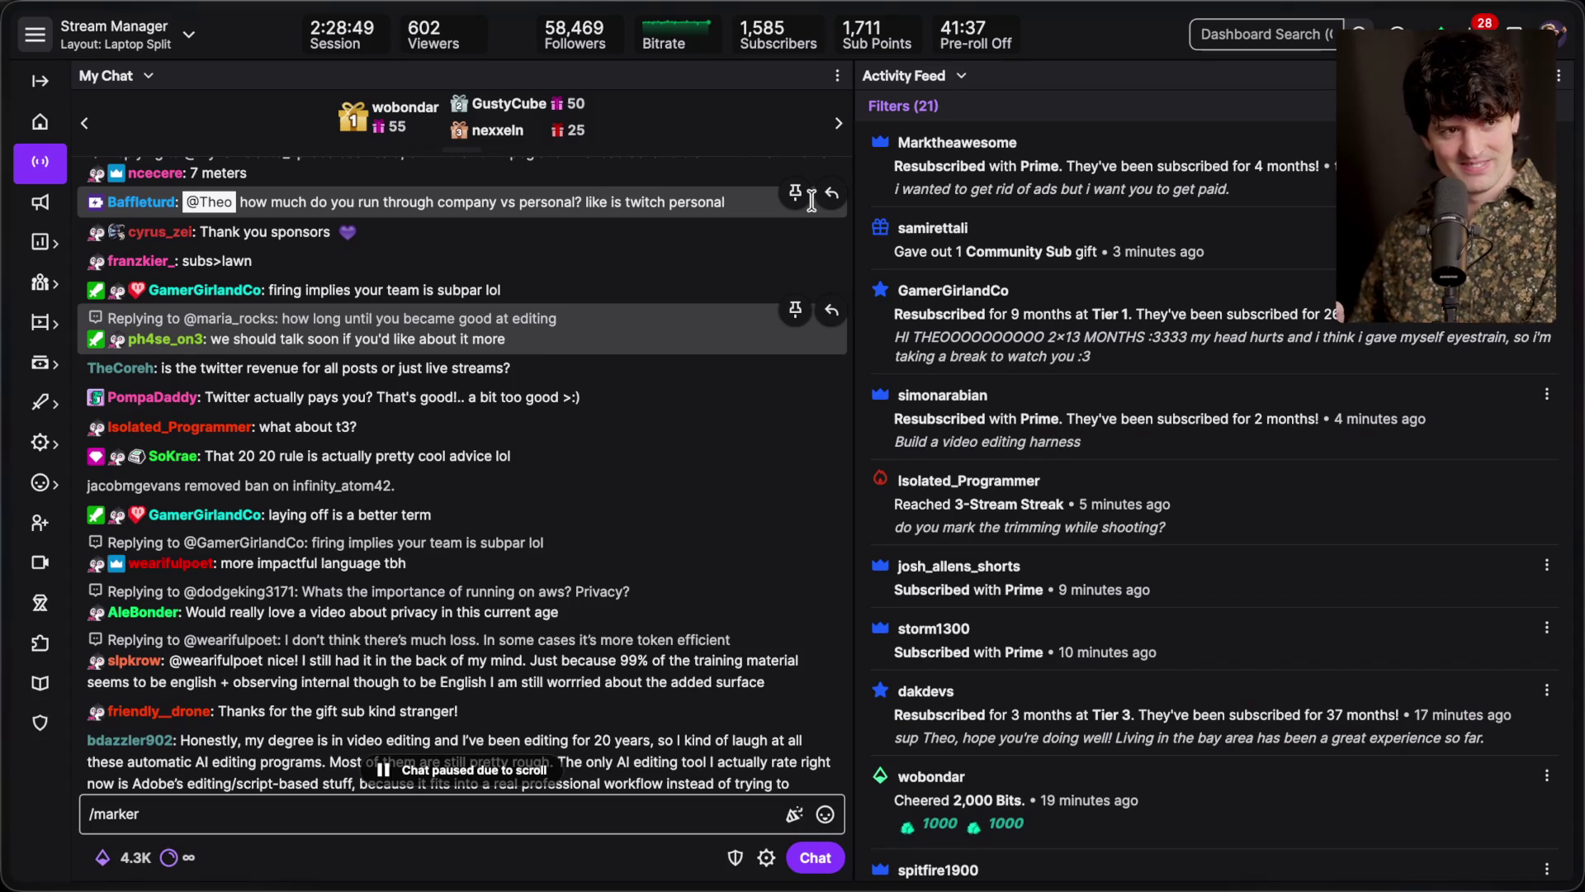
scroll(524, 492, "down", 10)
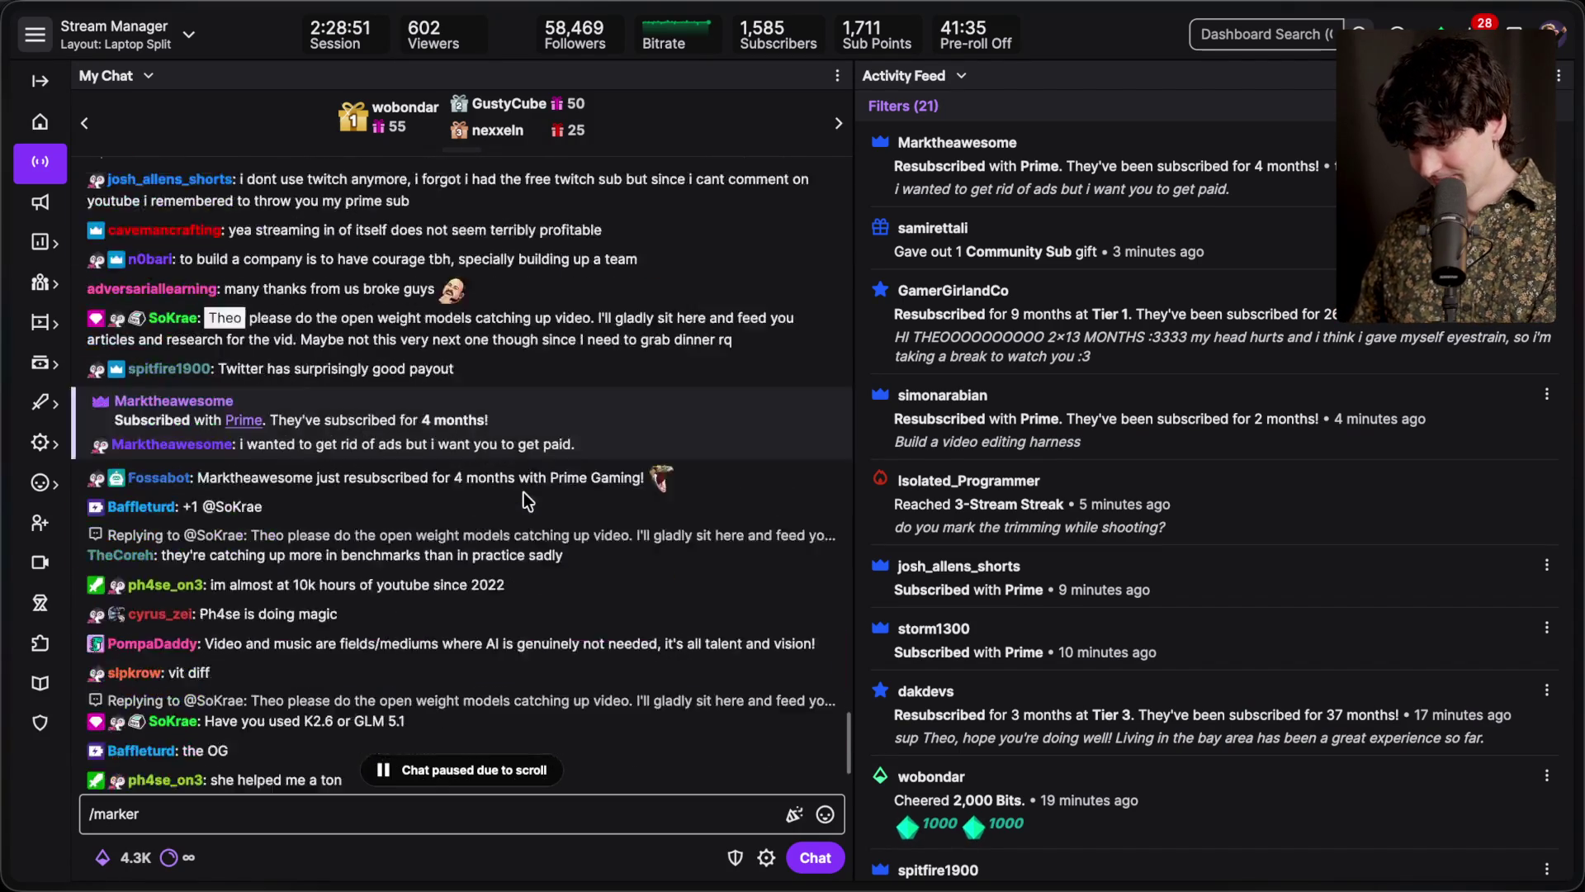
left_click(374, 809)
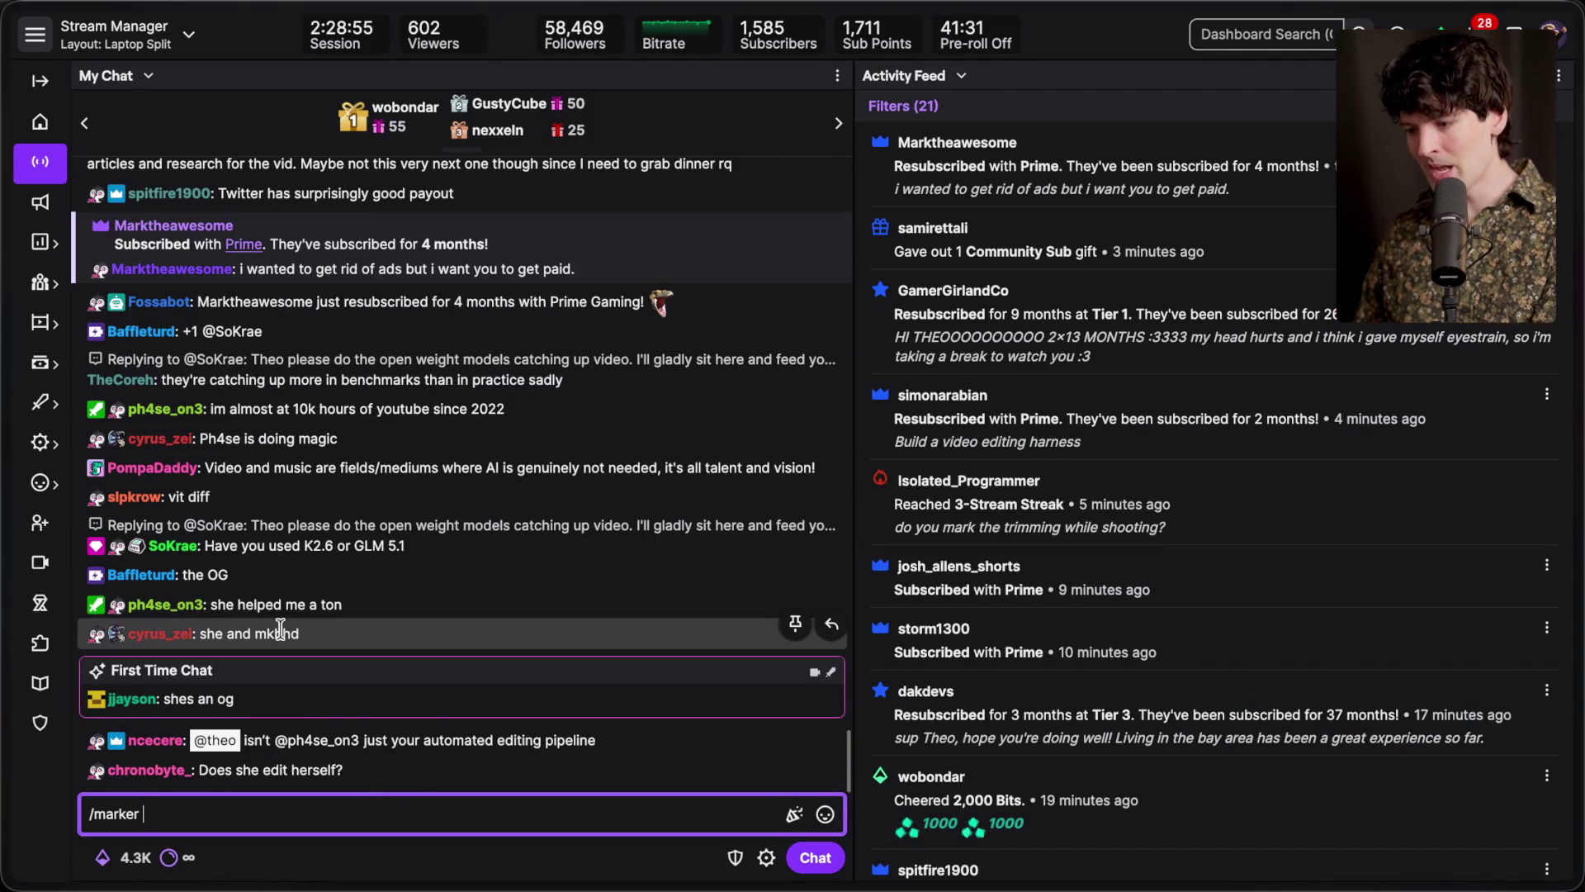
left_click_drag(256, 632, 301, 631)
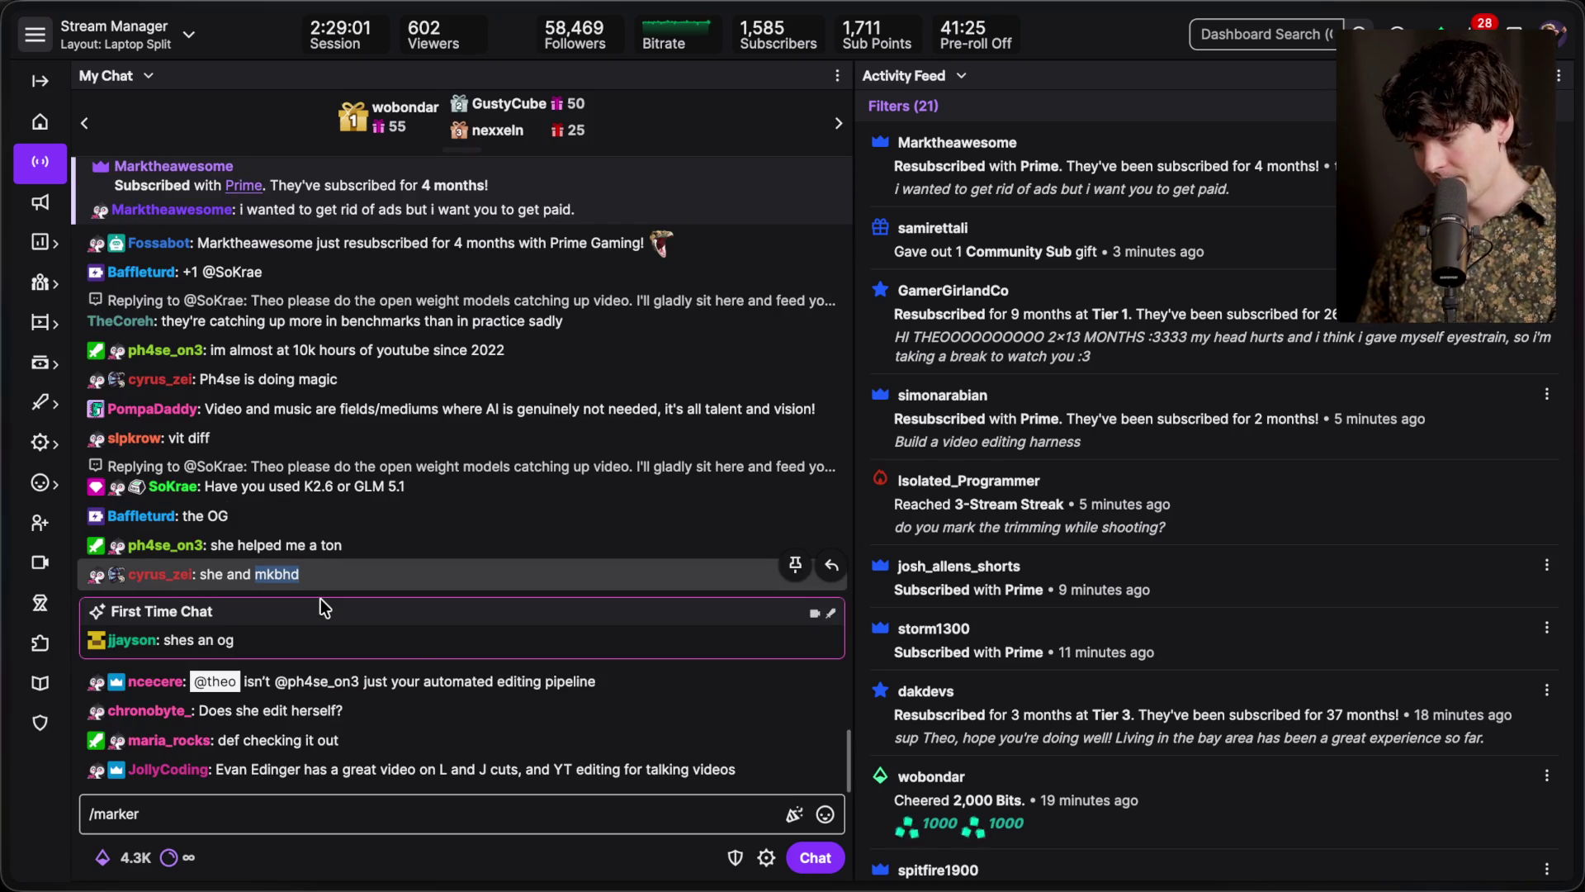
left_click(320, 544)
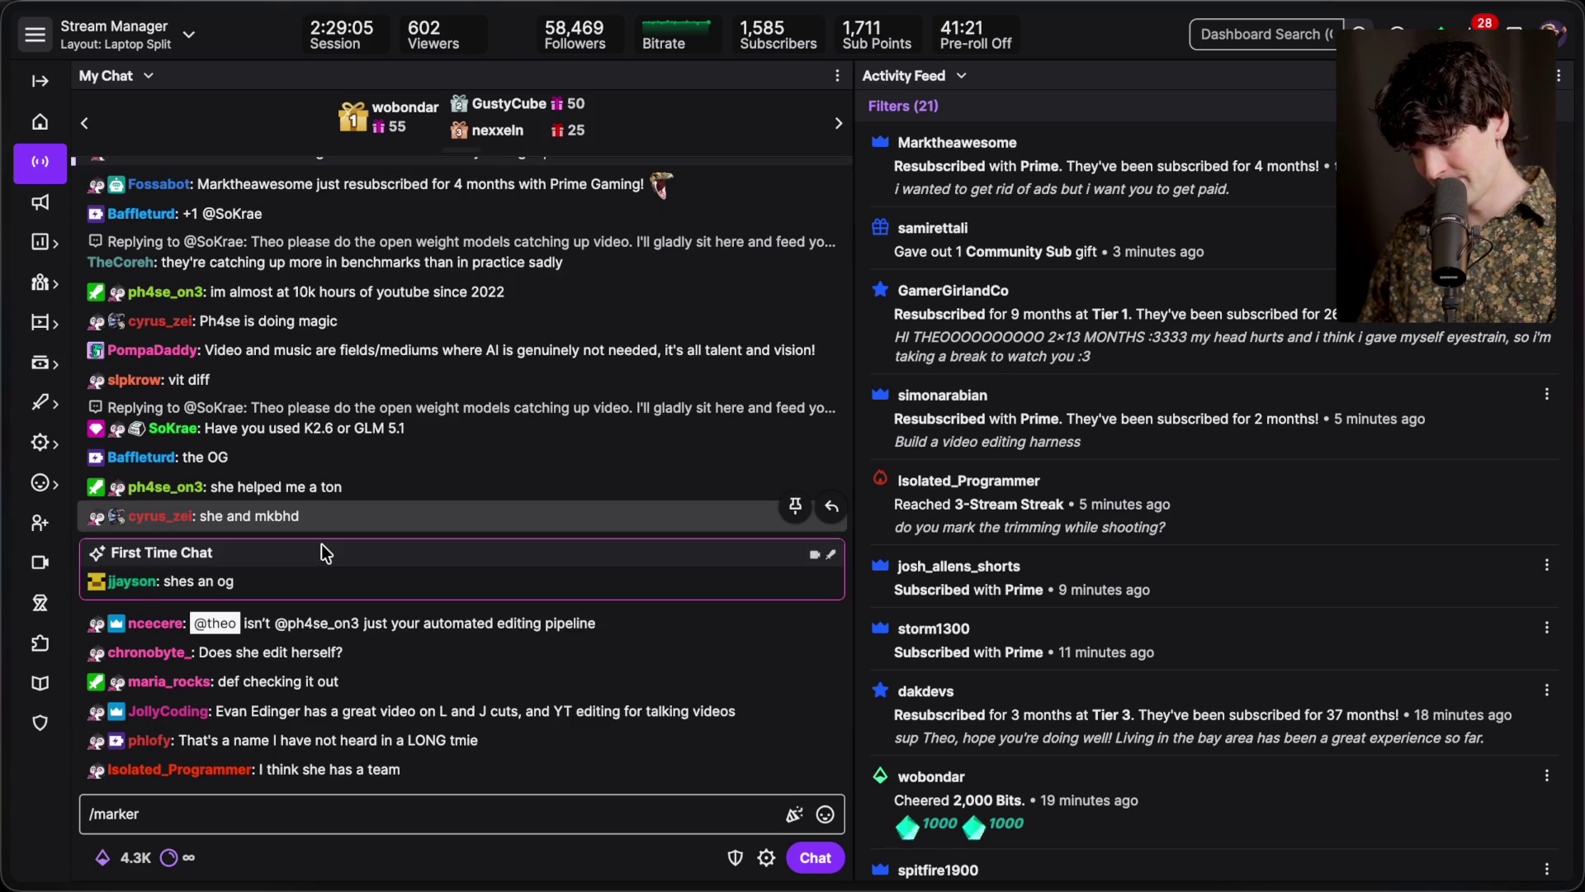
left_click_drag(264, 768, 447, 769)
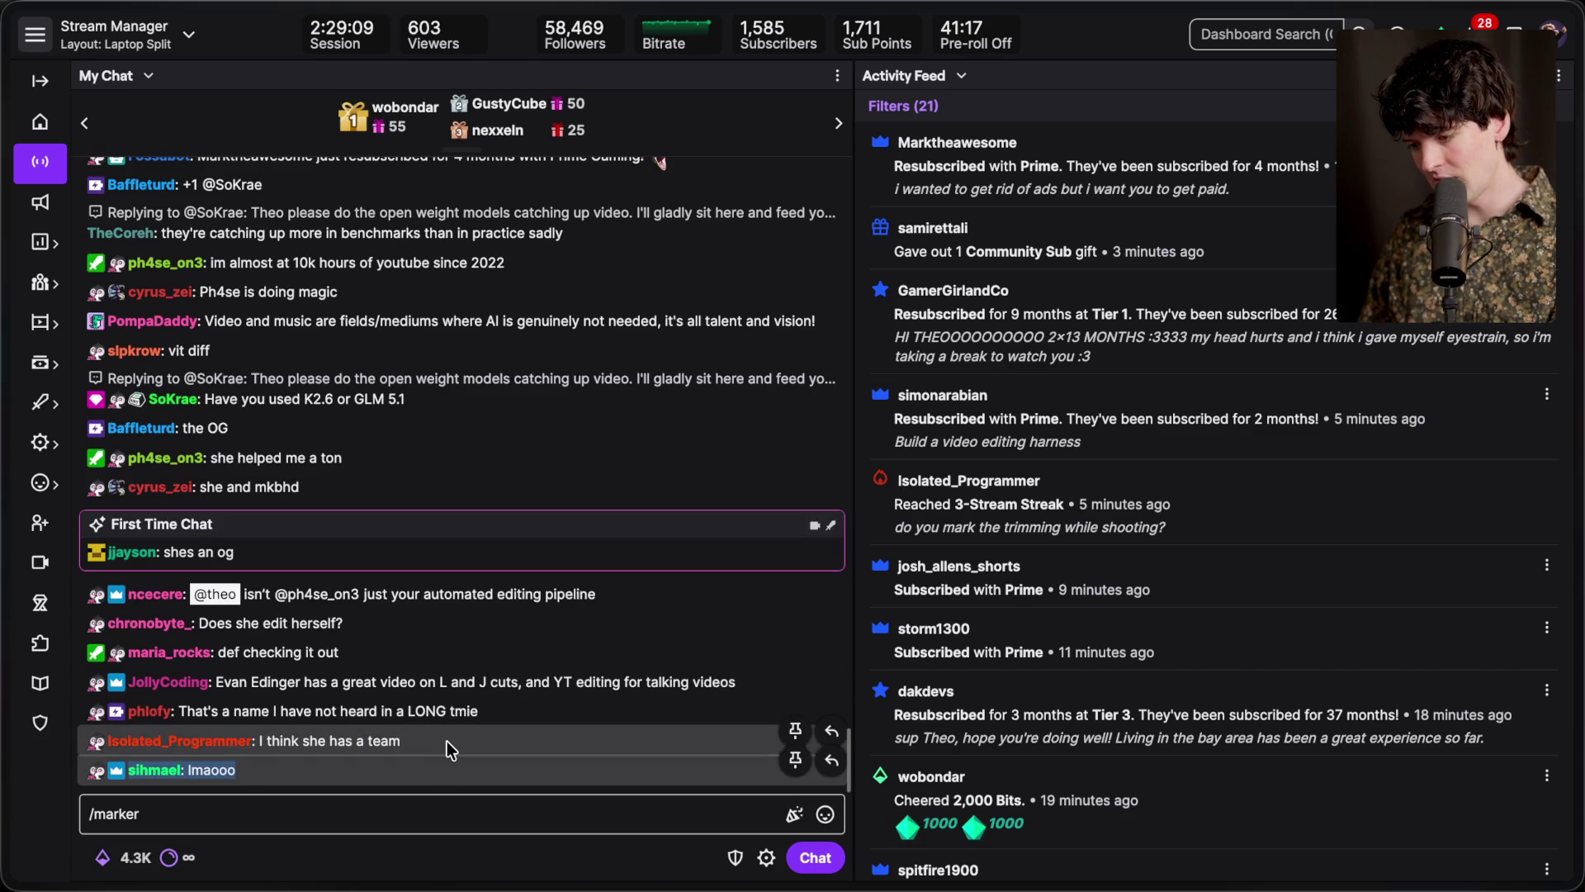
triple_click(447, 740)
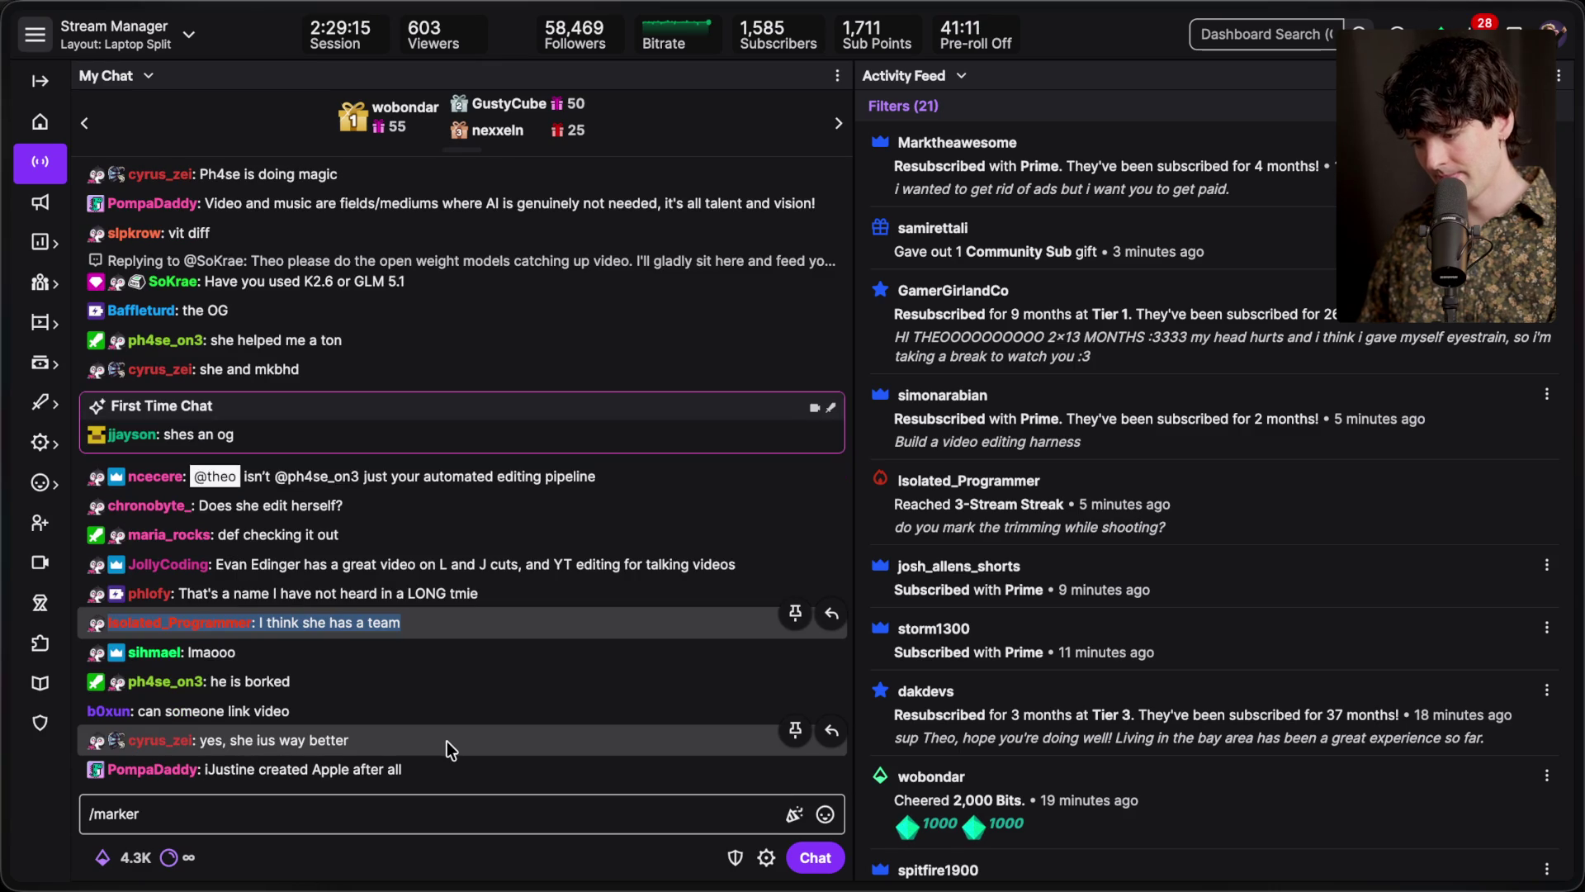
left_click(447, 749)
left_click_drag(132, 710, 88, 710)
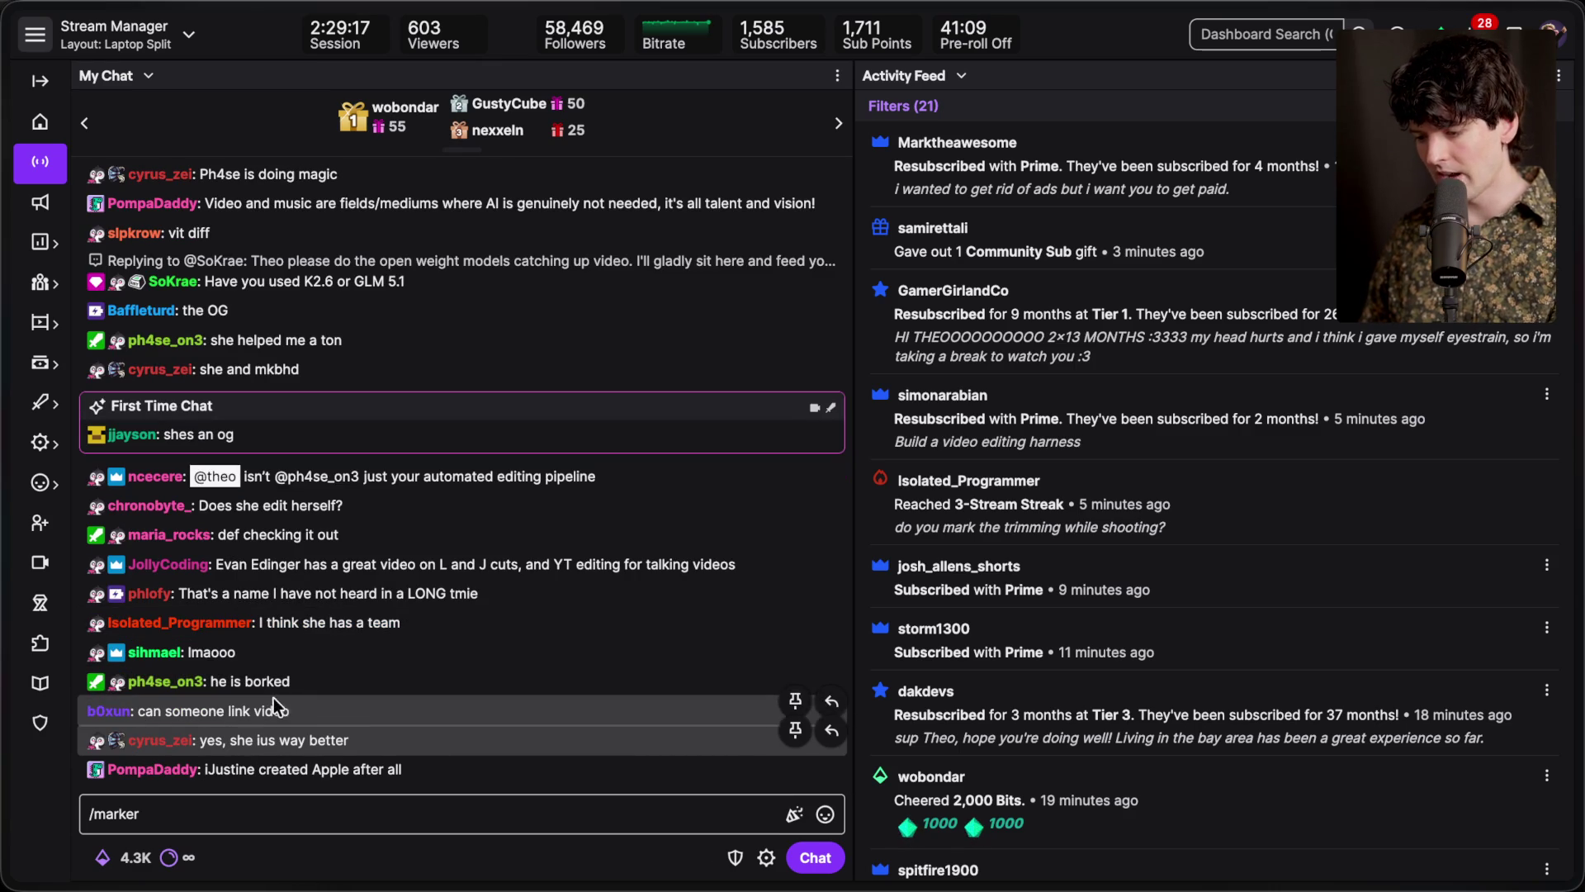
left_click(368, 814)
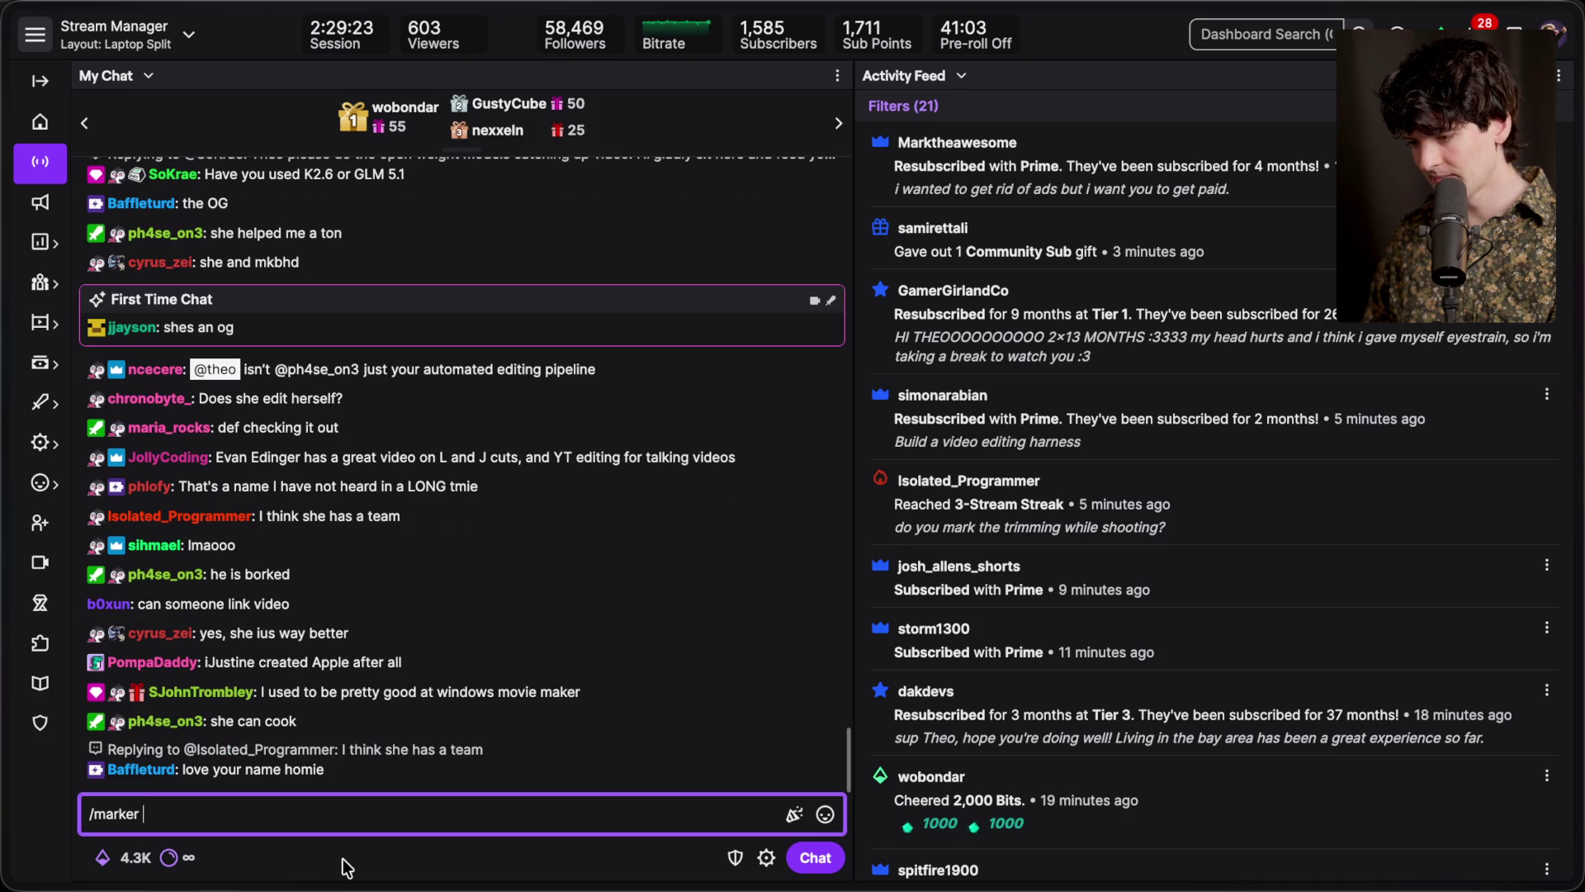
key("super+Tab")
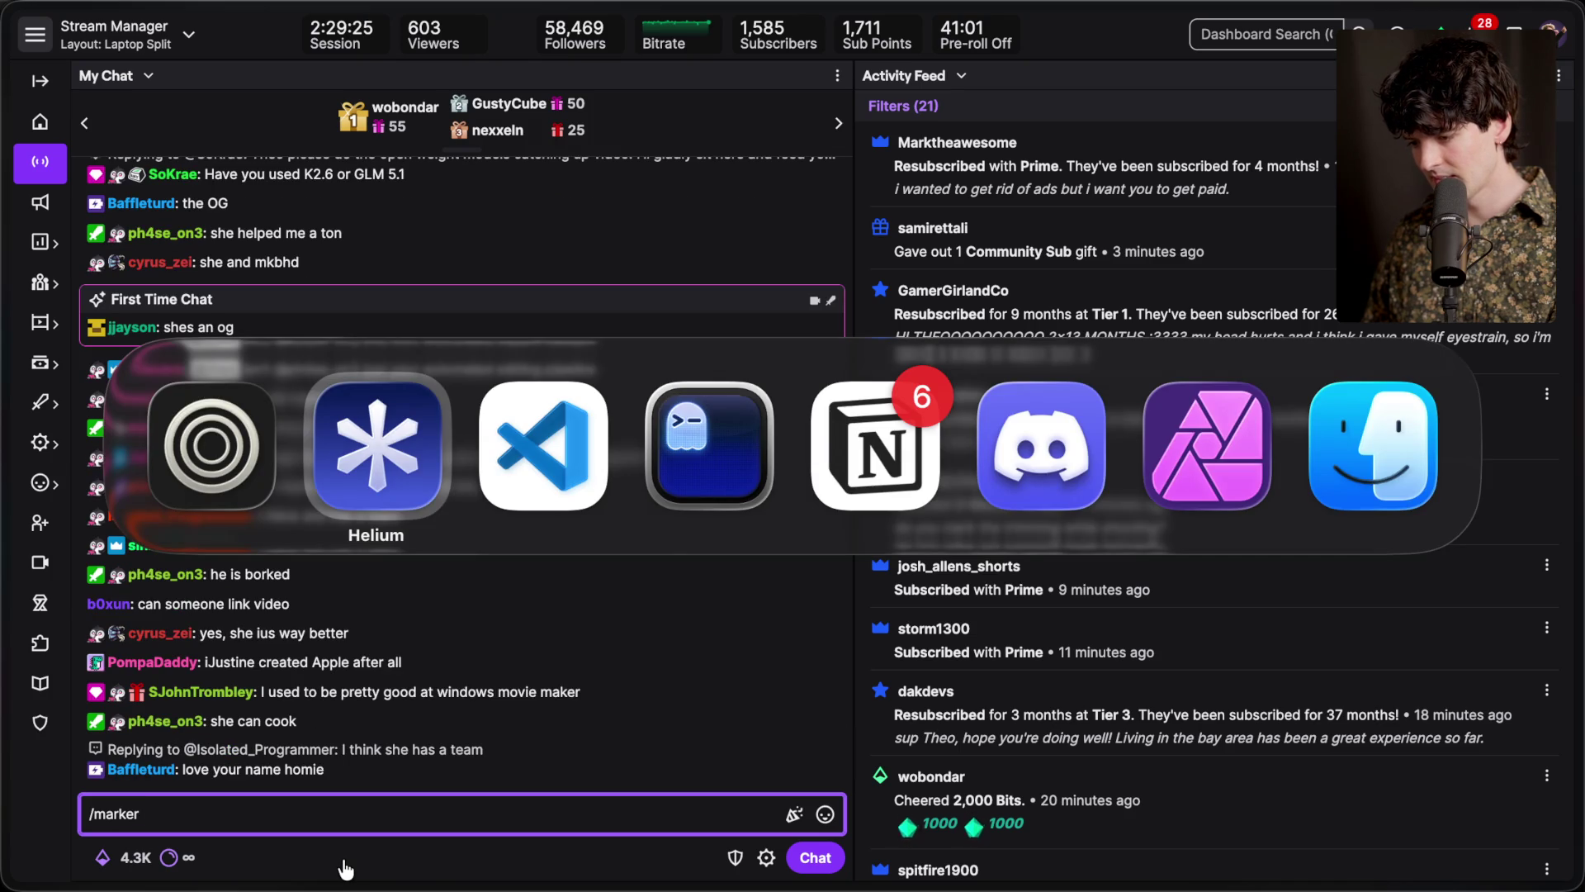
key("super+Tab")
key("super+Tab")
key("super+Tab")
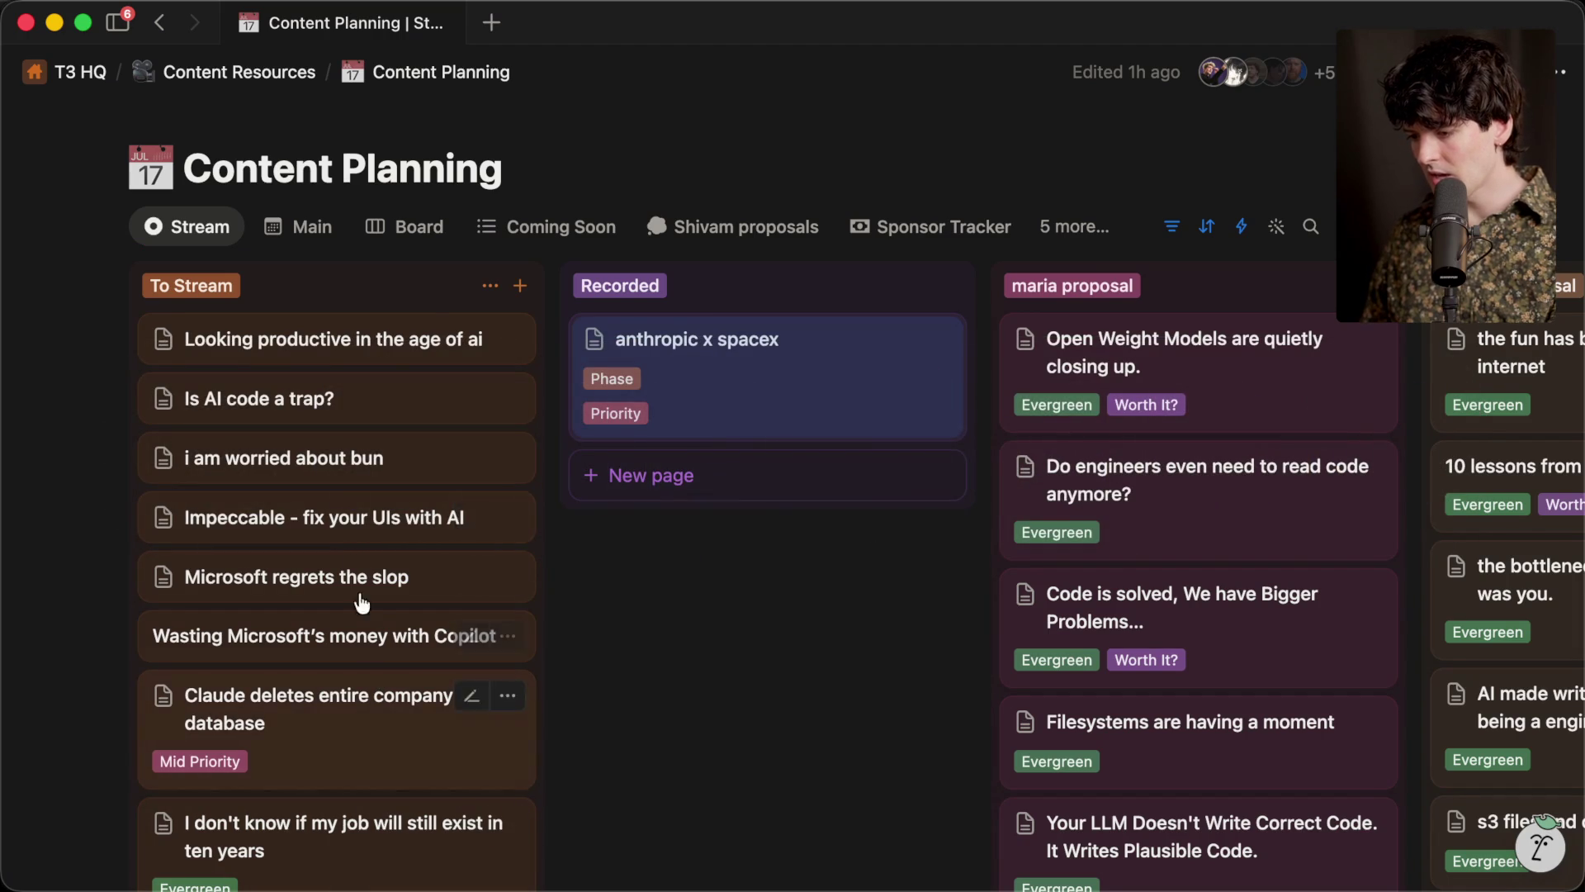
key("super+Tab")
scroll(507, 607, "down", 1)
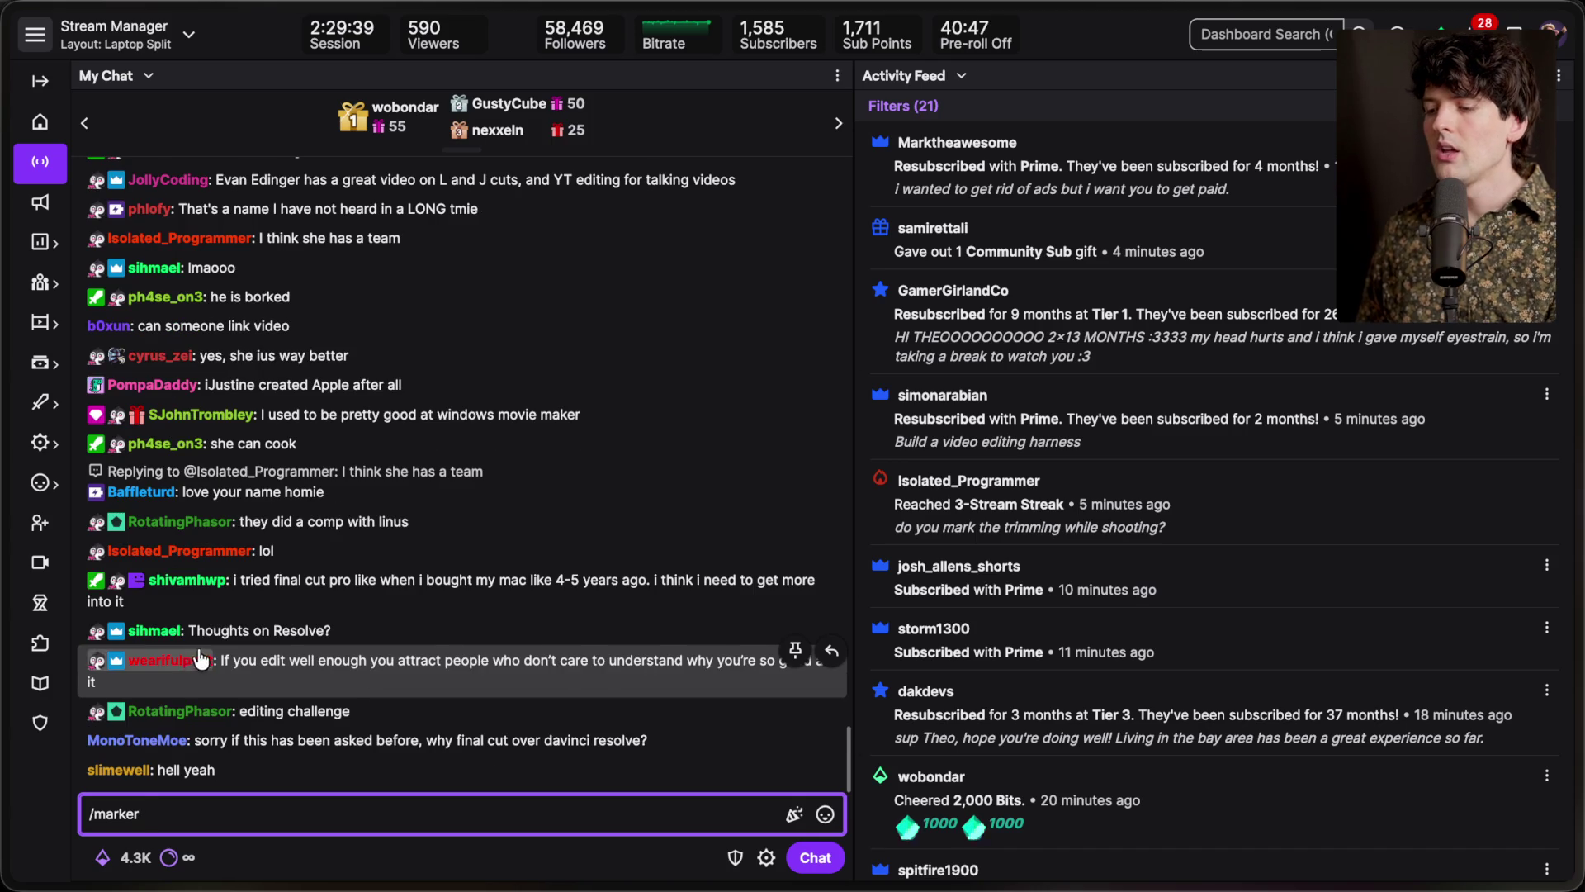
scroll(273, 625, "up", 1)
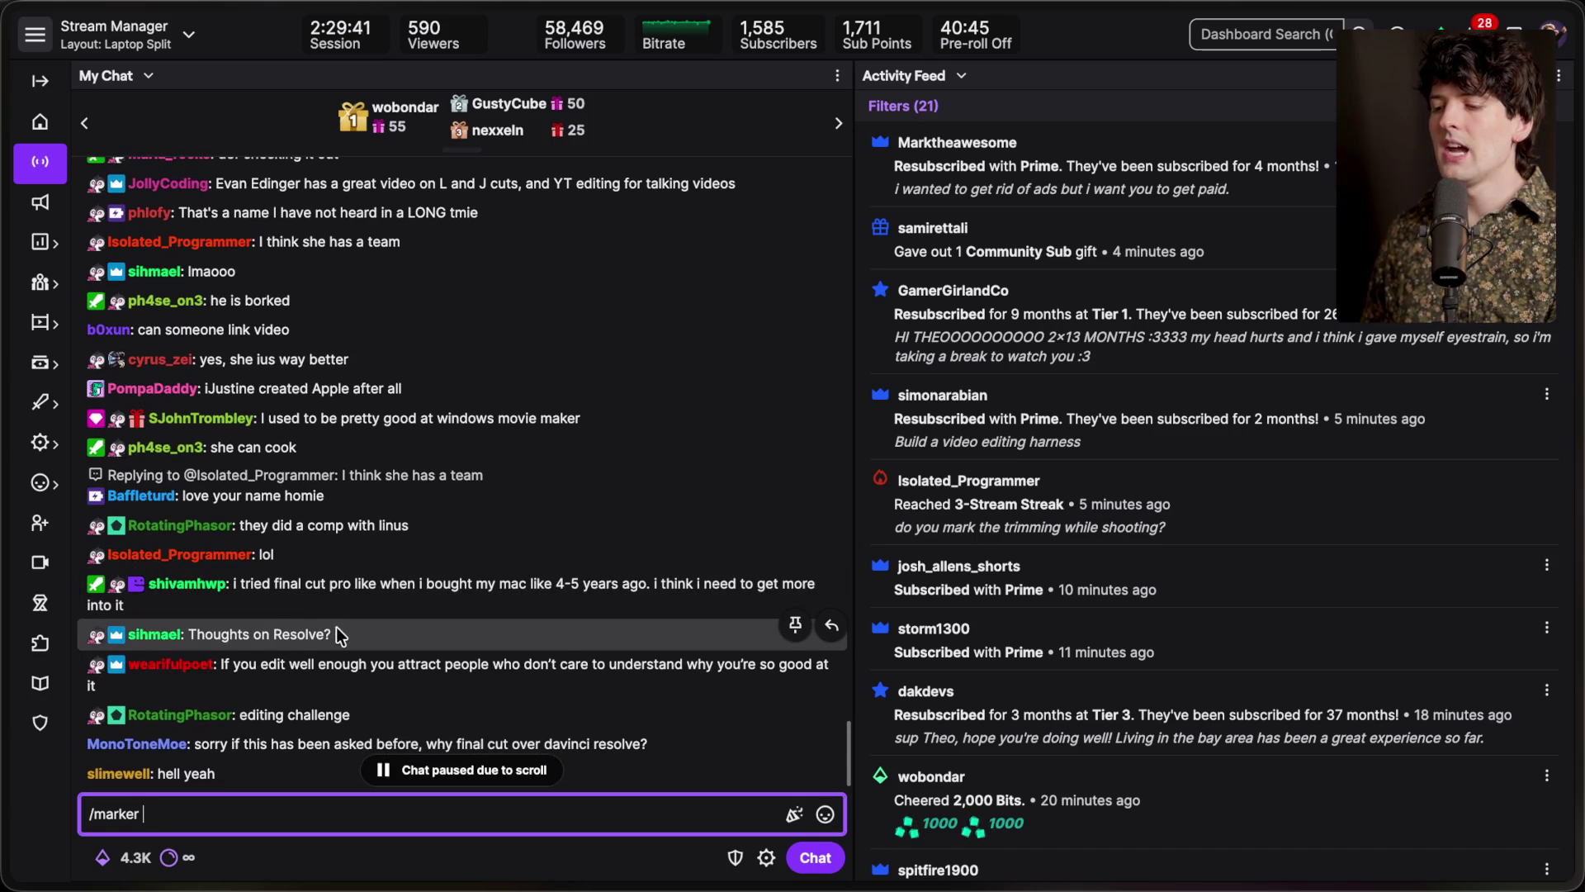
scroll(335, 627, "down", 3)
scroll(388, 553, "up", 1)
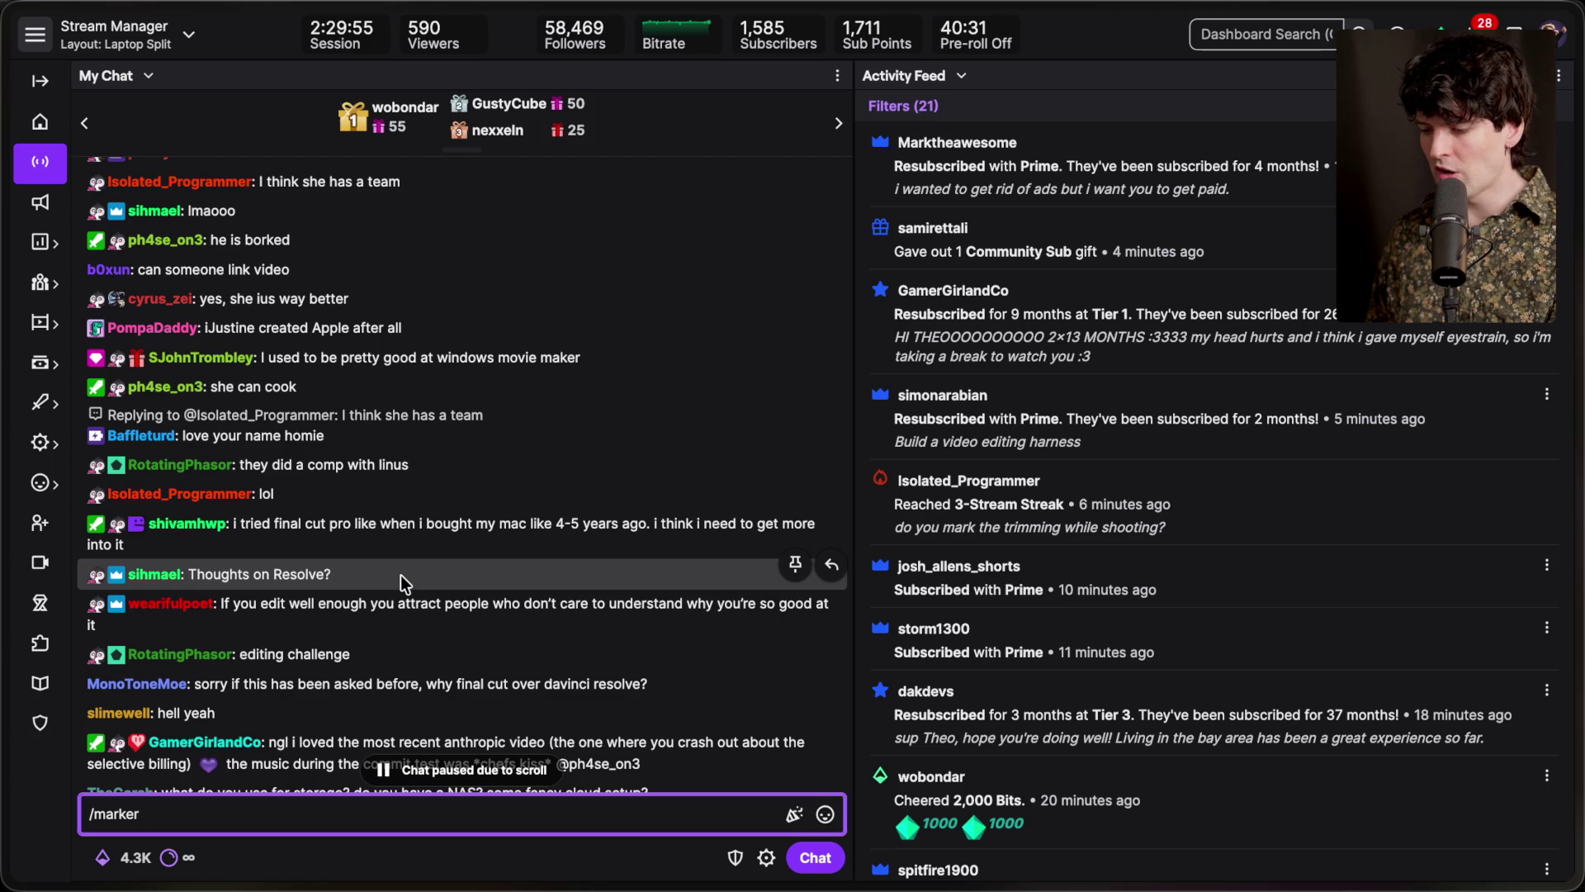
scroll(400, 575, "down", 3)
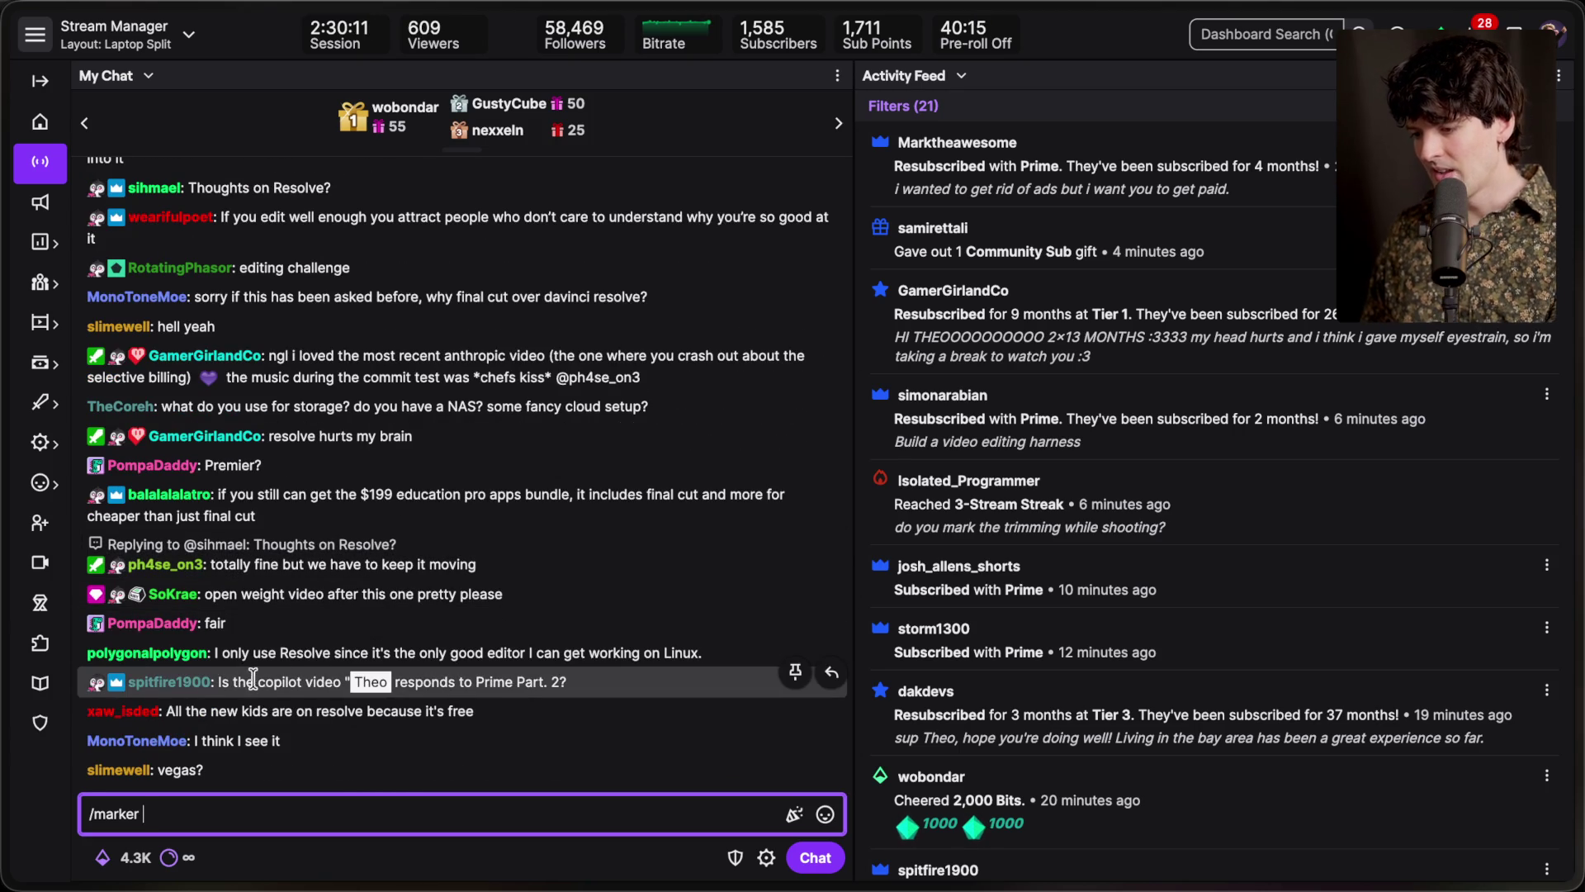
left_click(217, 679)
left_click_drag(553, 682, 566, 685)
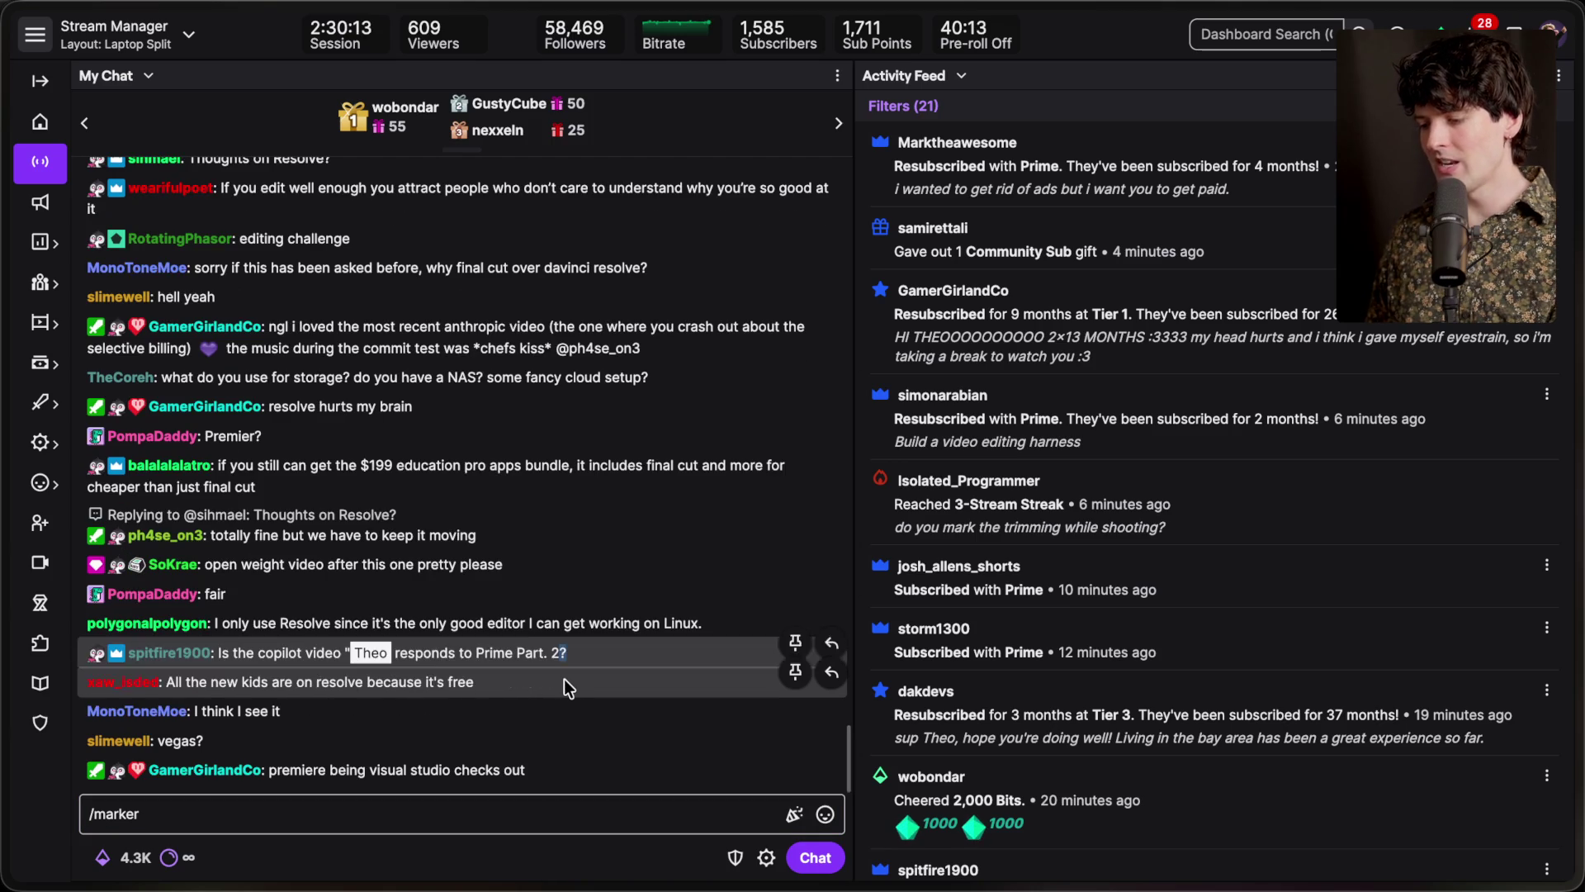
left_click(588, 644)
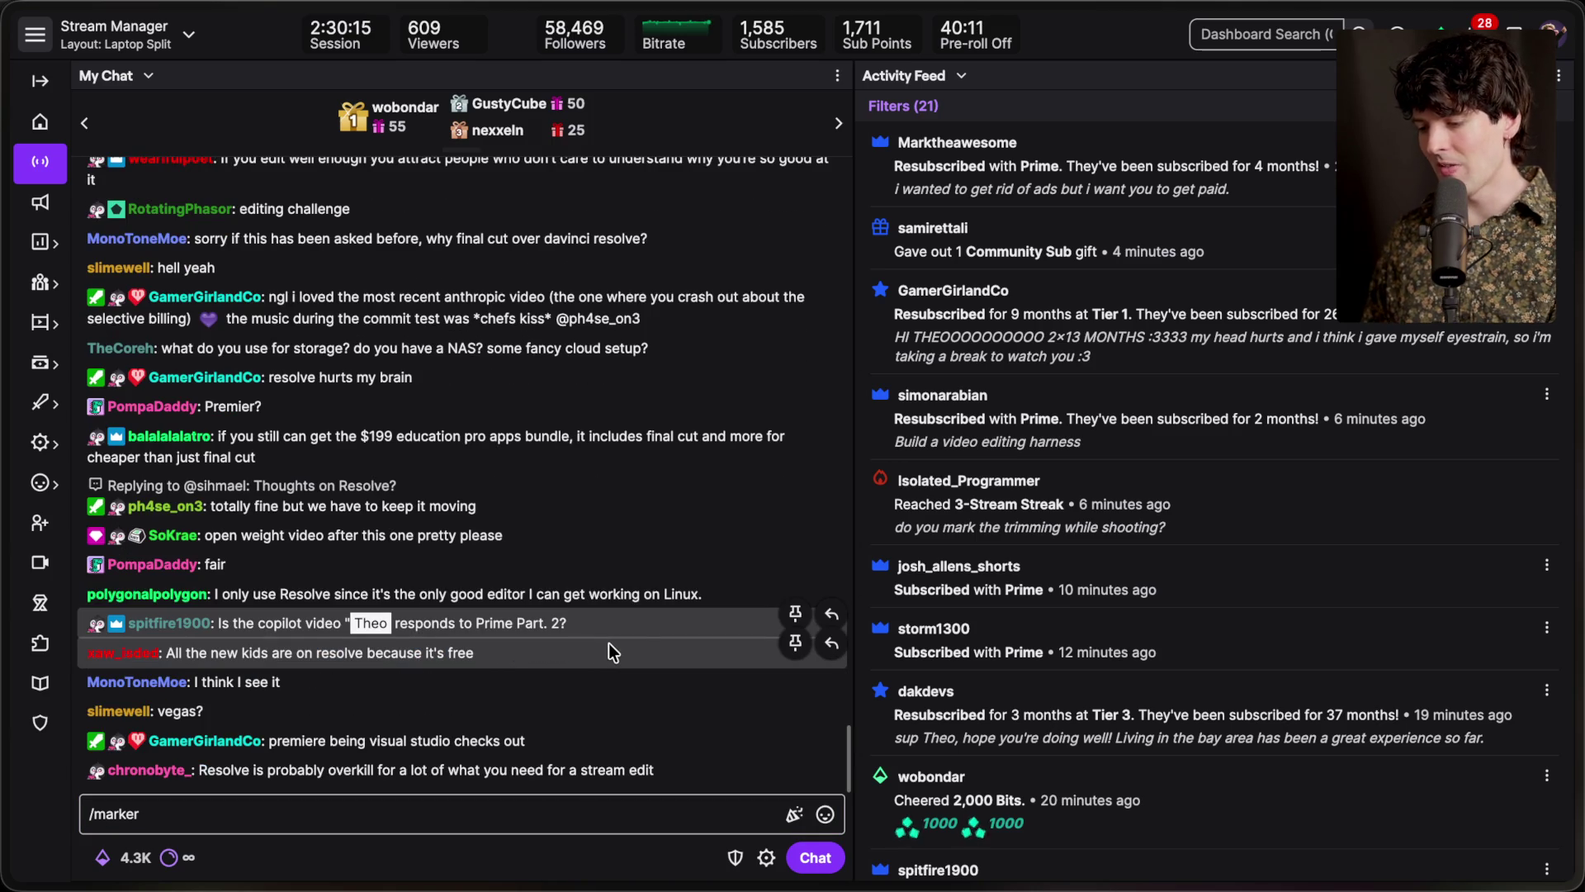
left_click(528, 813)
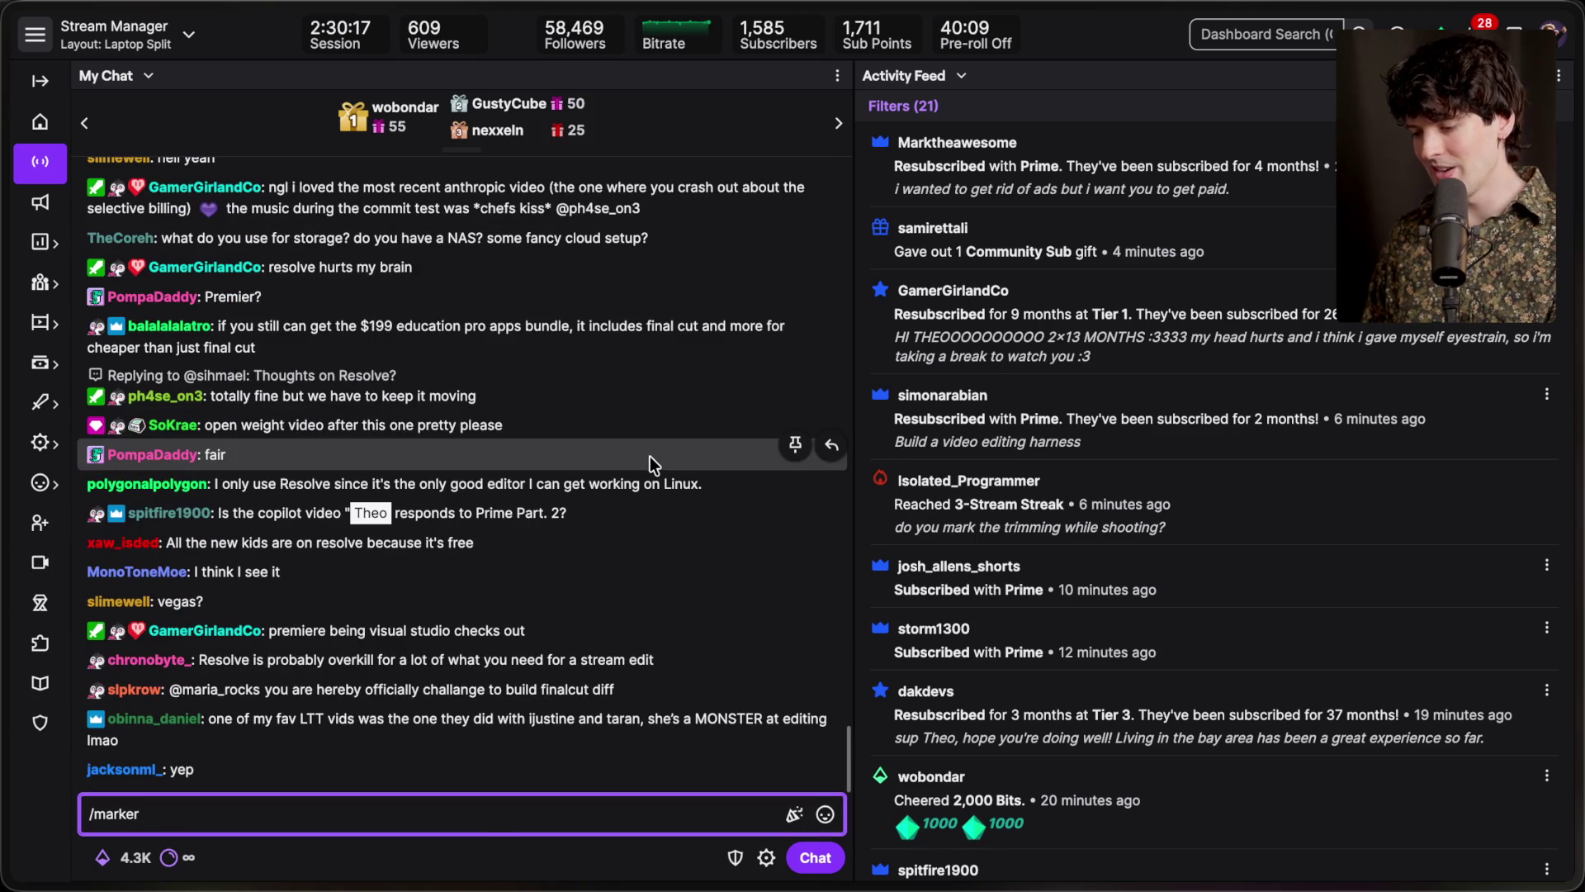
type(" Wasting ")
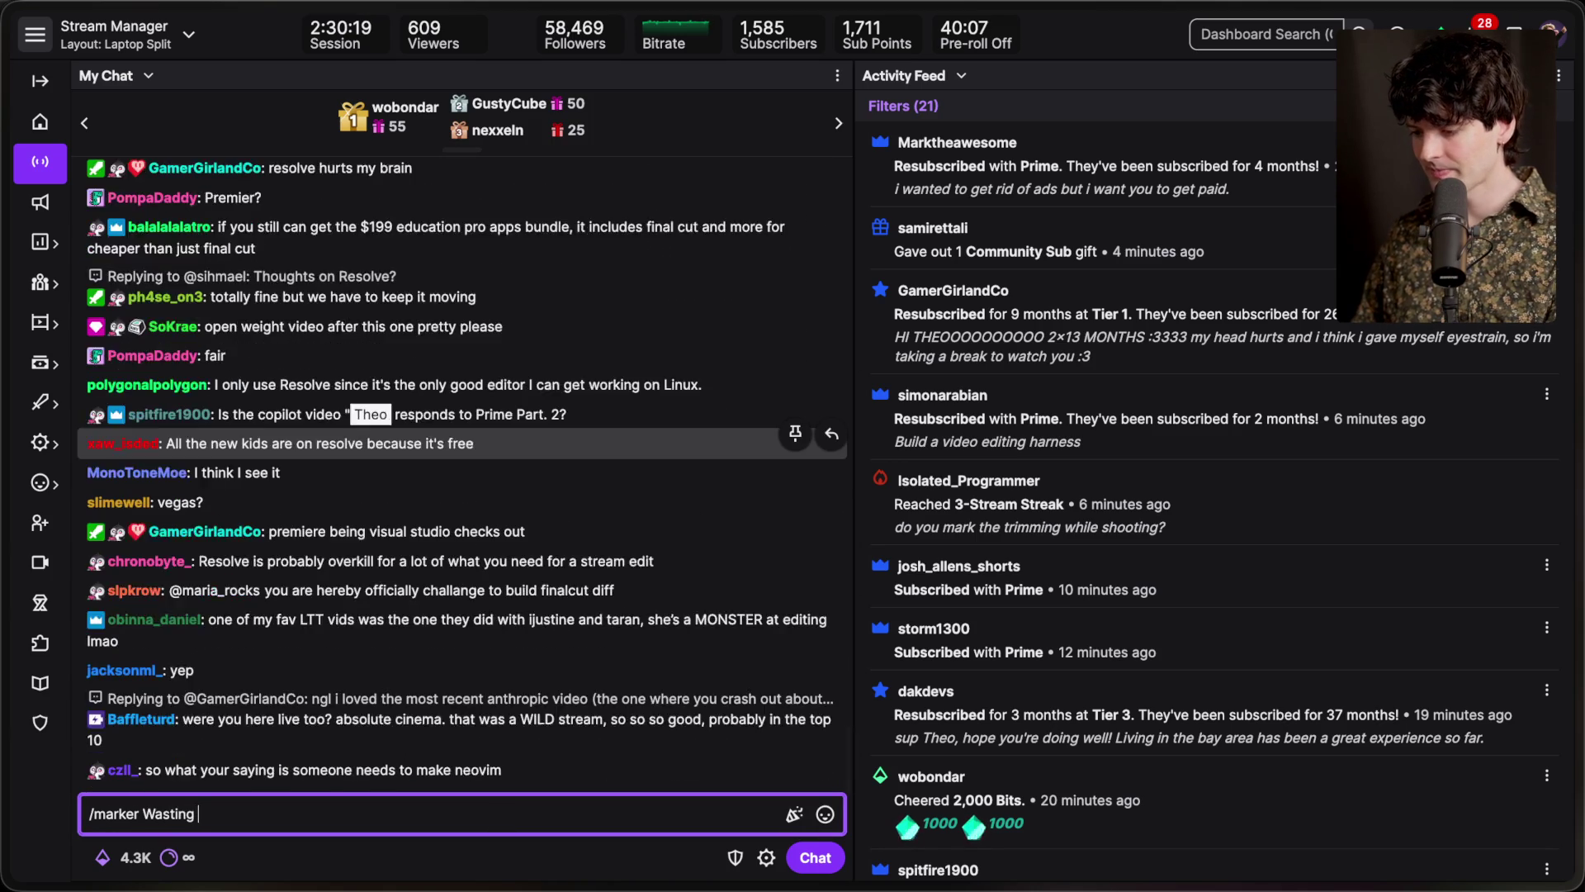
type("Copilot money")
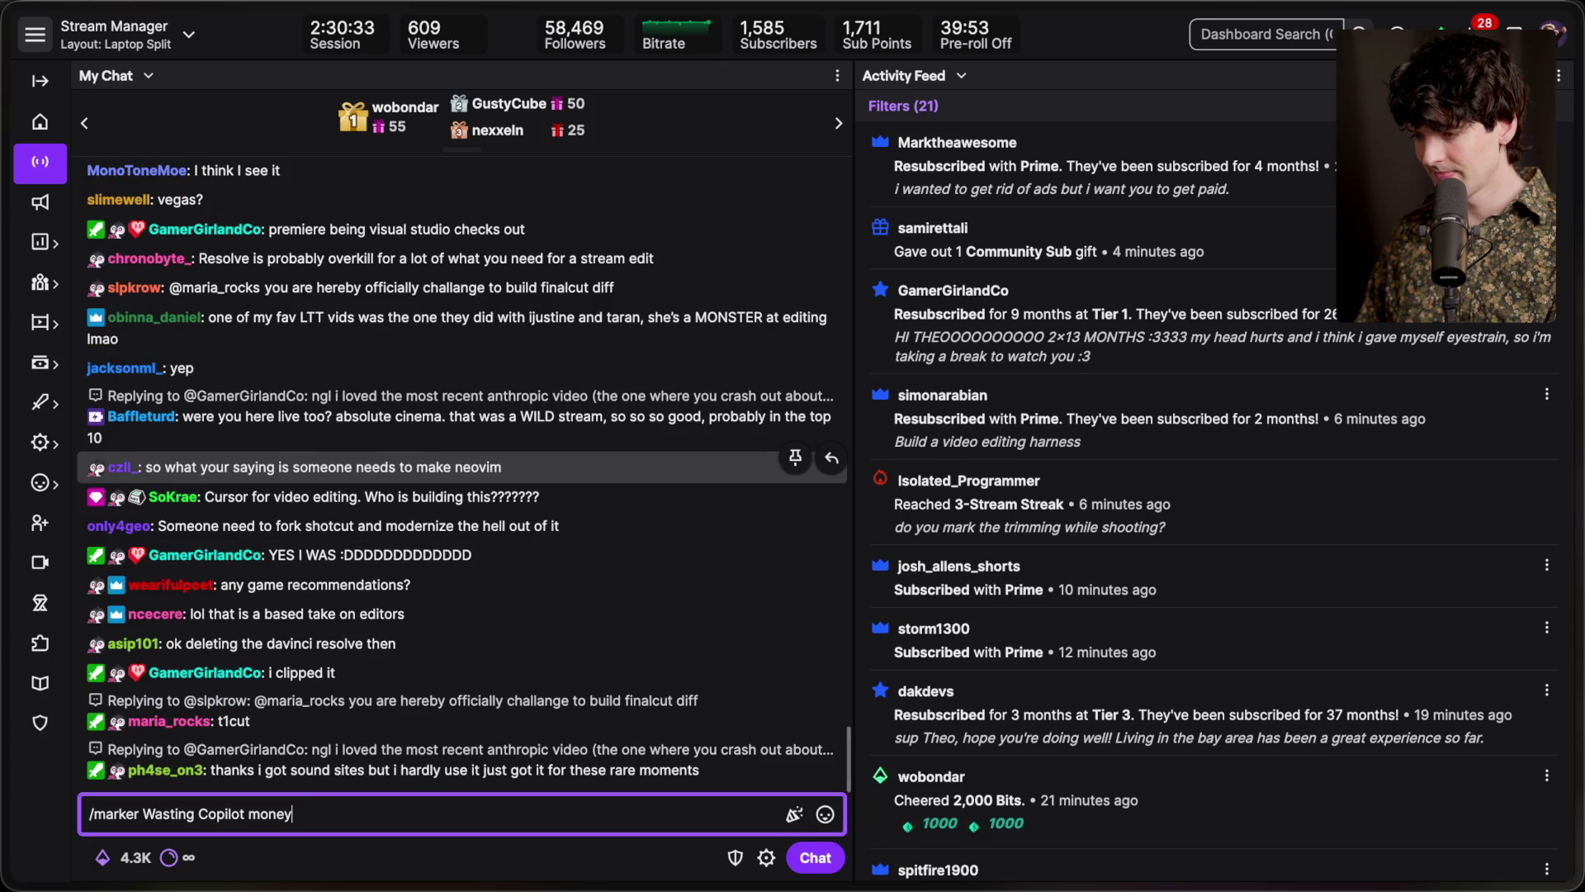
Close the stray reply thread and add the 'Wasting Copilot money' stream marker at 2:31:01
key("super+Tab")
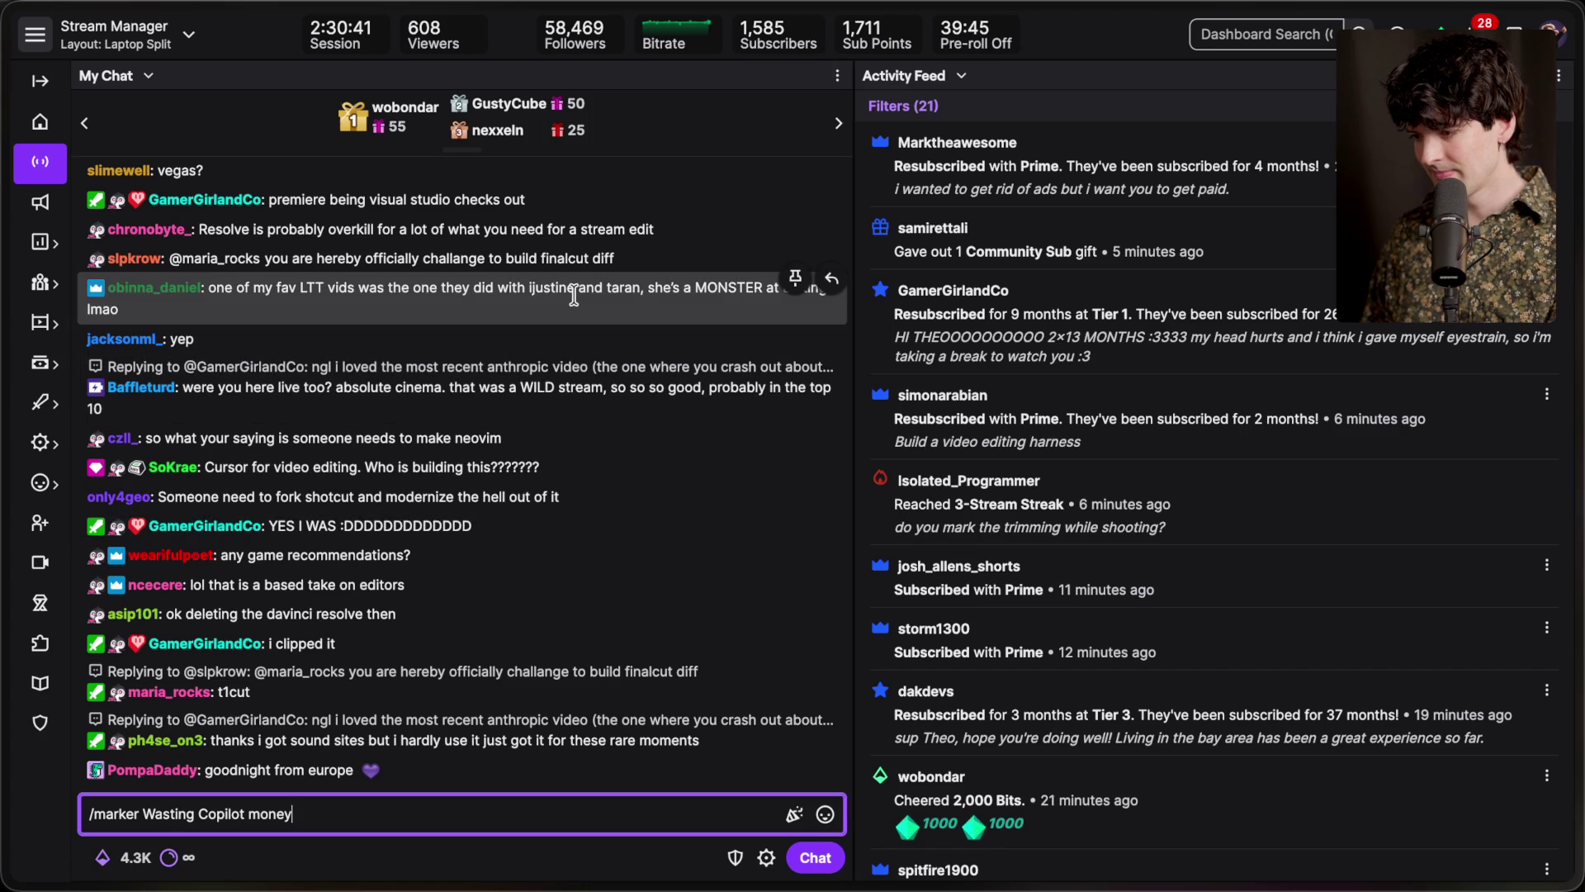
left_click(831, 360)
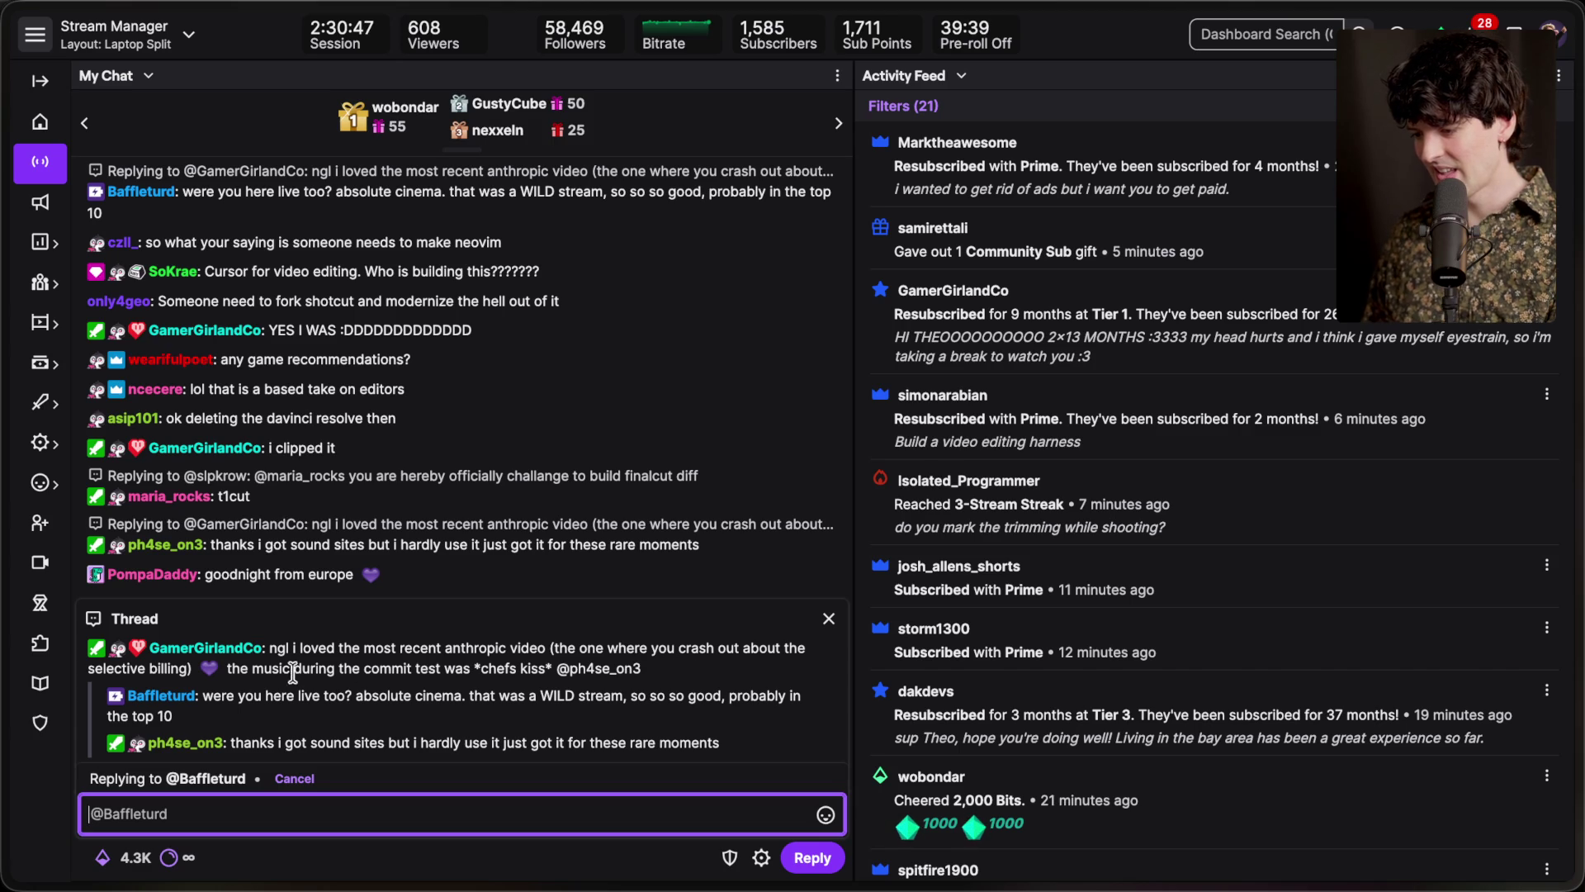
left_click(388, 666)
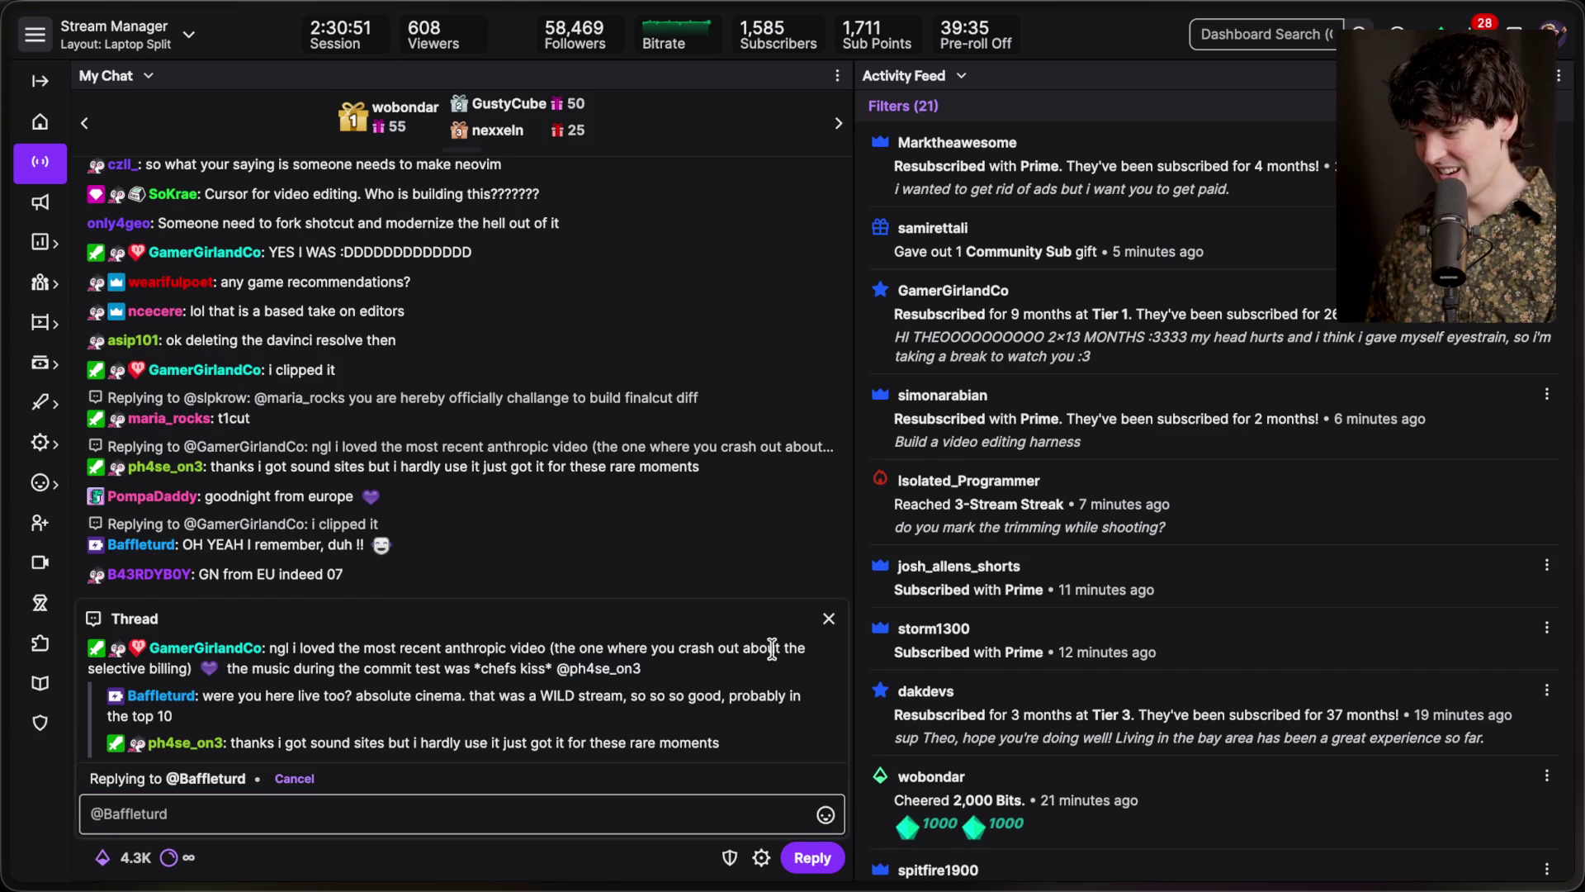
left_click(828, 620)
type("/marker Wasting Copilot money")
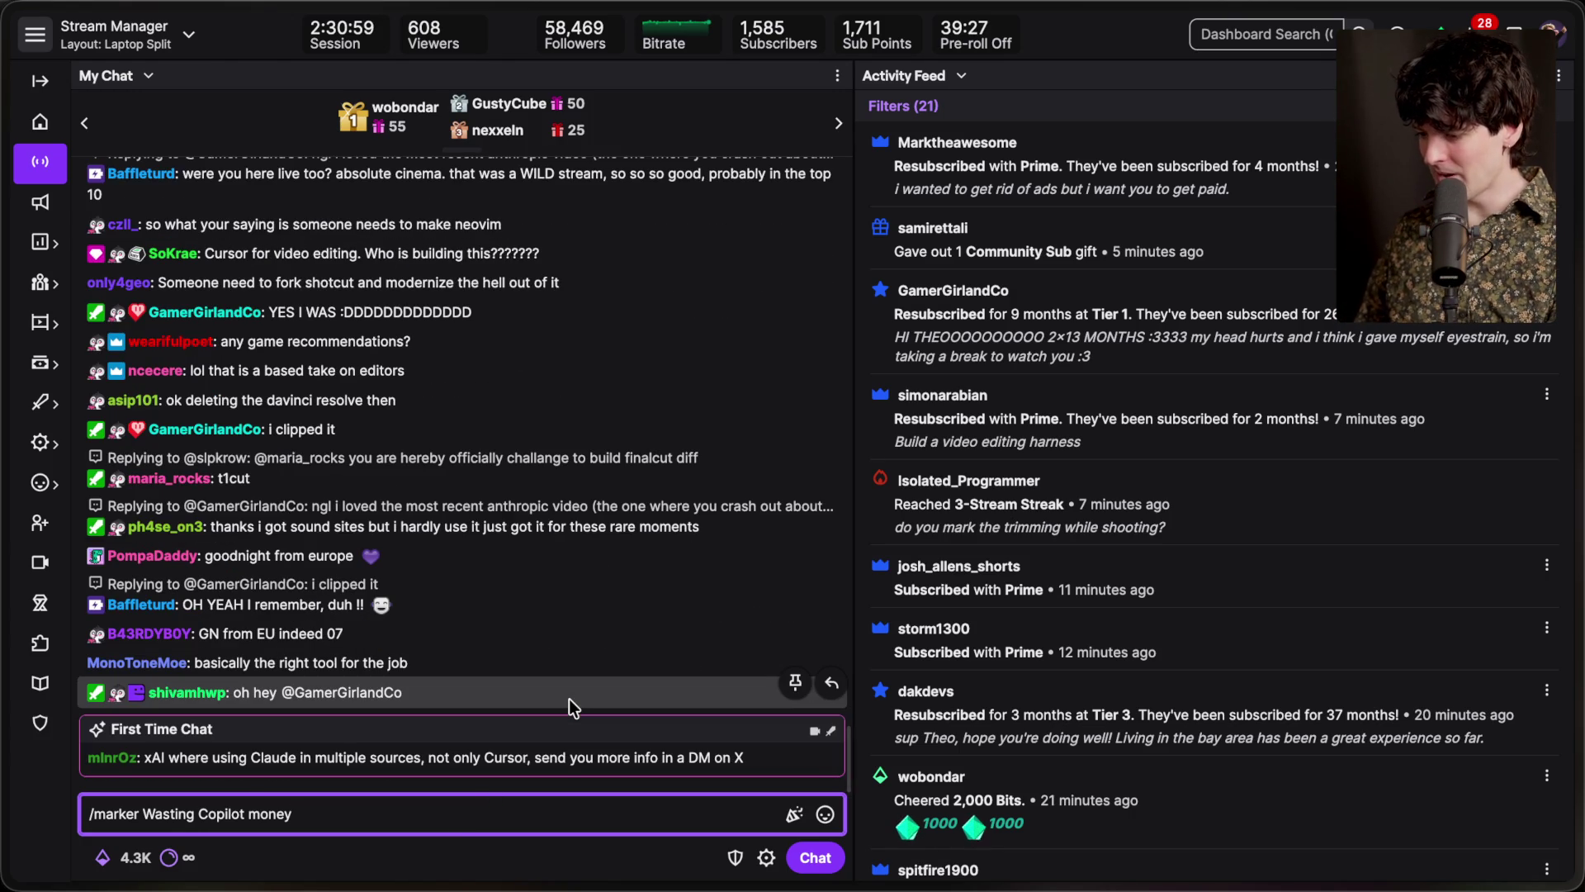
key("Return")
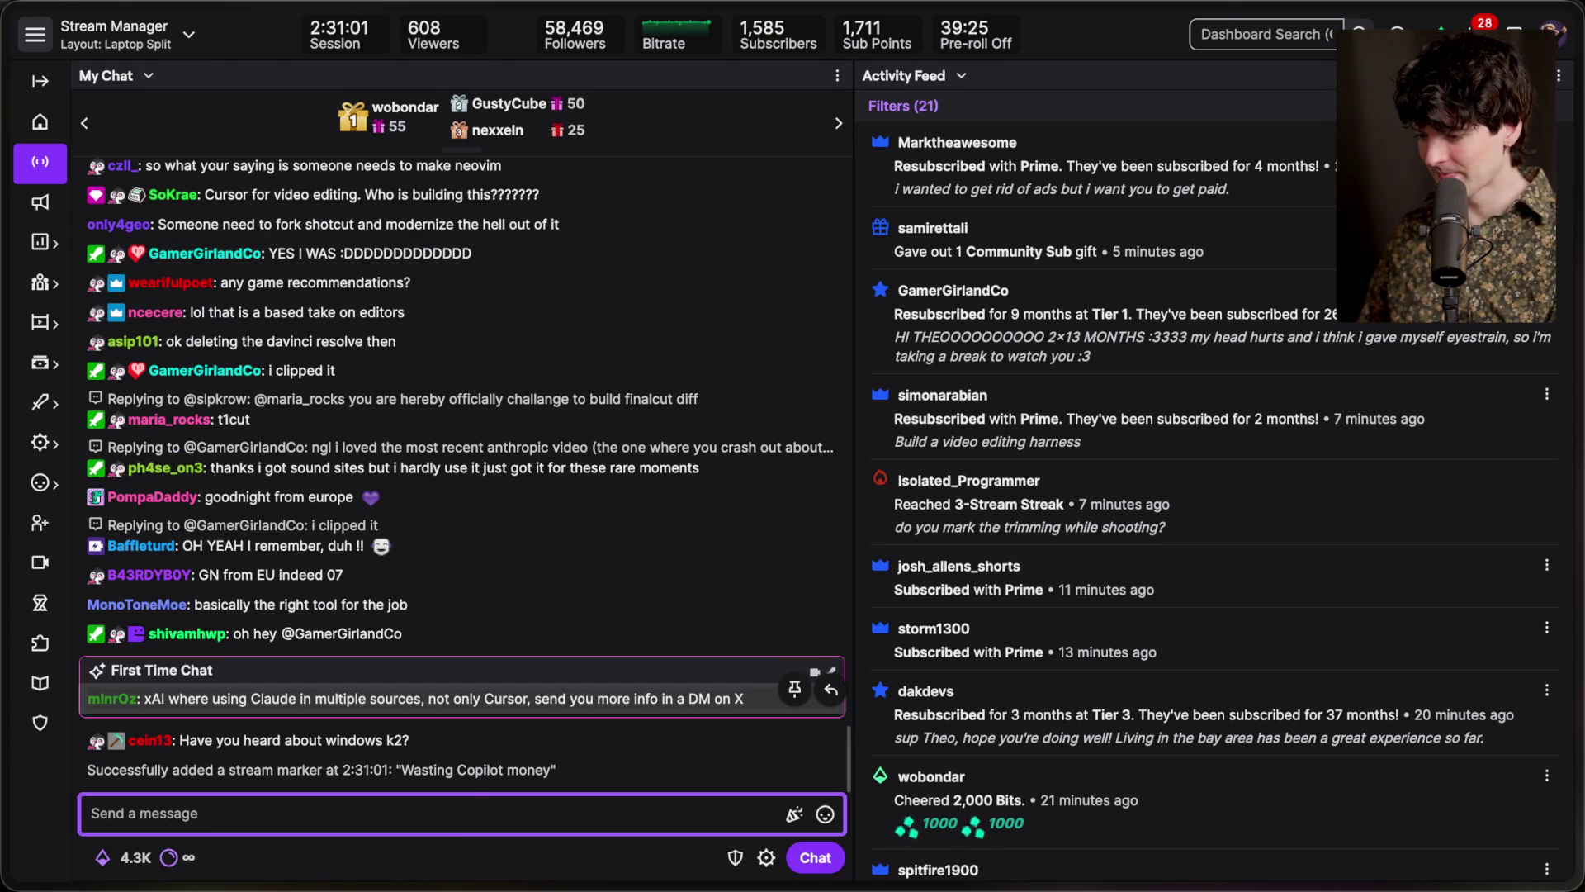
key("super+Tab")
key("super+Tab")
key("super+Tab")
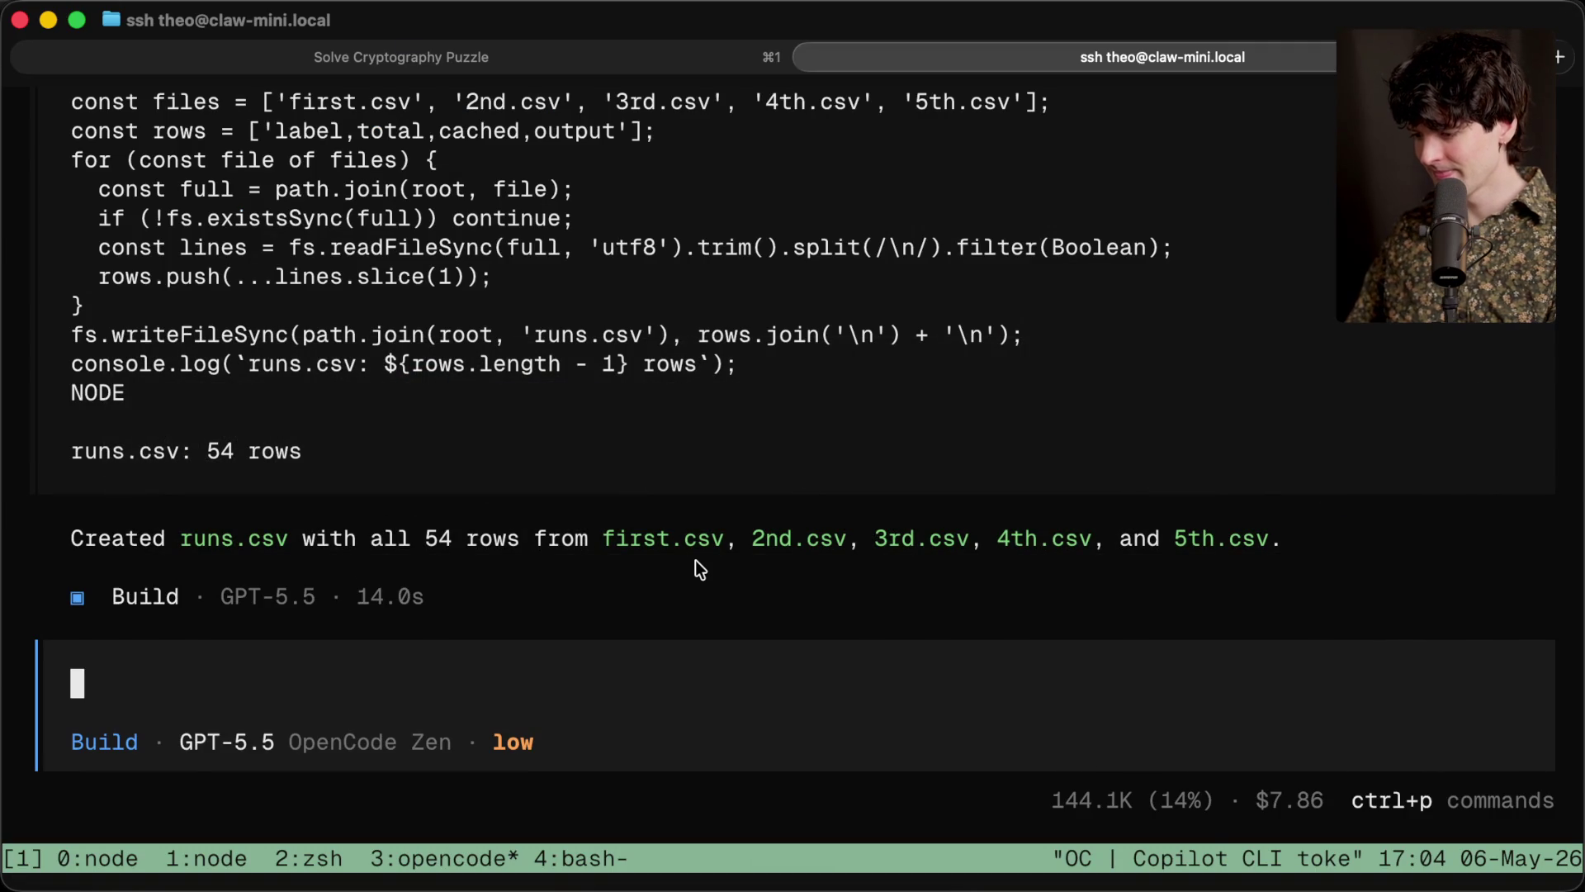
Cycle through tmux windows 4, 3, 1 and 0 to reach the zsh window with the auto-runner log
key("ctrl+b")
key("4")
key("ctrl+b")
key("3")
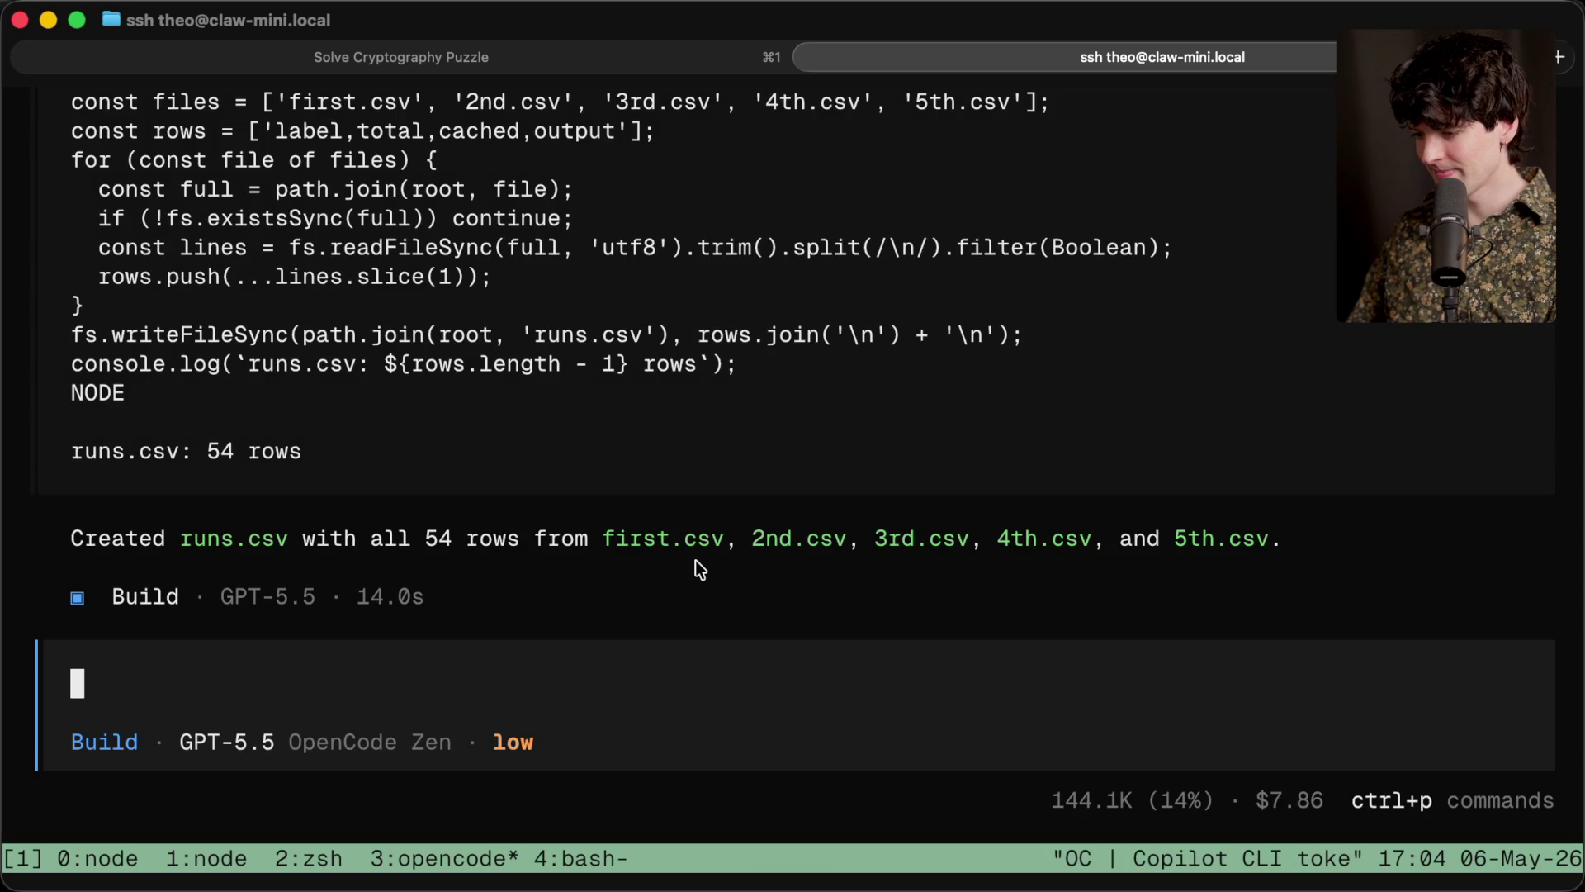
key("ctrl+b")
key("1")
key("ctrl+b")
key("0")
key("ctrl+b")
key("1")
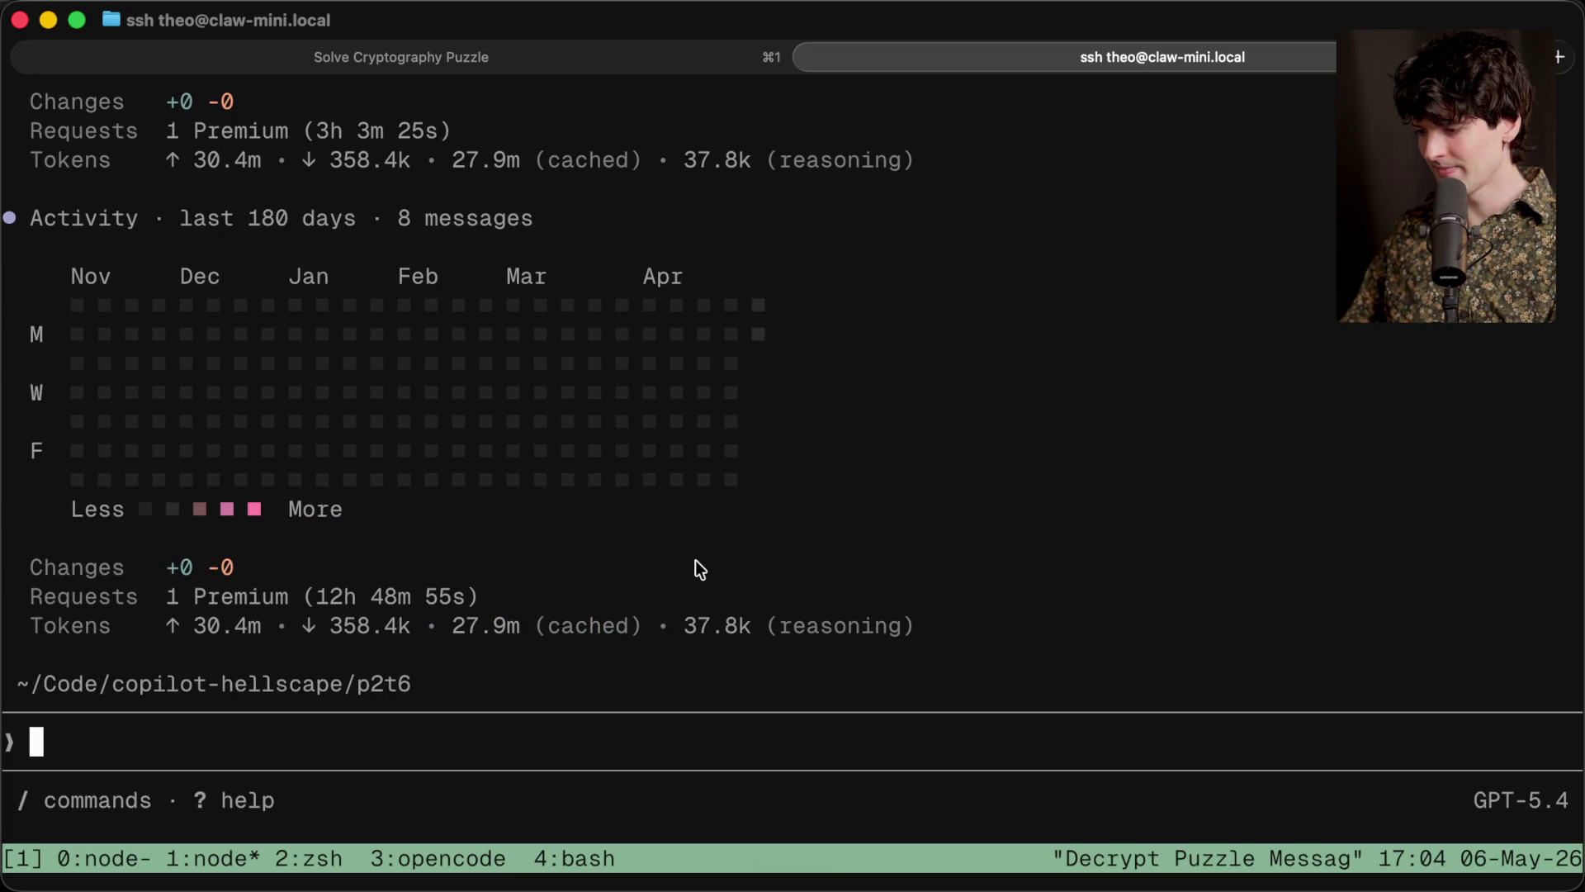
key("ctrl+b")
key("2")
key("ctrl+b")
key("0")
key("super+Tab")
Search X for the streamer's own posts about Copilot
key("super+t")
type("x.com/theo")
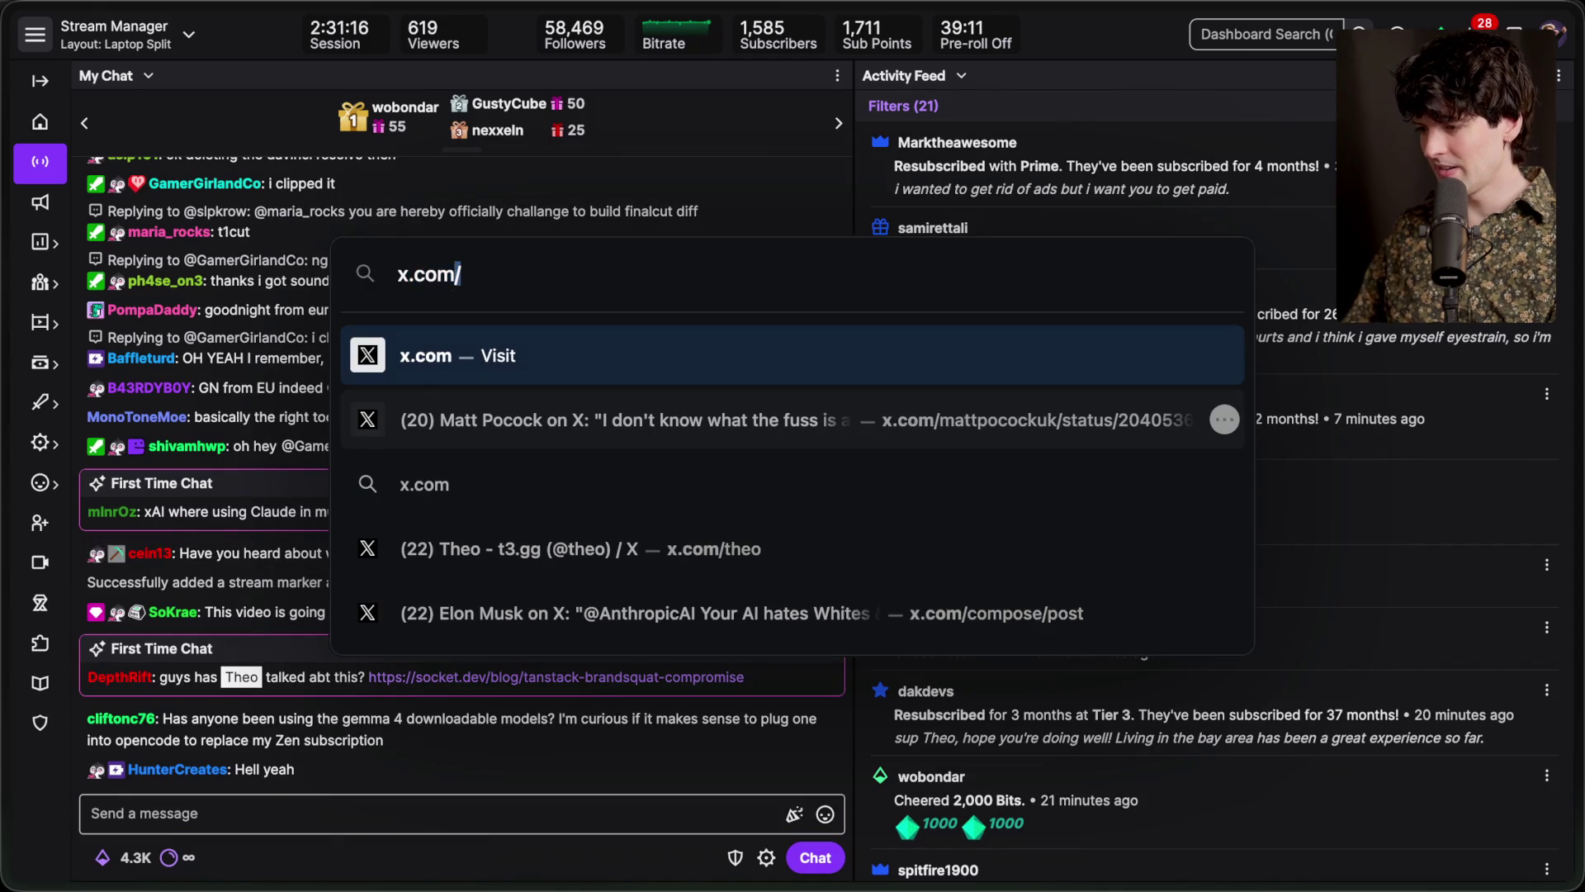
key("Return")
type("gefrom:theocopilot")
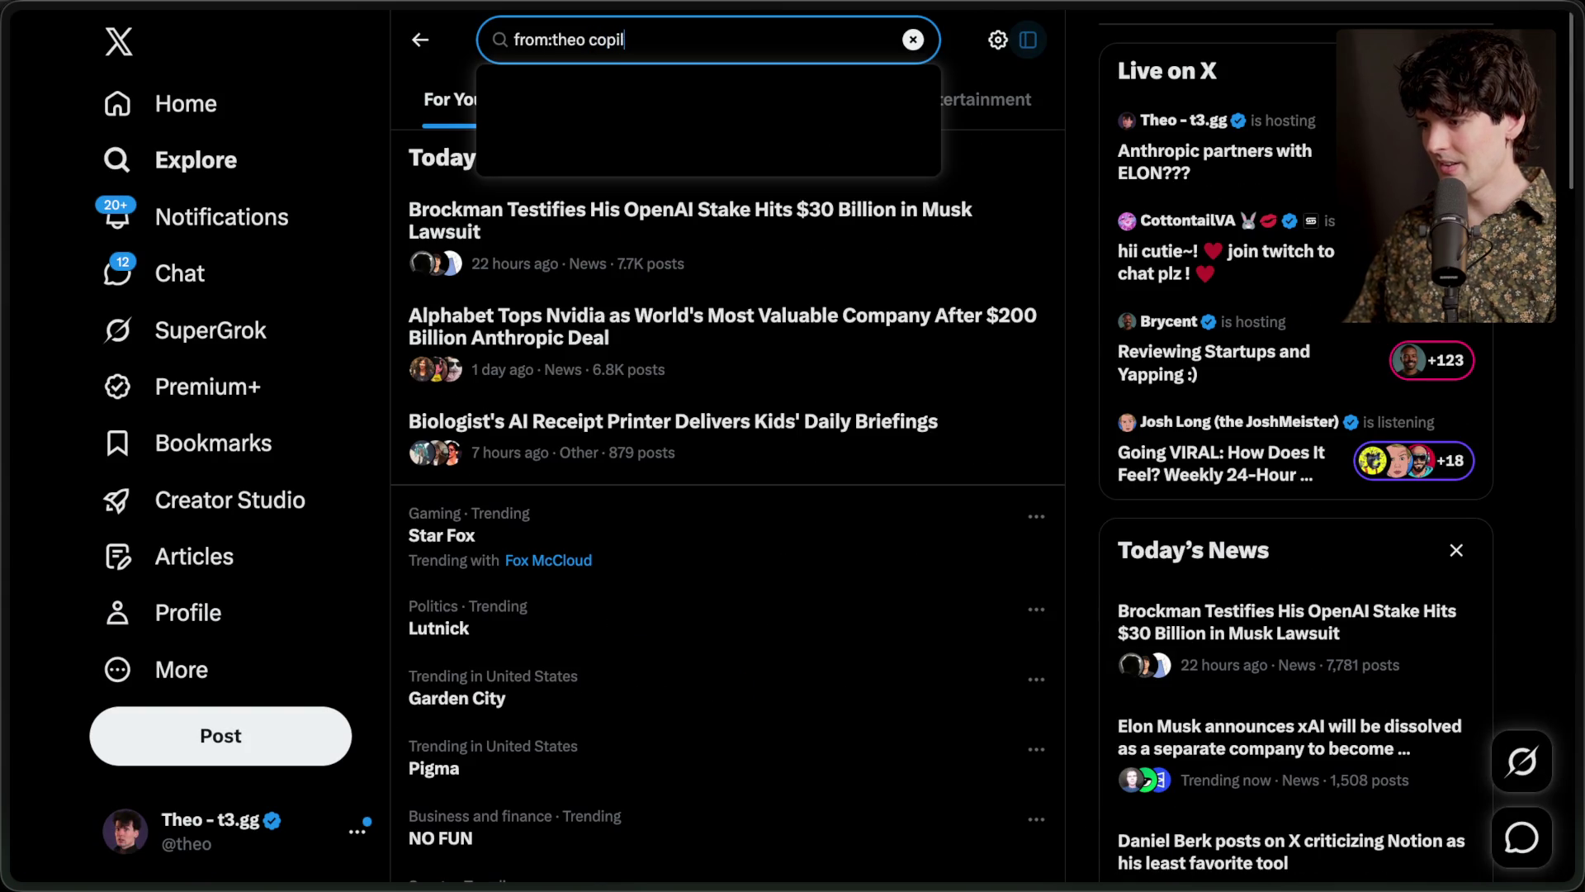
key("Return")
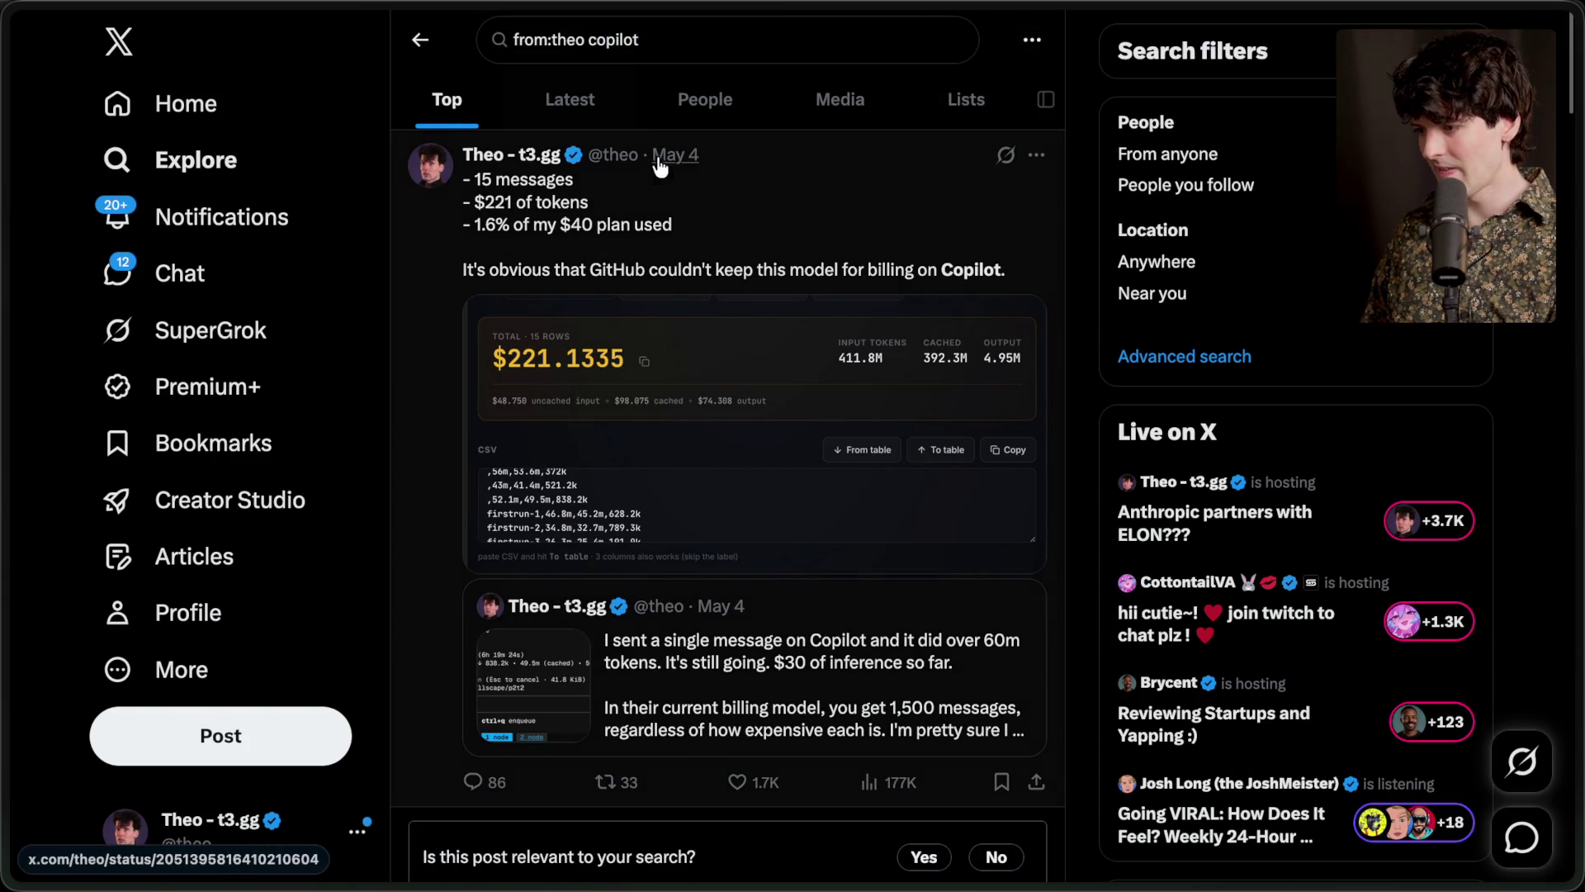
Open the post about 15 messages and $221 of tokens and view the 'Oh my god' screenshot
left_click(671, 298)
scroll(690, 719, "down", 10)
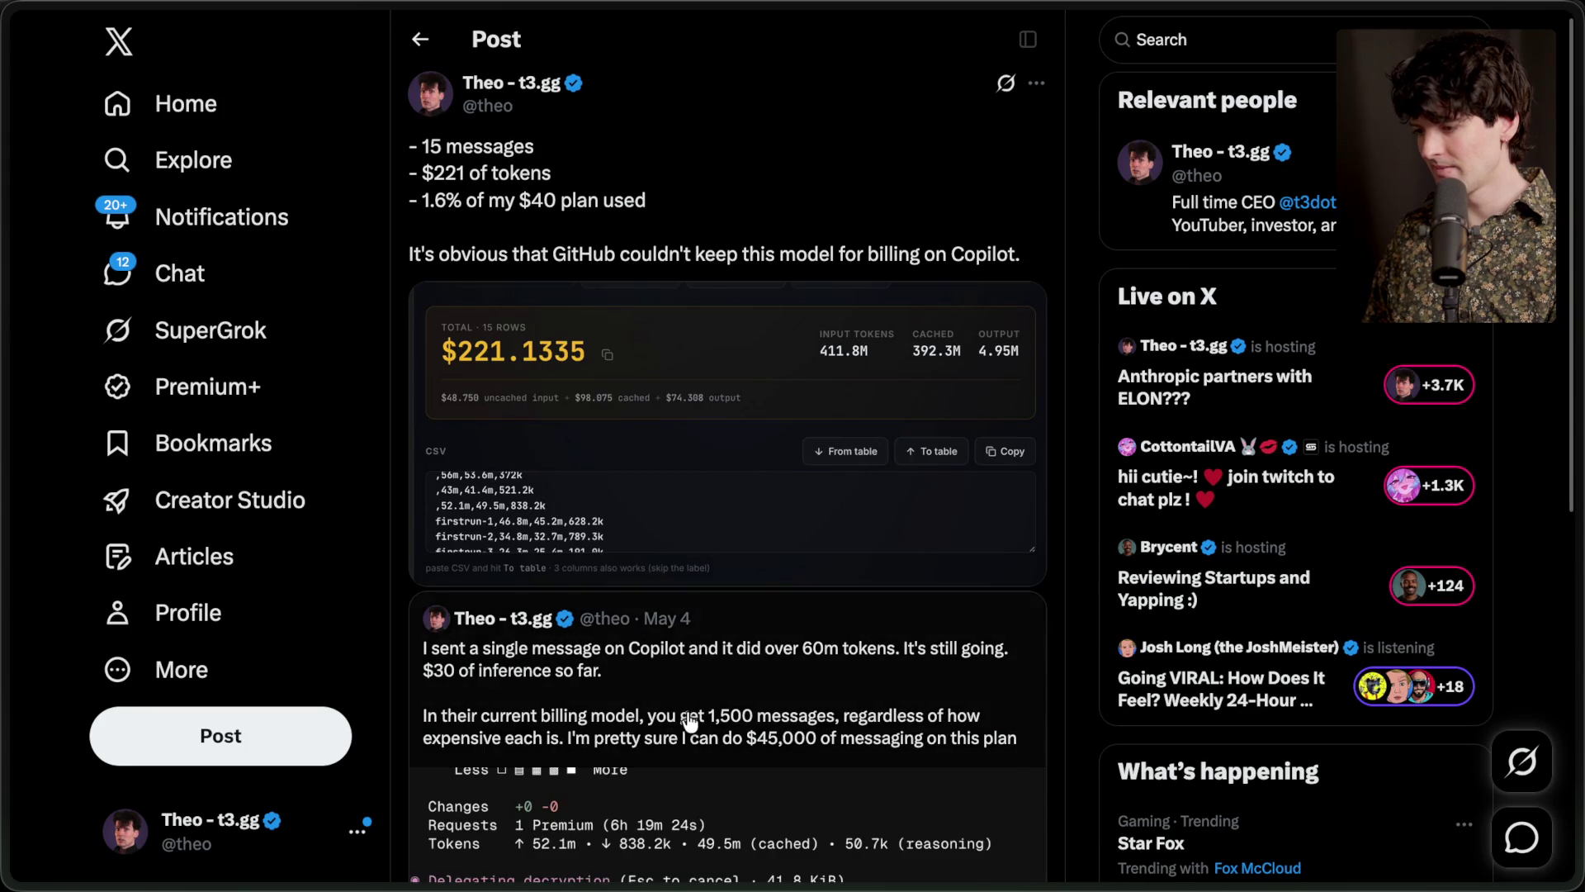
scroll(691, 721, "down", 15)
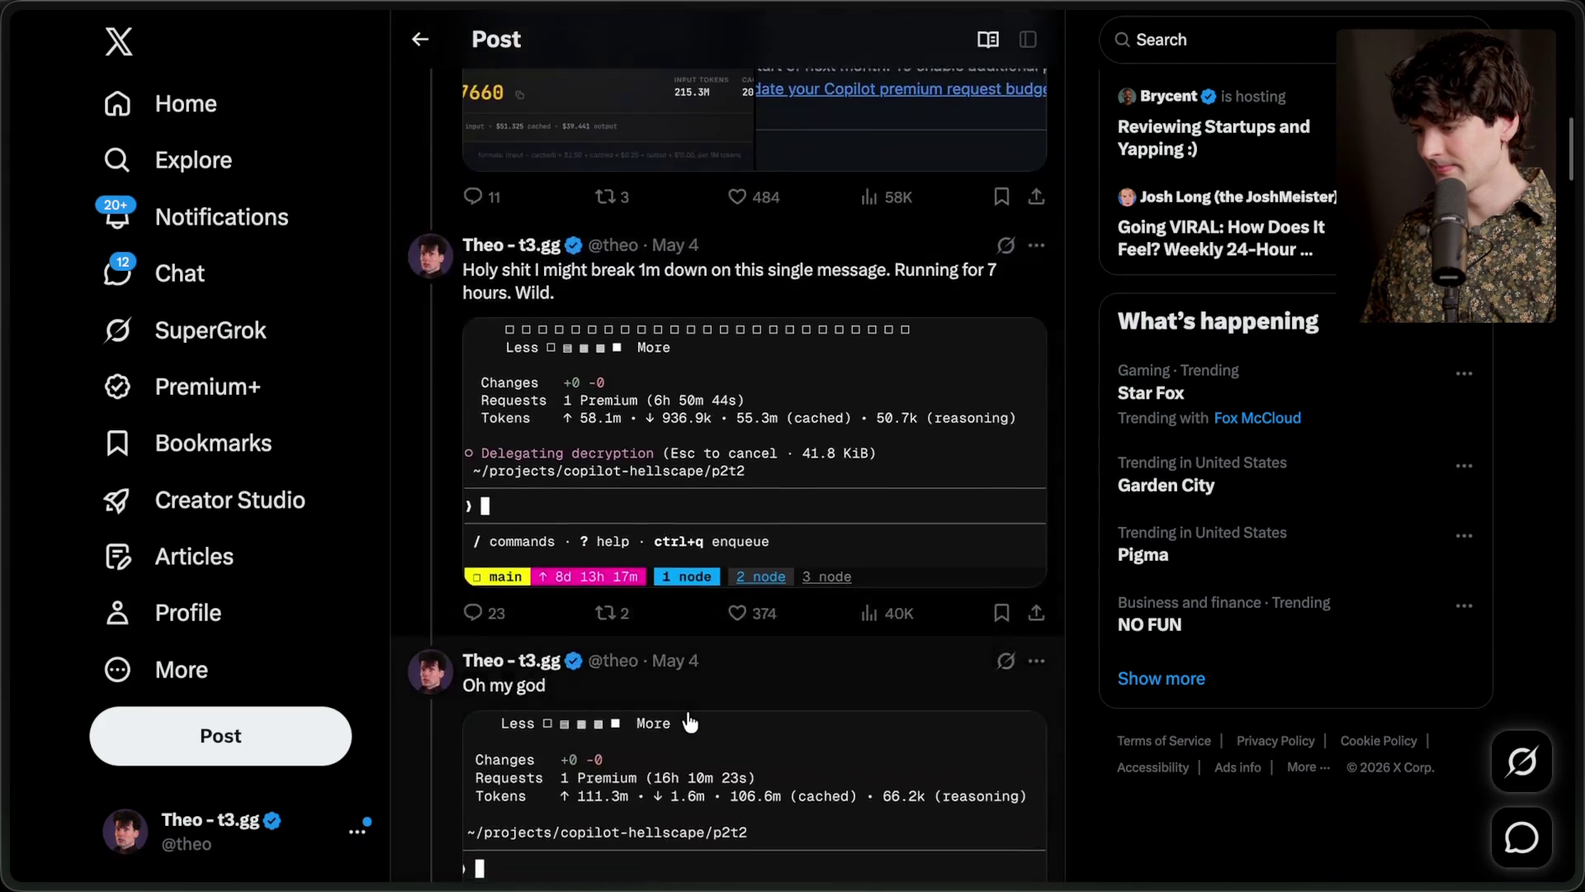
scroll(691, 660, "up", 5)
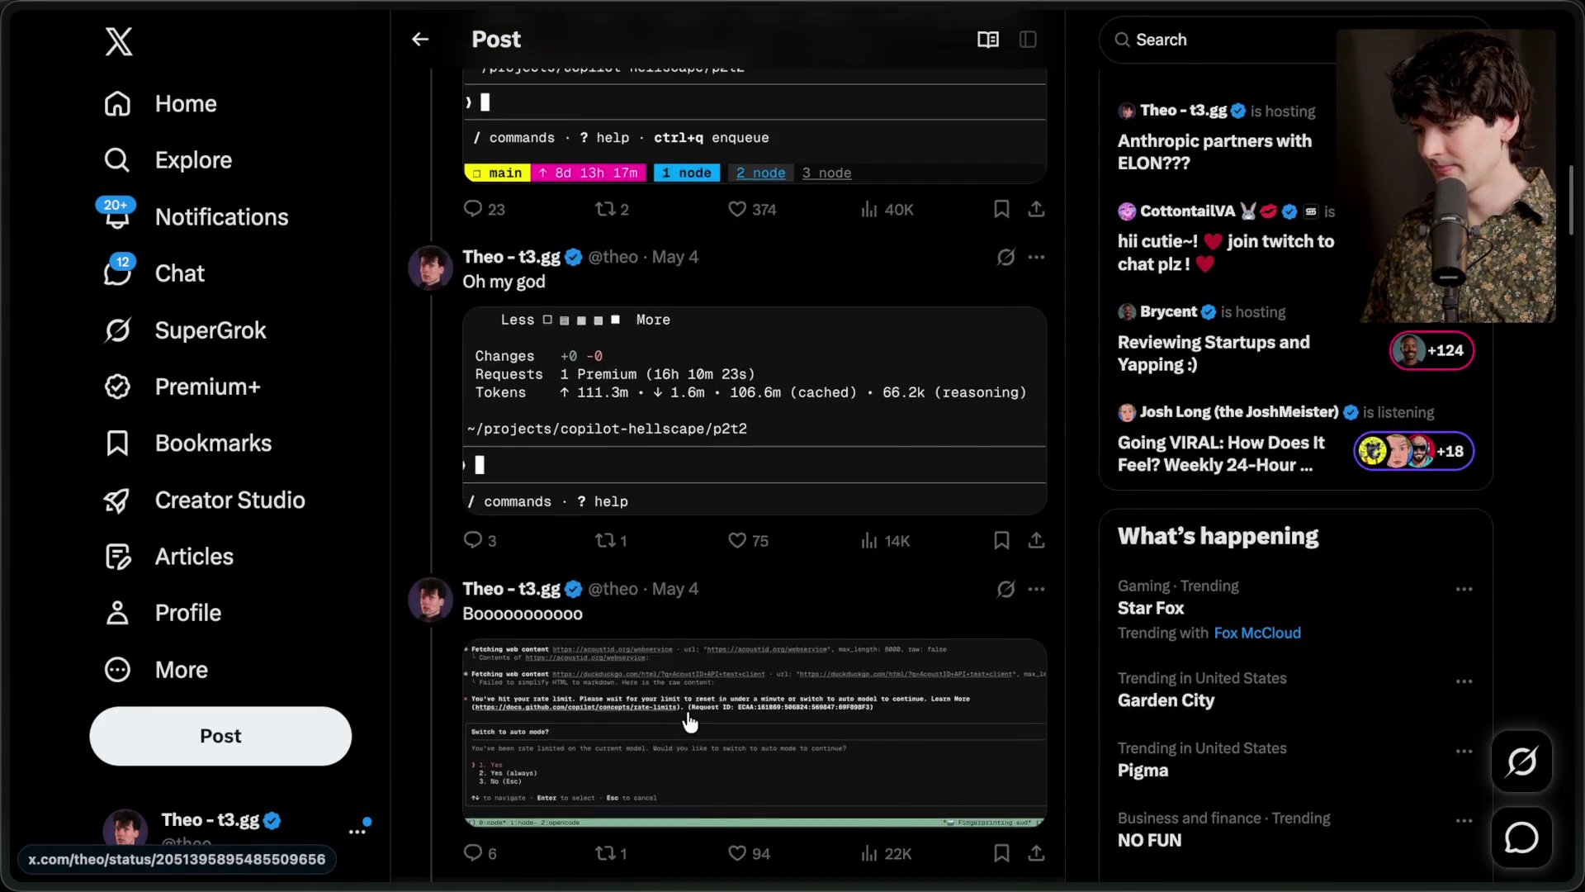
left_click(710, 516)
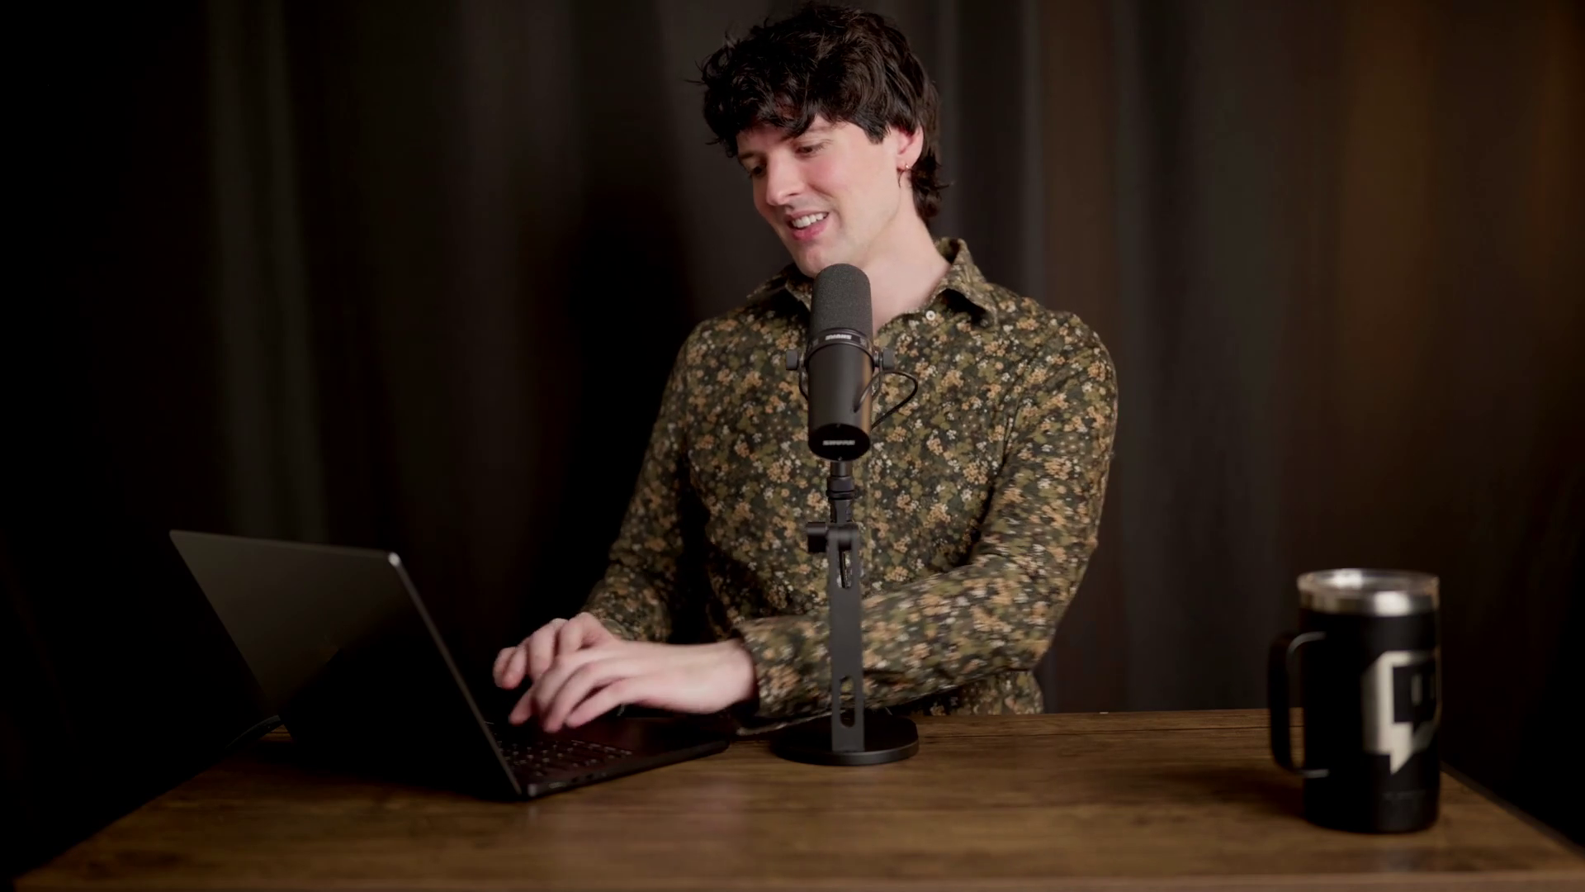
Enter the azure.t3.gg address in the browser's quick search bar
type("x.com/")
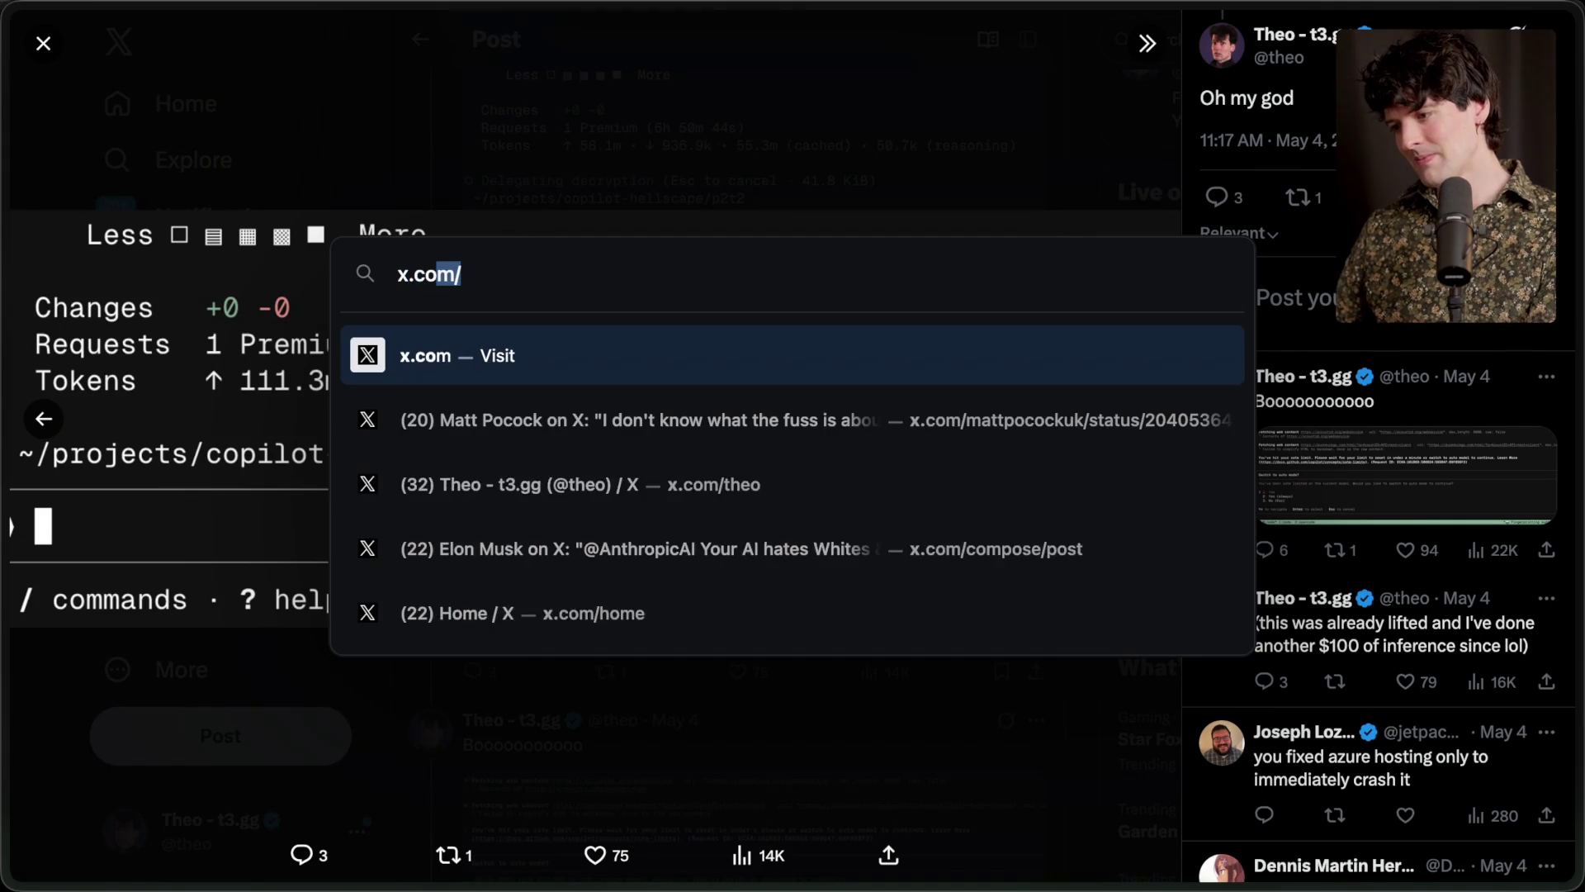
type("theoazure.t3.gg")
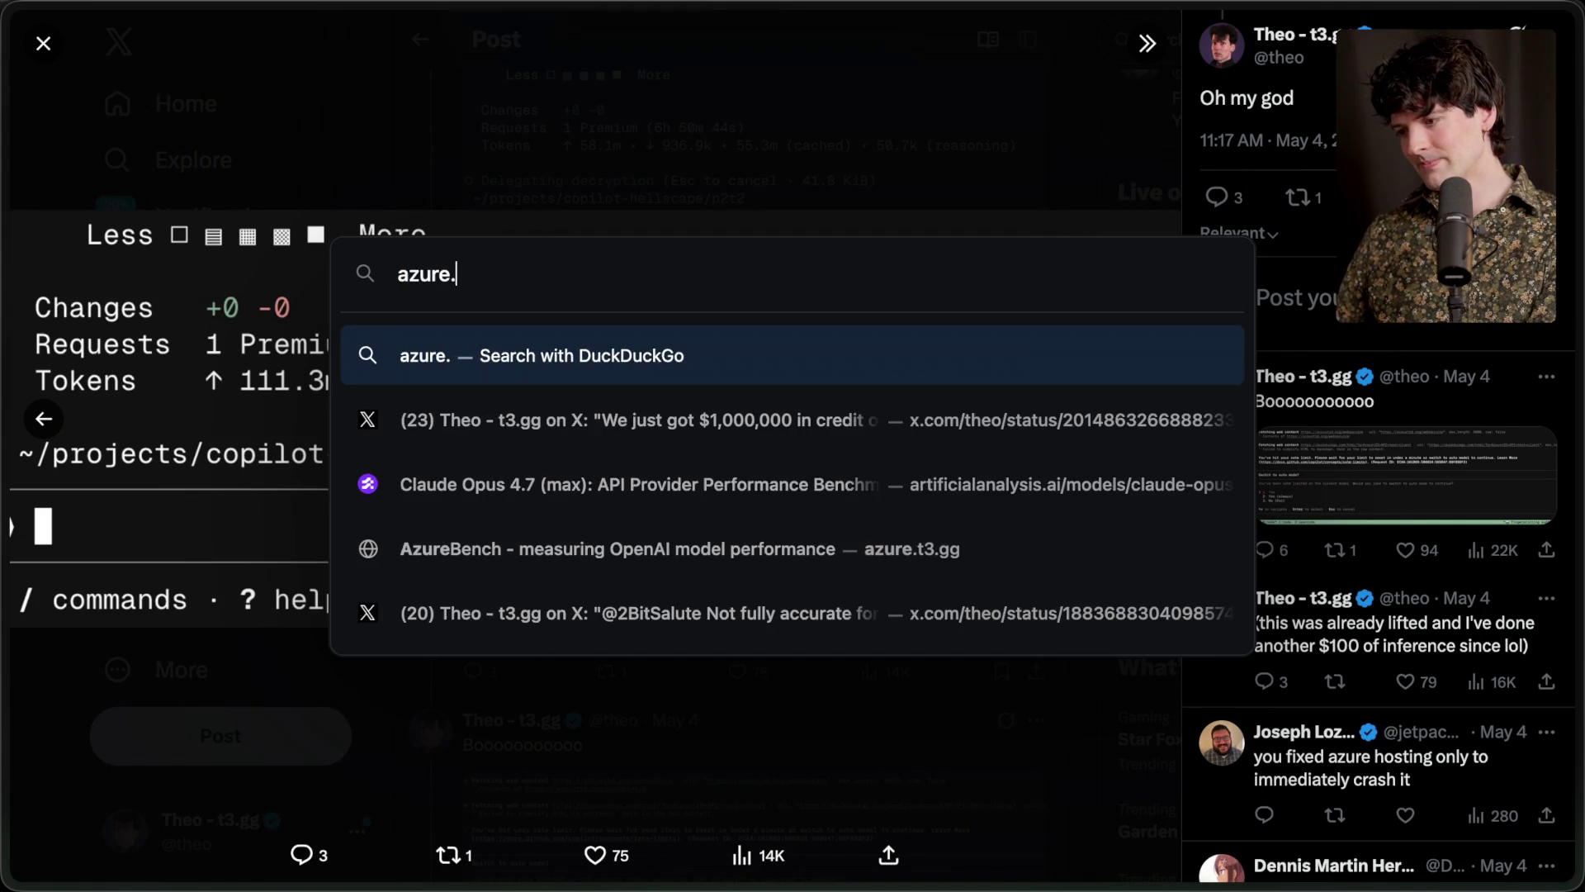
Load the AzureBench benchmark site at azure.t3.gg
key("Return")
left_click(286, 173)
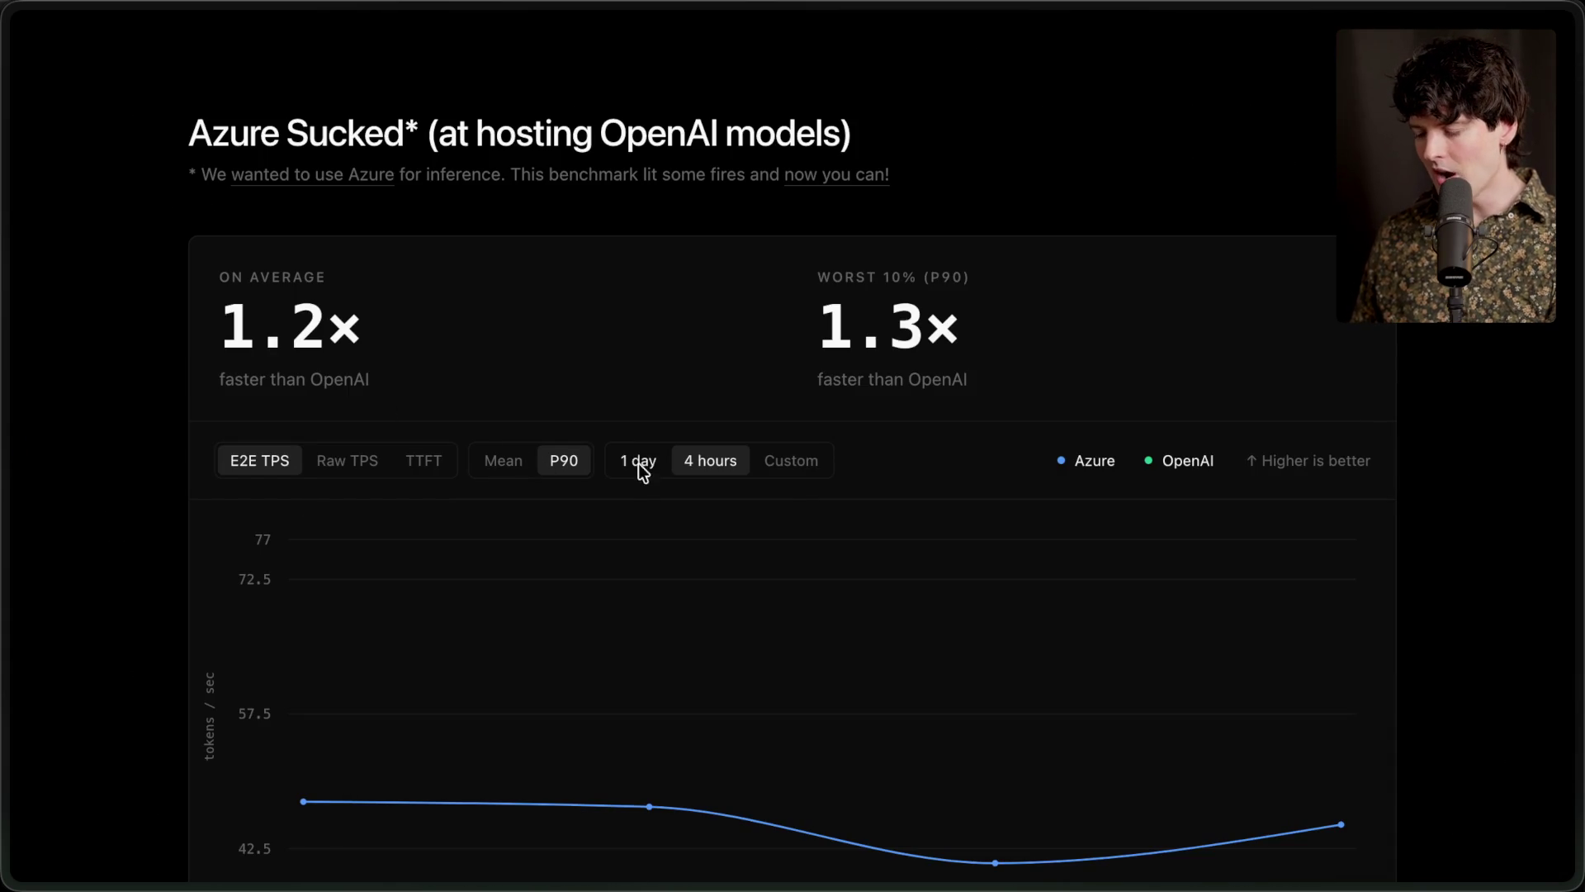
scroll(460, 500, "down", 3)
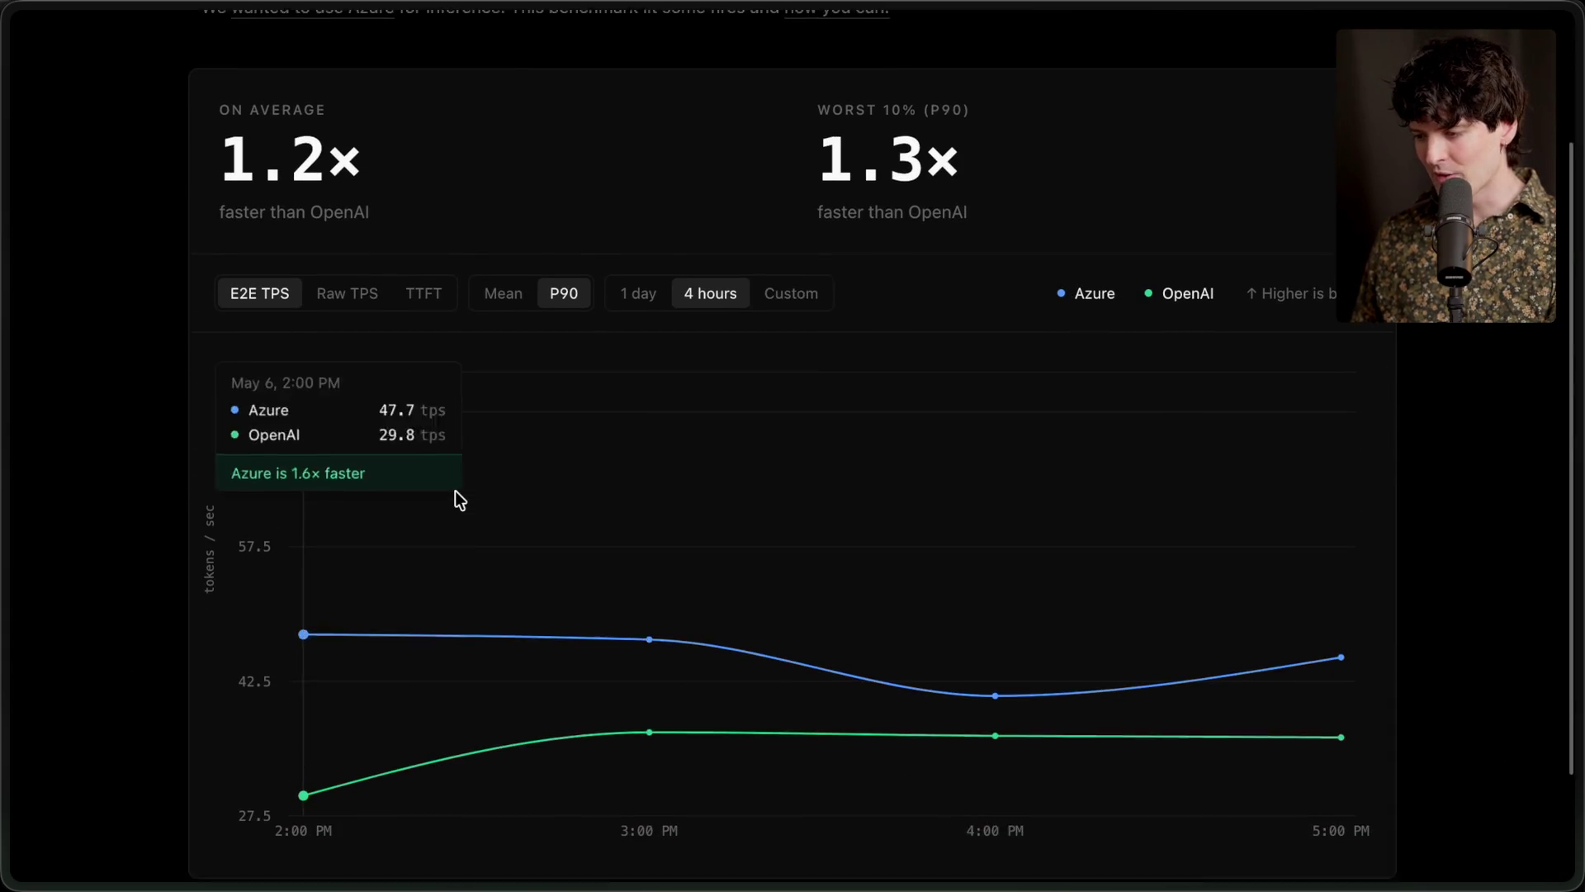
Switch the chart to a Custom range with both From and To set to April 30
left_click(794, 288)
left_click(516, 339)
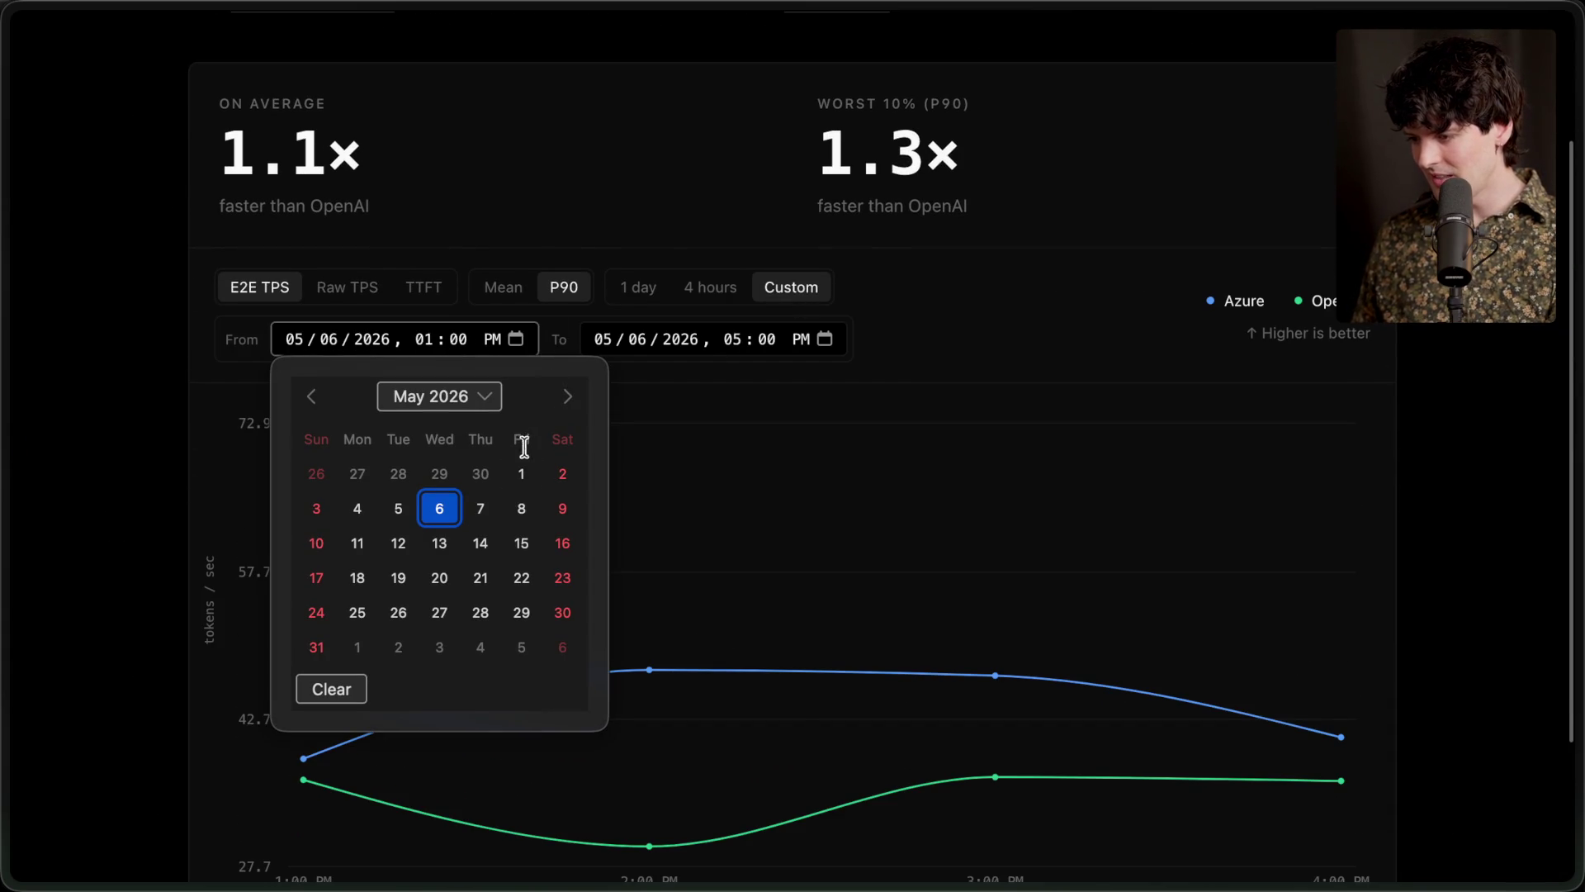
left_click(485, 464)
left_click(824, 338)
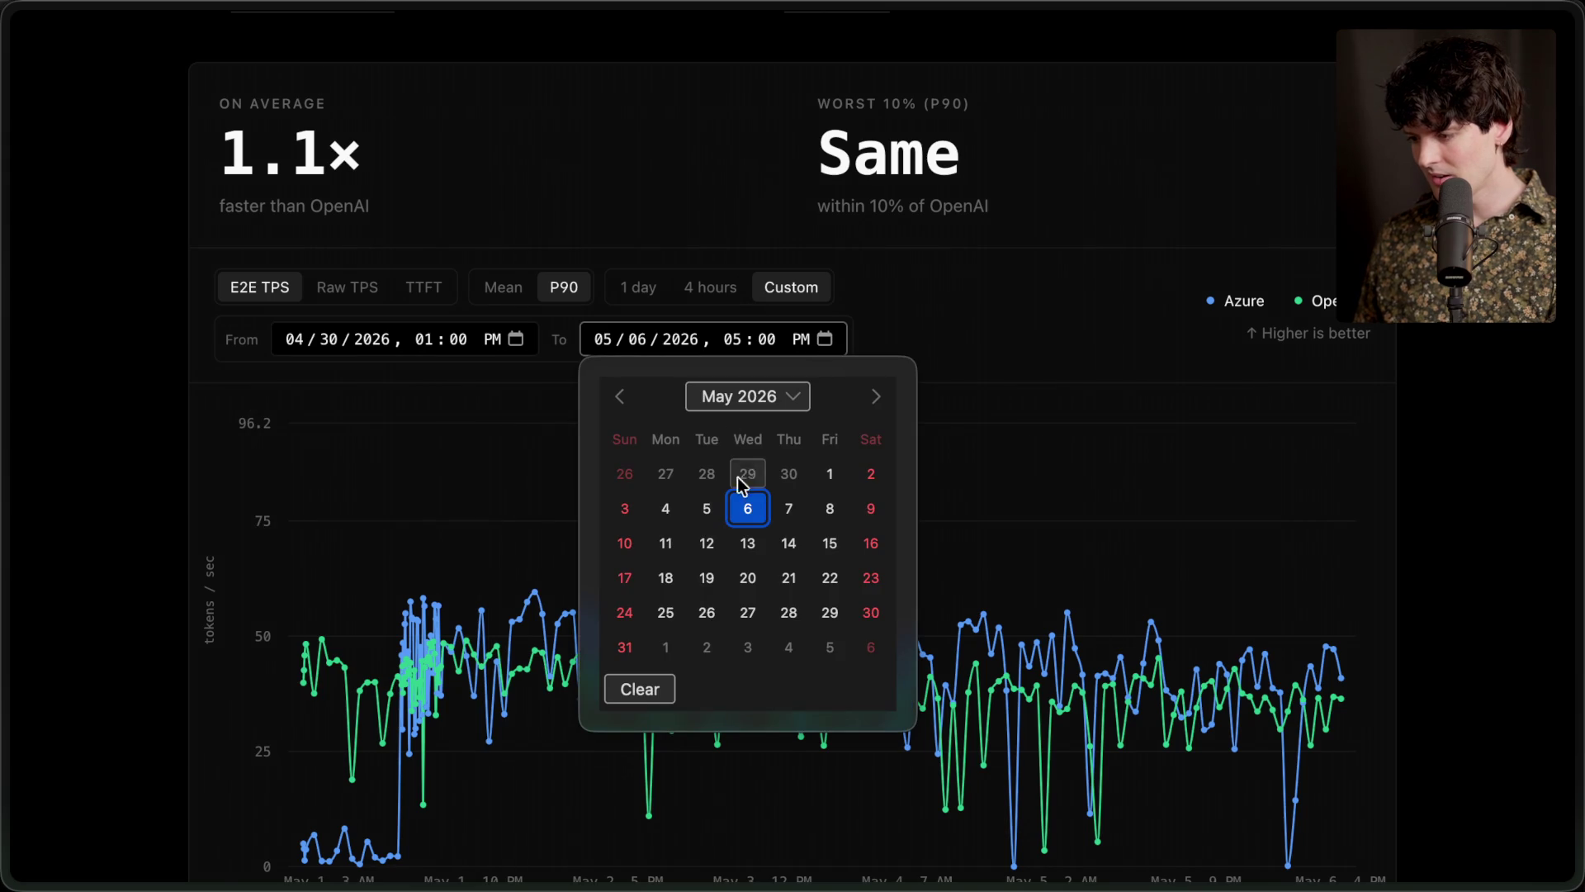
left_click(788, 474)
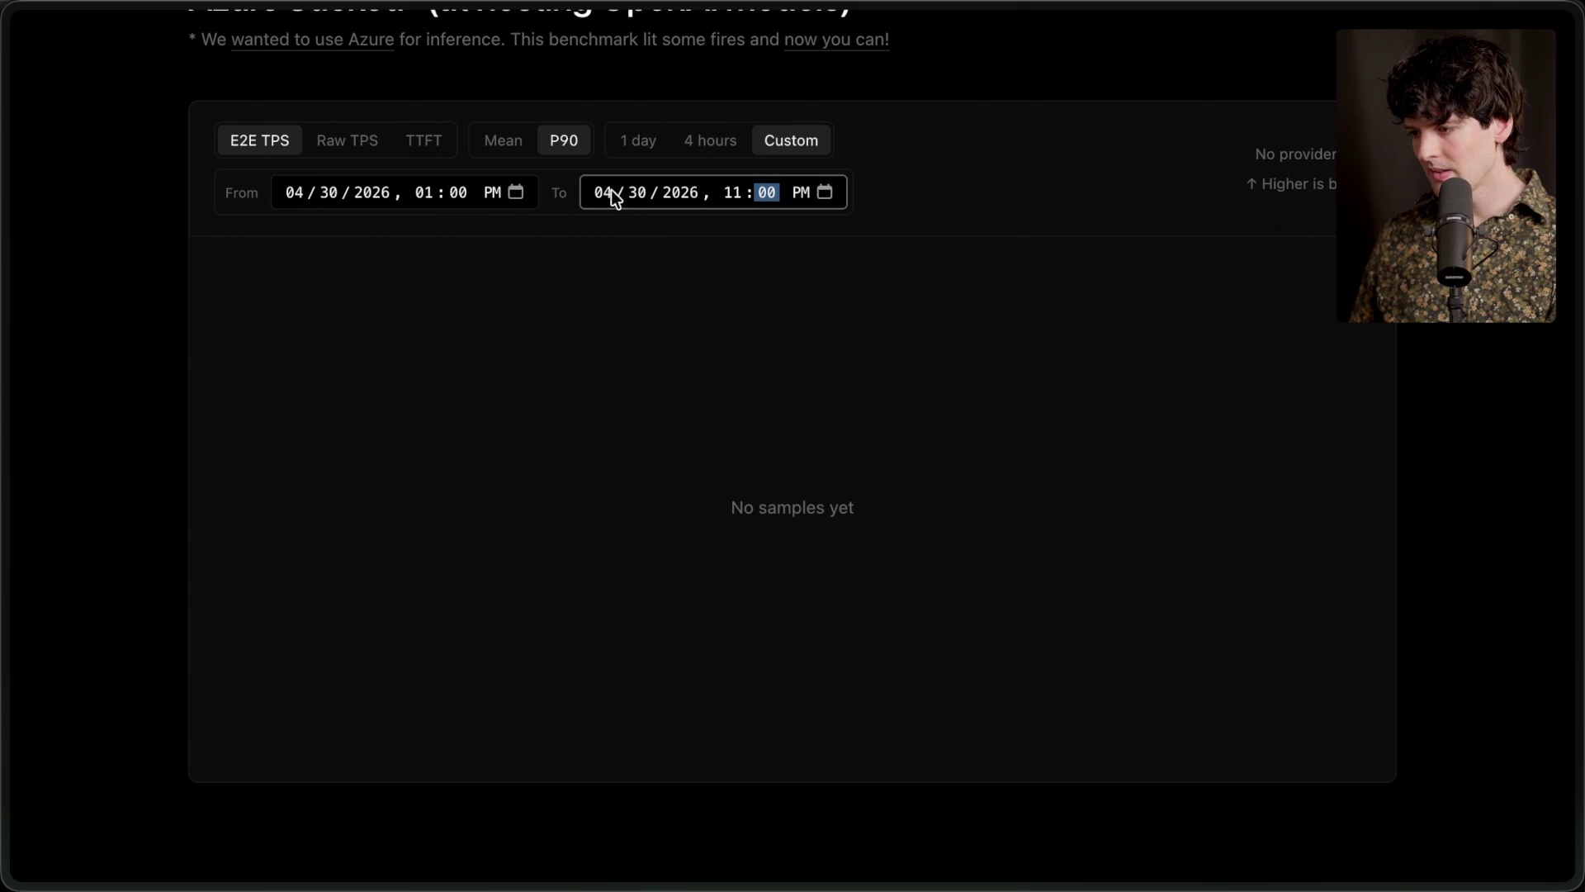
Set the range's end to May 1, 2026 at 11:00 AM
left_click(824, 193)
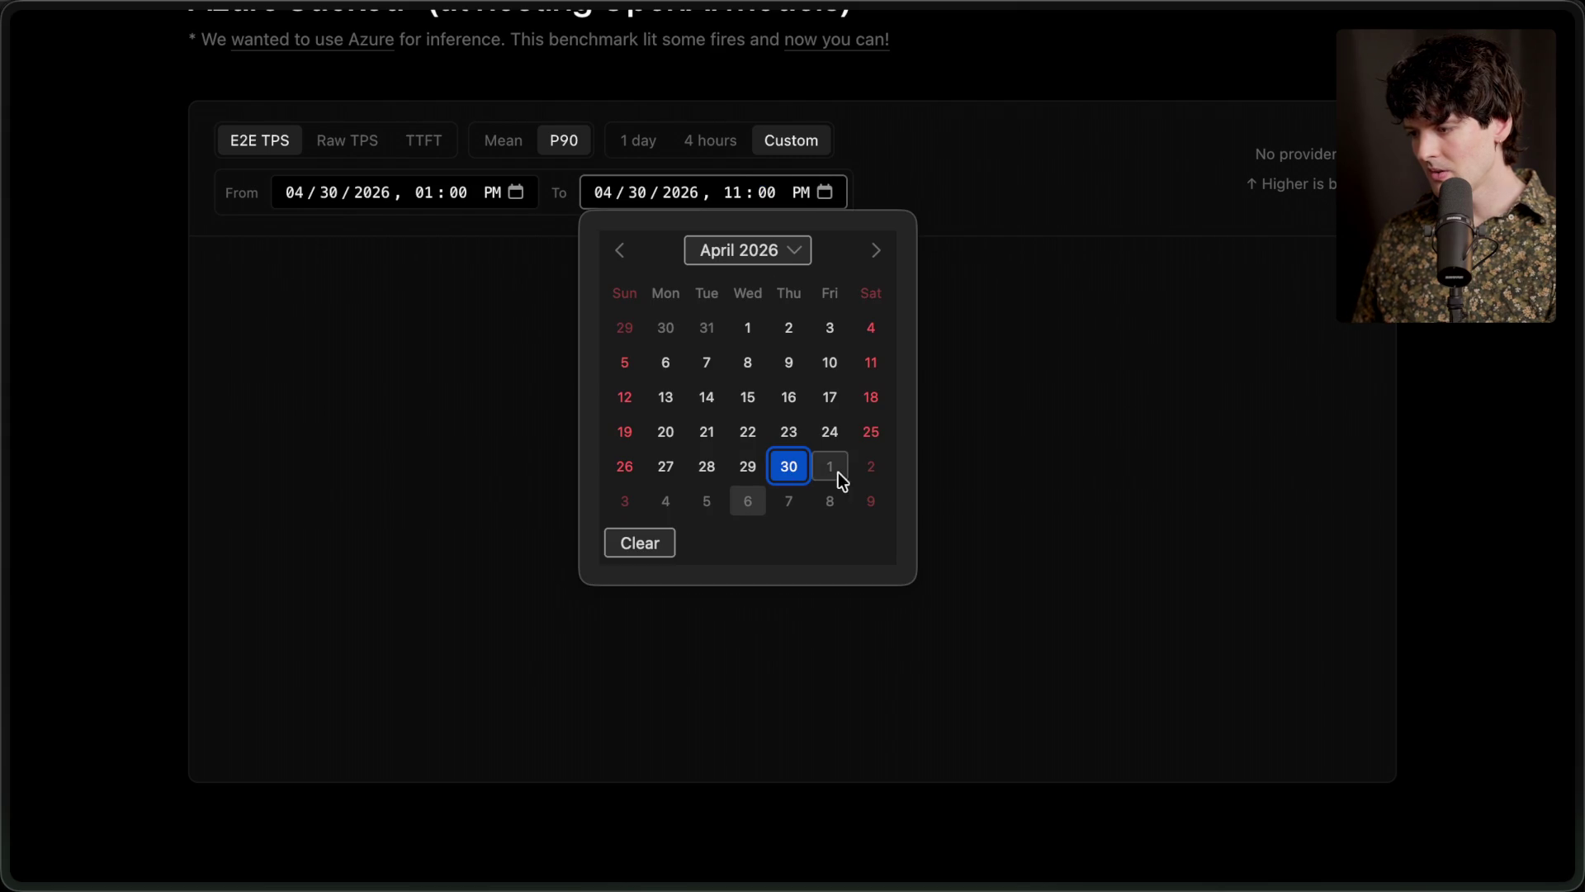
left_click(832, 467)
left_click(735, 382)
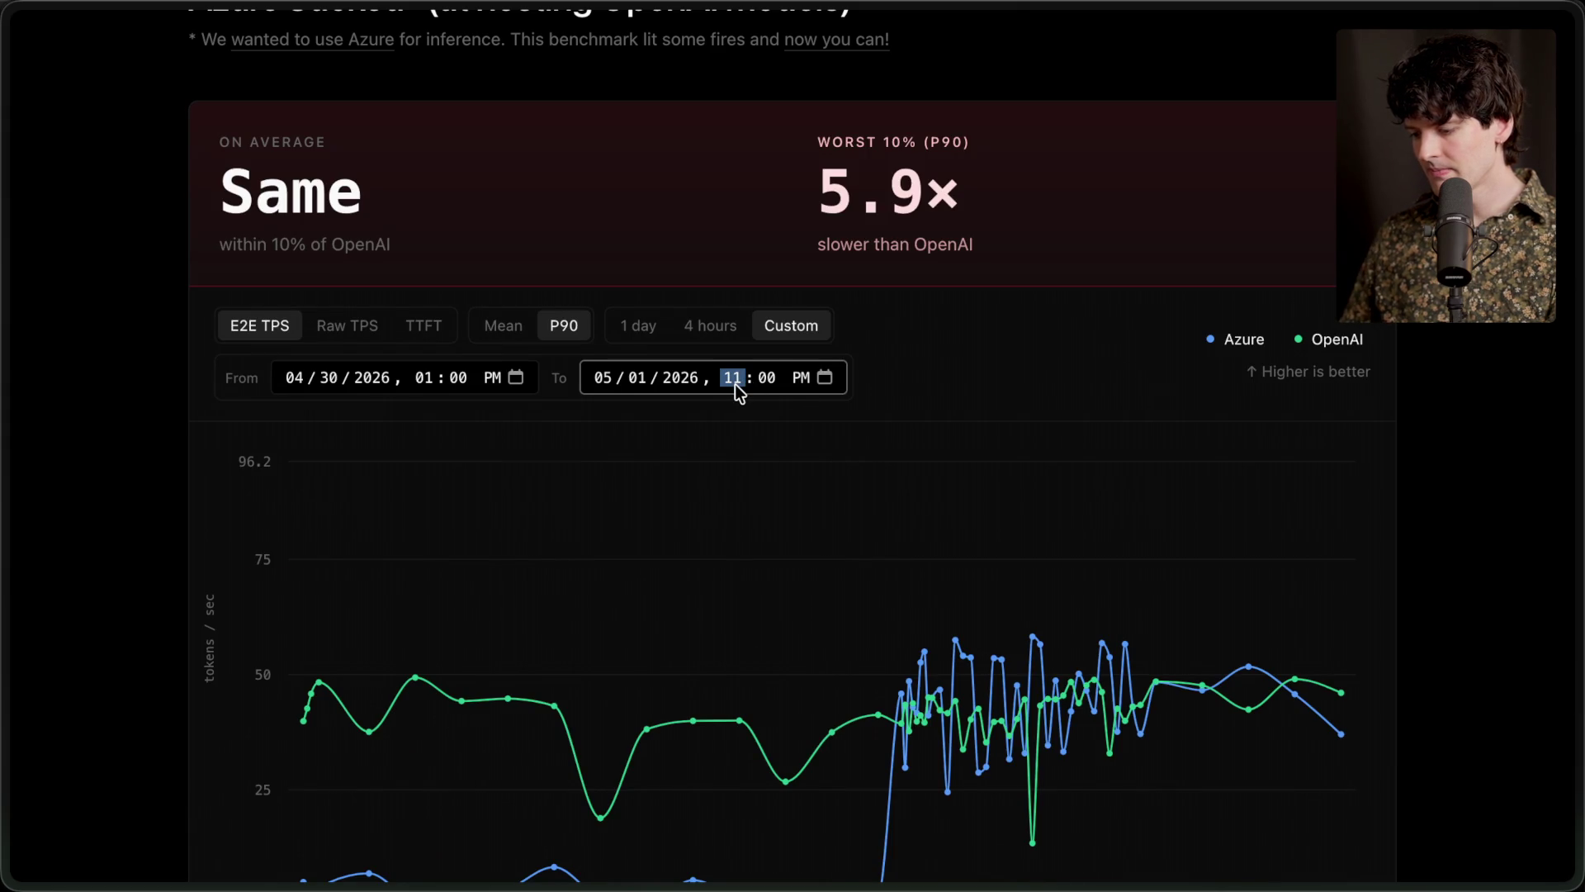
type("4")
key("Tab")
key("a")
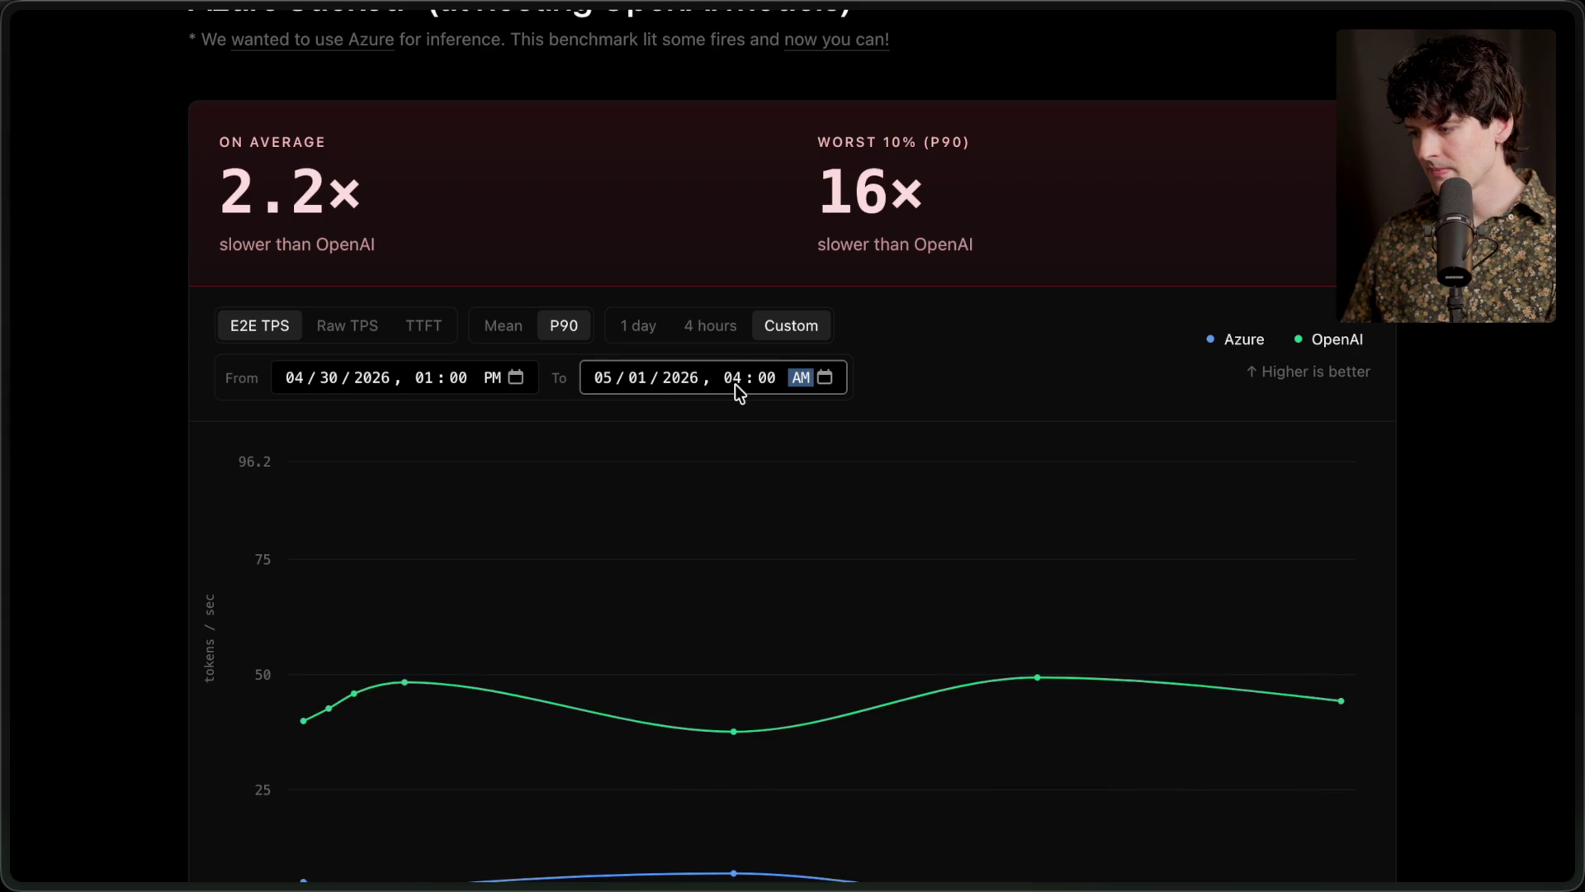
left_click(735, 384)
type("11")
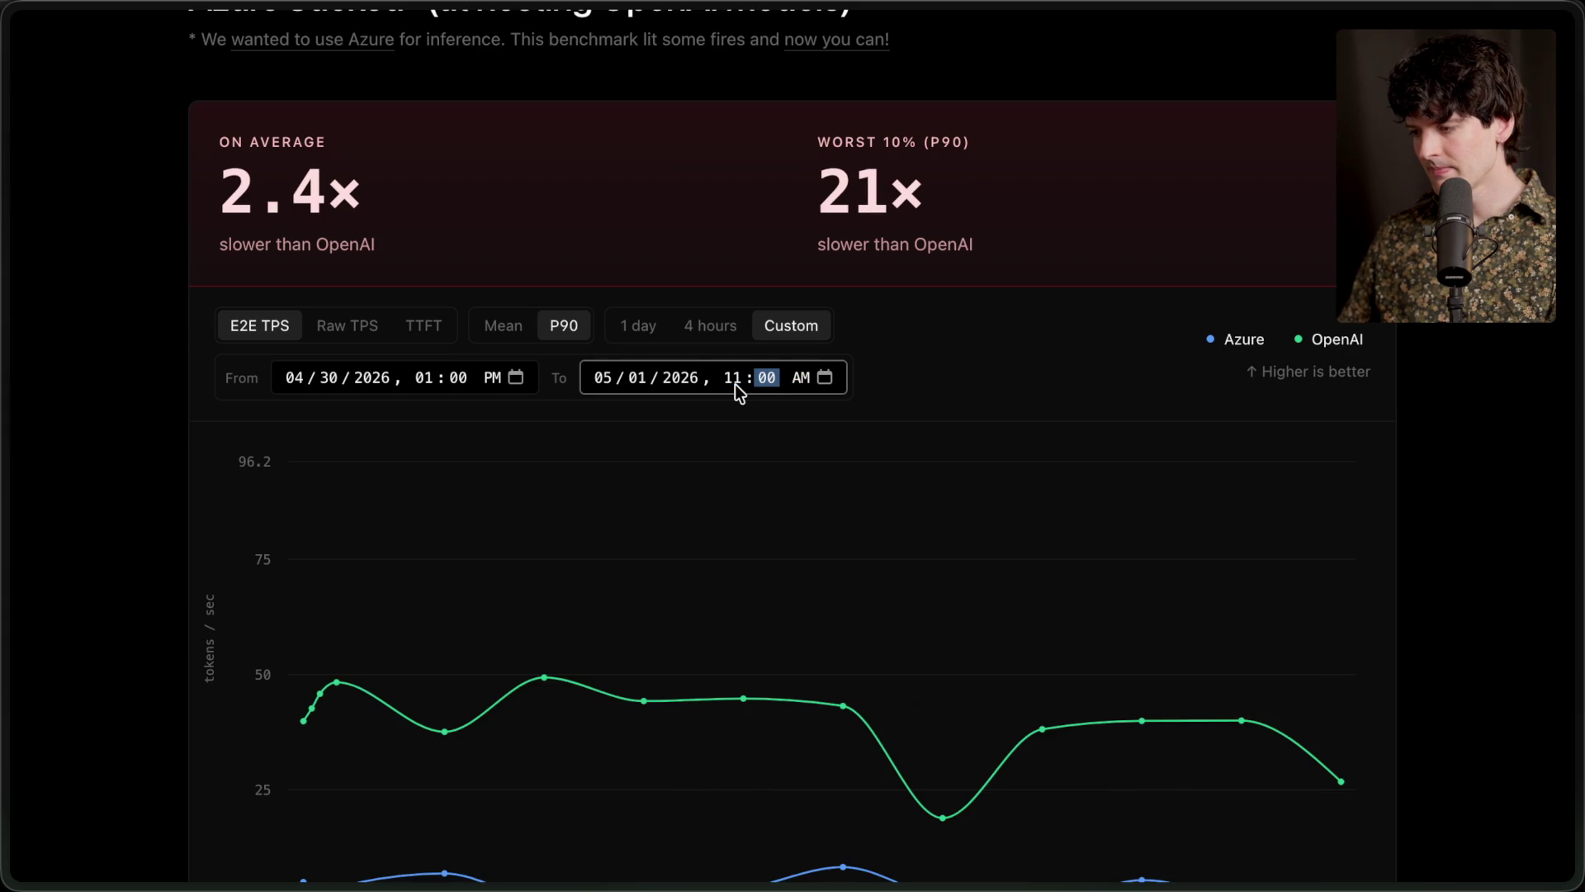
scroll(726, 720, "down", 3)
scroll(1307, 393, "up", 3)
left_click(1411, 343)
Zoom the page out to show the whole chart and highlight the 21× slower P90 figure
scroll(1417, 353, "down", 1)
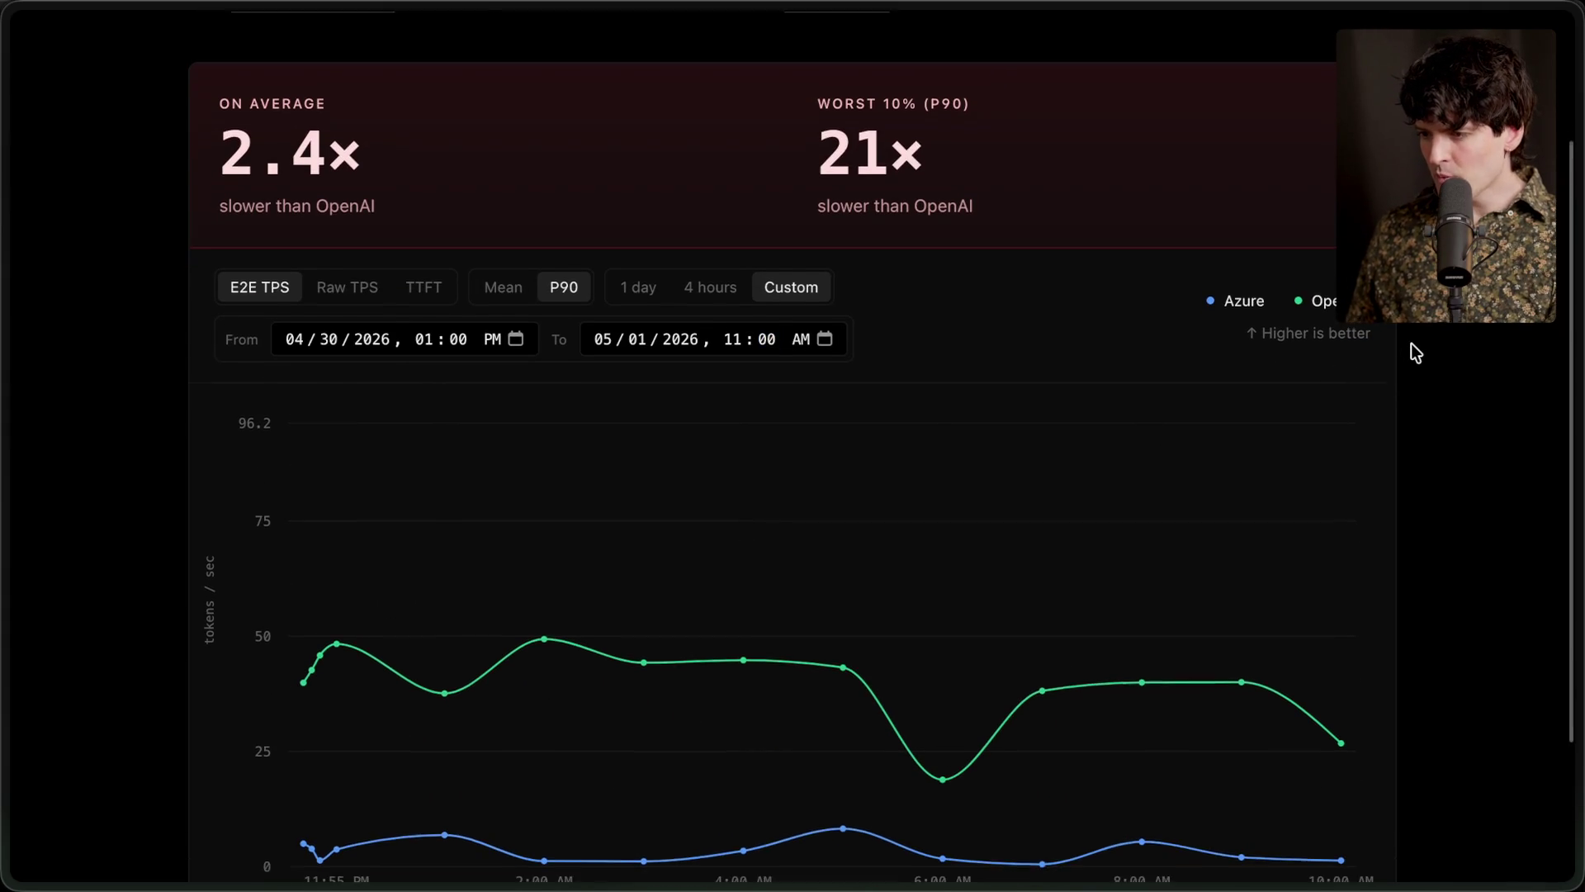
key("super+minus")
key("super+minus")
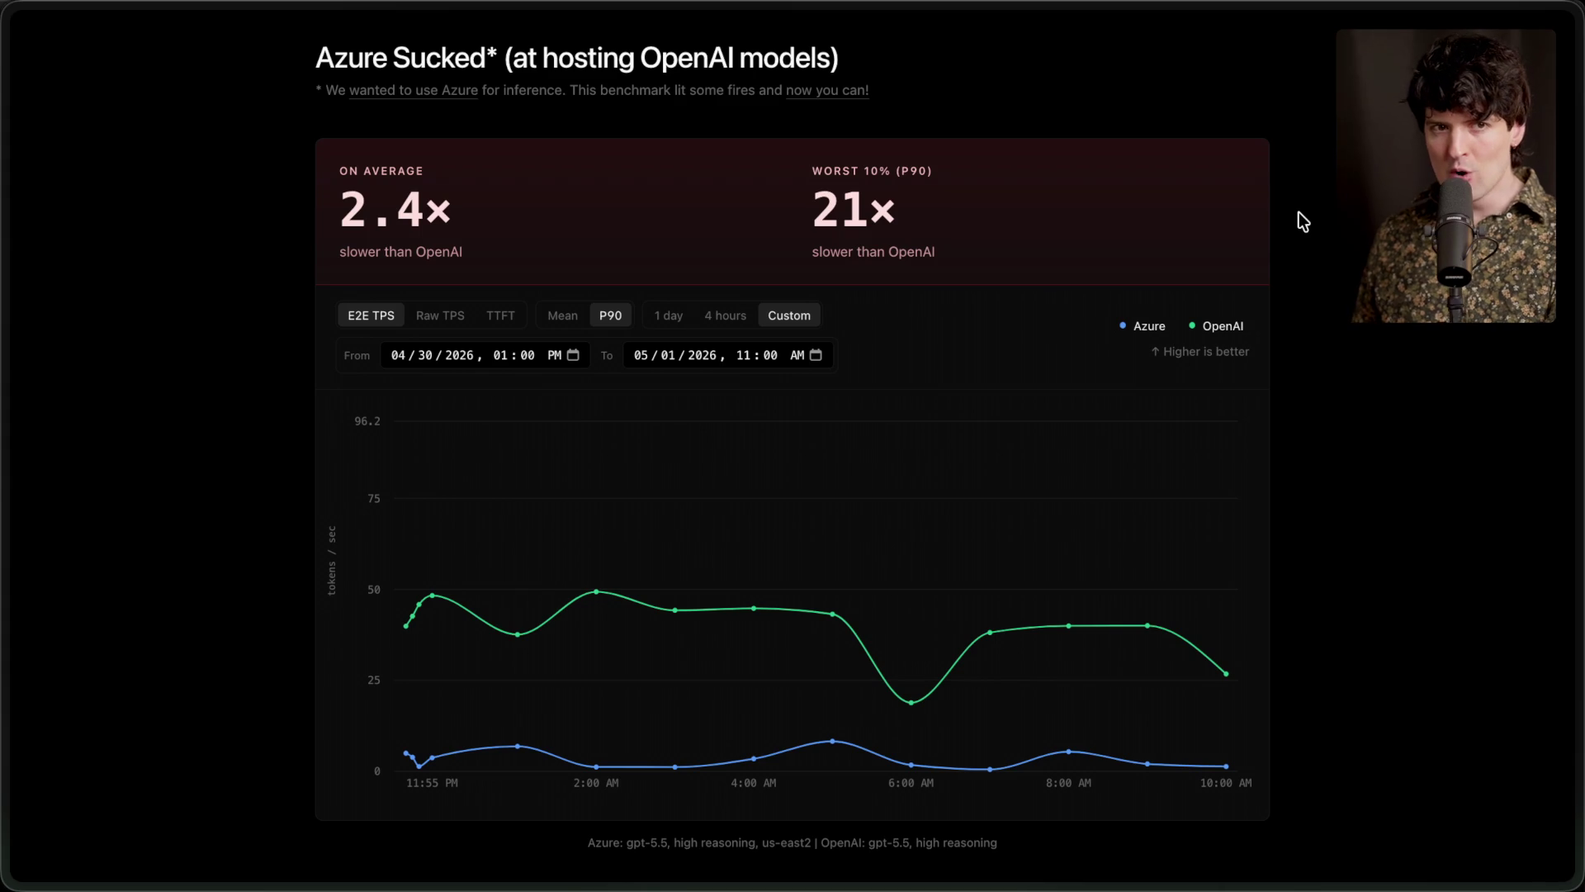
left_click_drag(811, 169, 974, 263)
Change the end day to 02, then show the last 4 hours instead
left_click(971, 257)
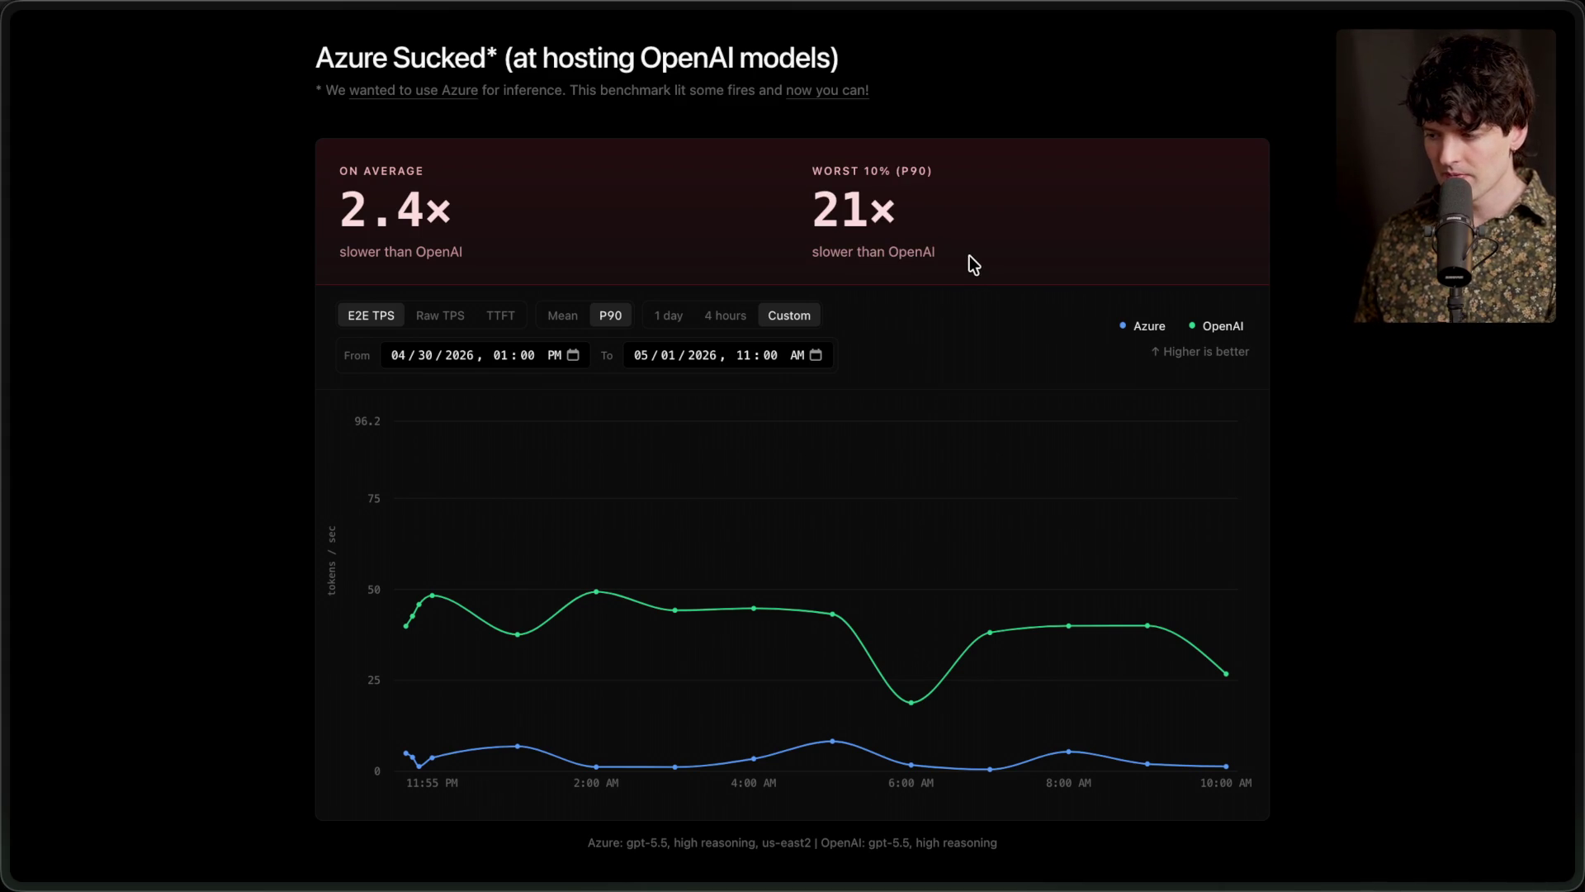
left_click(667, 355)
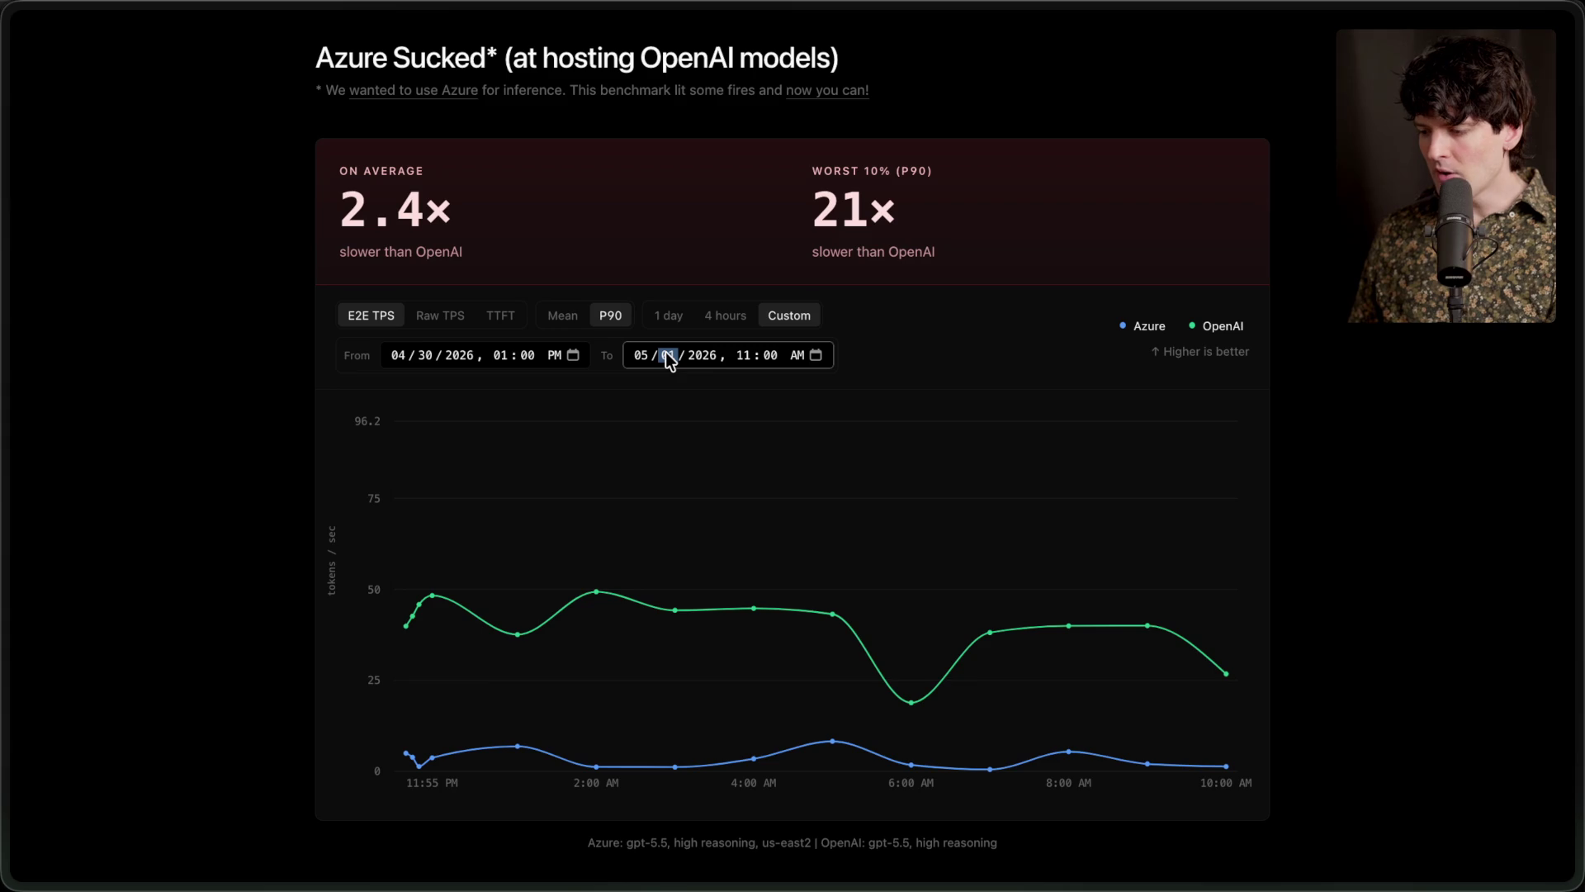
type("02")
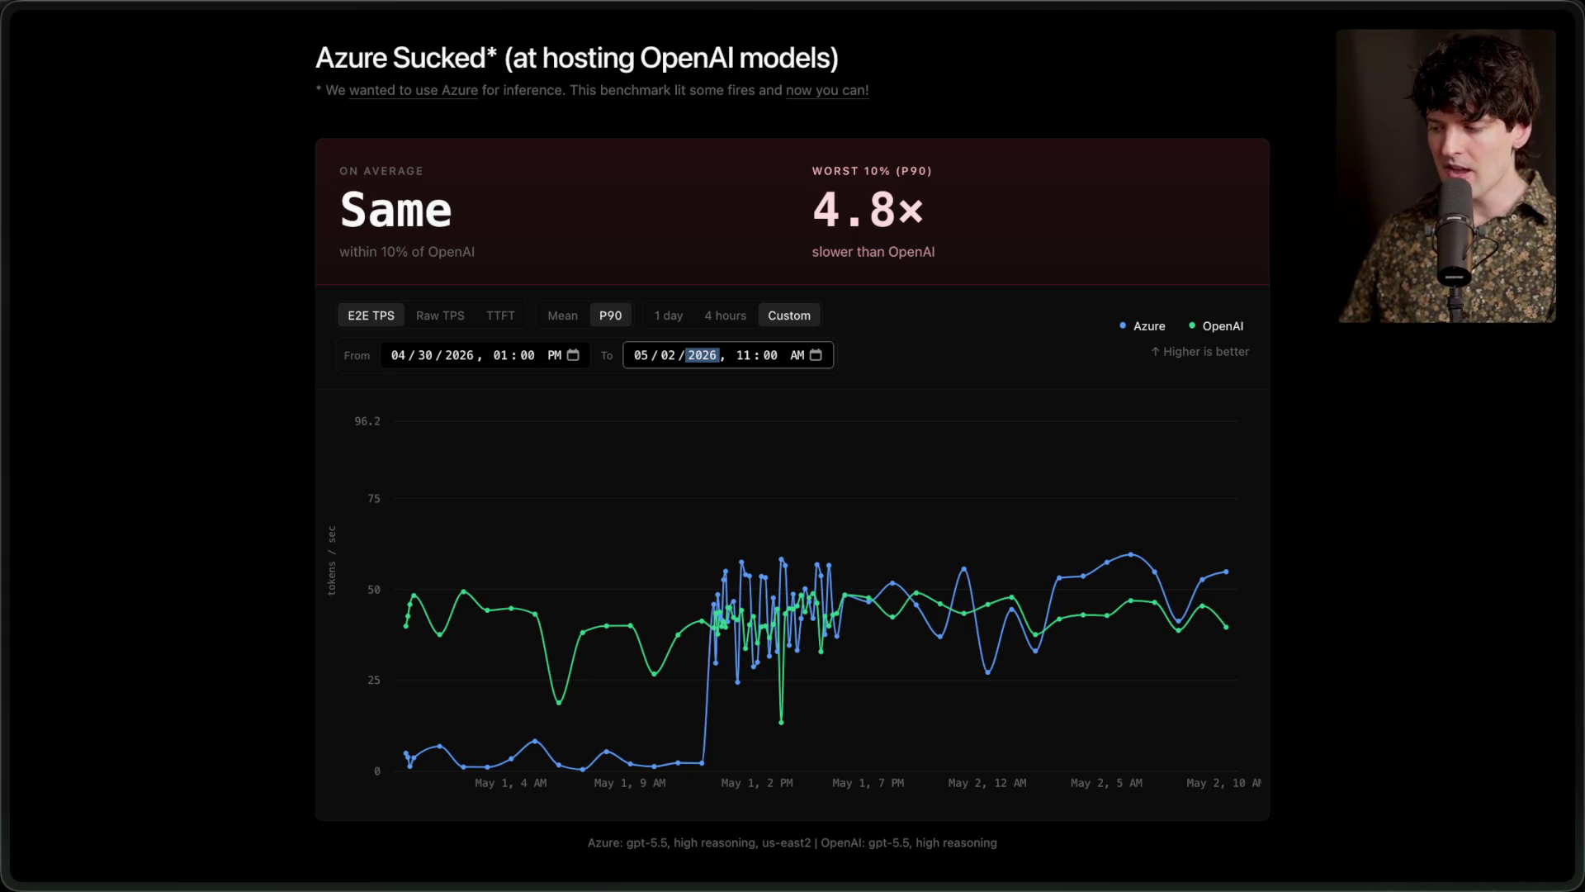
left_click(721, 312)
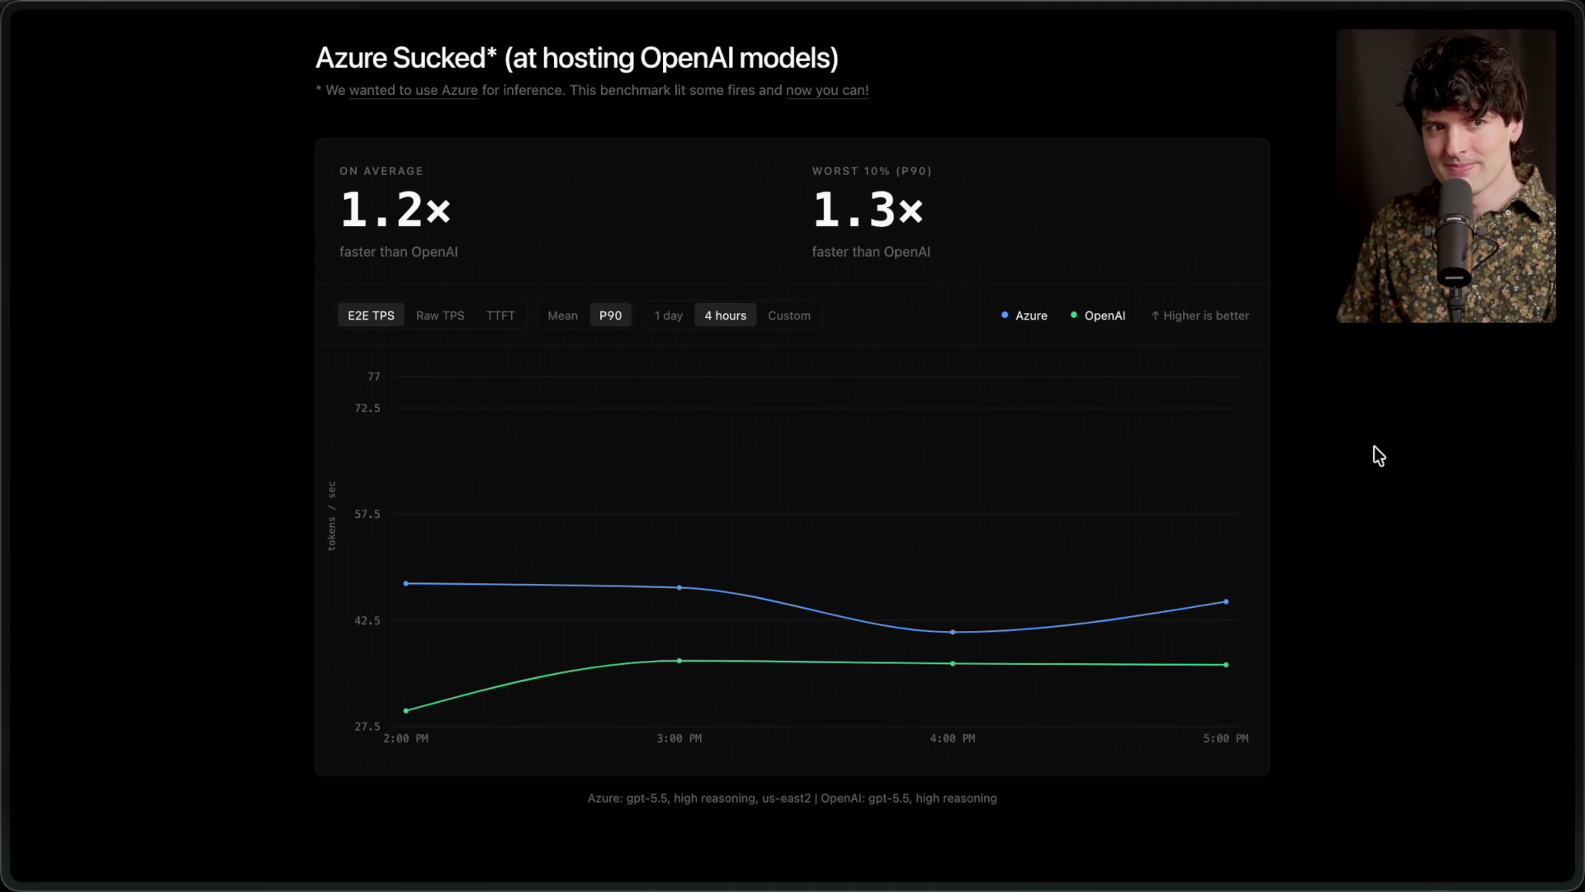
Show the GitHub Copilot settings page with Copilot Pro+ and 4.7% of premium requests used
mouse_move(1575, 463)
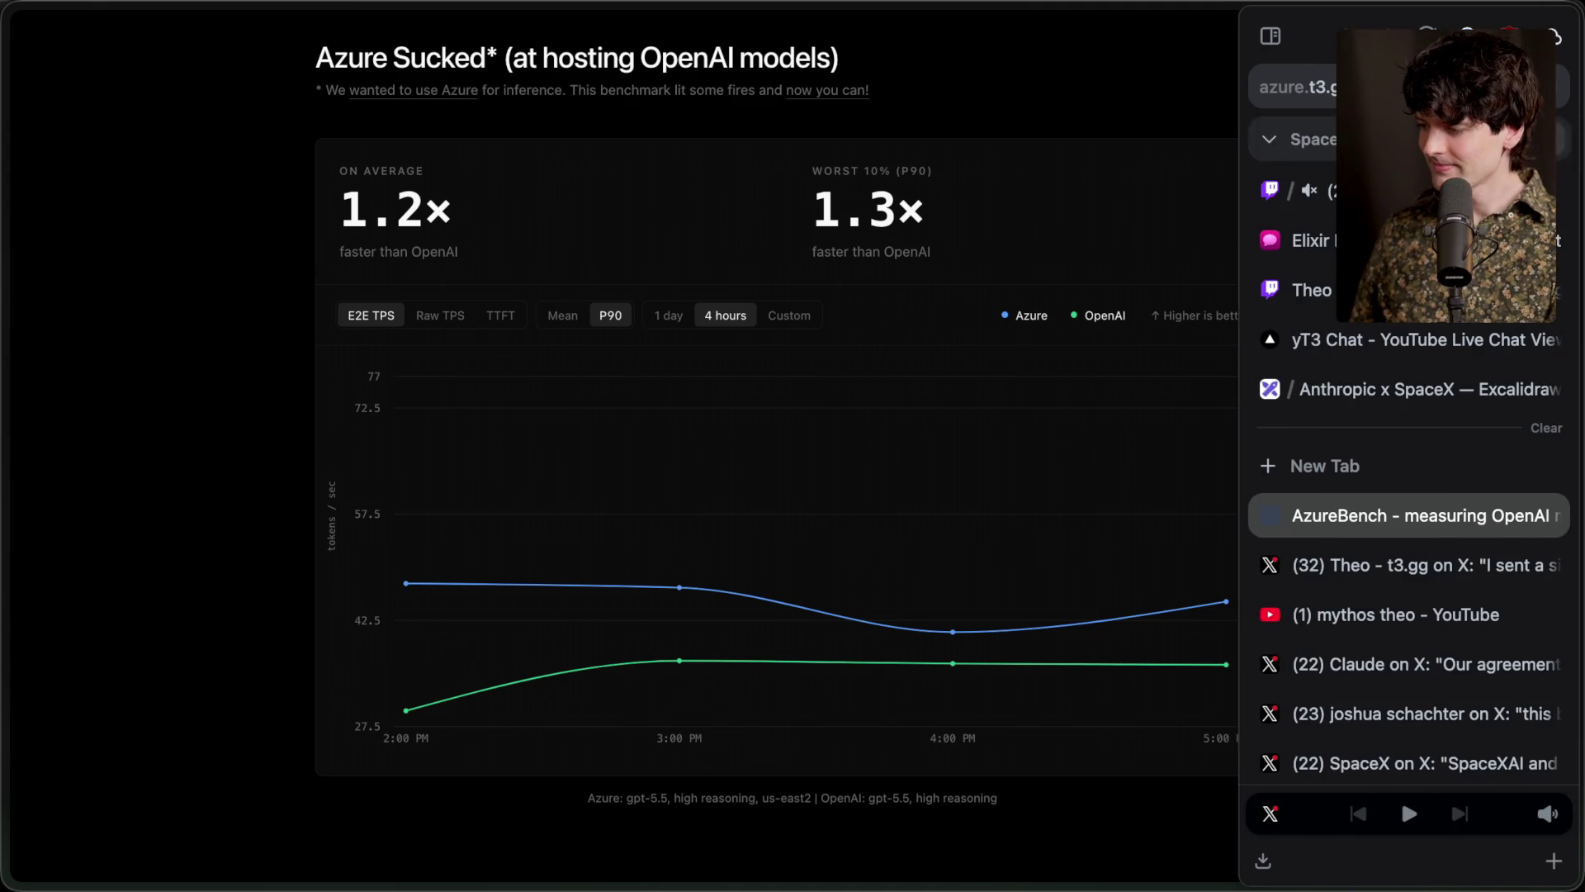
scroll(1369, 526, "down", 10)
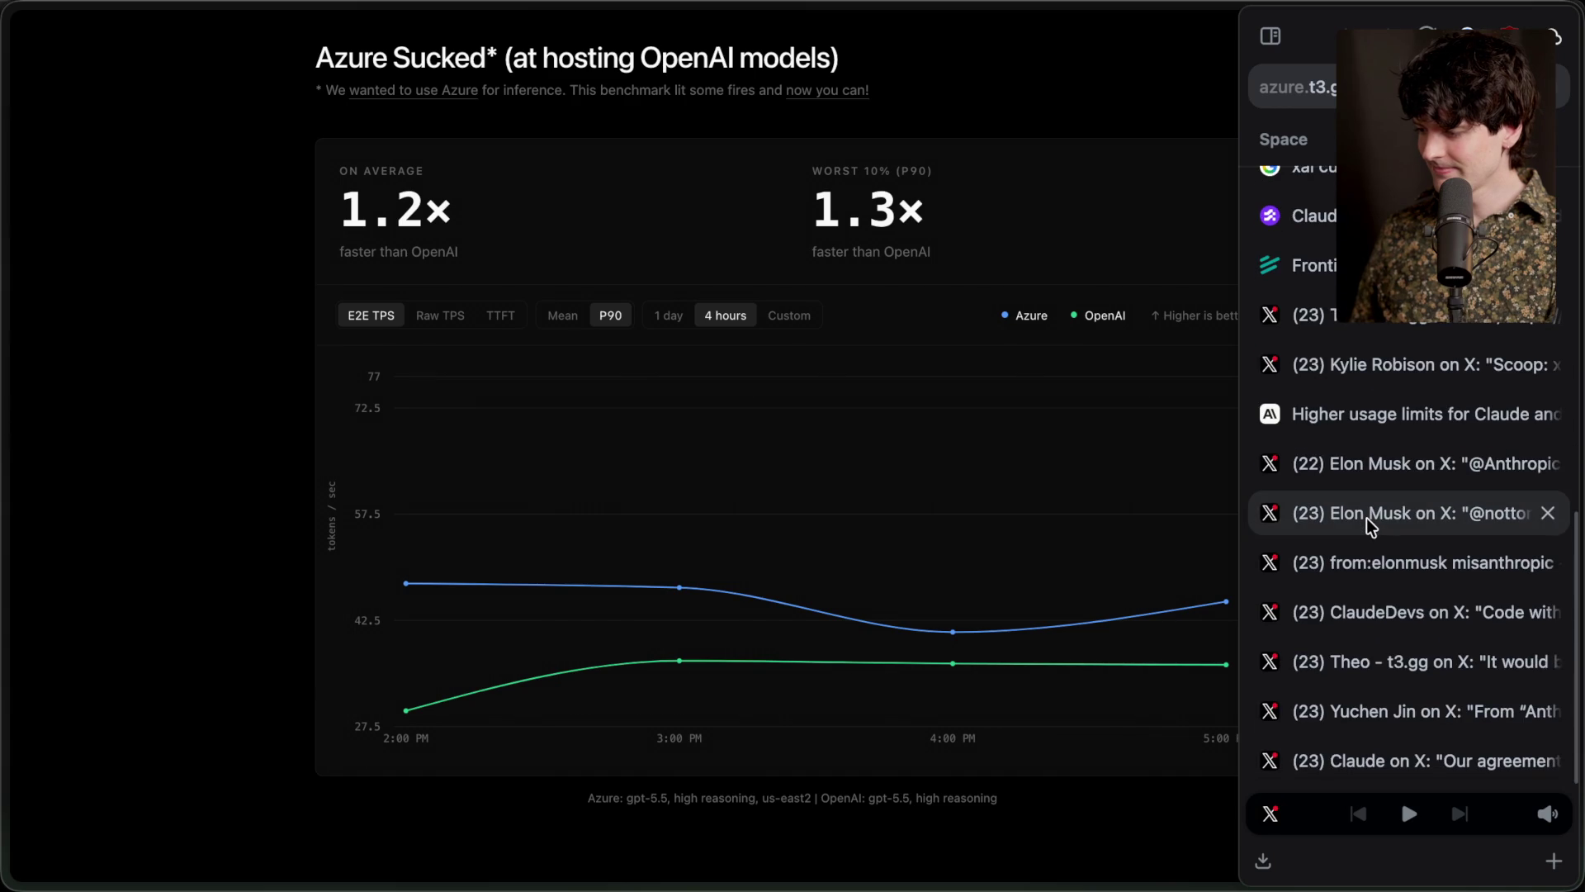
key("super+Tab")
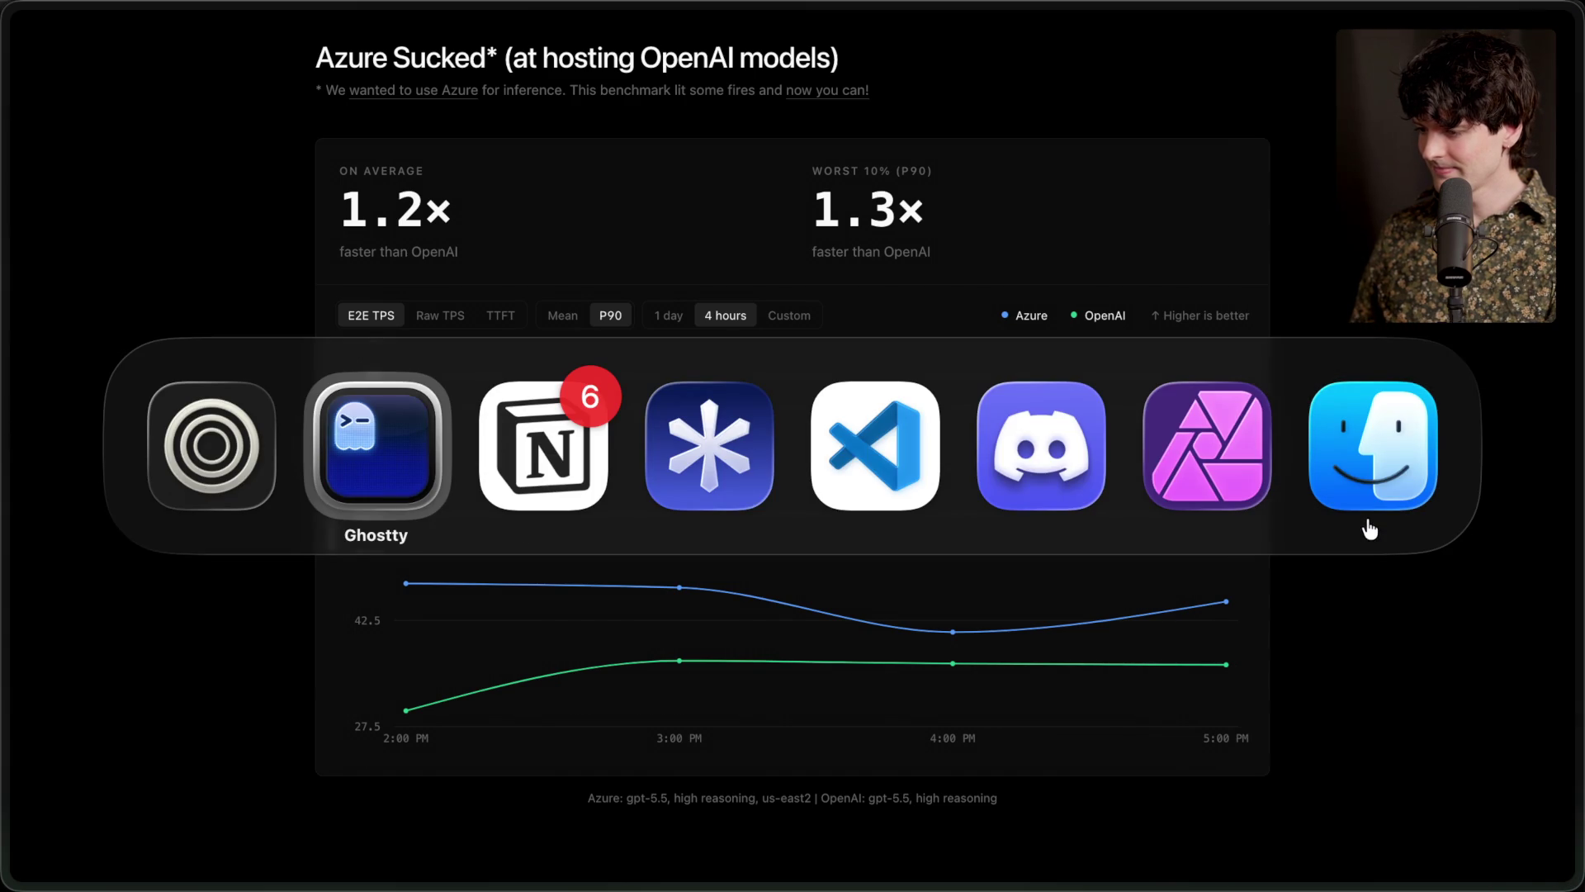
key("super+Tab")
key("super+Tab")
left_click(1558, 114)
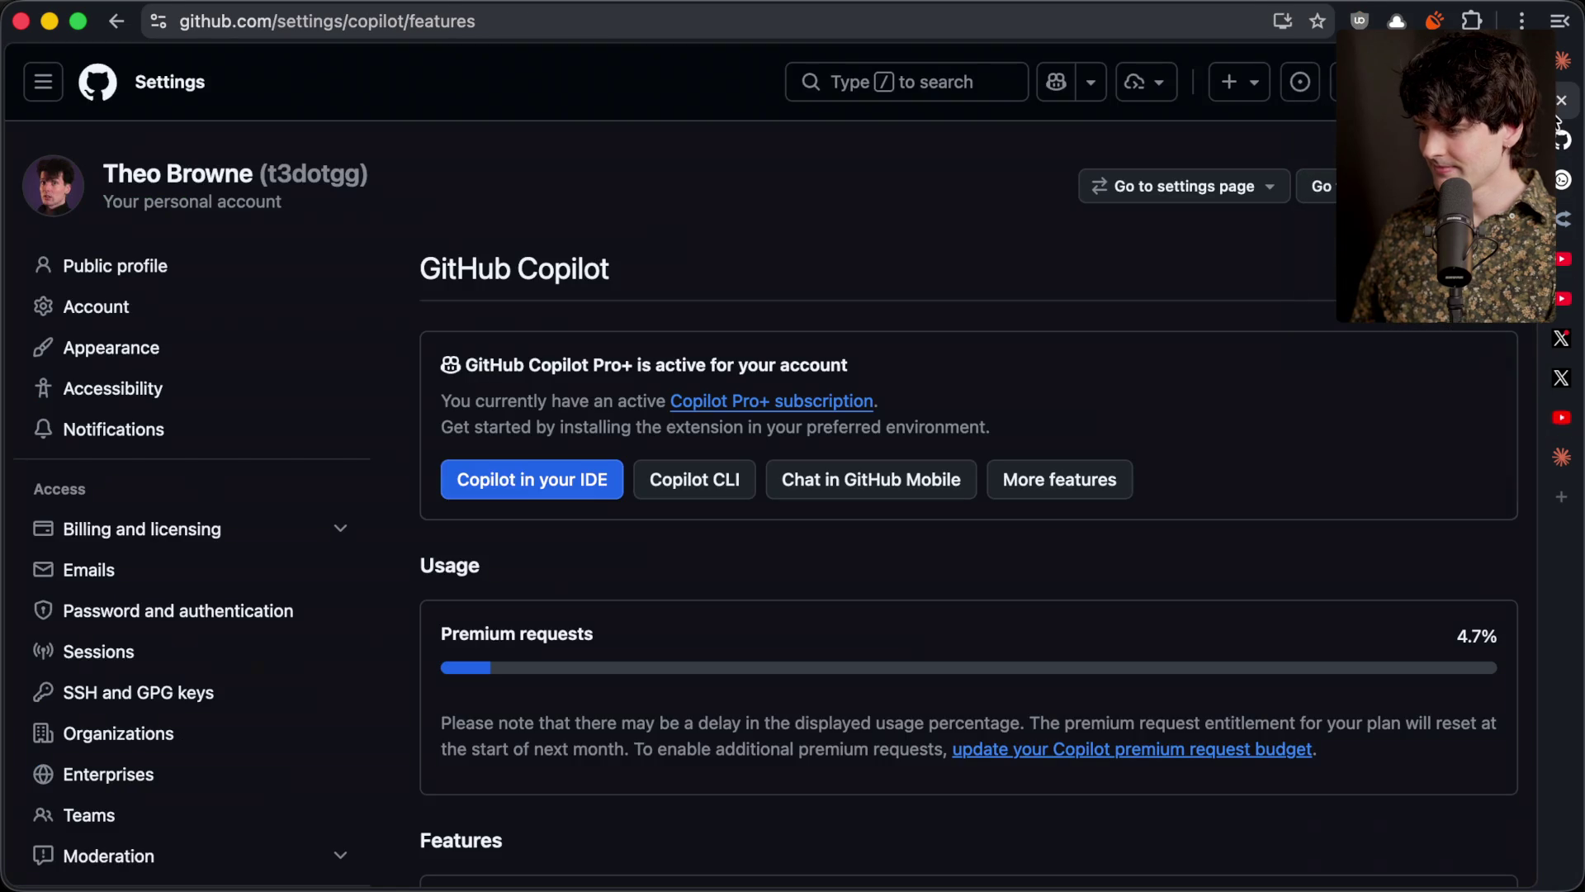
scroll(955, 270, "down", 2)
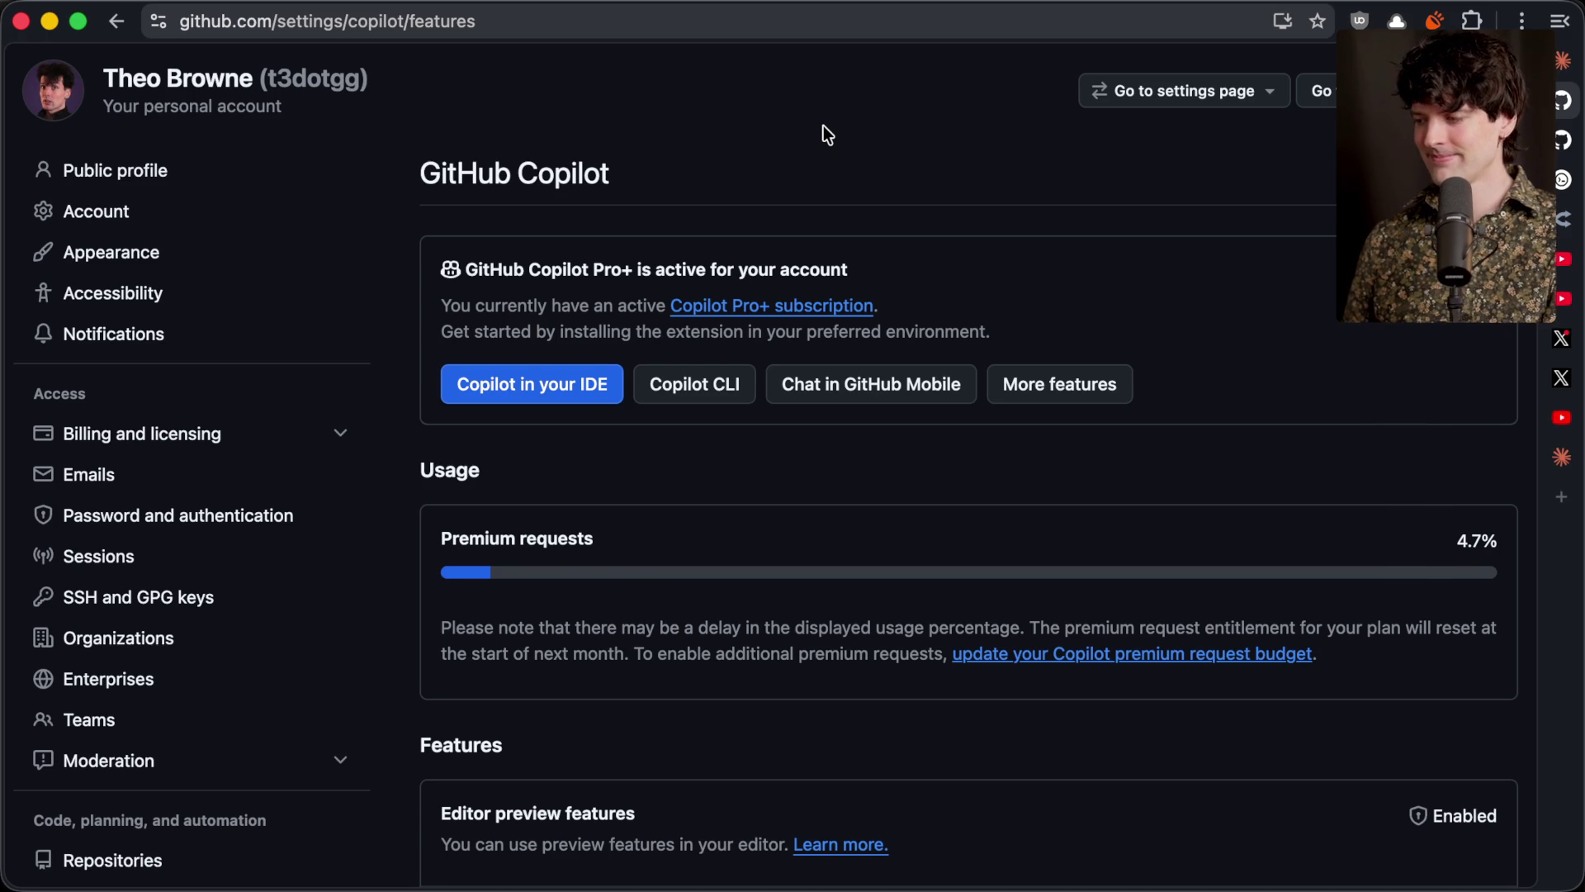
key("ctrl+shift+Tab")
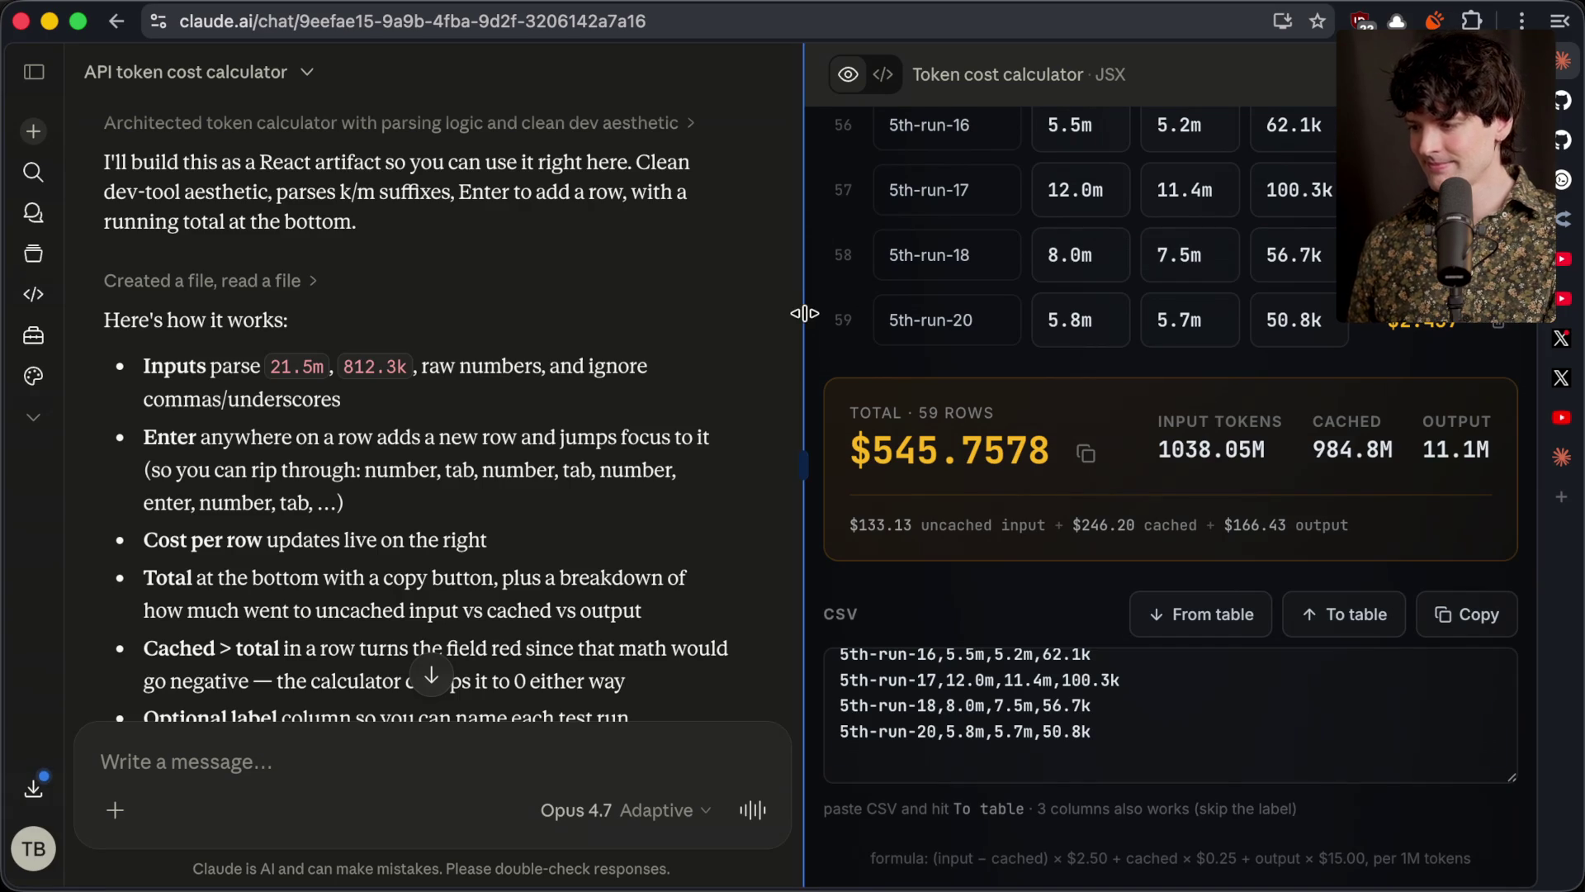
Widen the $545.7578 token cost calculator panel and compare it against the Copilot settings tab
left_click_drag(805, 313, 588, 372)
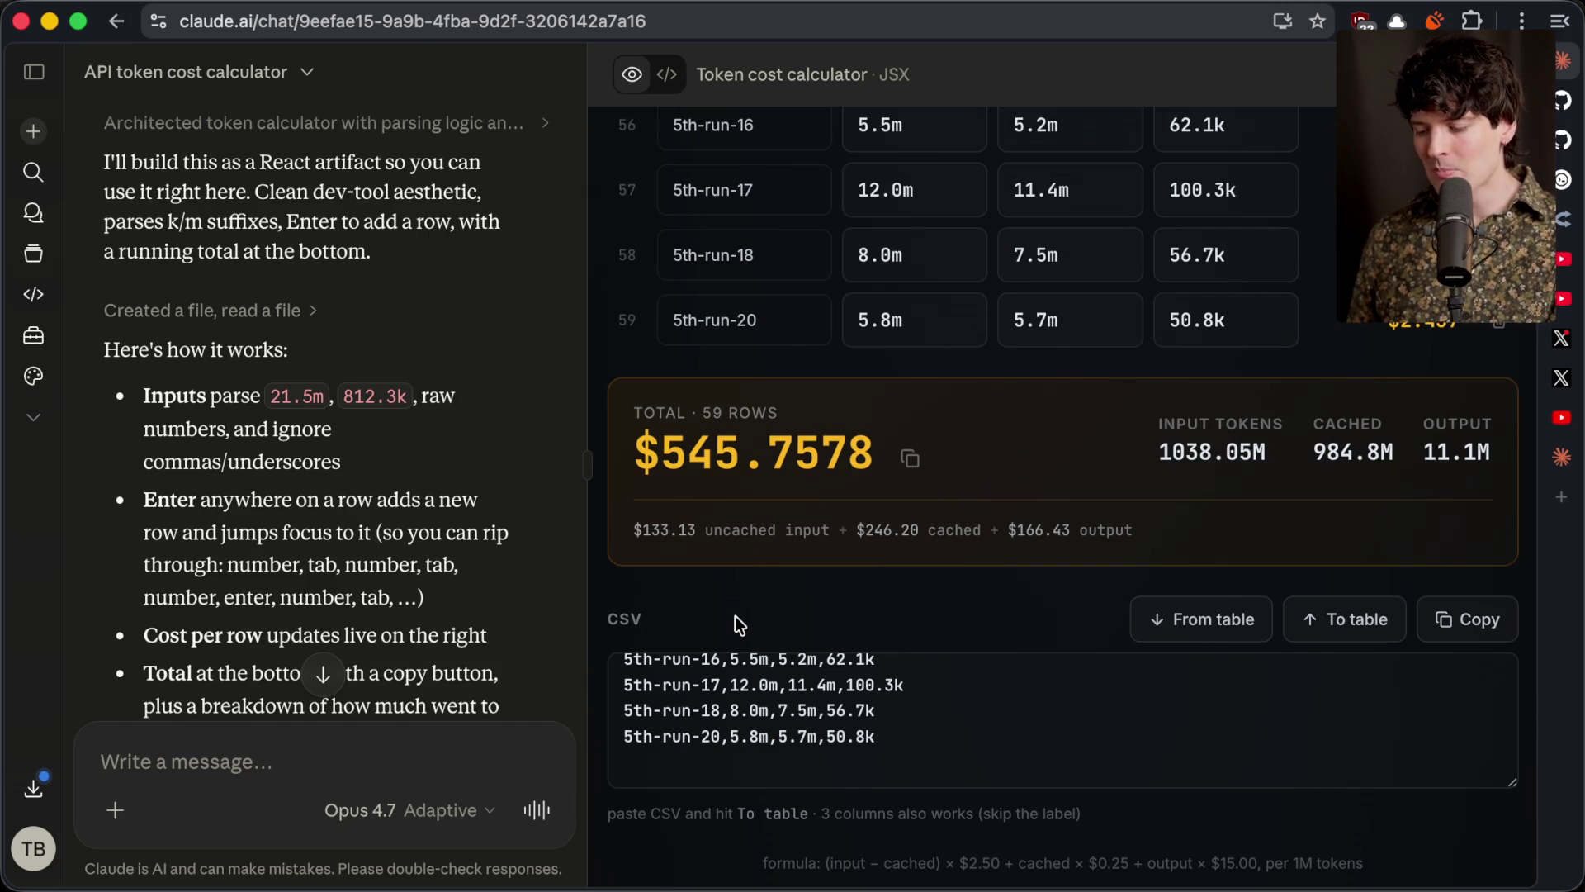
key("ctrl+Tab")
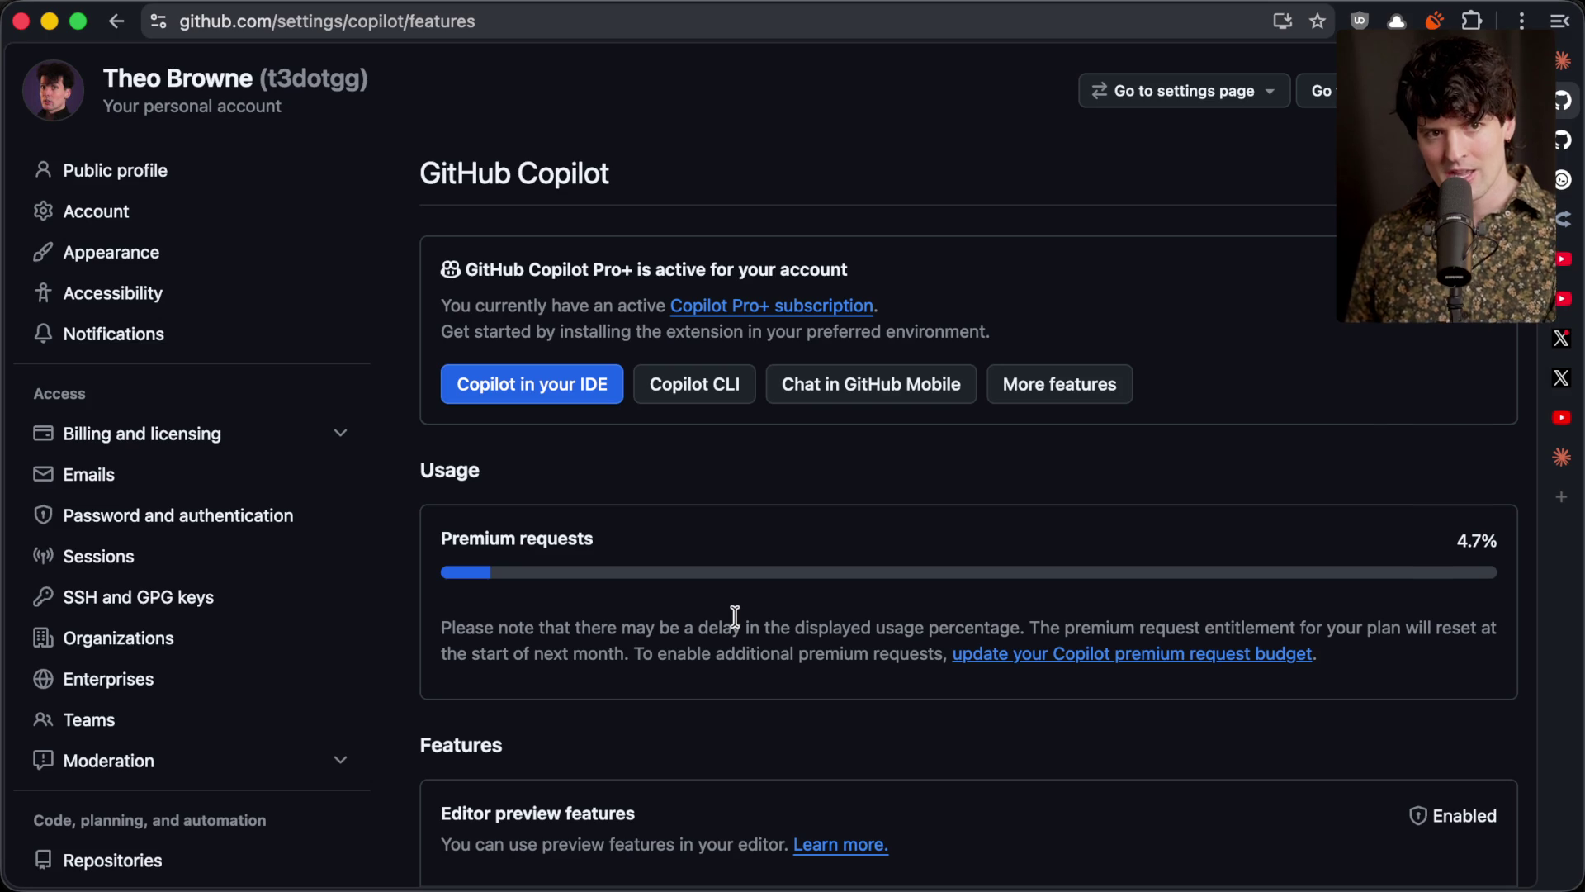
key("ctrl+shift+Tab")
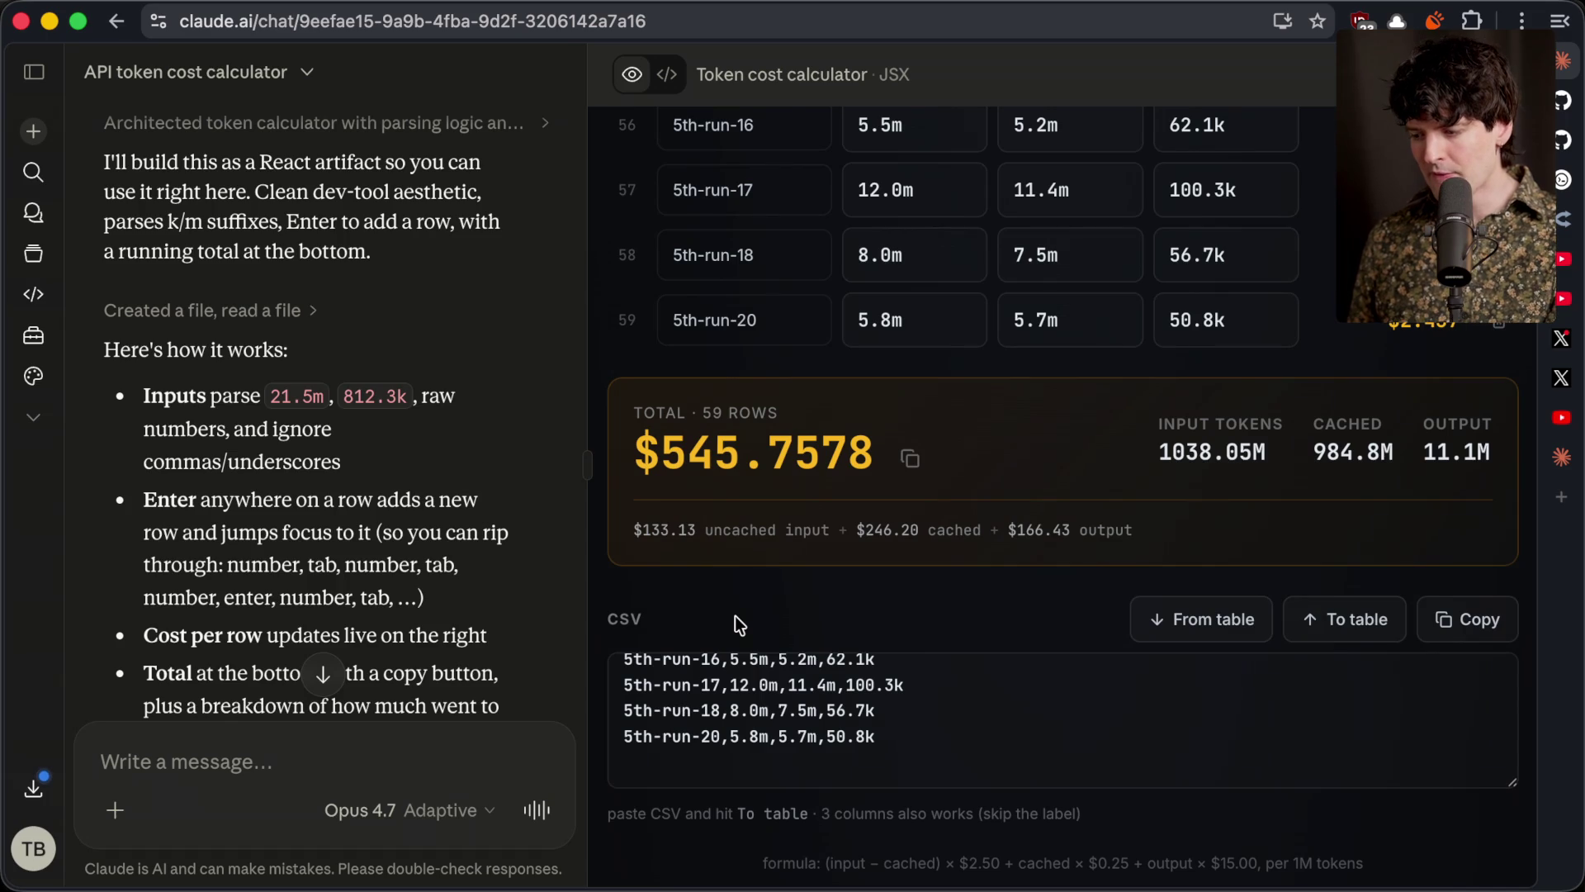
left_click(1562, 339)
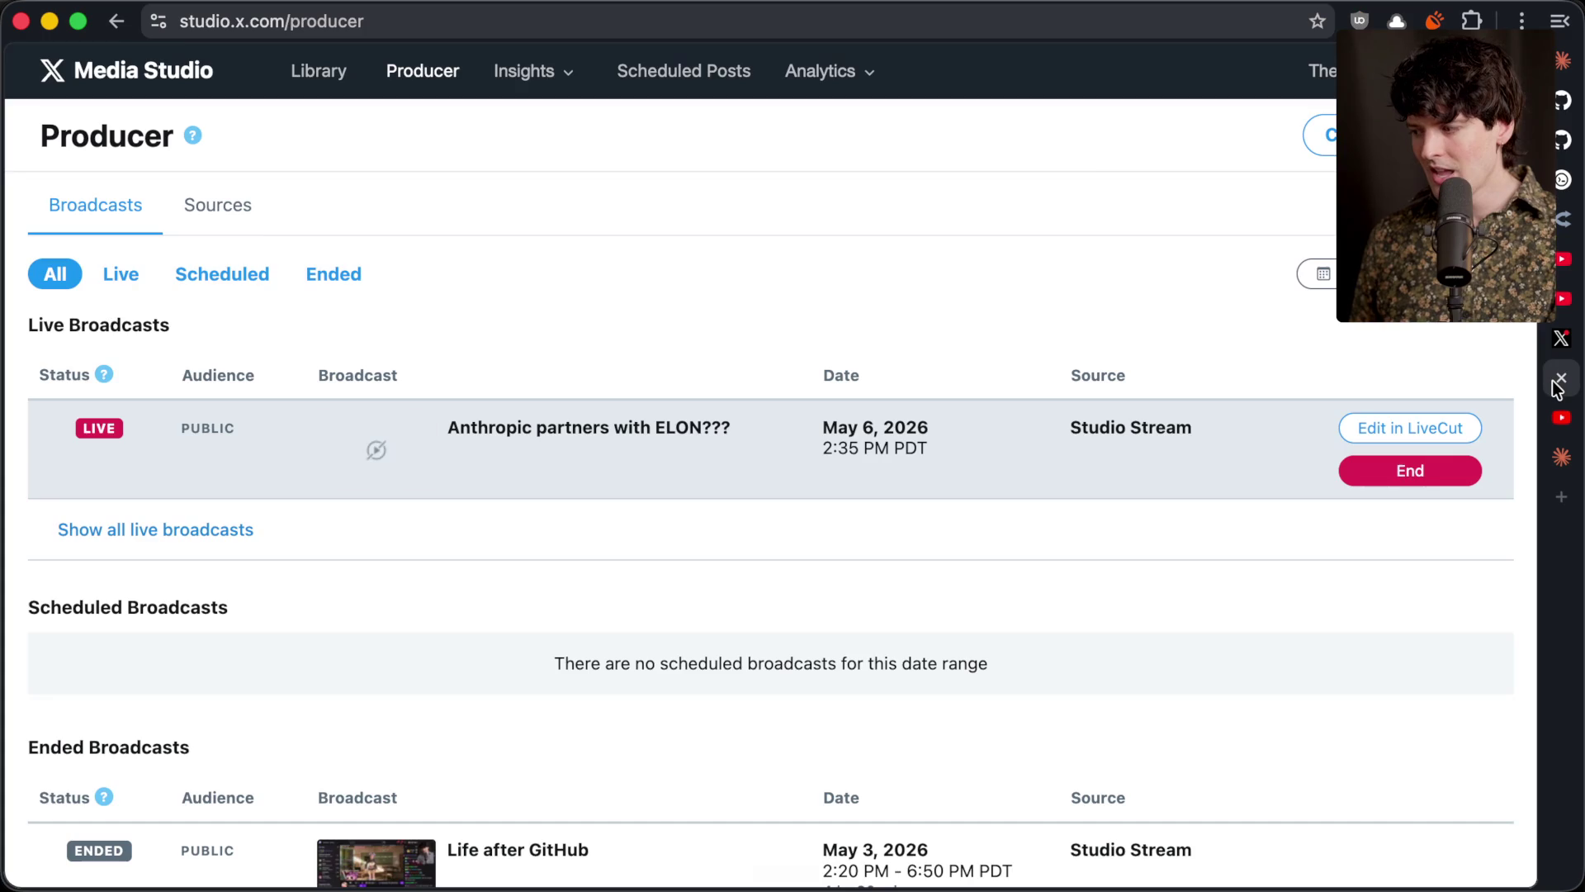
Flip through the X notifications, Azure credits post, token calculator and Copilot settings tabs
left_click(1561, 380)
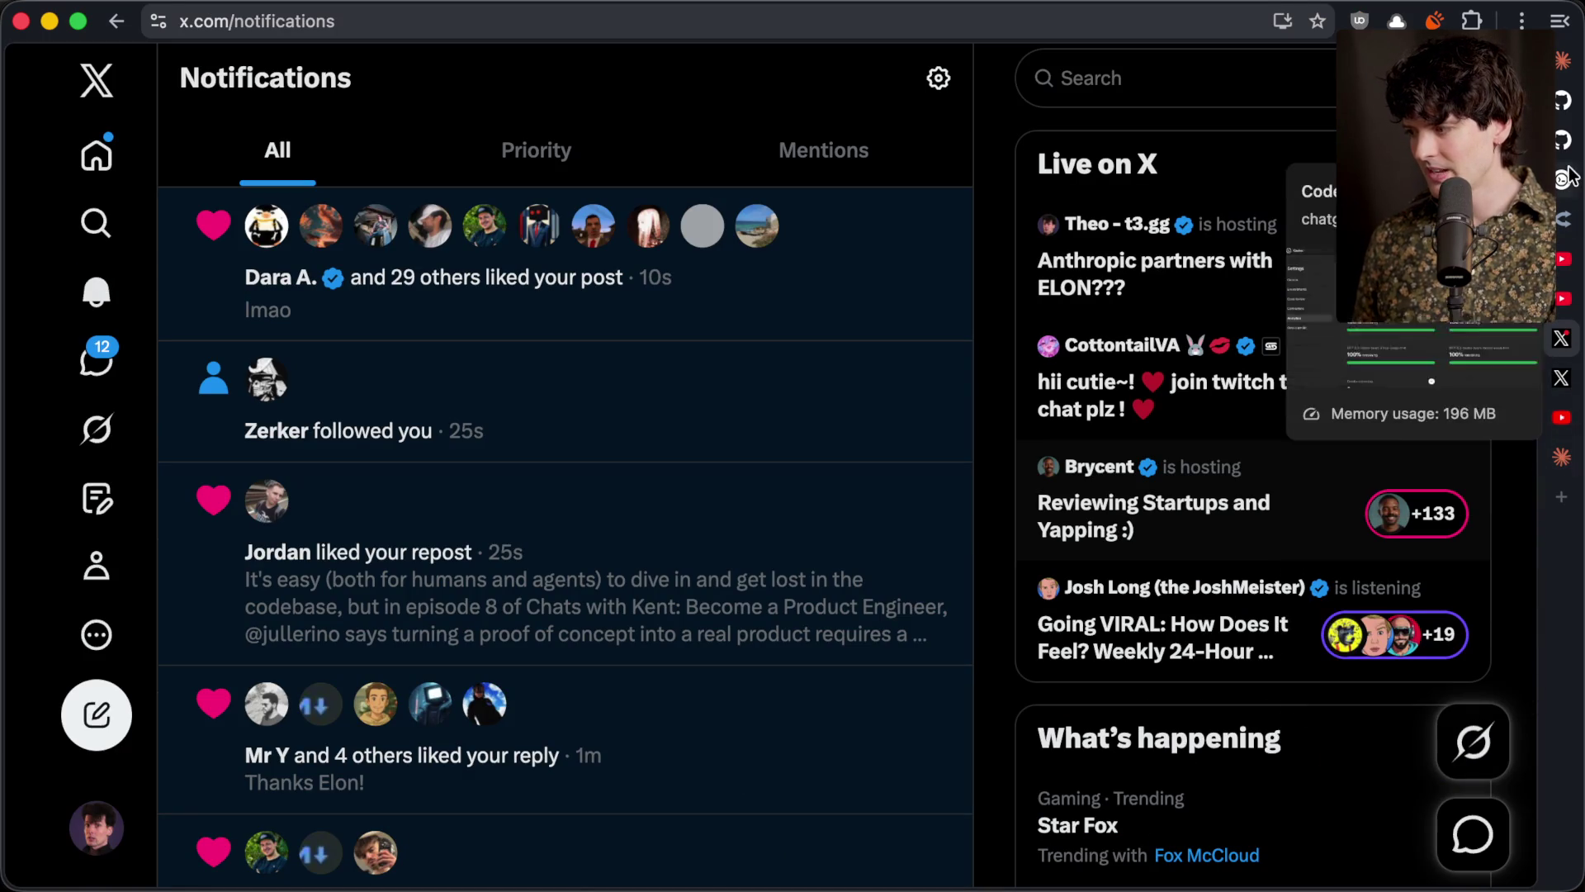
left_click(1561, 60)
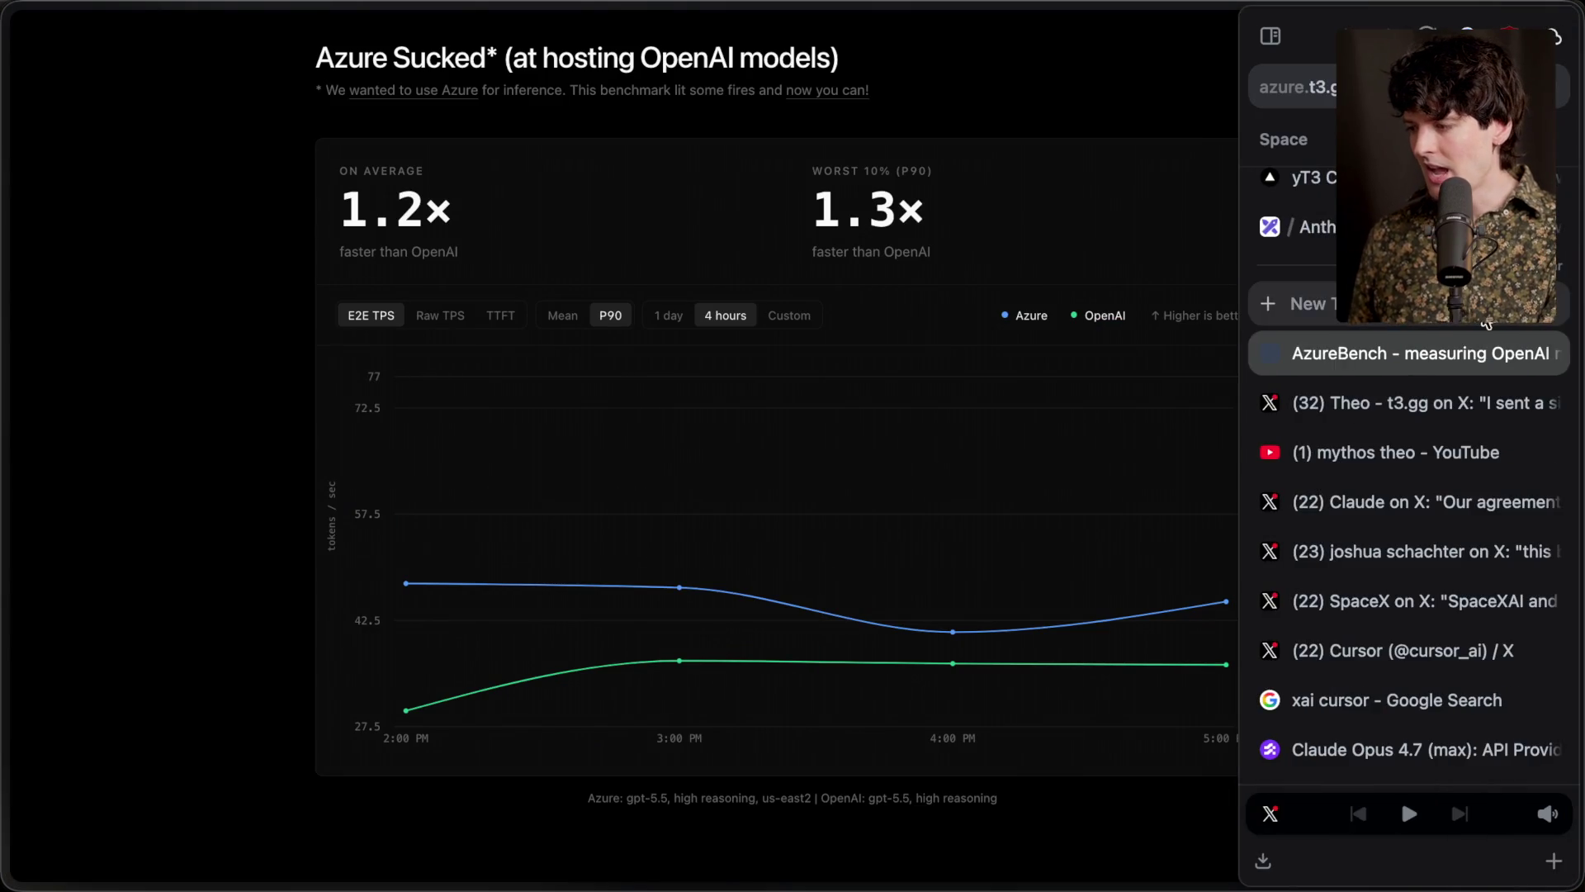
left_click(425, 90)
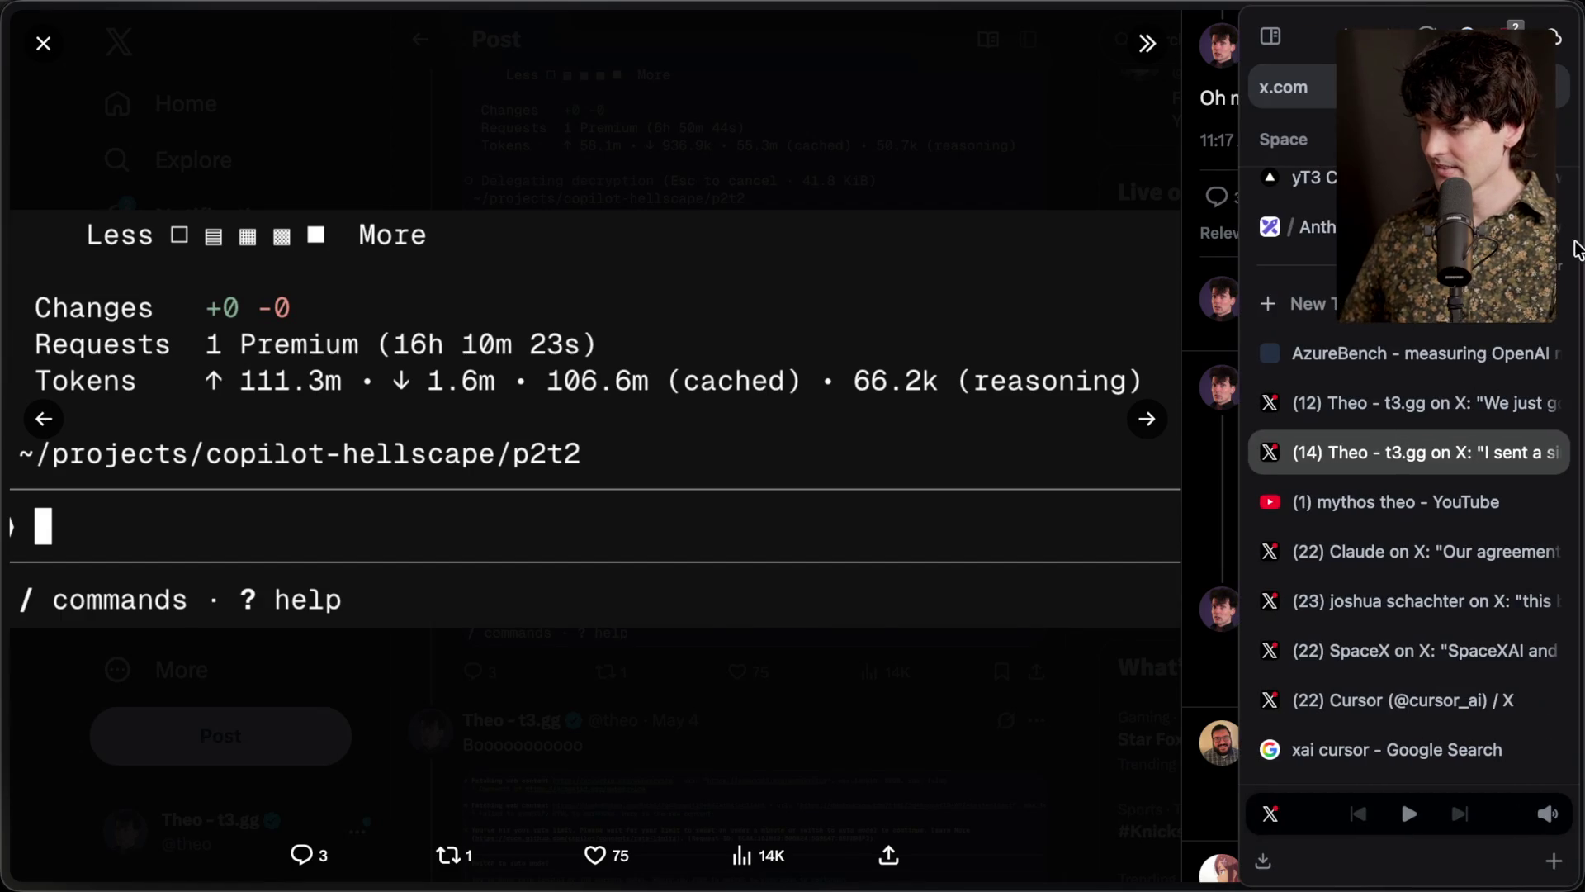
left_click(1346, 403)
left_click(1293, 85)
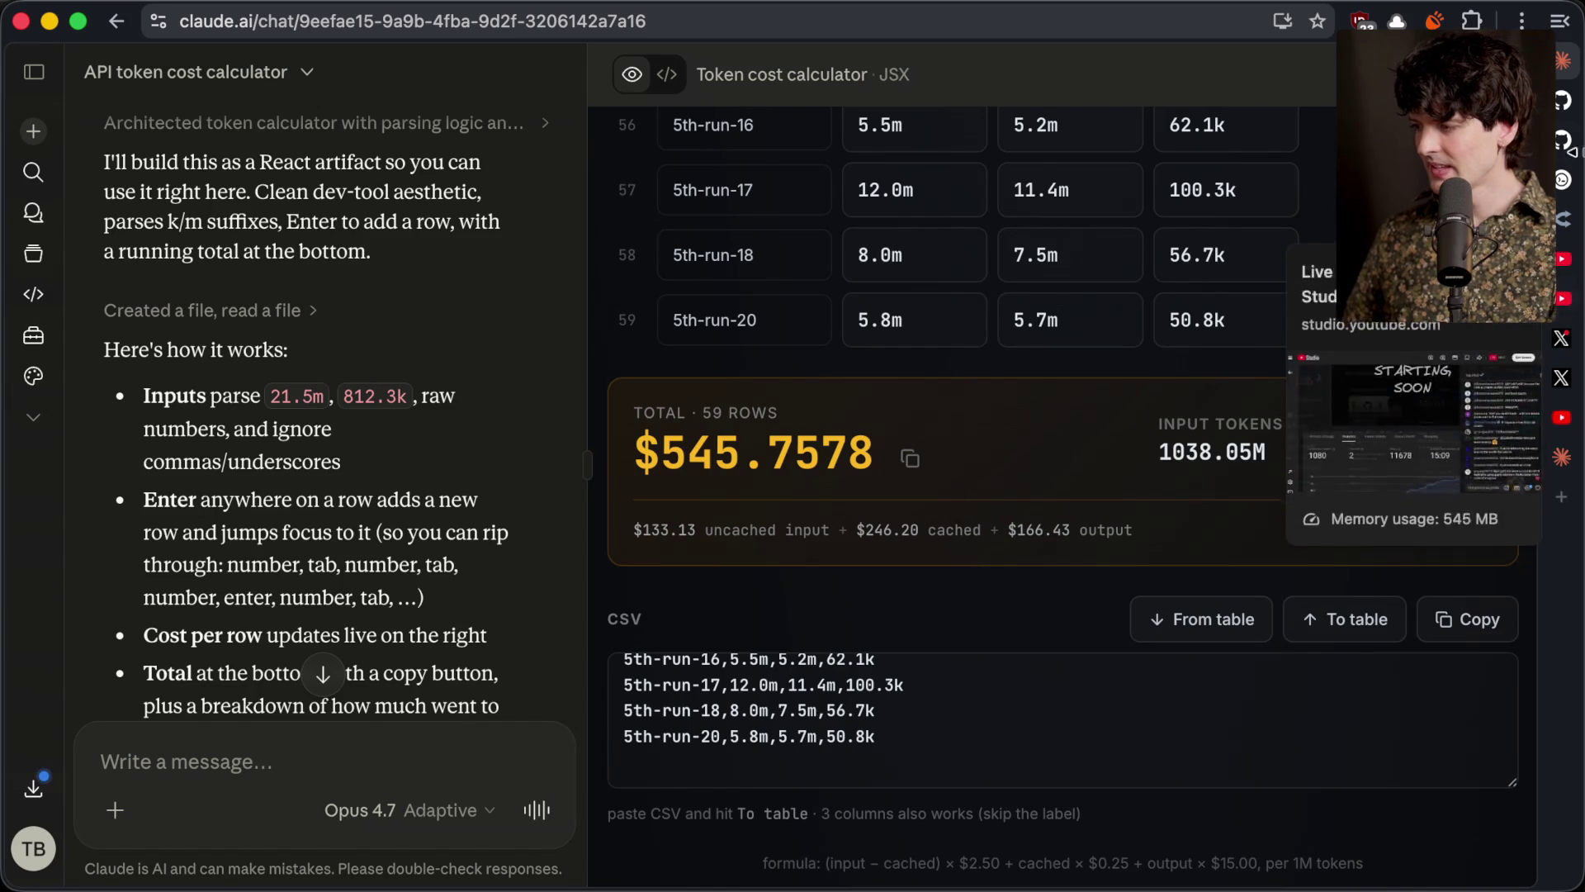
left_click(1559, 115)
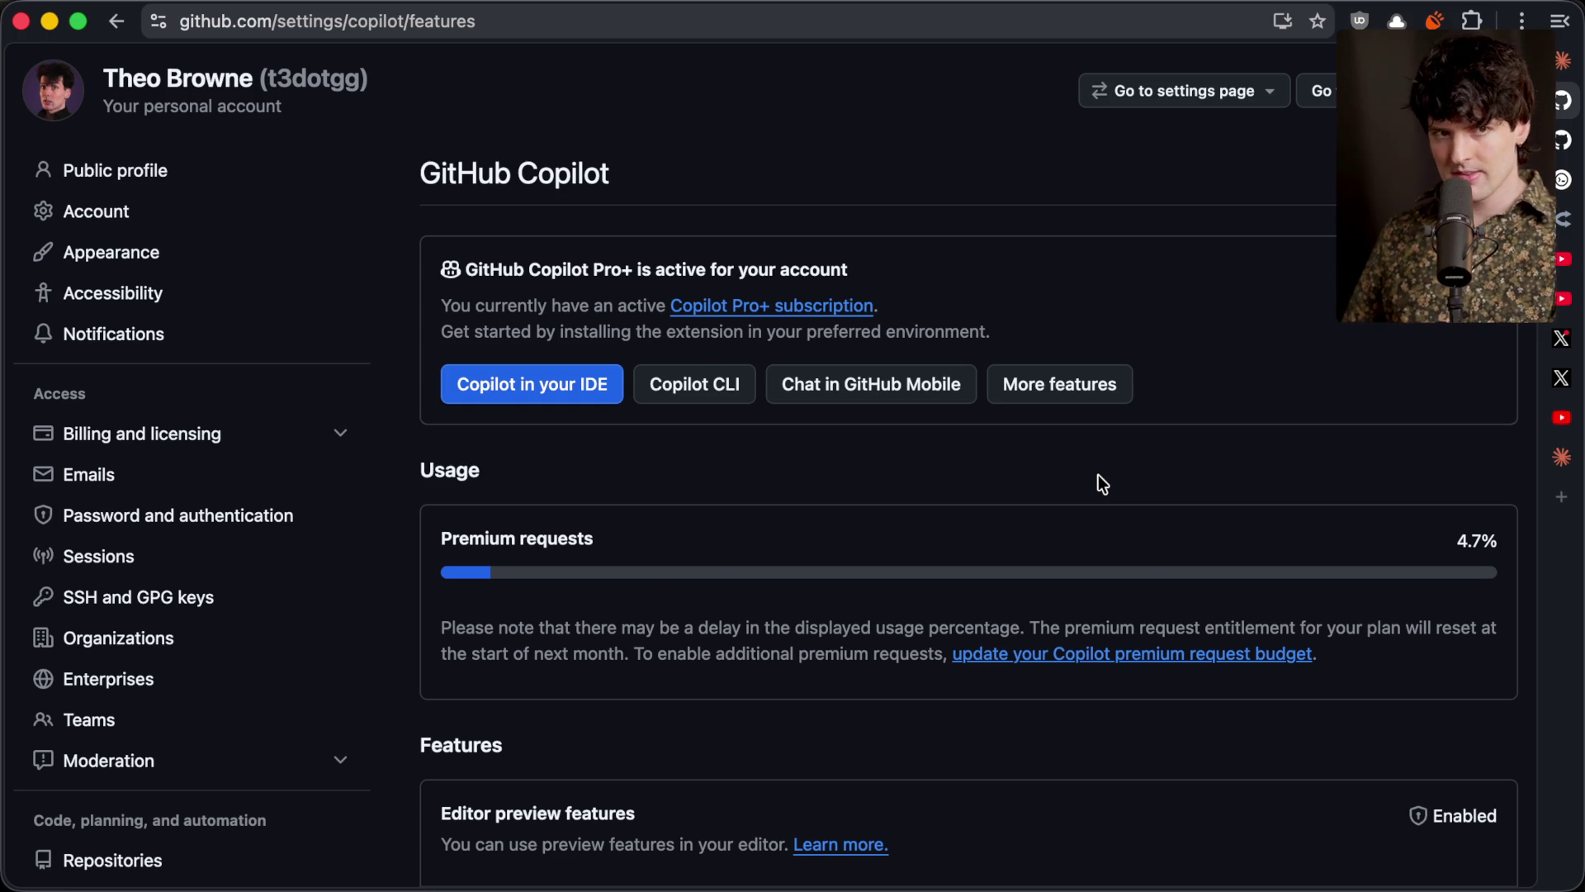
Bring the Excalidraw+ whiteboard forward with its list of saved scenes showing
key("ctrl+Tab")
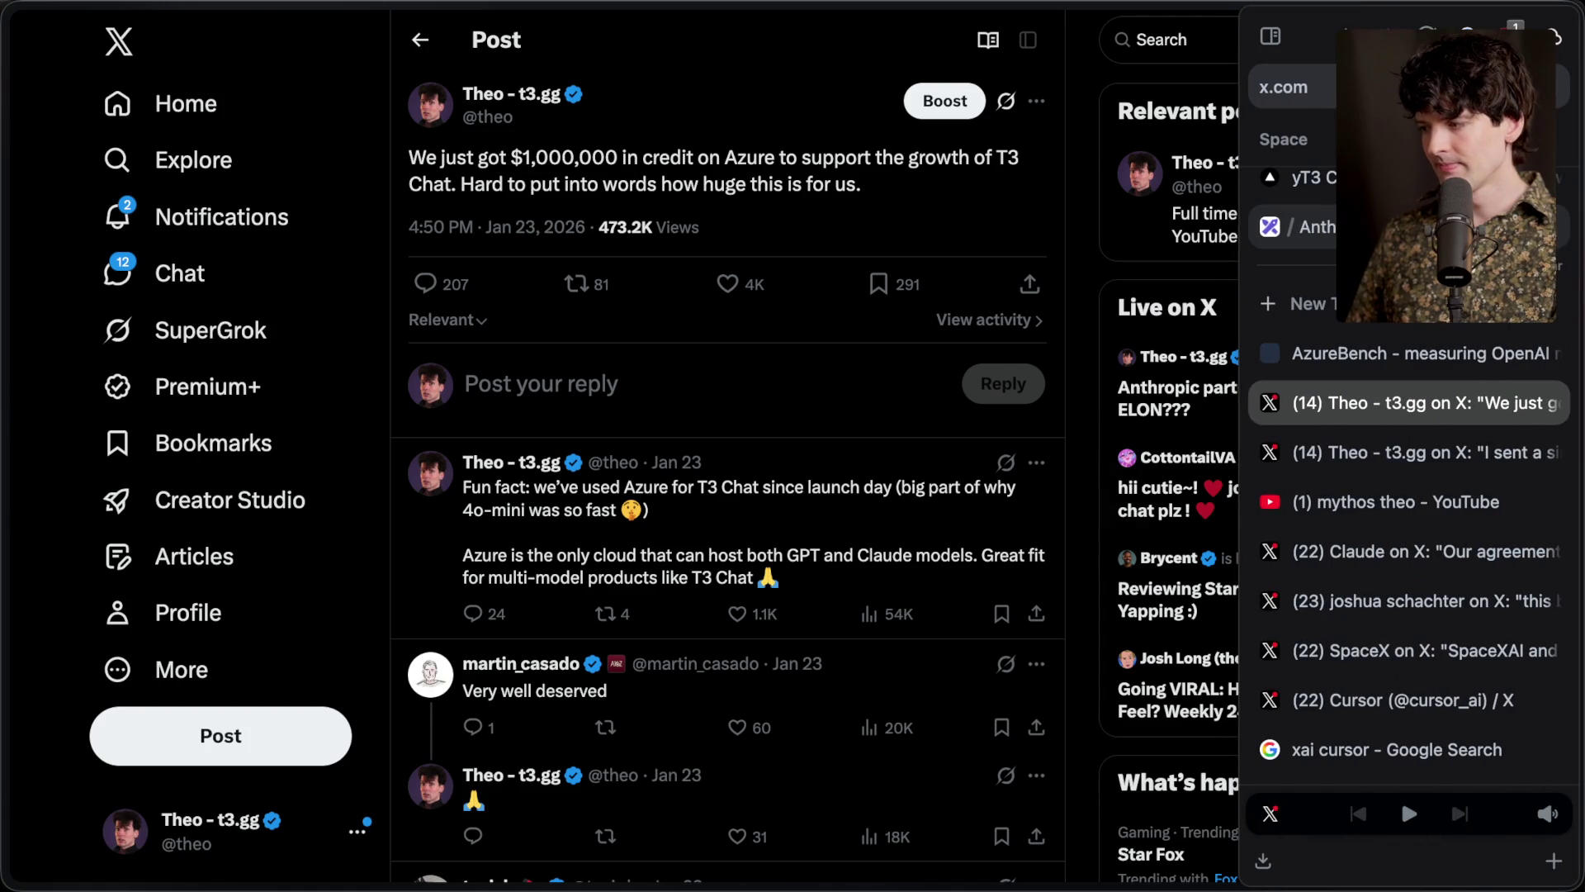
key("ctrl+Tab")
left_click(53, 53)
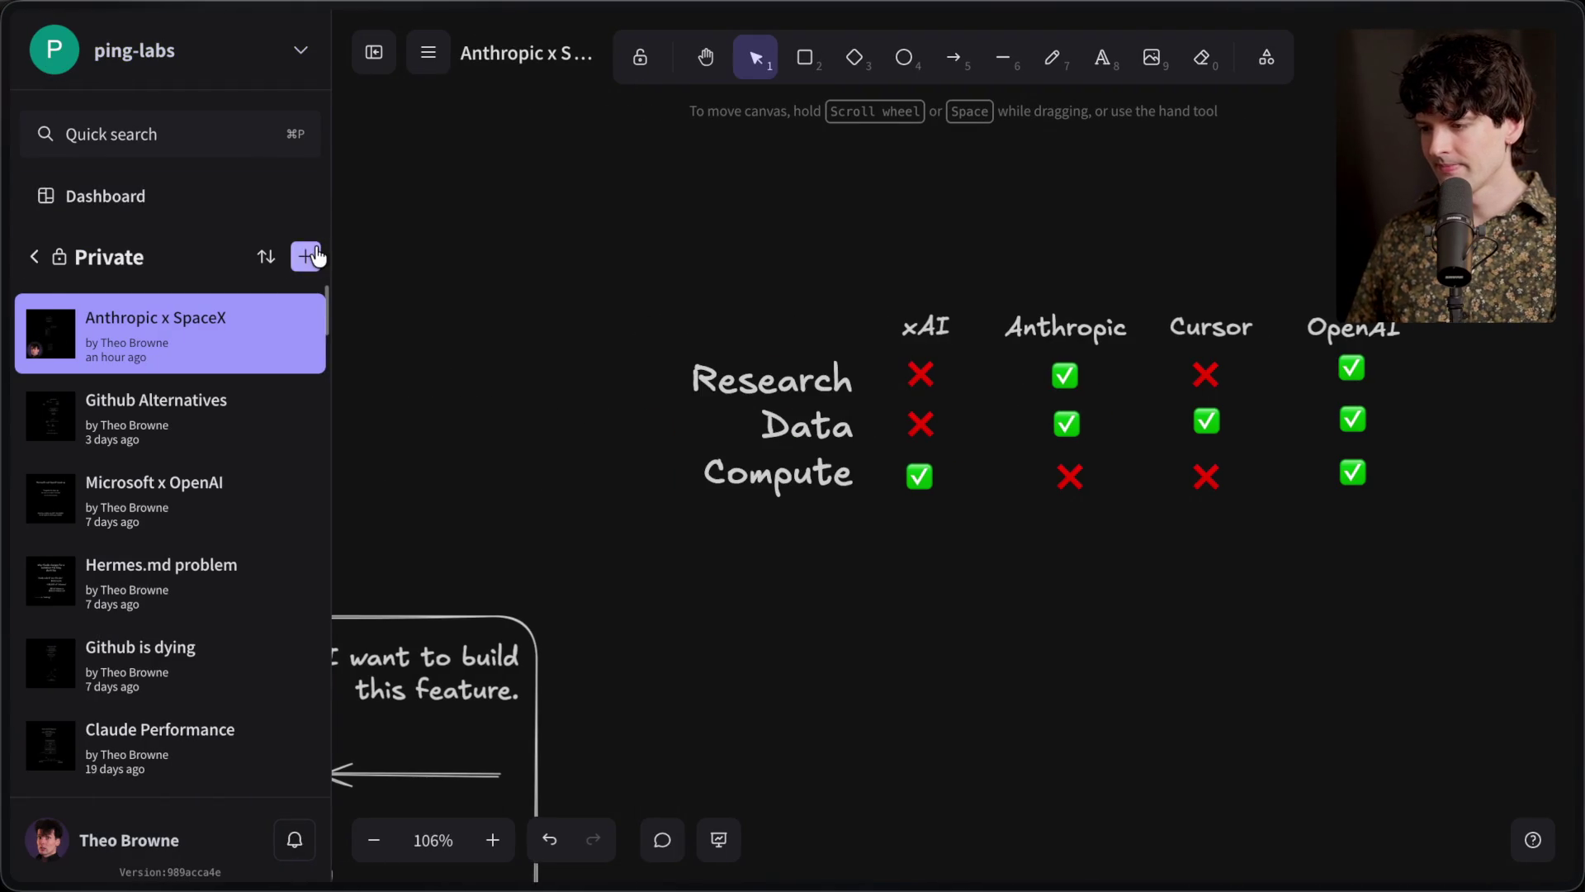
Create a new scene and name it 'Copilot hellscape'
left_click(306, 256)
left_click(368, 54)
left_click(217, 55)
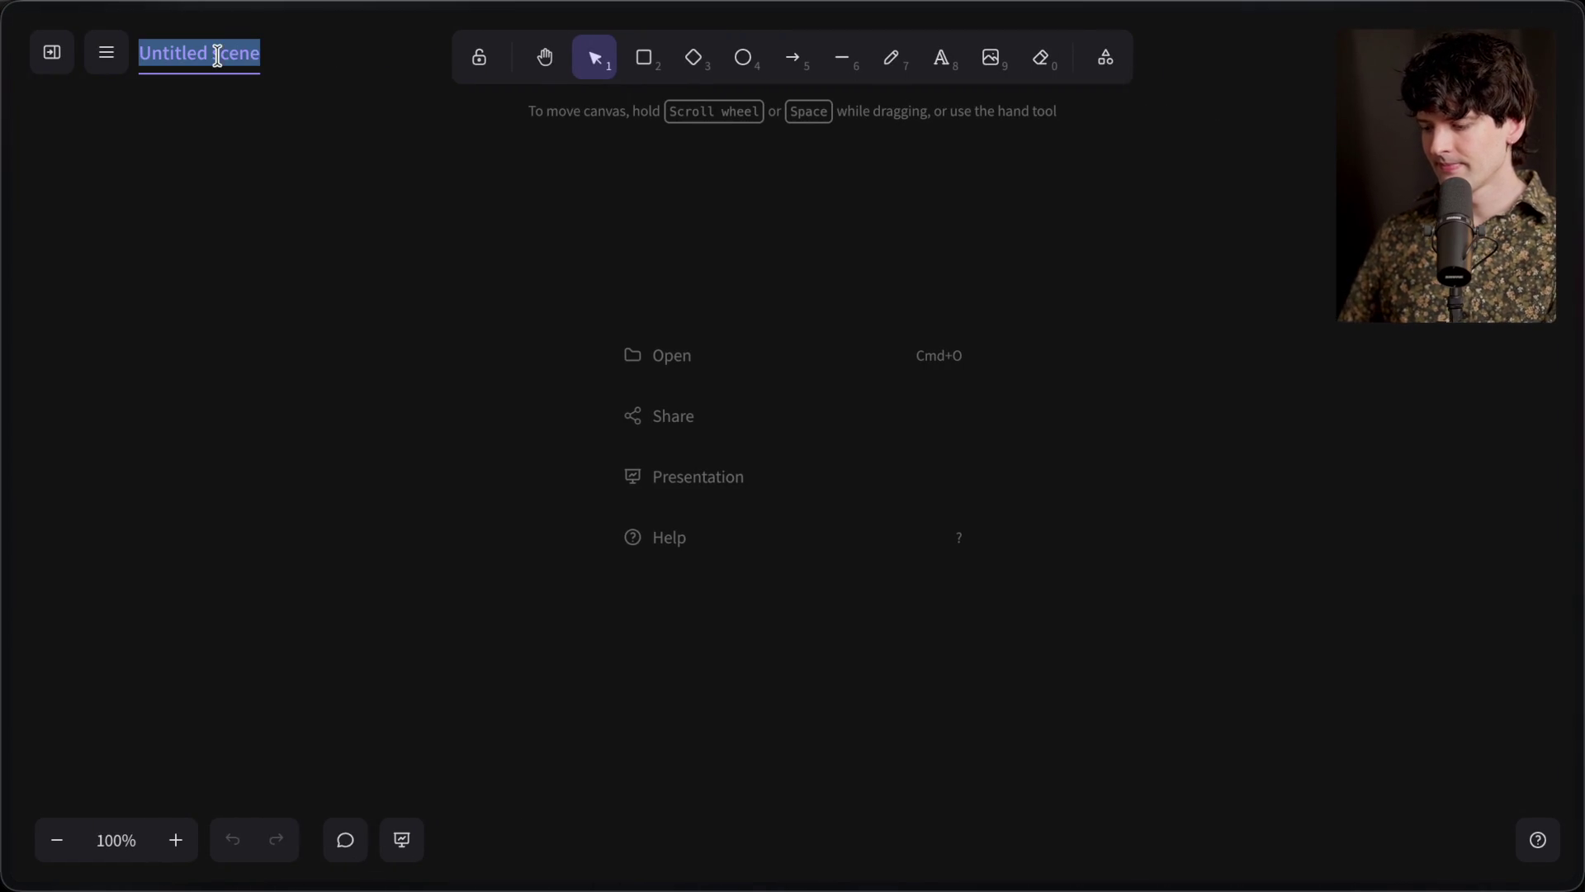
type("Copilot hellscape")
left_click(939, 62)
Write the heading 'Burning $40,000 of GitHub's money' at extra-large size
left_click(805, 170)
type("Burning $40,000 of Github's")
key("BackSpace")
key("BackSpace")
key("BackSpace")
type("Hub's ")
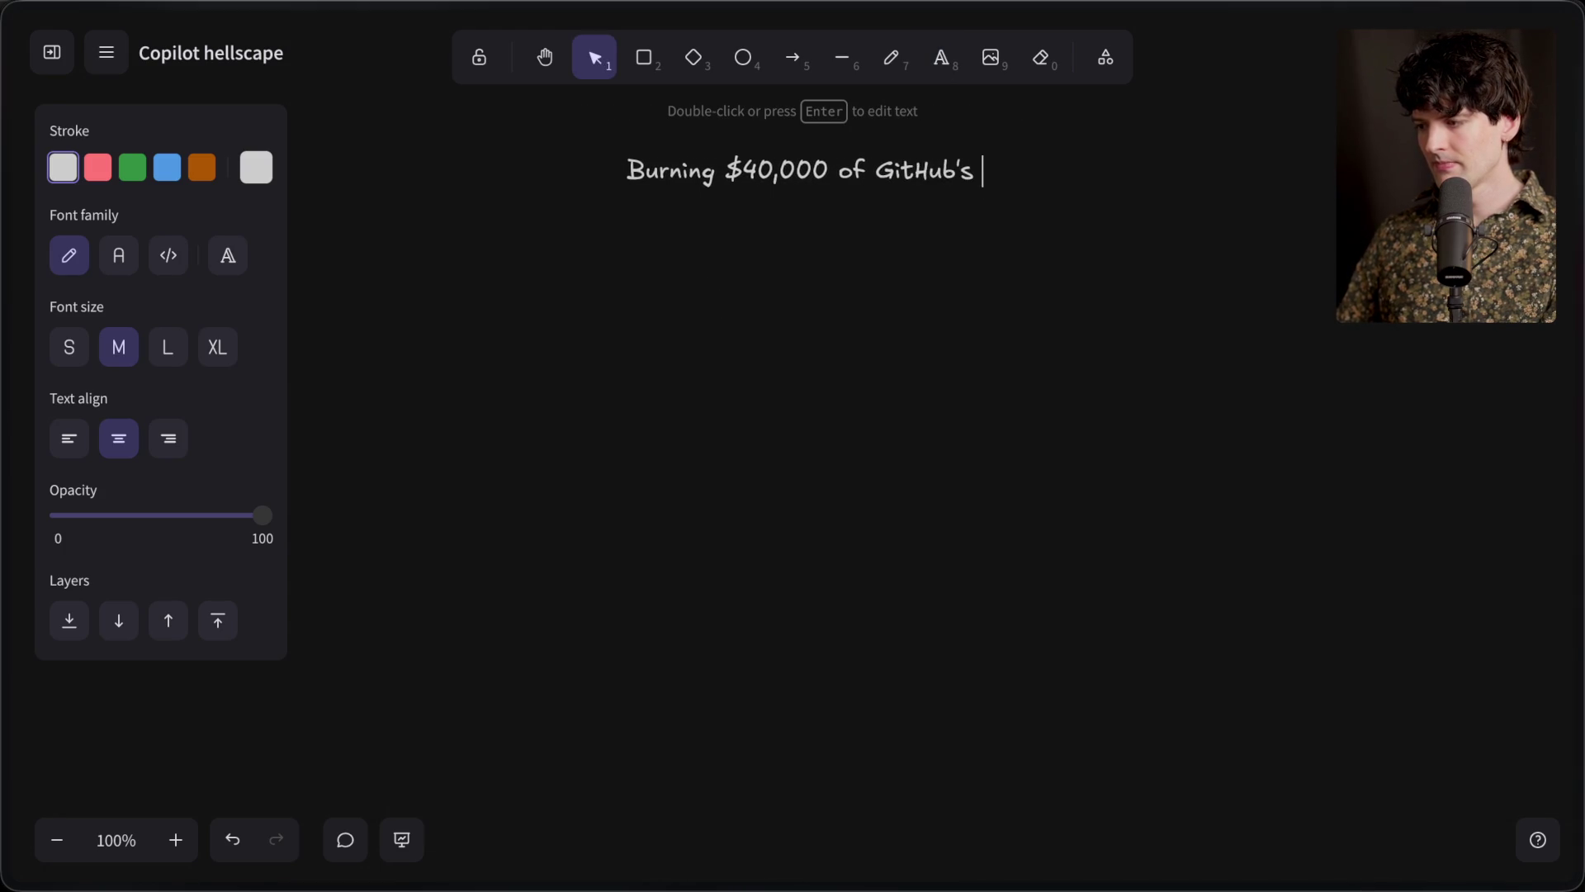
type("money")
left_click(222, 347)
left_click(635, 361)
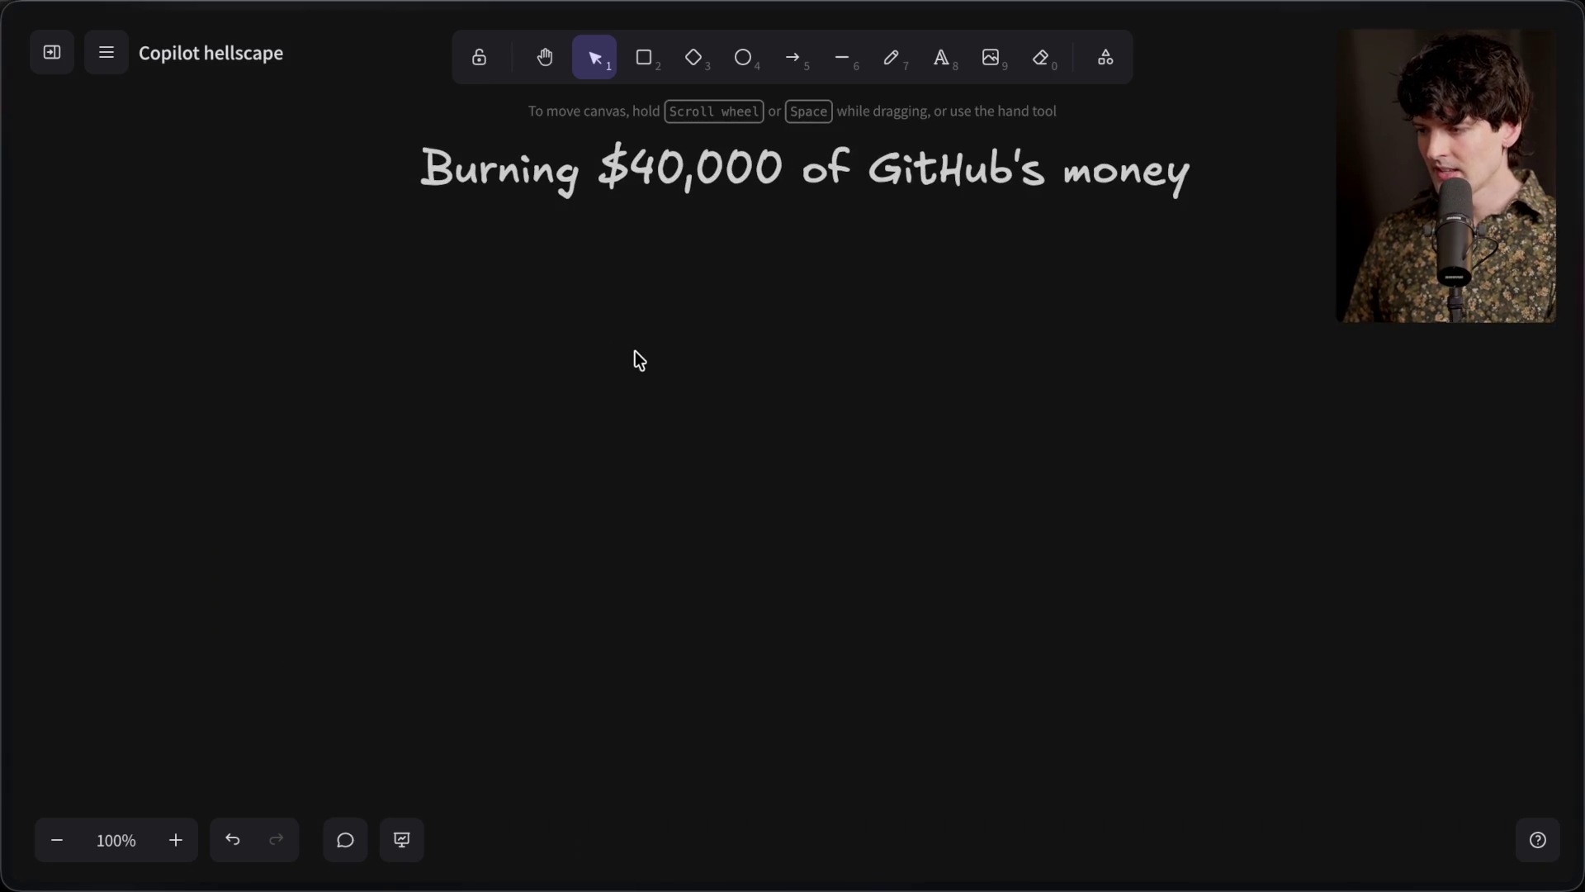
Nudge the heading slightly into place and start a large-size text element beneath it
left_click(766, 193)
mouse_move(765, 193)
left_mouse_down()
mouse_move(743, 205)
mouse_move(774, 212)
left_mouse_up()
left_click(764, 301)
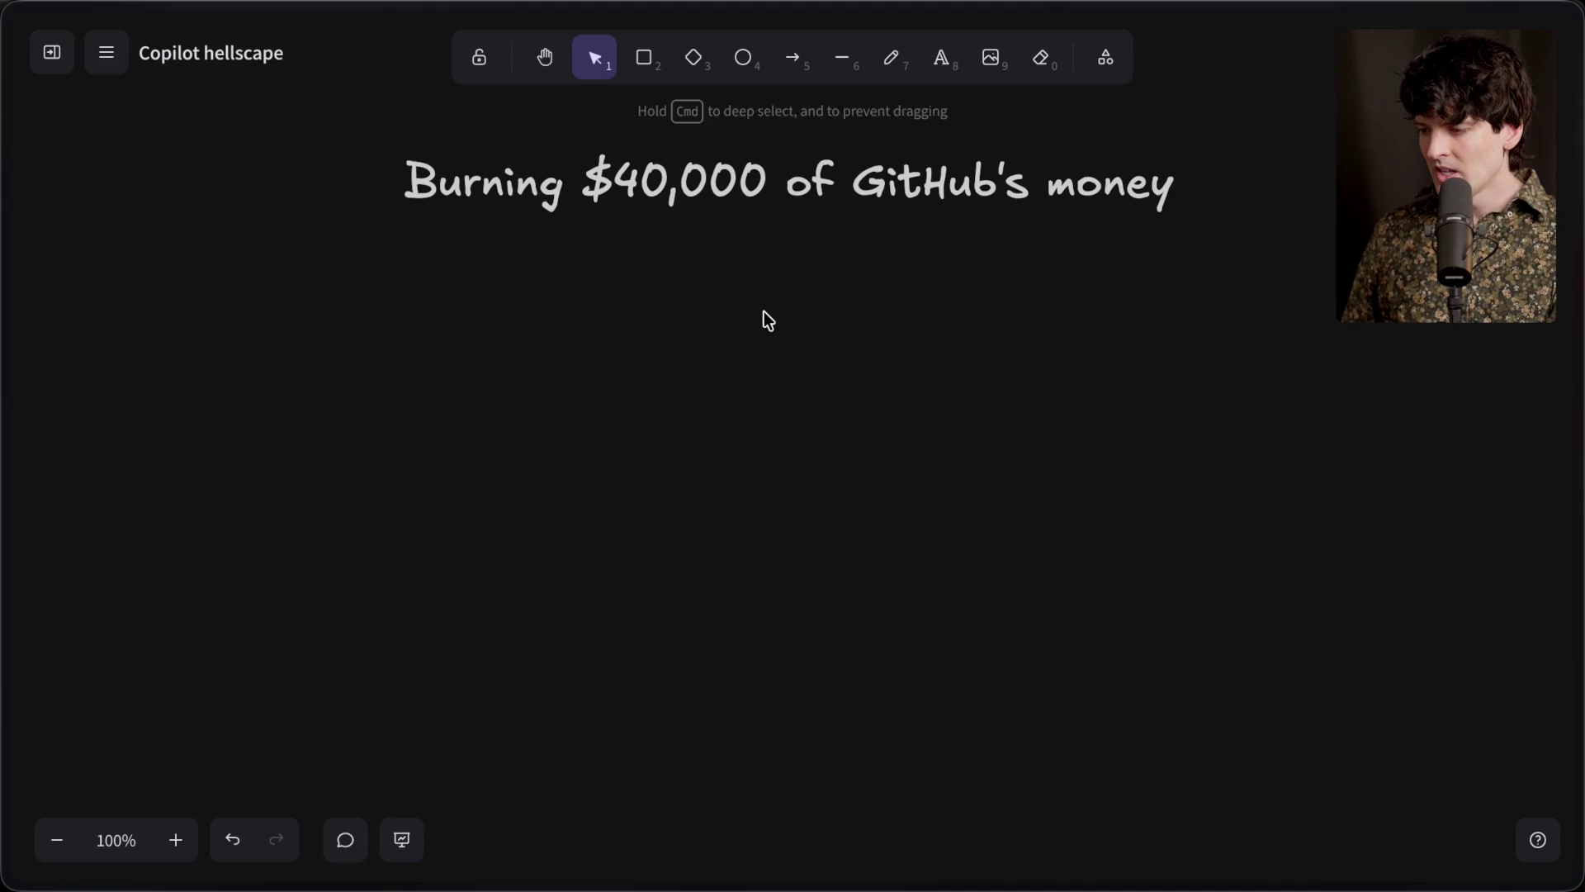
double_click(764, 312)
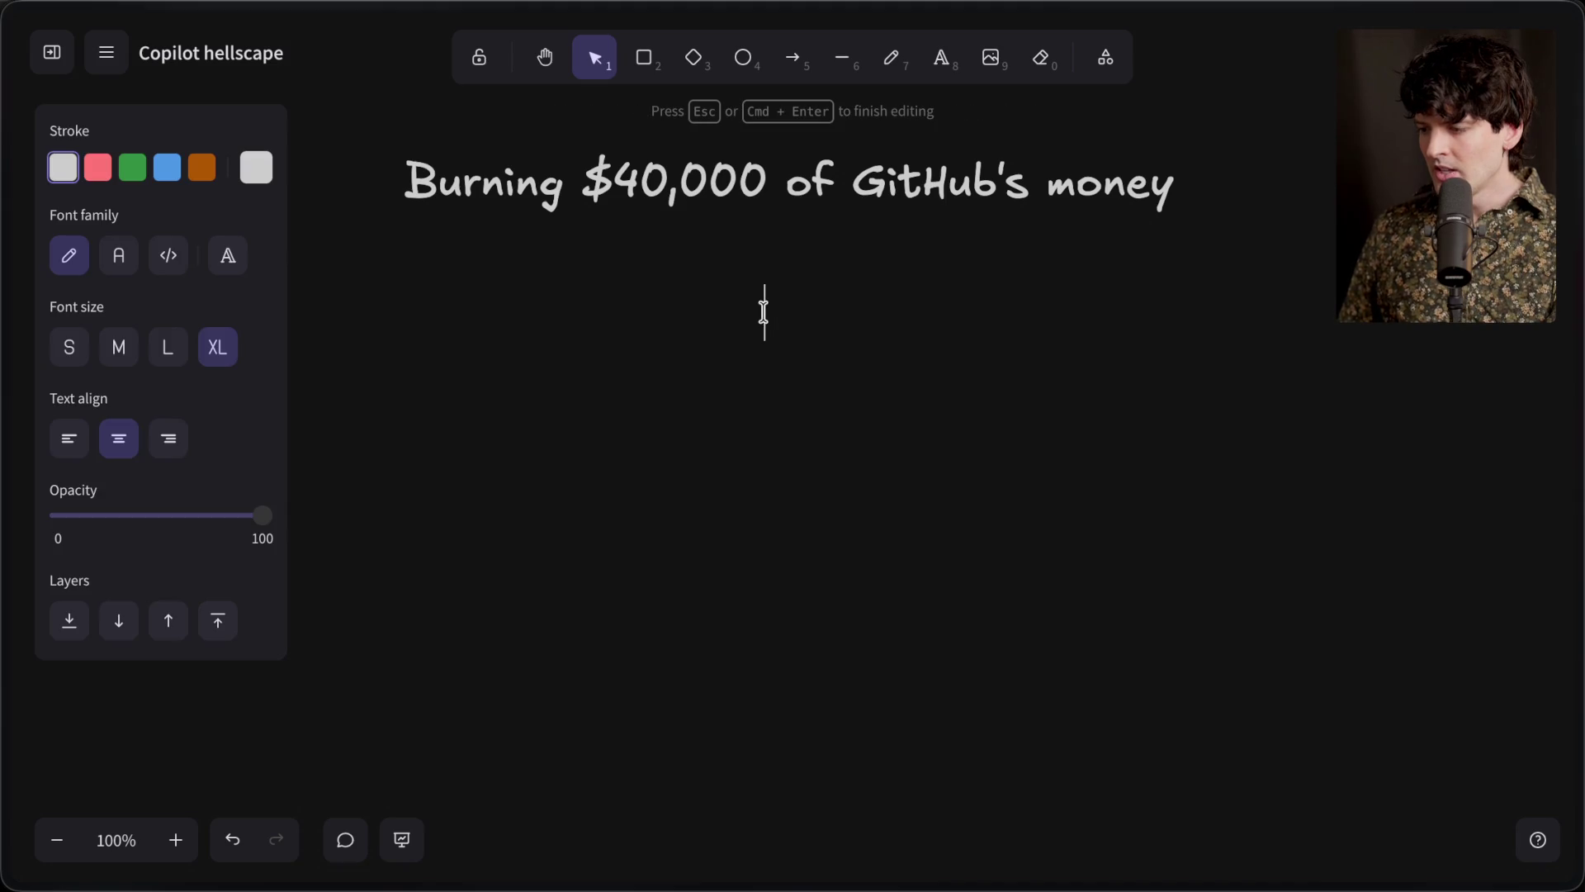
left_click(169, 365)
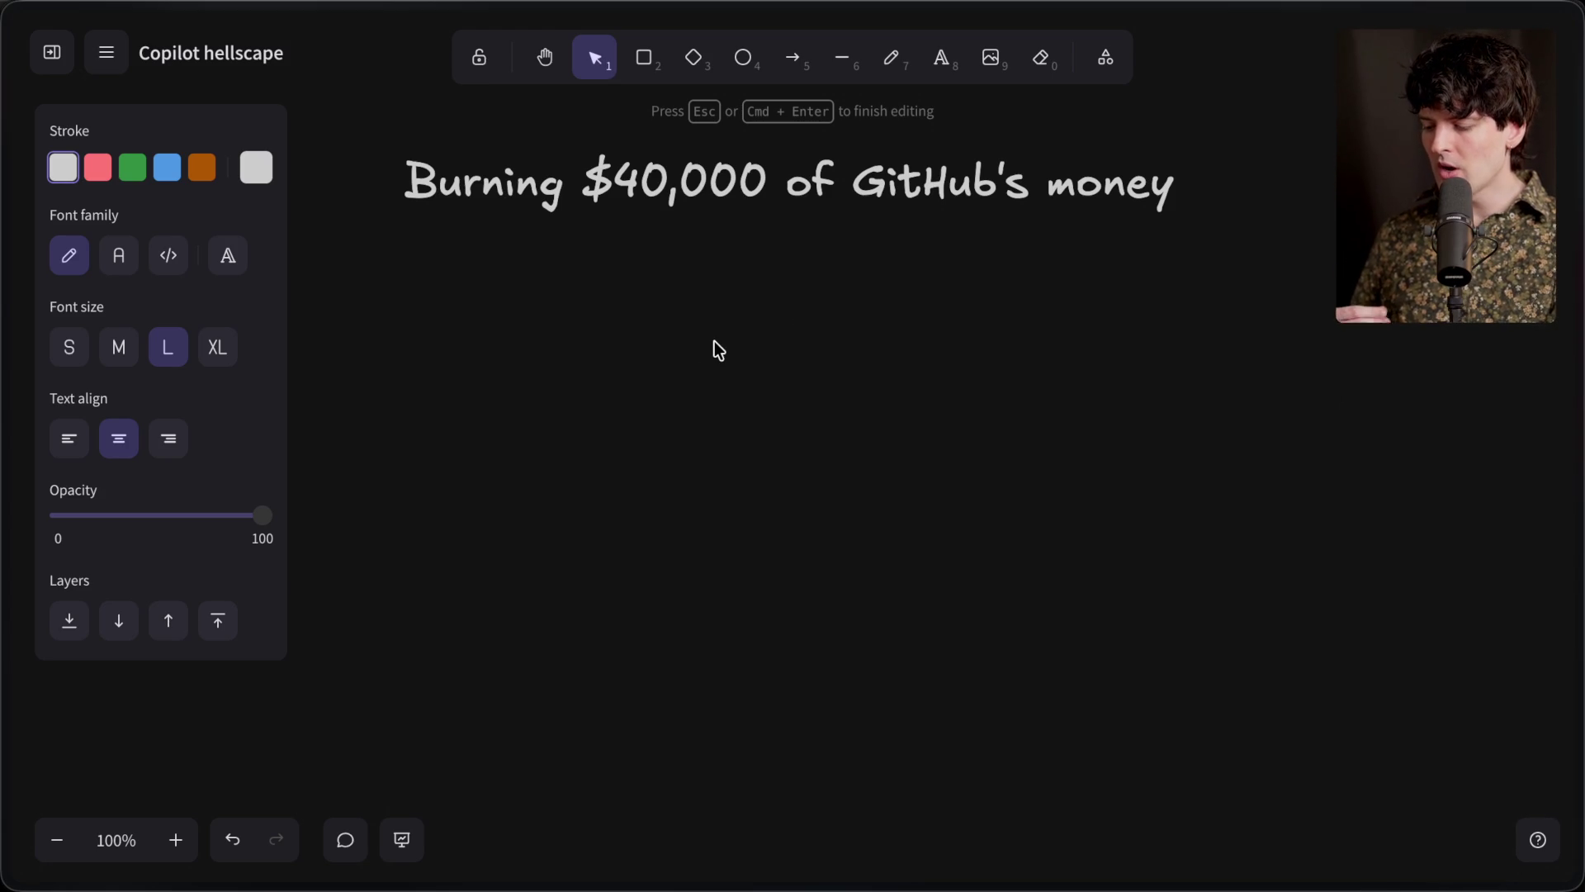
Add the two-line label 'Subscriptions with rate limits' left below the heading, then return to the browser
type("Subs")
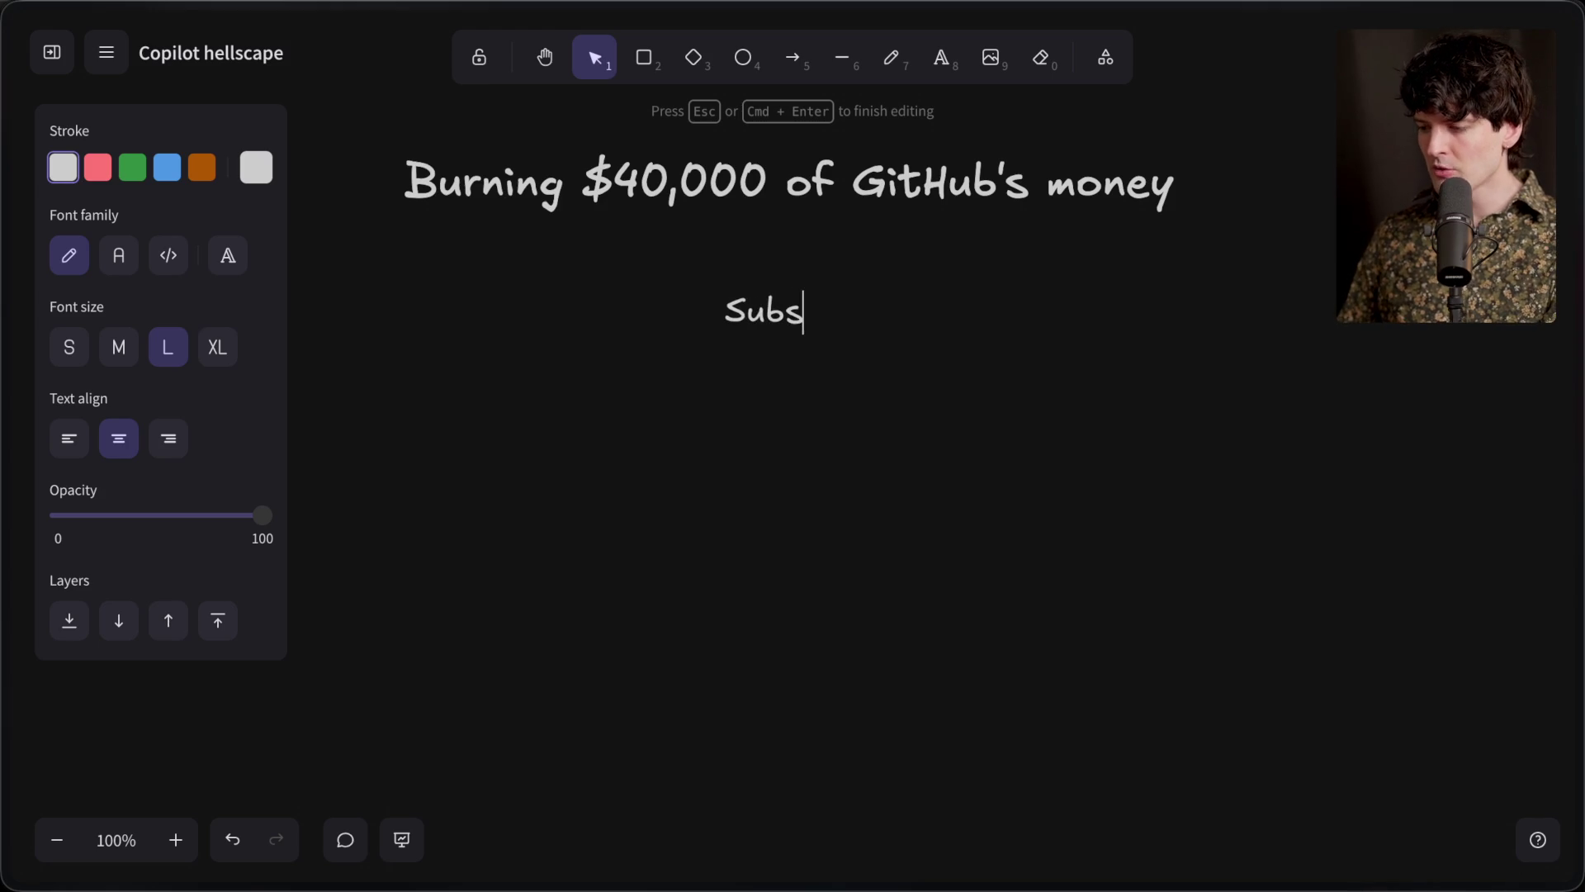
type("criptions with")
key("Return")
type("rate")
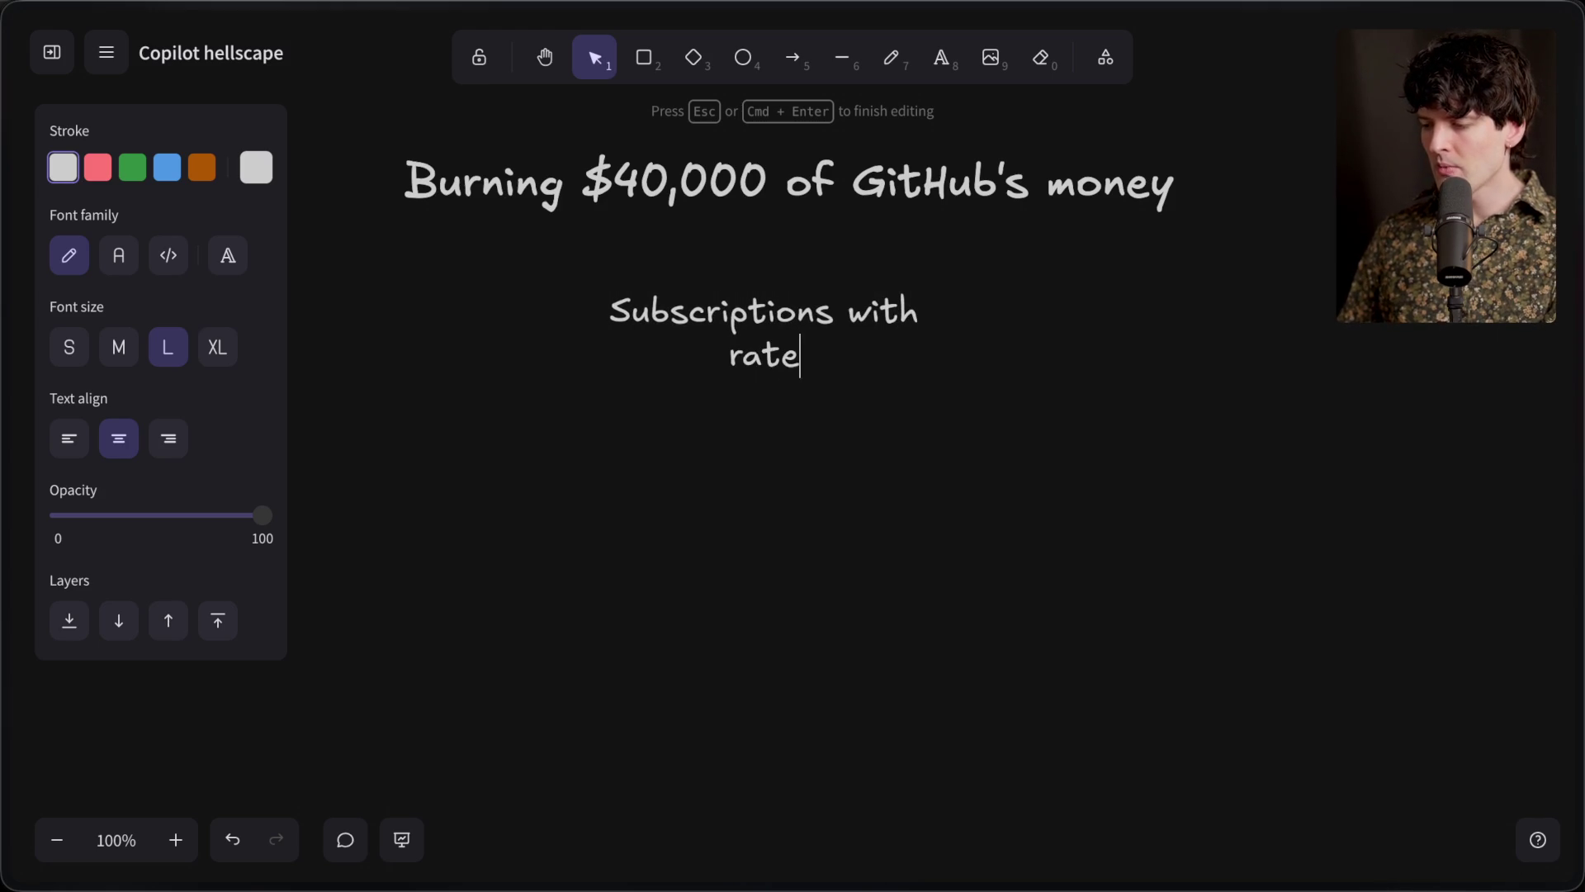
type(" limits")
left_click(714, 398)
left_click_drag(772, 353, 464, 359)
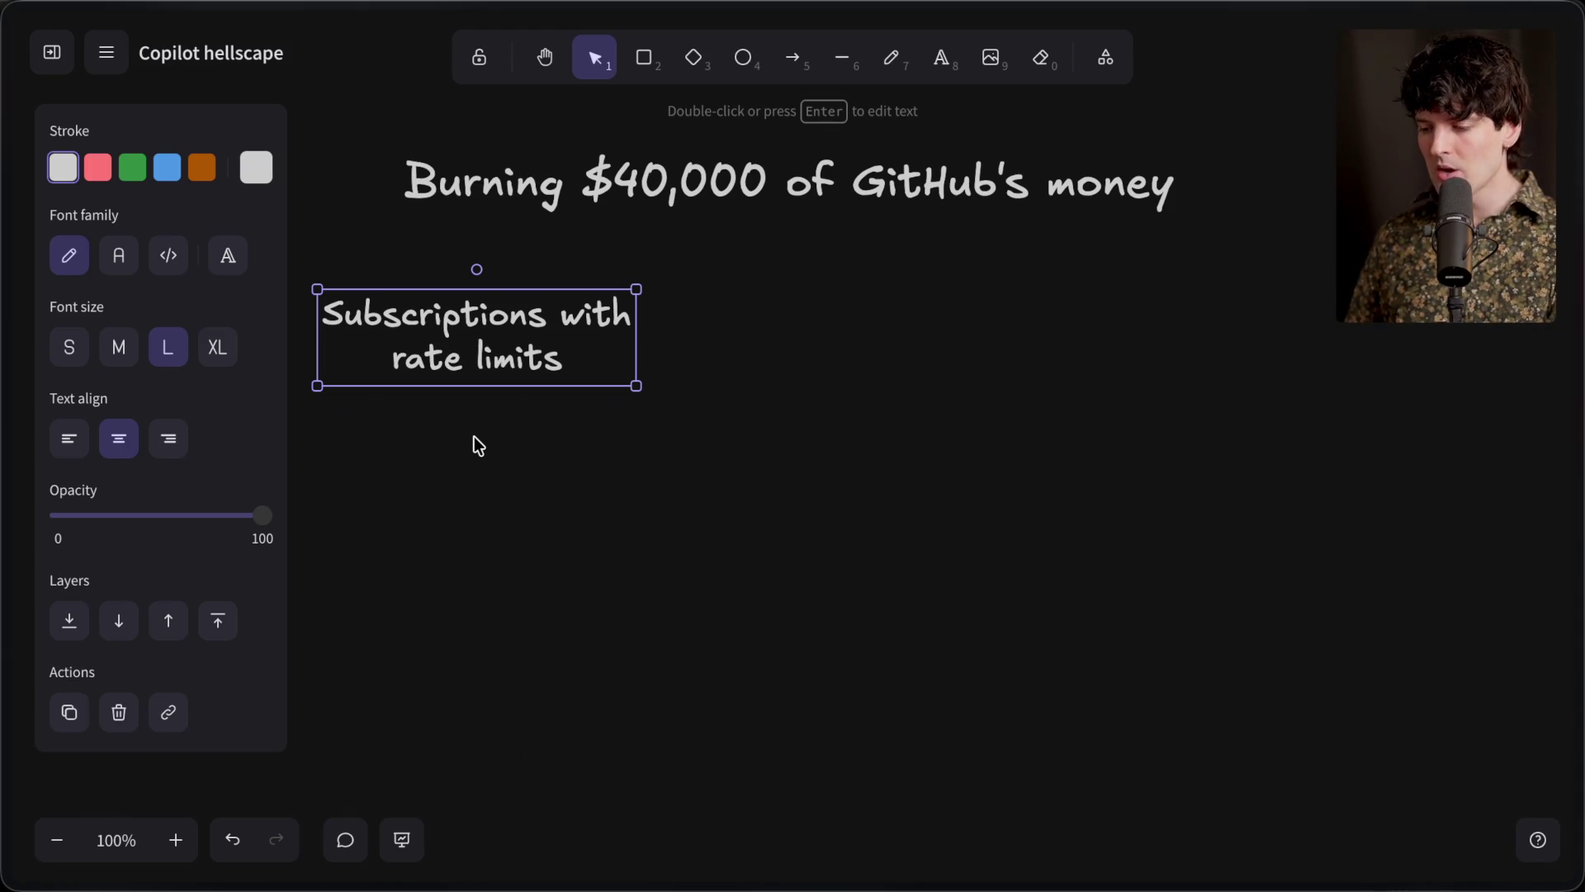
key("super+Tab")
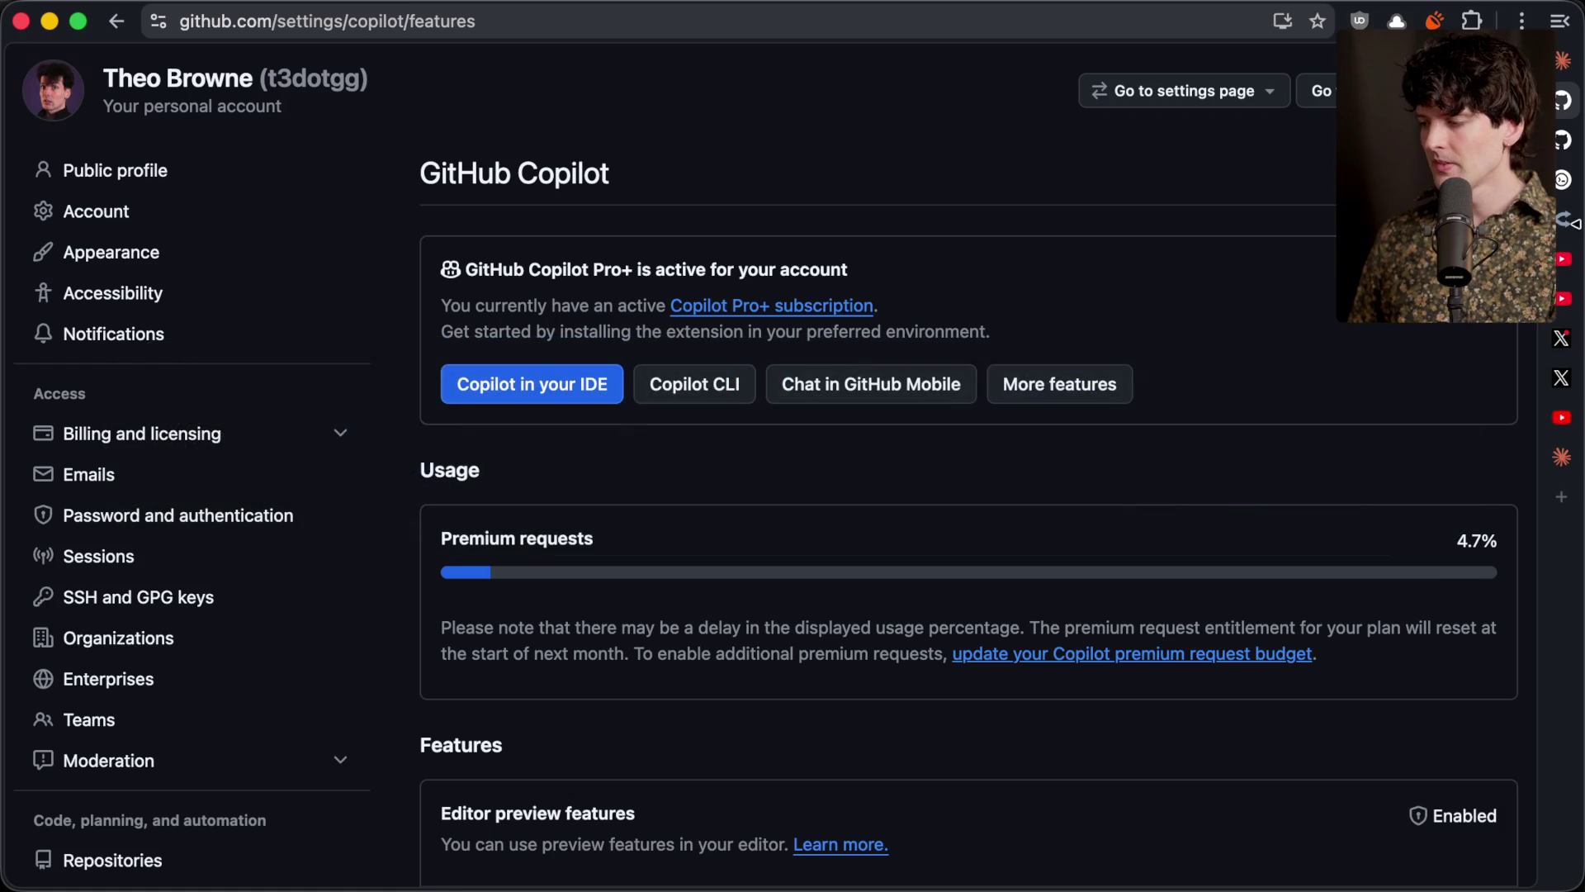
Open the Claude usage settings and highlight the current session usage details
left_click(1562, 457)
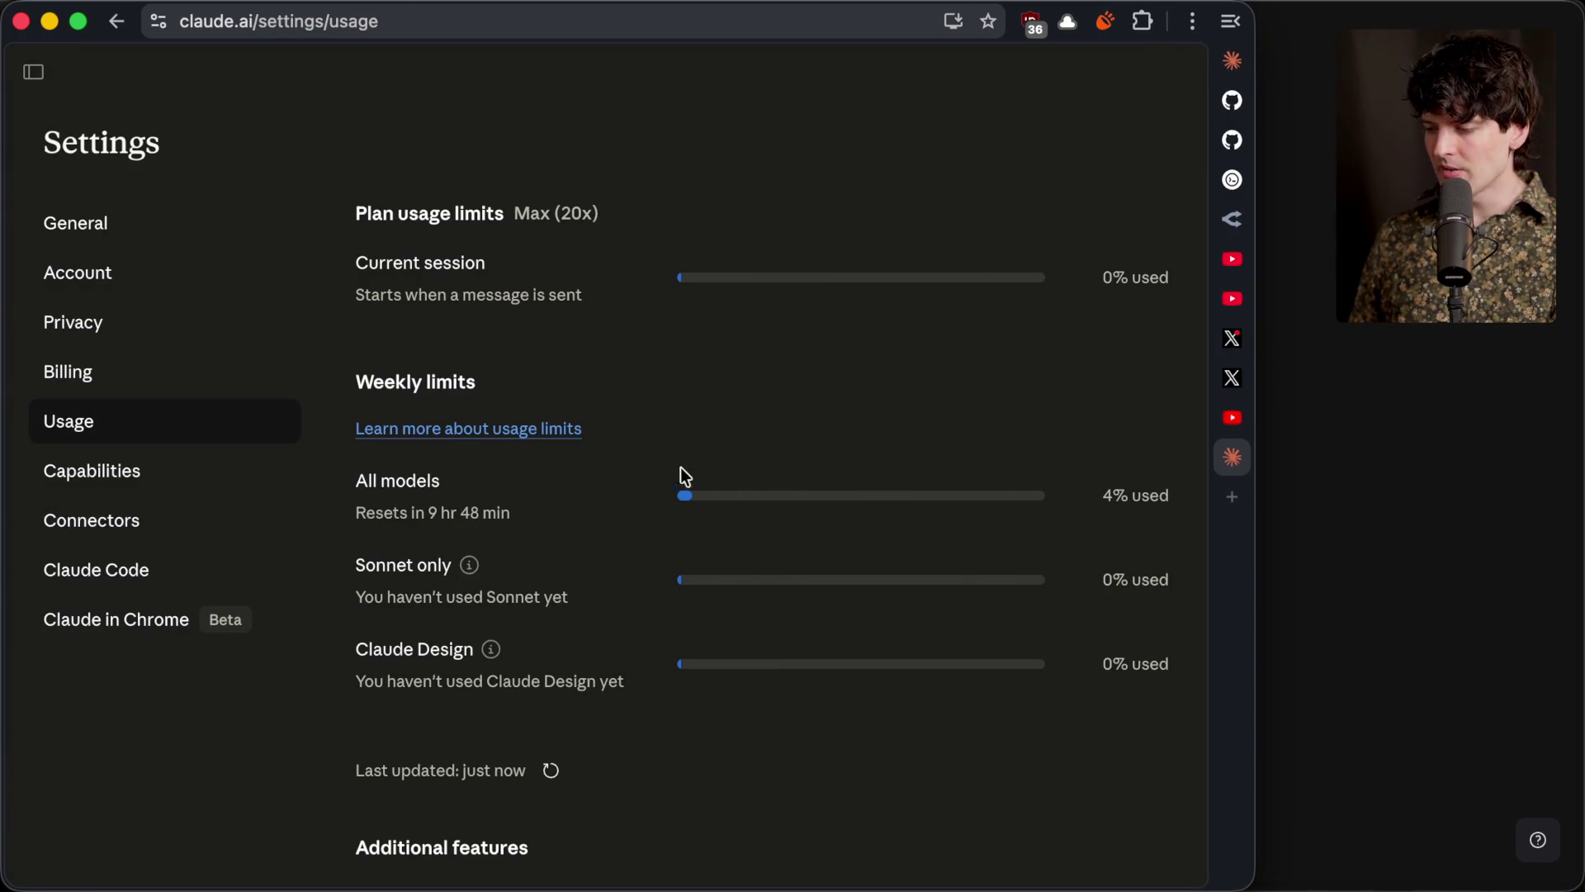
mouse_move(355, 261)
left_mouse_down()
mouse_move(638, 355)
mouse_move(588, 303)
left_mouse_up()
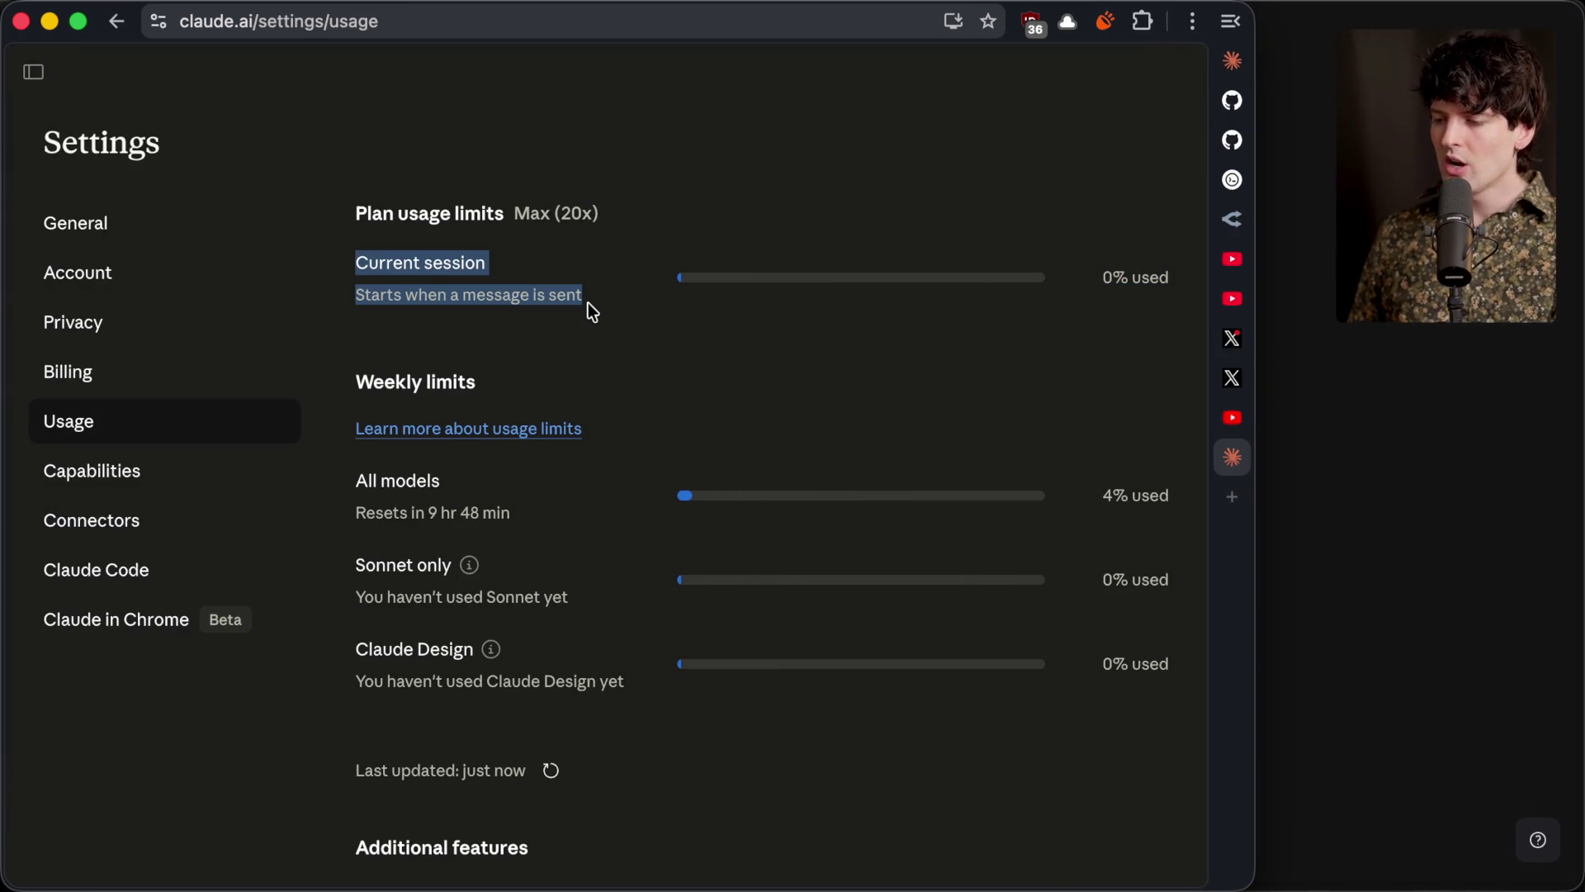
left_click(588, 303)
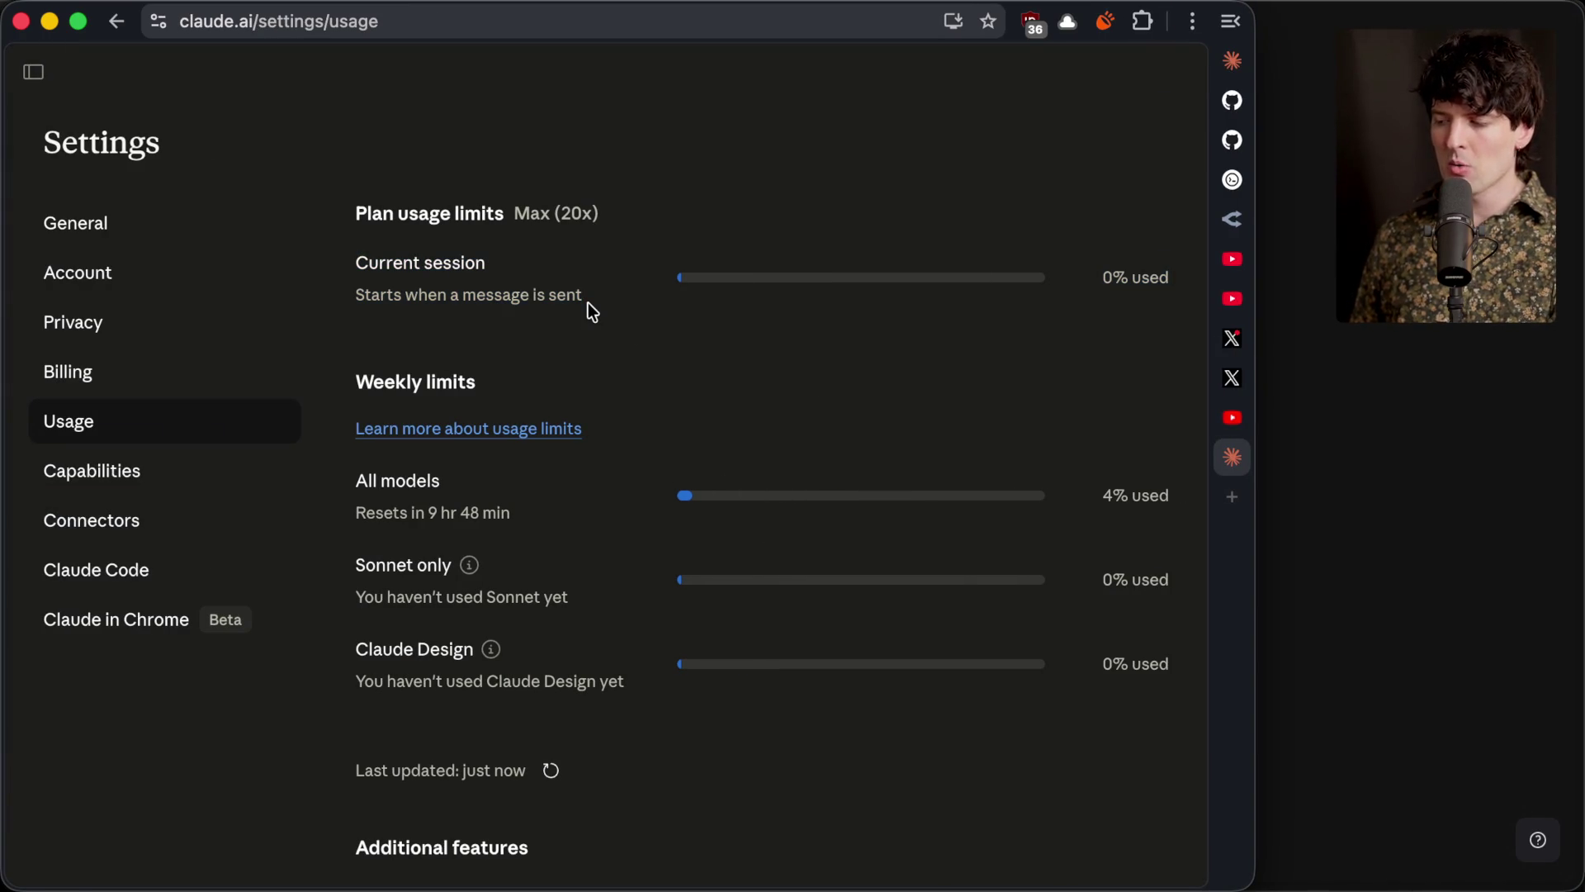
left_click_drag(354, 271, 1155, 279)
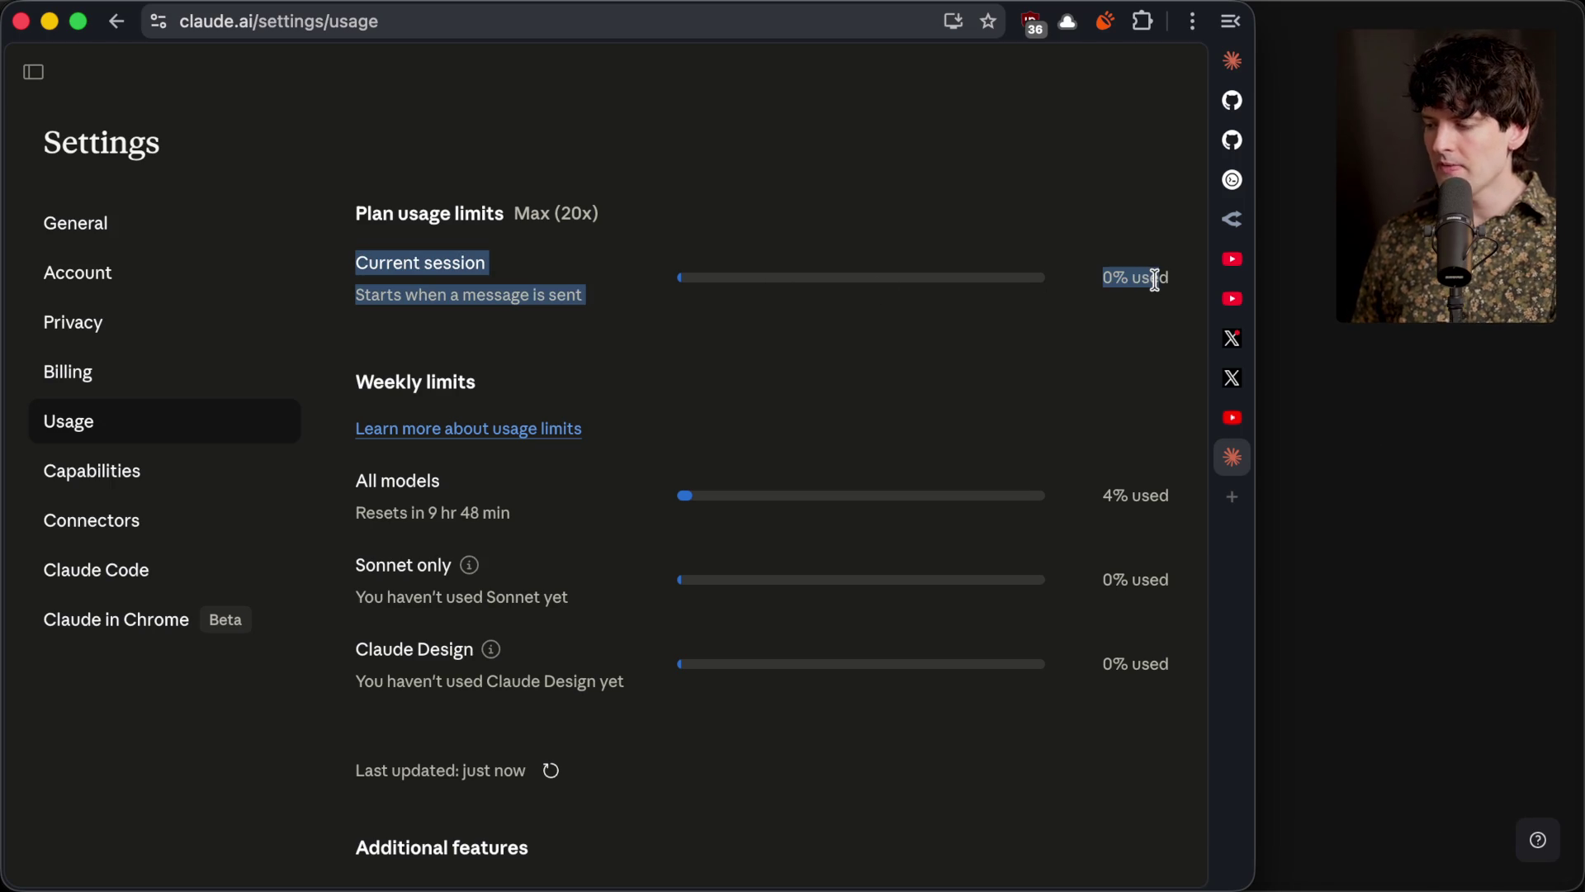
left_click(1154, 279)
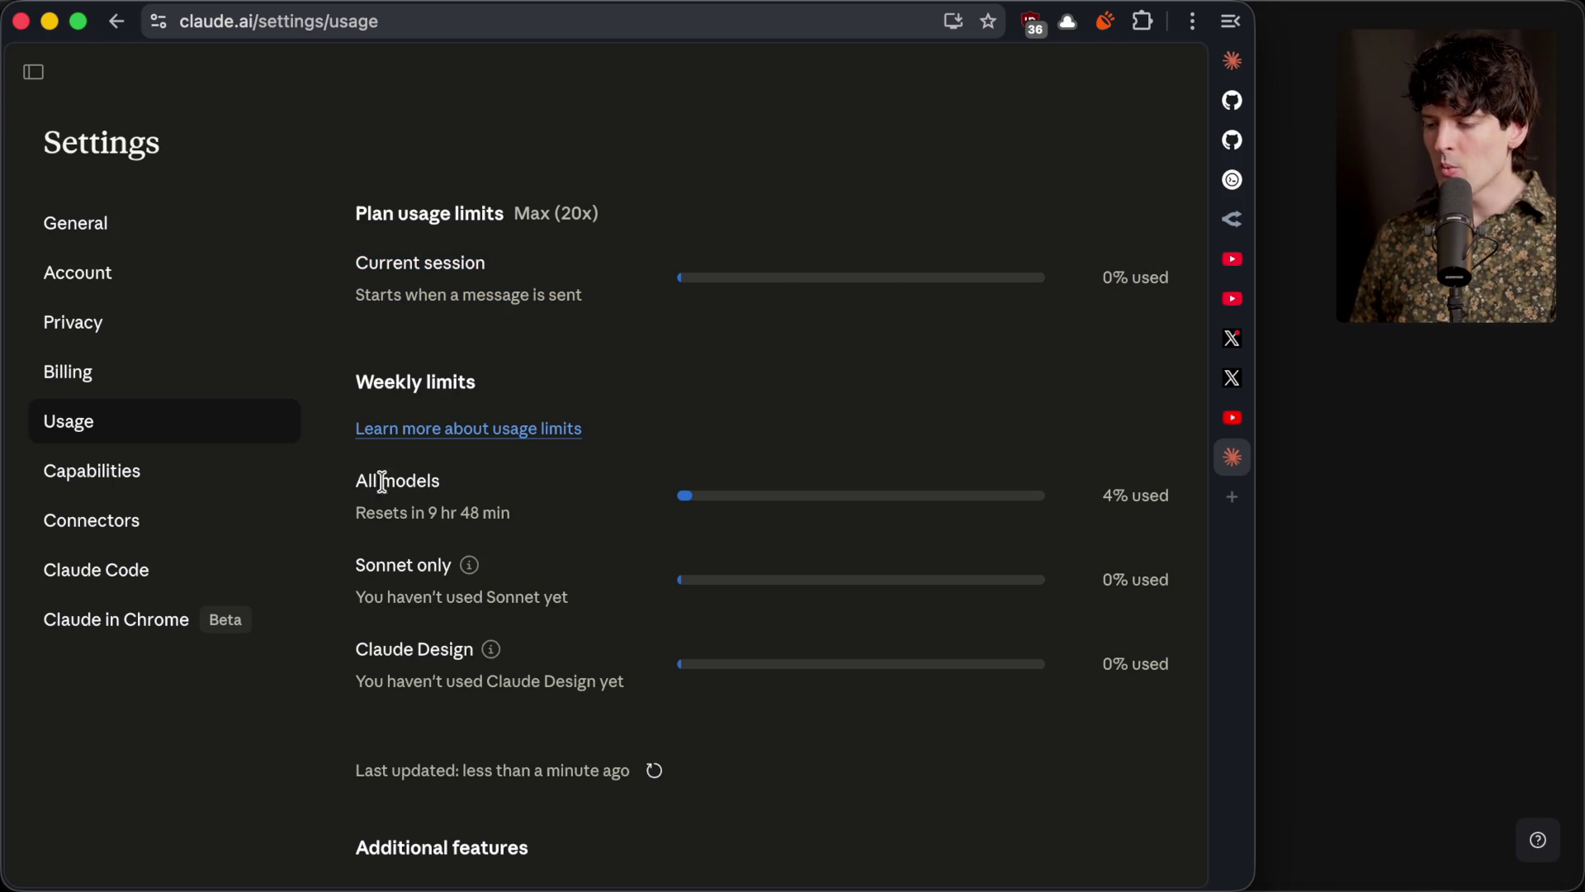
Highlight the weekly All models usage and the current session limit
mouse_move(351, 485)
left_mouse_down()
mouse_move(1157, 485)
mouse_move(1171, 499)
left_mouse_up()
left_click(1172, 499)
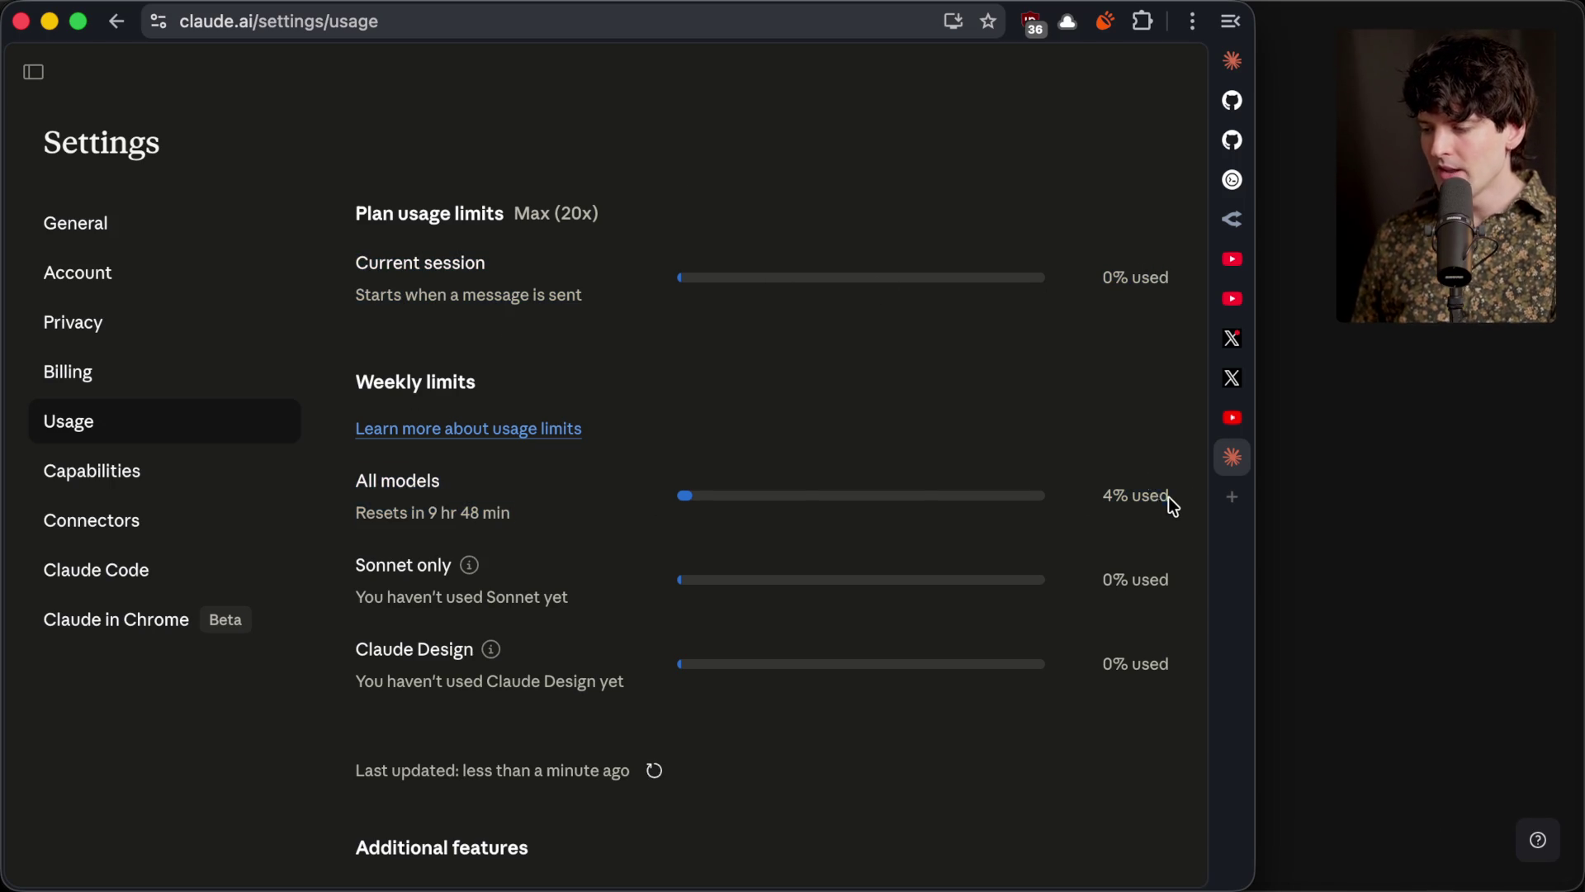
left_click_drag(350, 262, 746, 325)
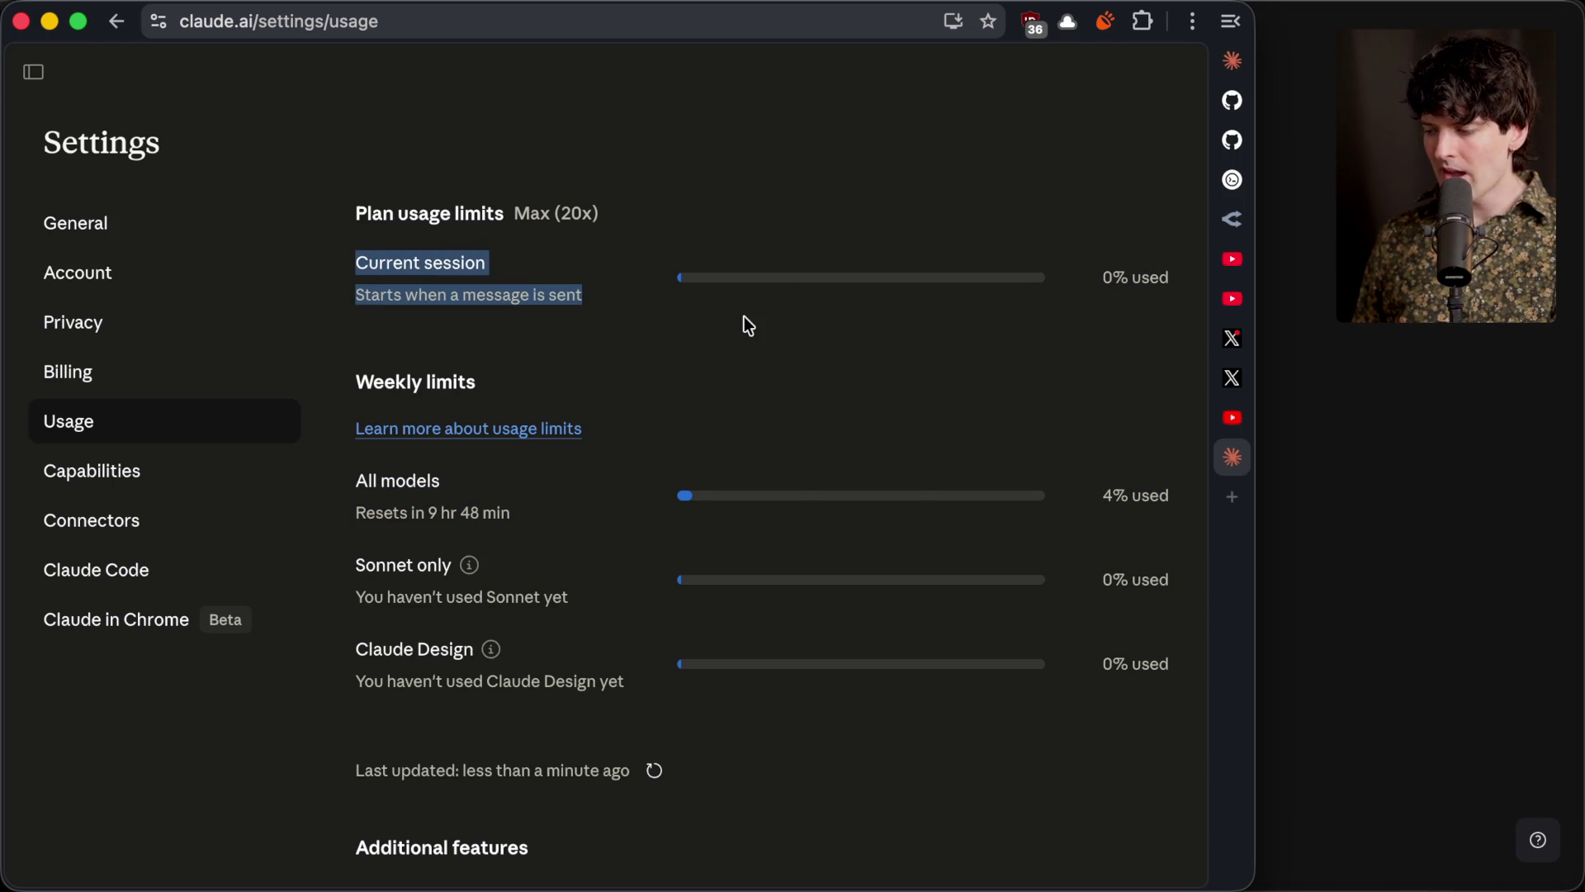
left_click(746, 326)
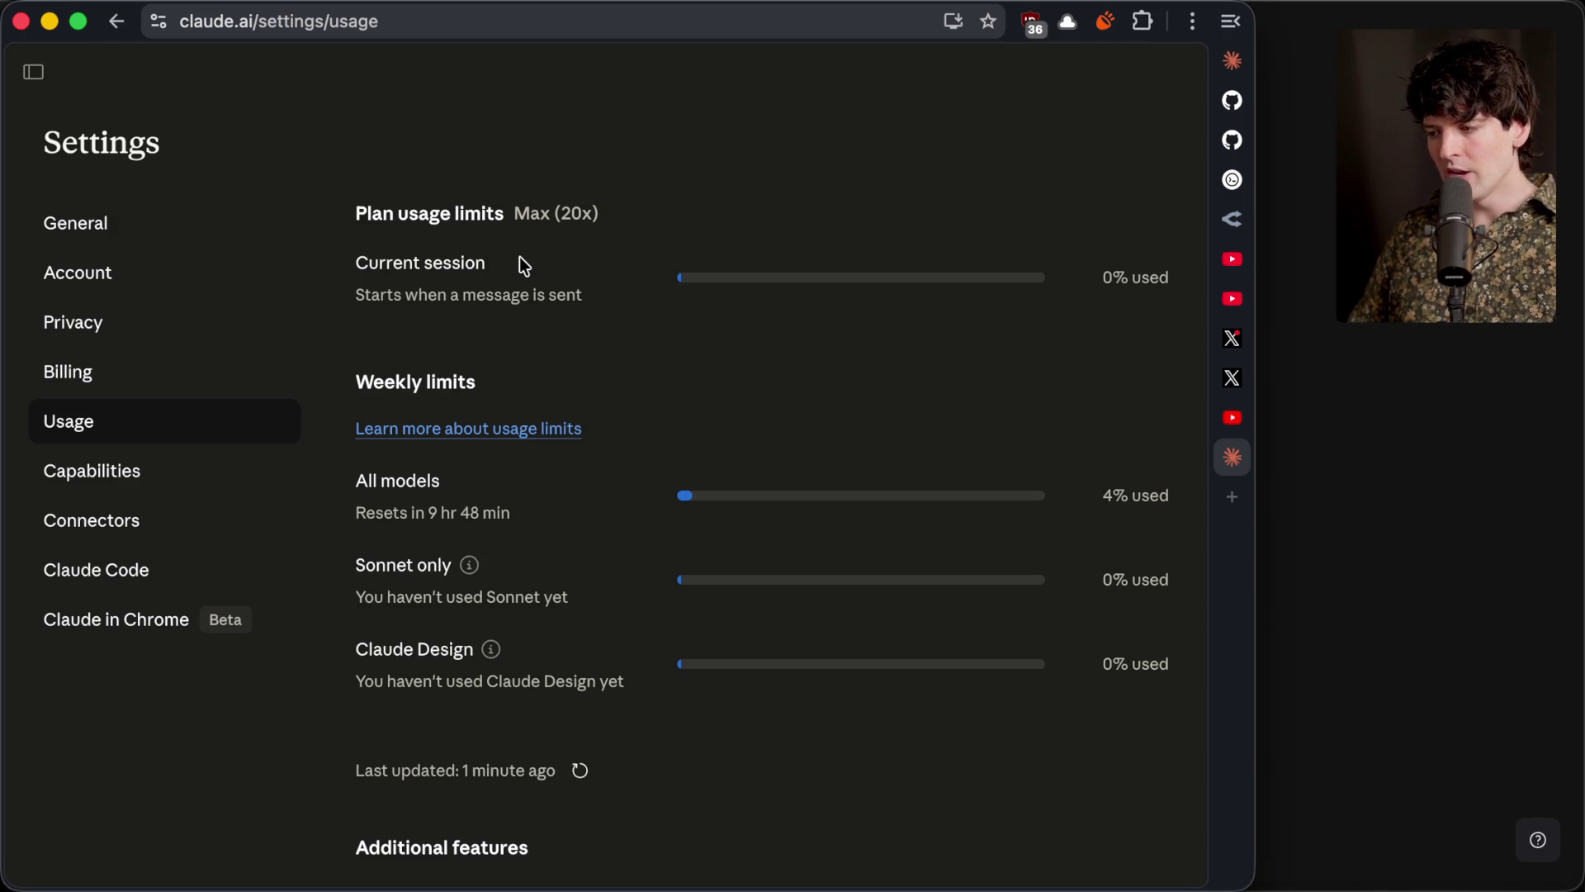
Highlight the Max (20x) plan label, maximize the browser, and return to the whiteboard
left_click_drag(515, 214, 632, 219)
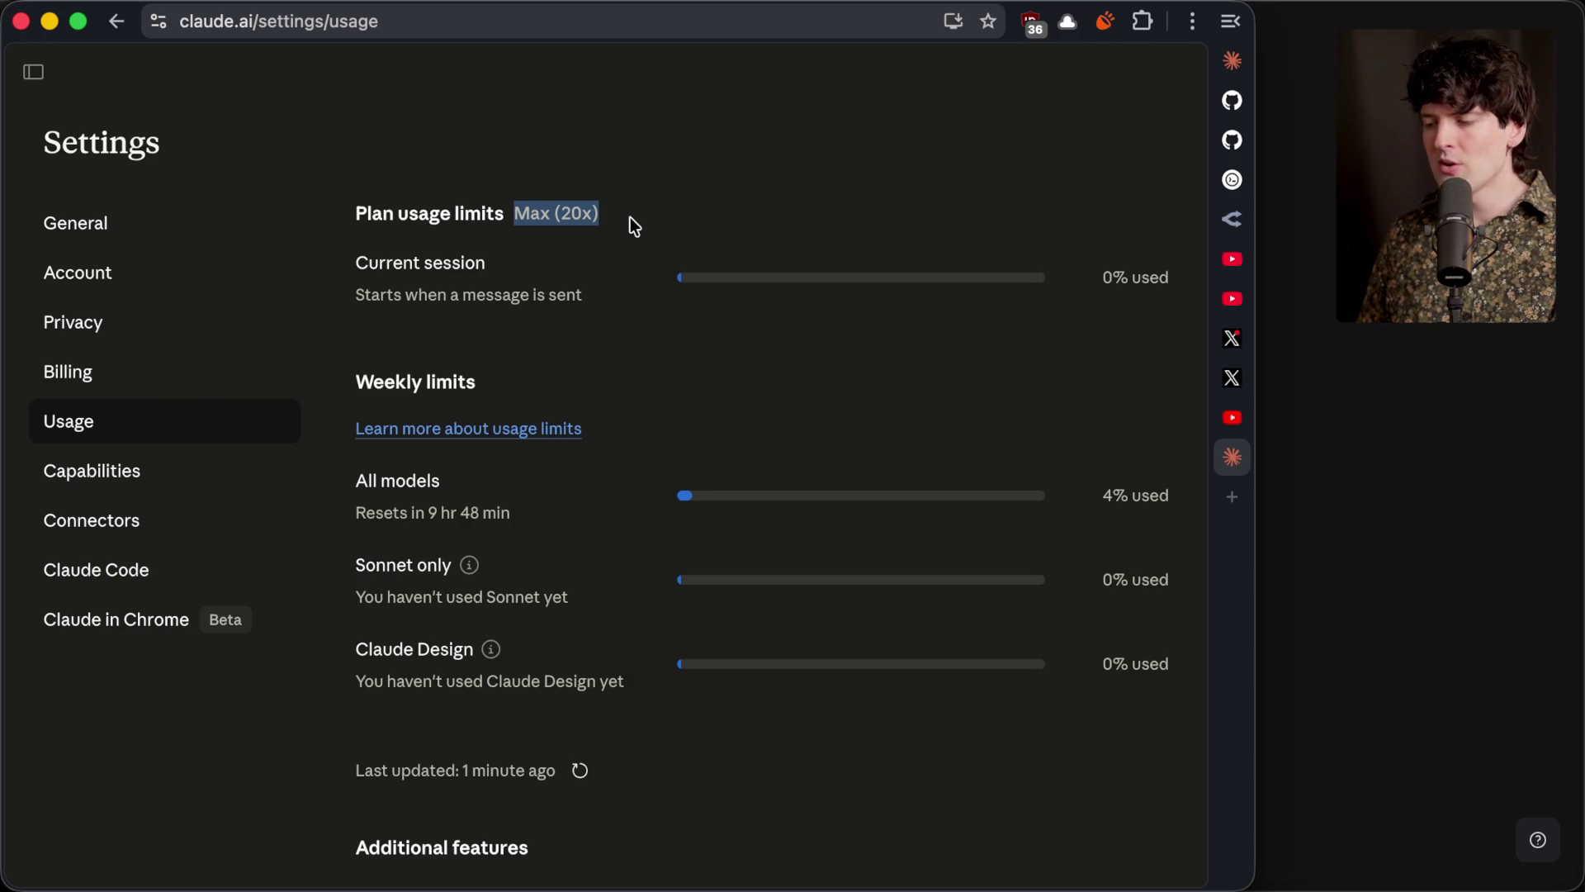
left_click(631, 216)
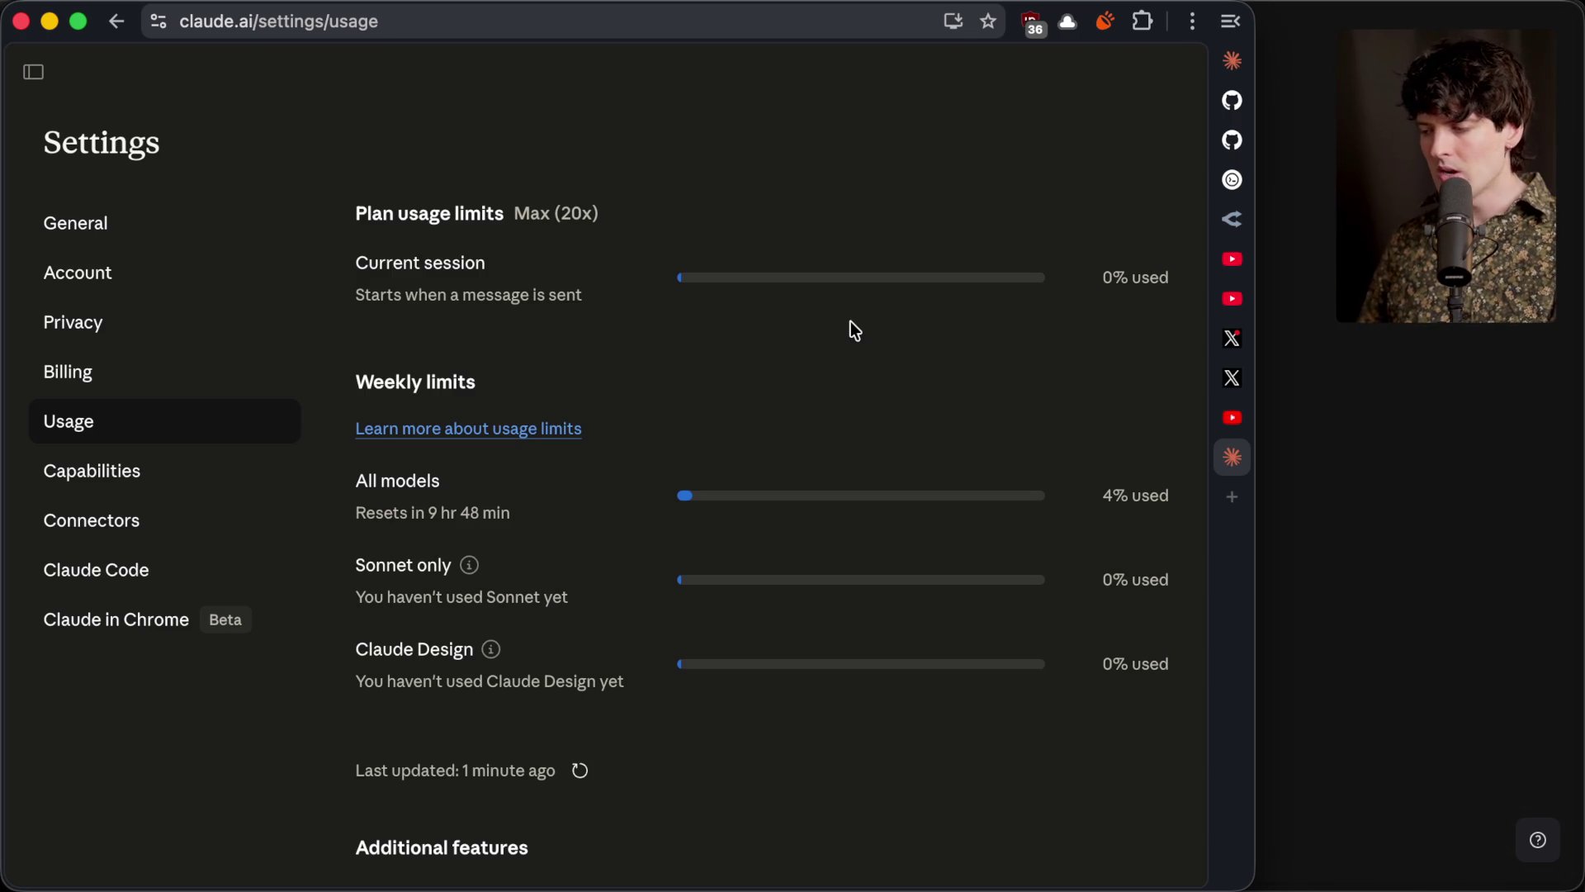
key("ctrl+alt+Return")
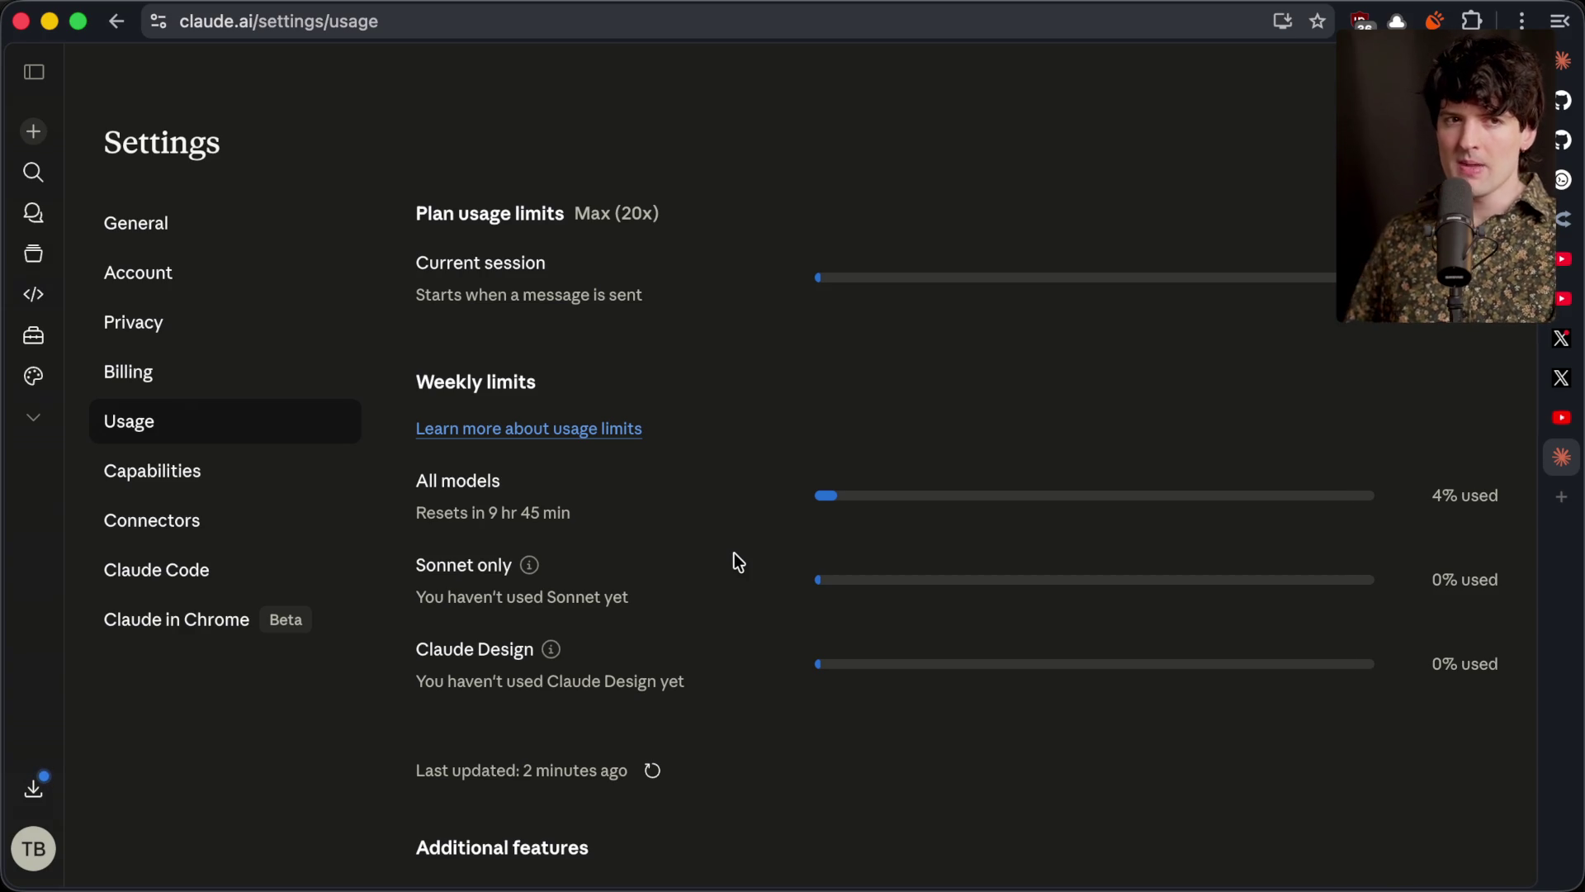
key("super+Tab")
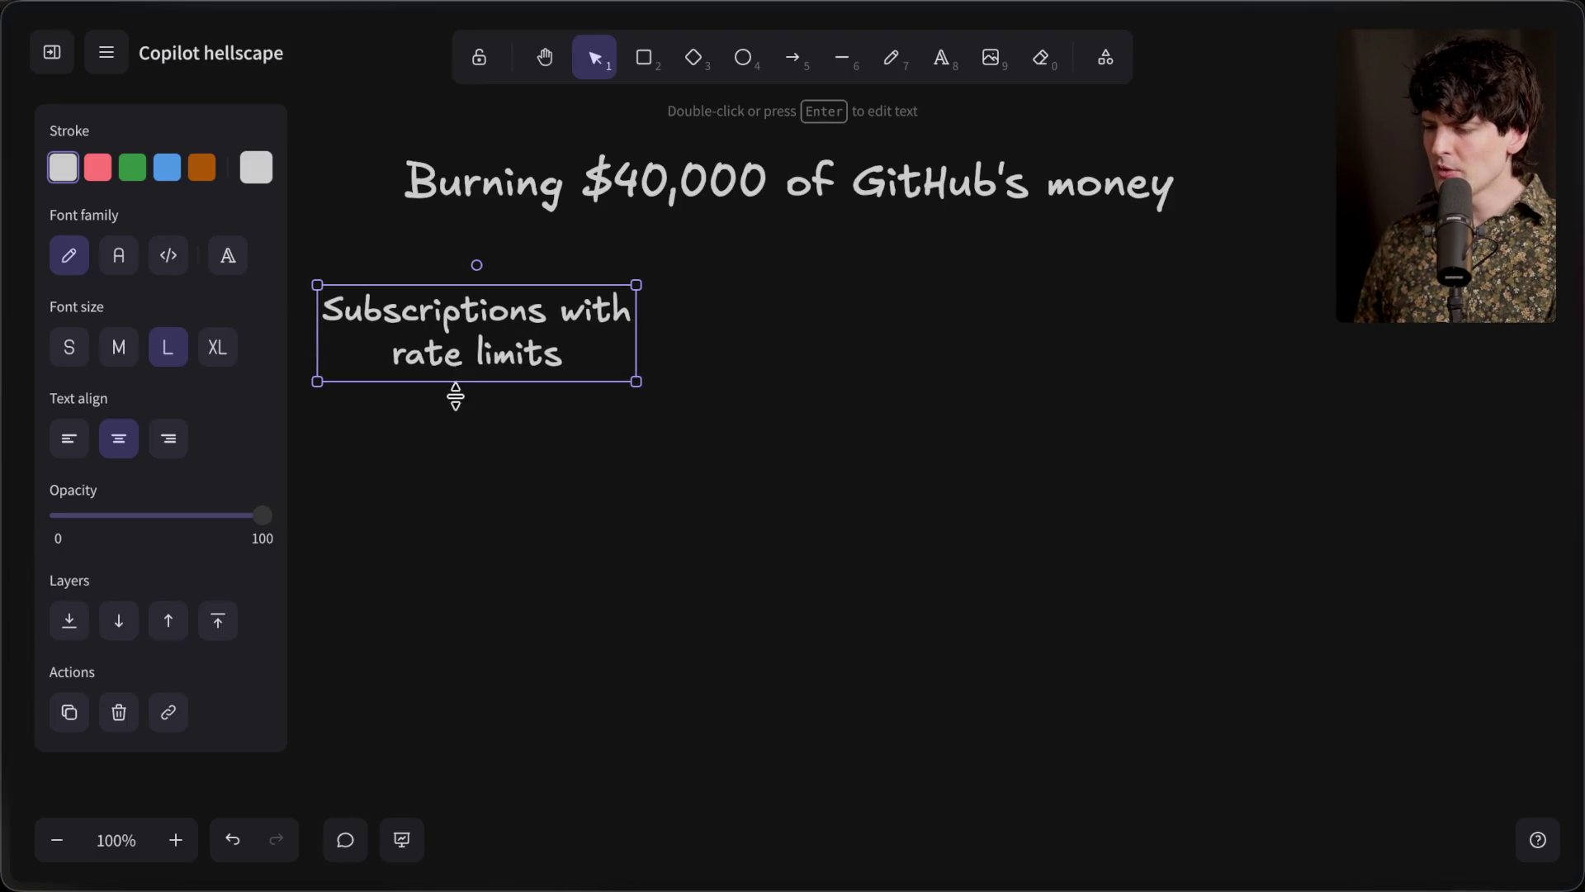
Add a medium-size 'Claude Code' / 'Codex' list under the rate-limits heading
double_click(461, 431)
type("Claude Code")
key("Return")
type("Codex")
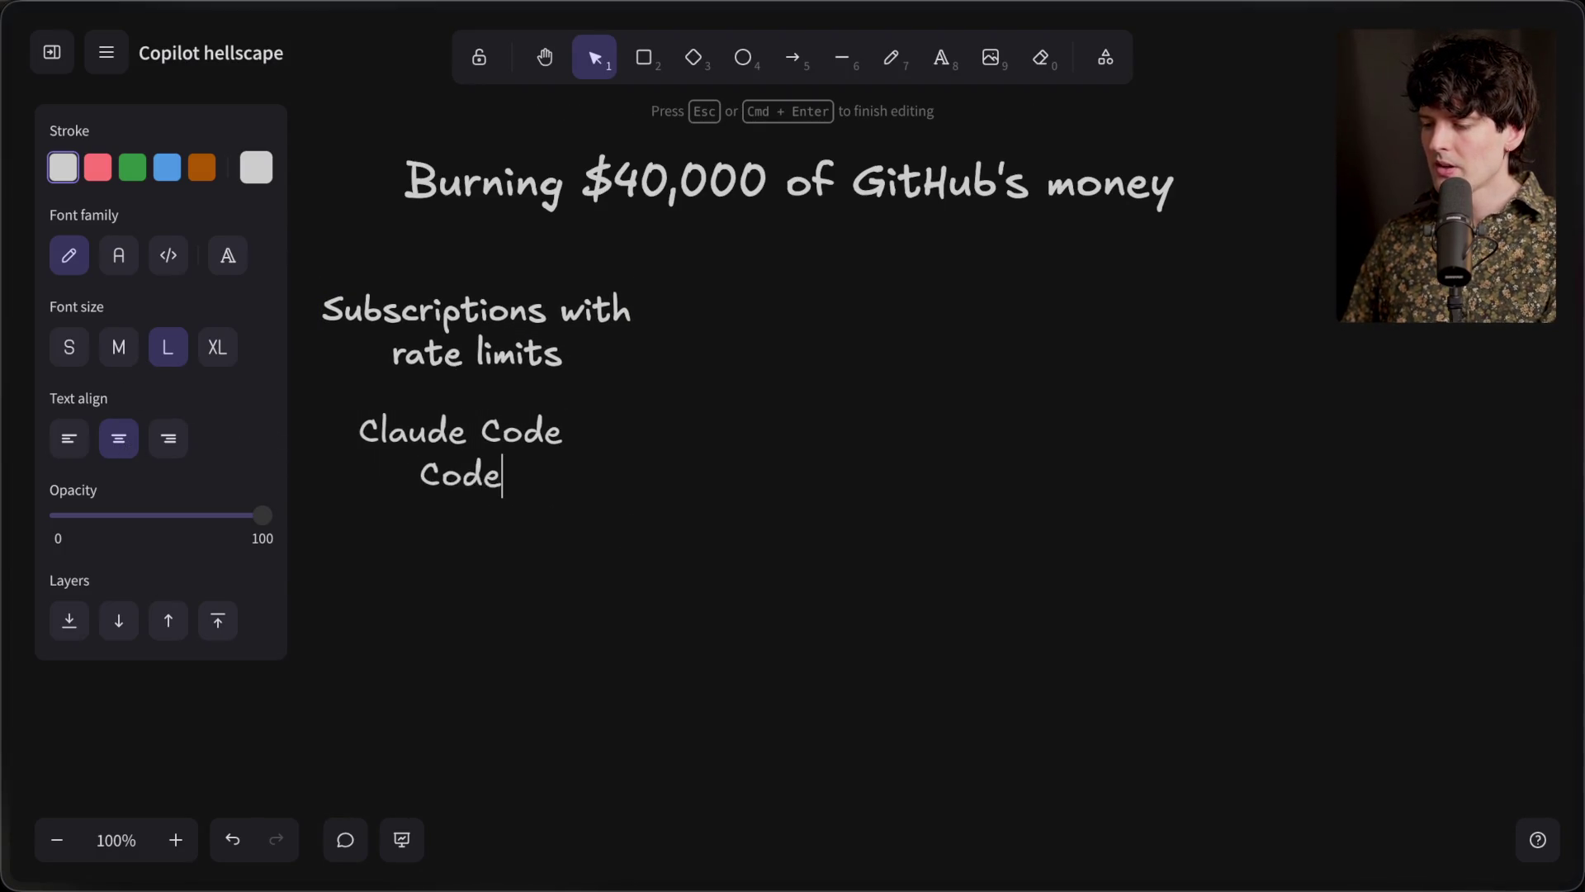
left_click(315, 603)
left_click(492, 465)
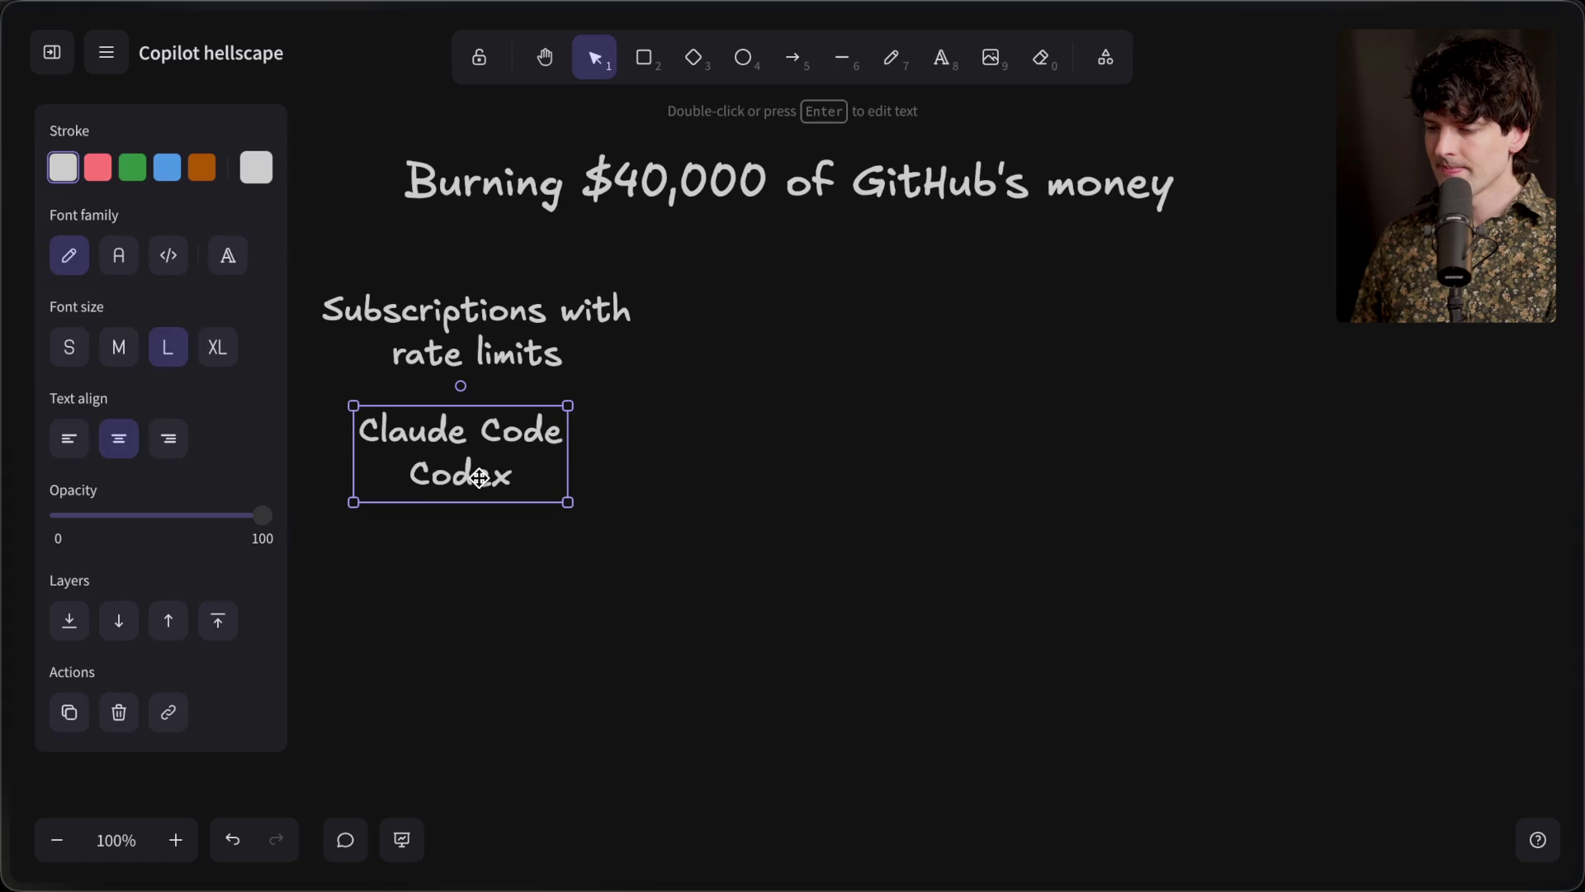
left_click(119, 347)
mouse_move(492, 464)
left_mouse_down()
mouse_move(517, 447)
mouse_move(501, 461)
left_mouse_up()
Copy the rate-limits heading to the right and reword it 'Subscriptions with message limits'
mouse_move(485, 354)
left_mouse_down()
mouse_move(867, 329)
mouse_move(844, 342)
left_mouse_up()
double_click(842, 337)
key("BackSpace")
key("BackSpace")
key("BackSpace")
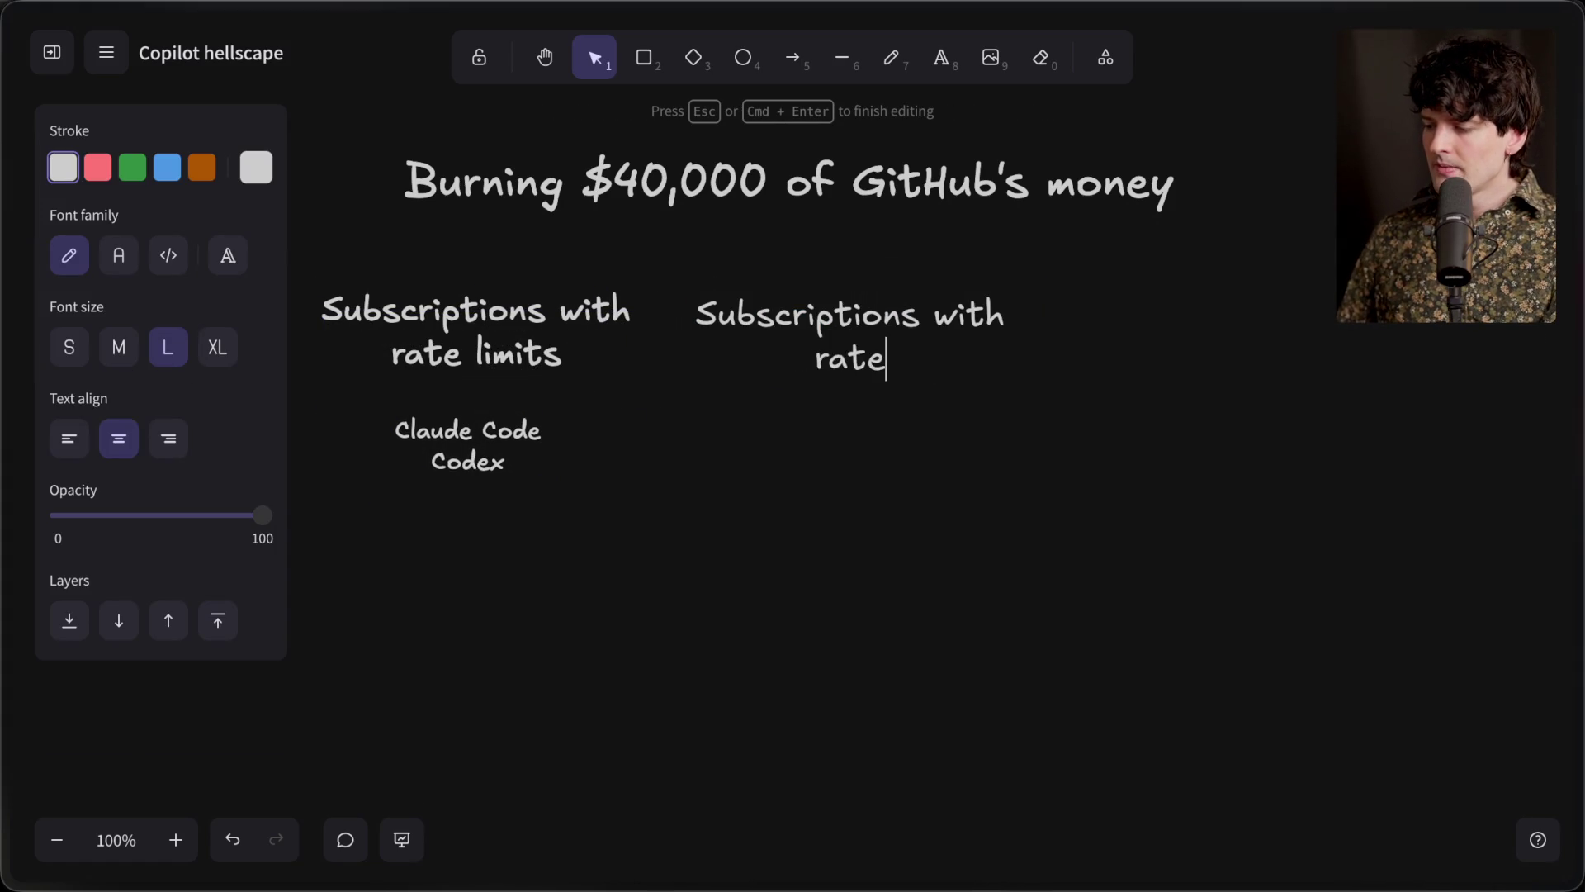
type("message limits")
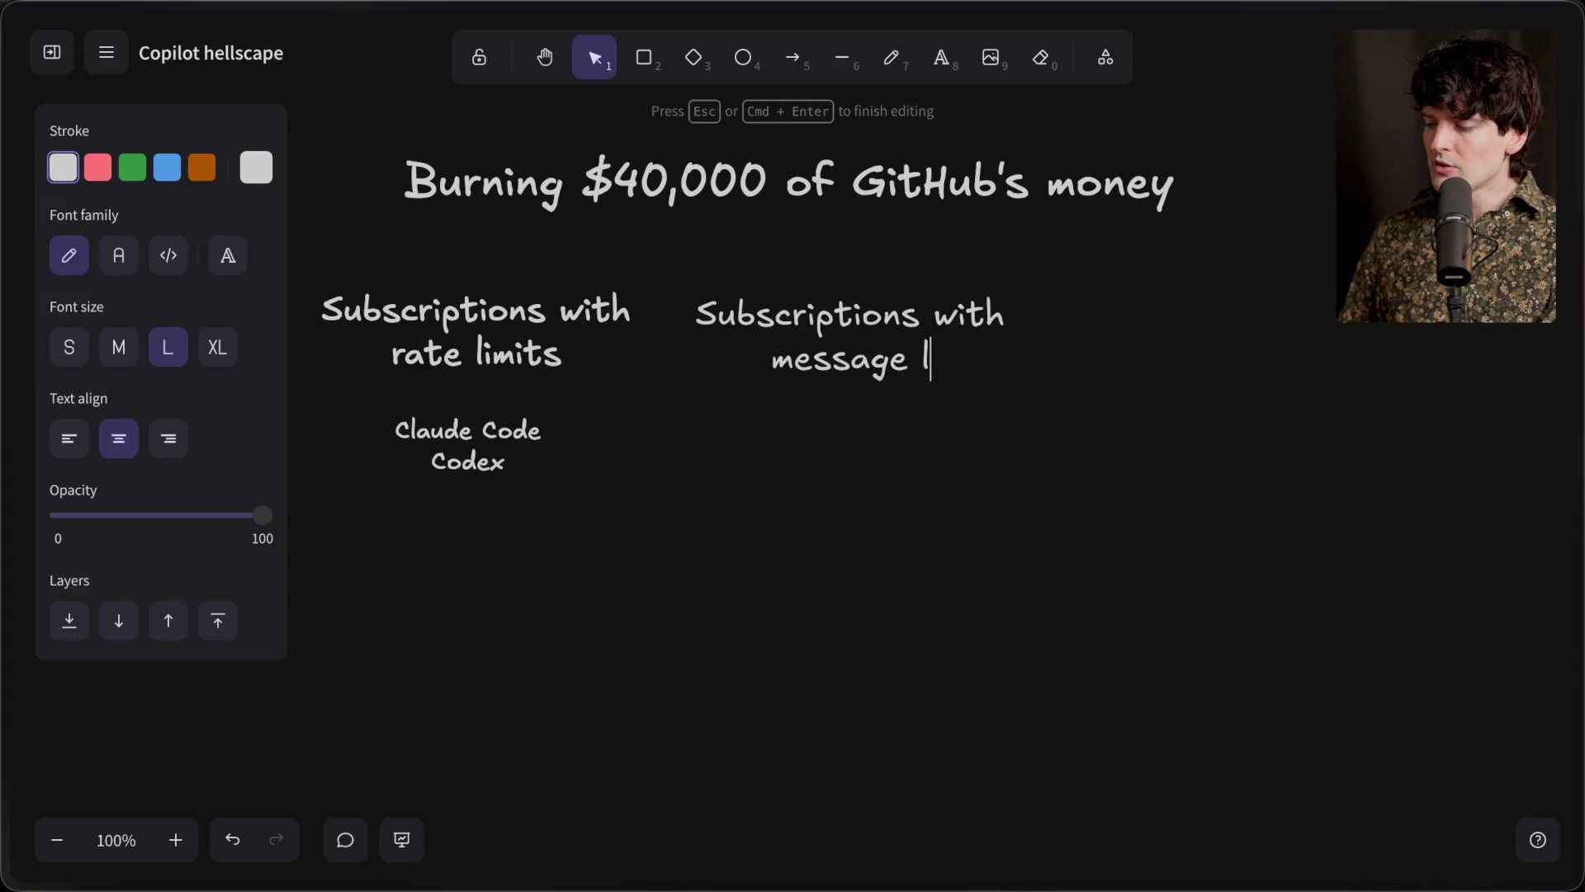
left_click(808, 520)
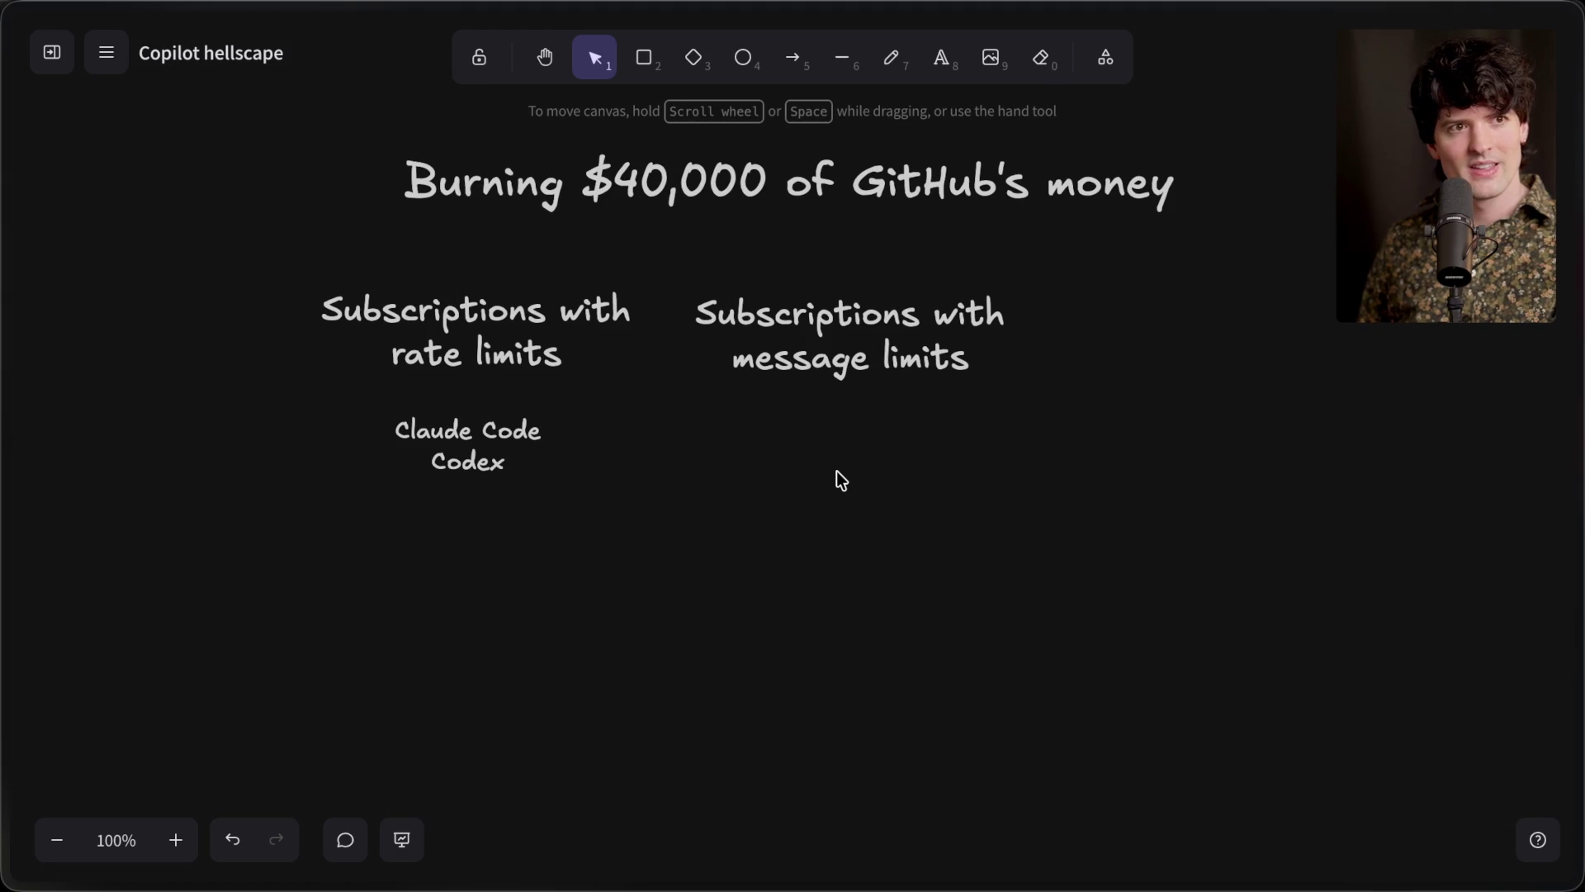
Write the two-line list 'T3 Chat (old)' / 'Copilot' under the message-limits heading
key("ctrl+Tab")
key("ctrl+Tab")
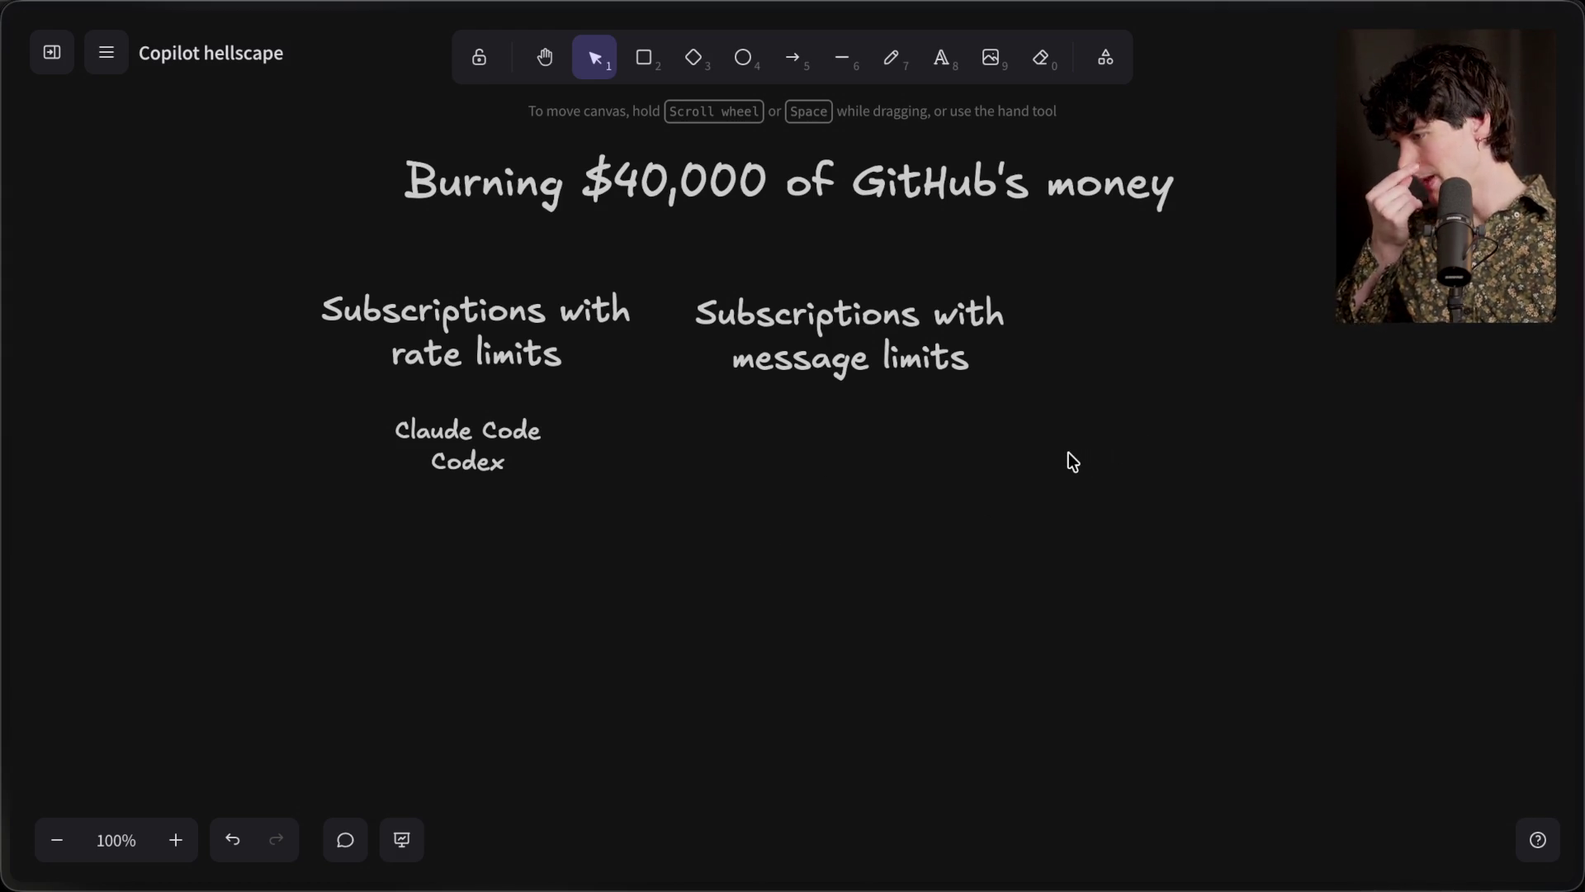
double_click(842, 430)
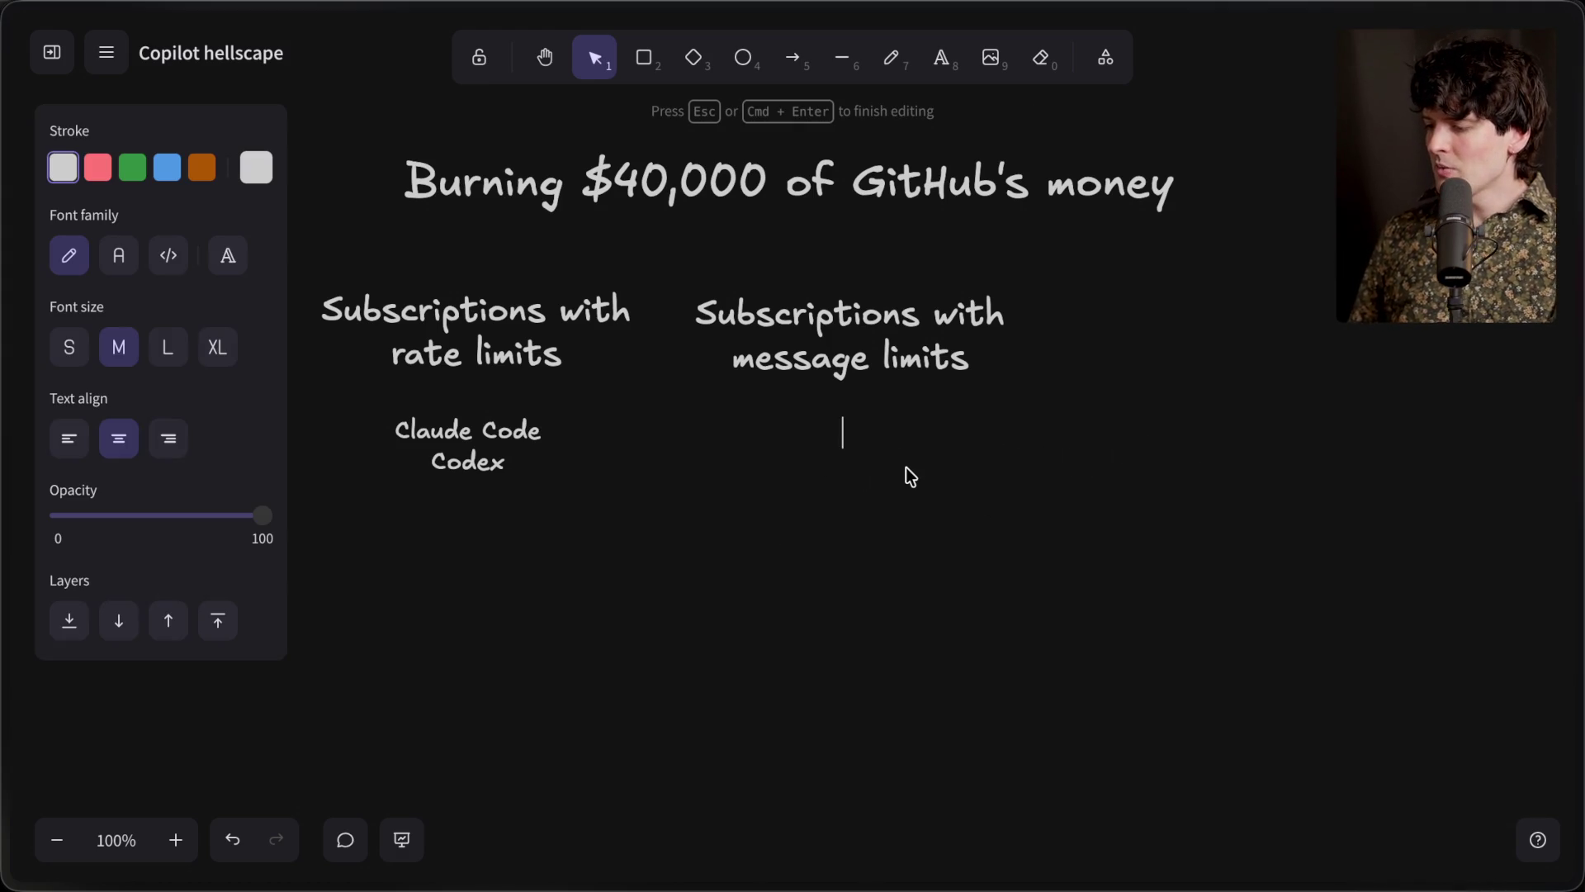
type("T3 Chat (old)")
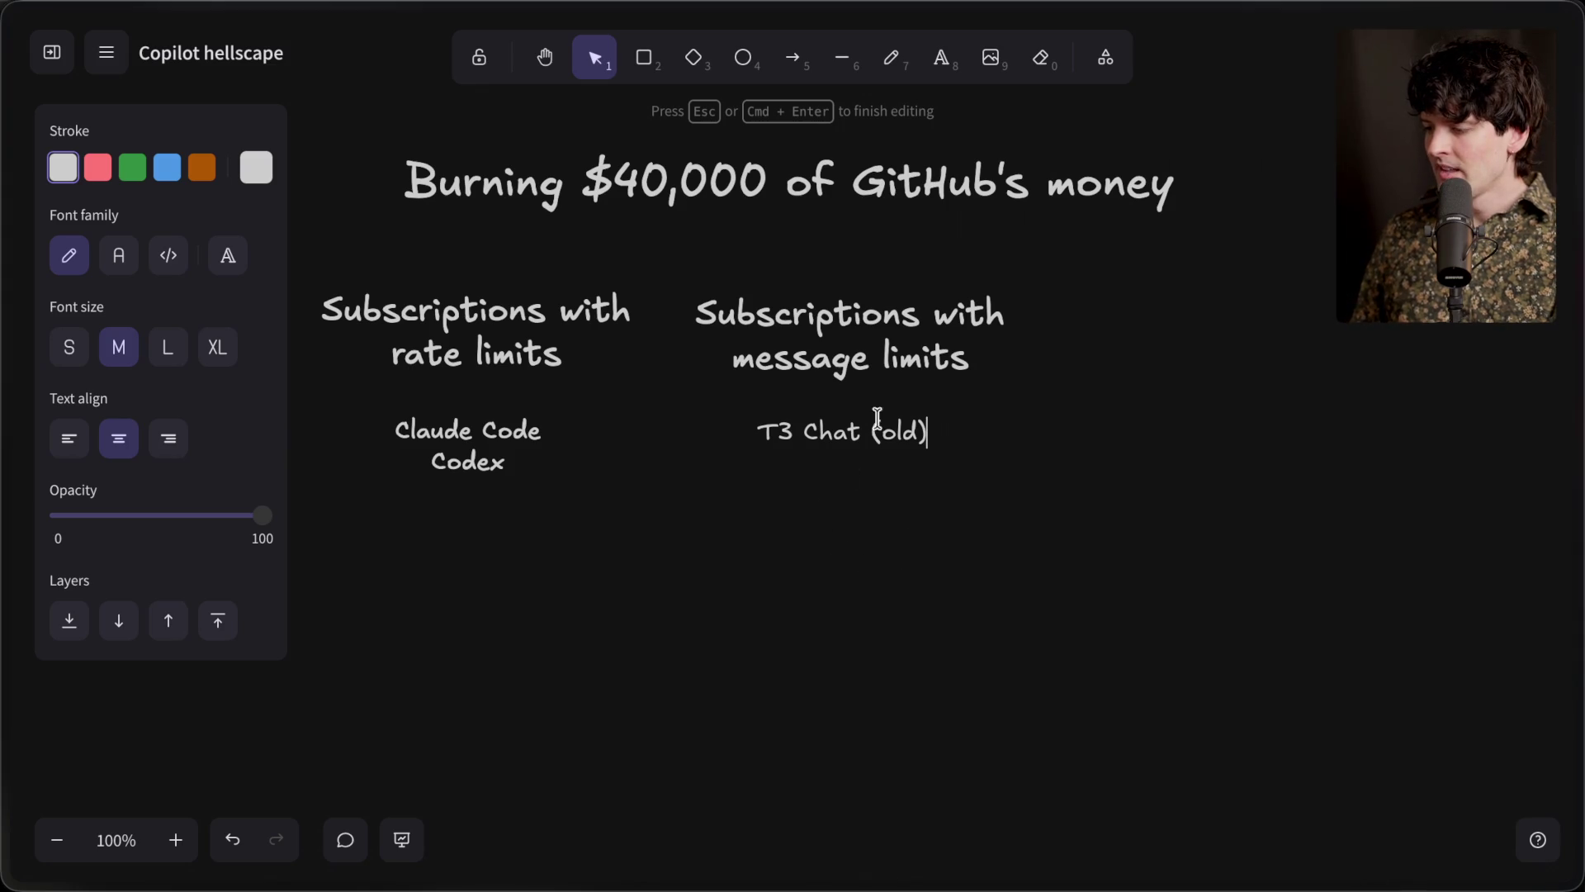
key("Return")
type("Copilot")
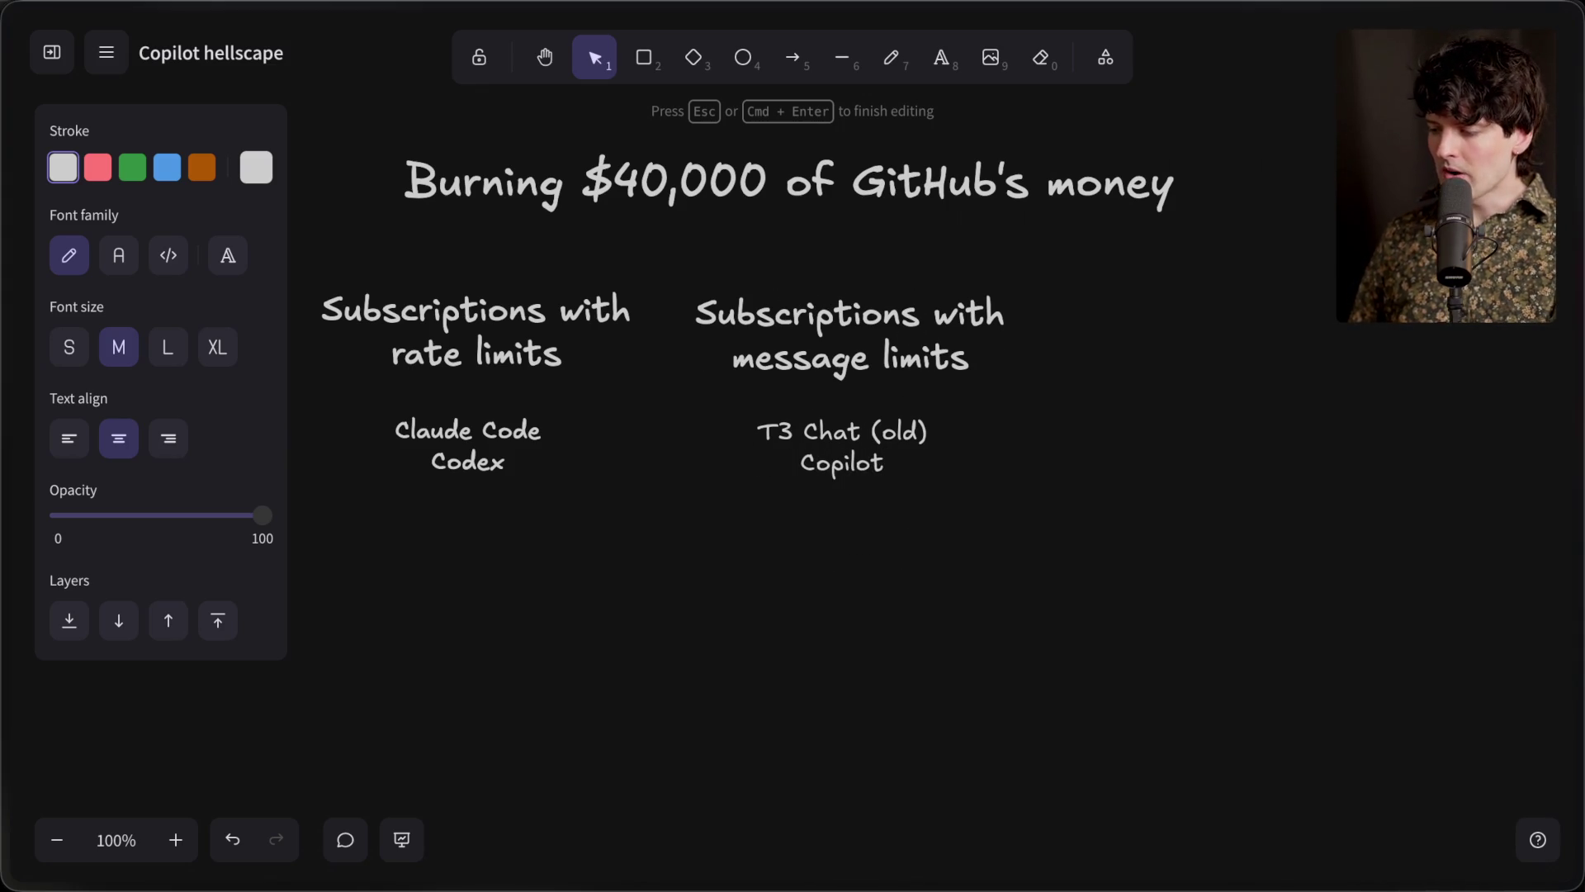
left_click(816, 539)
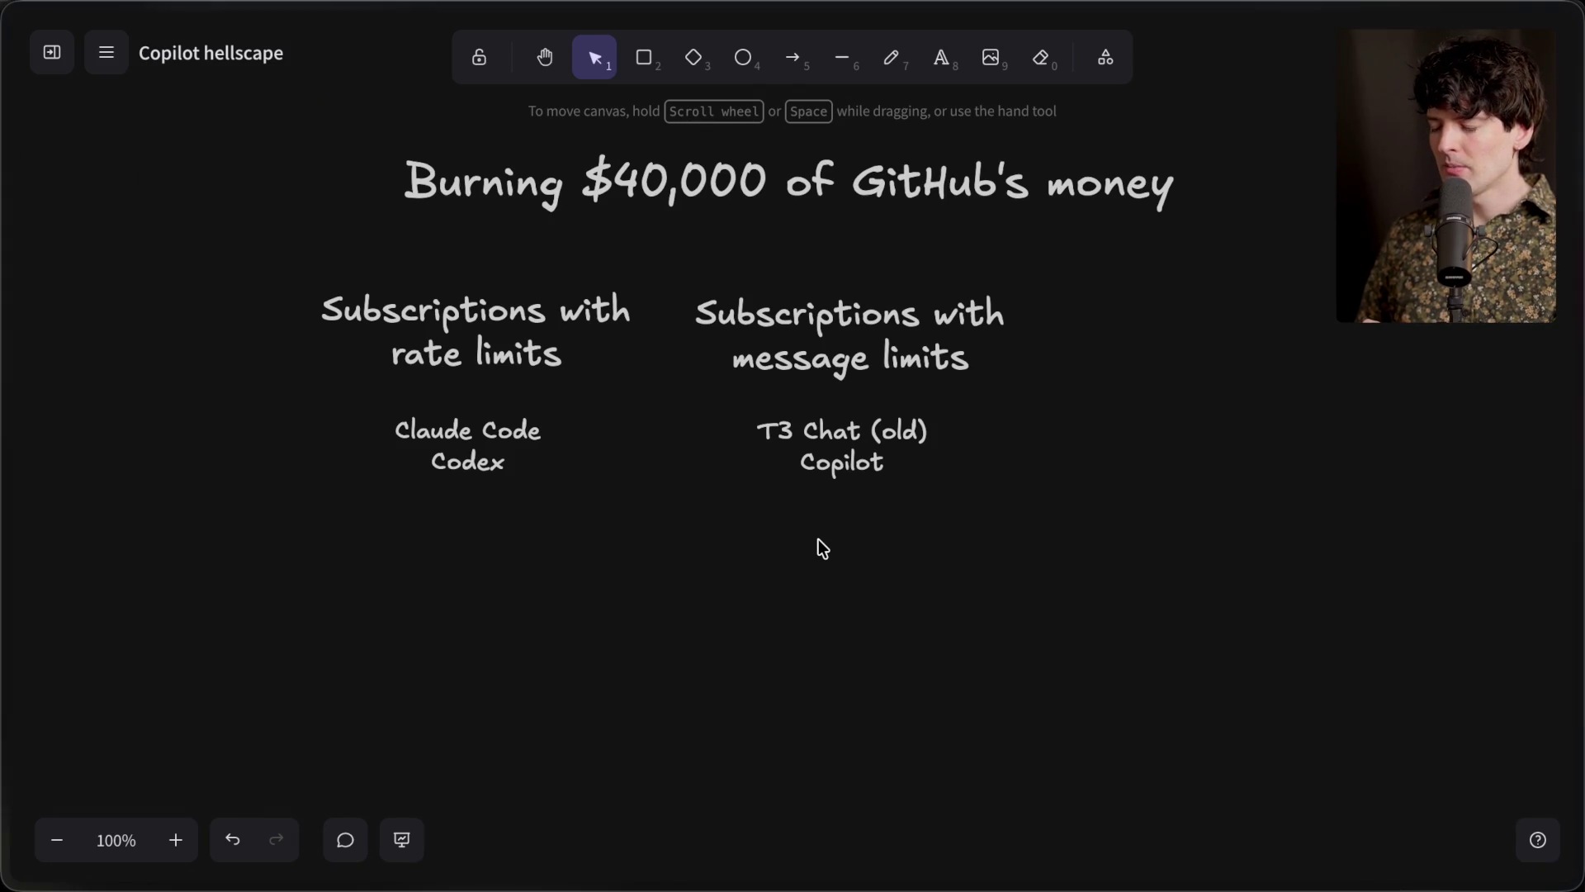
Reopen the T3 Chat (old) / Copilot label and highlight each of its lines
left_click(849, 463)
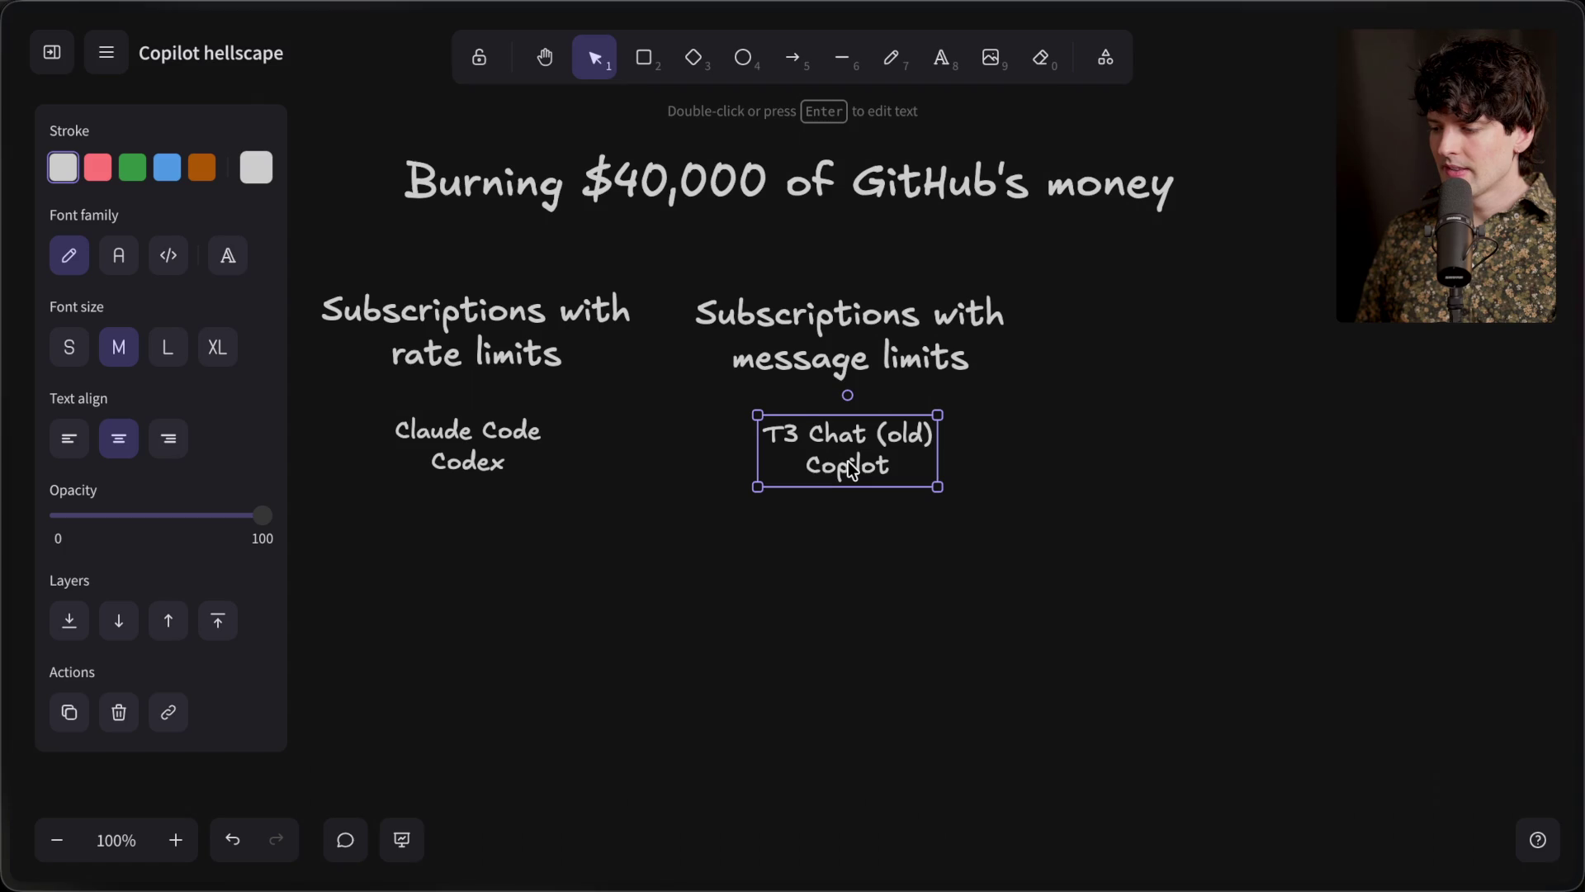
double_click(849, 461)
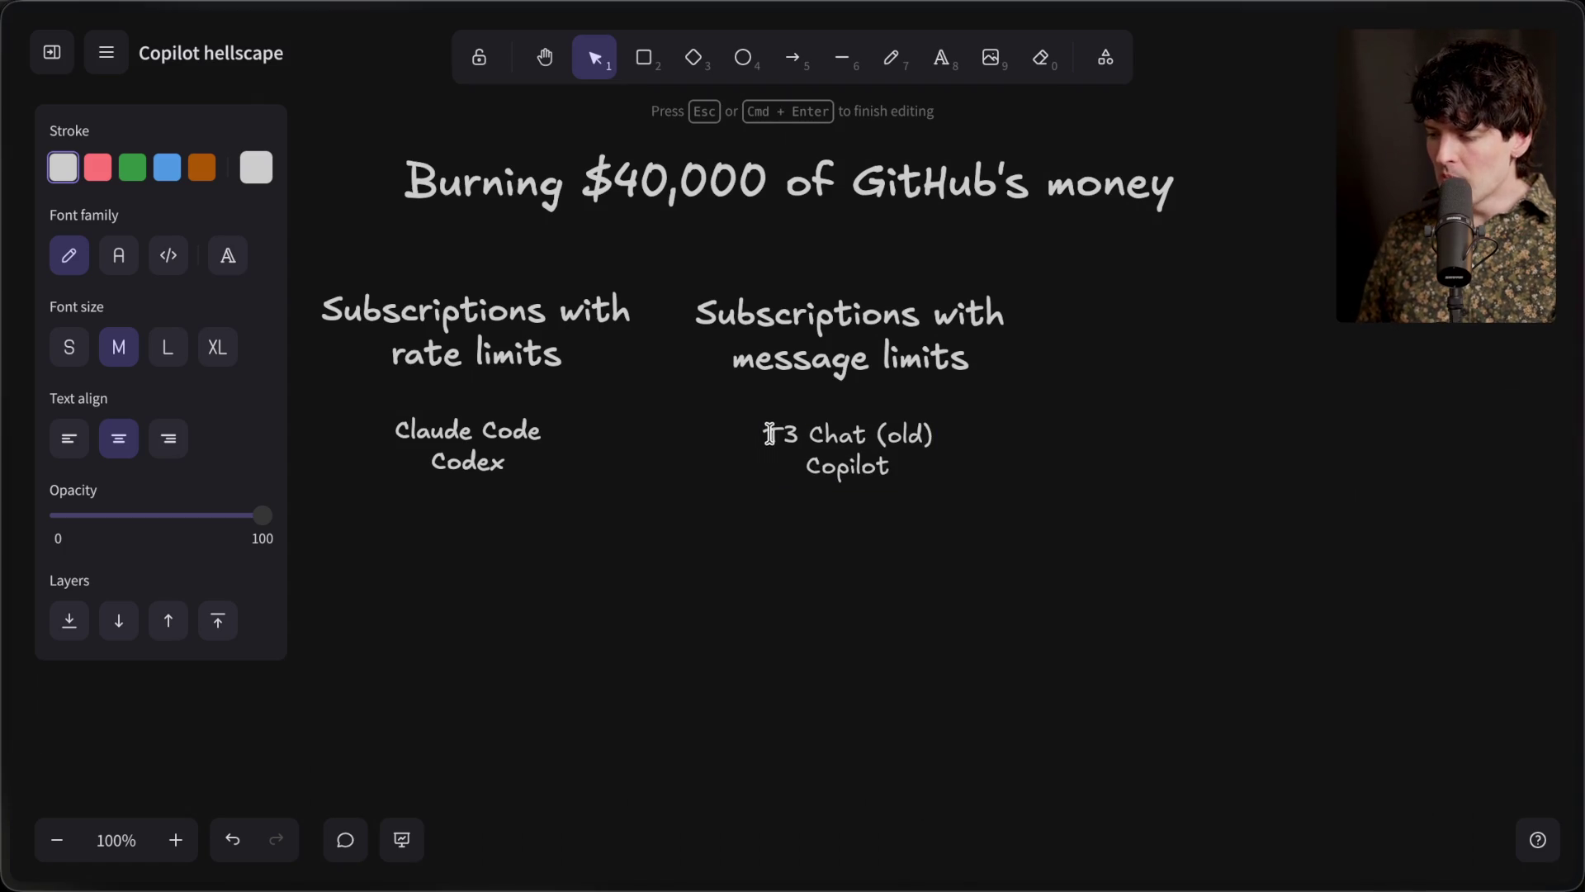
left_click_drag(763, 433, 964, 435)
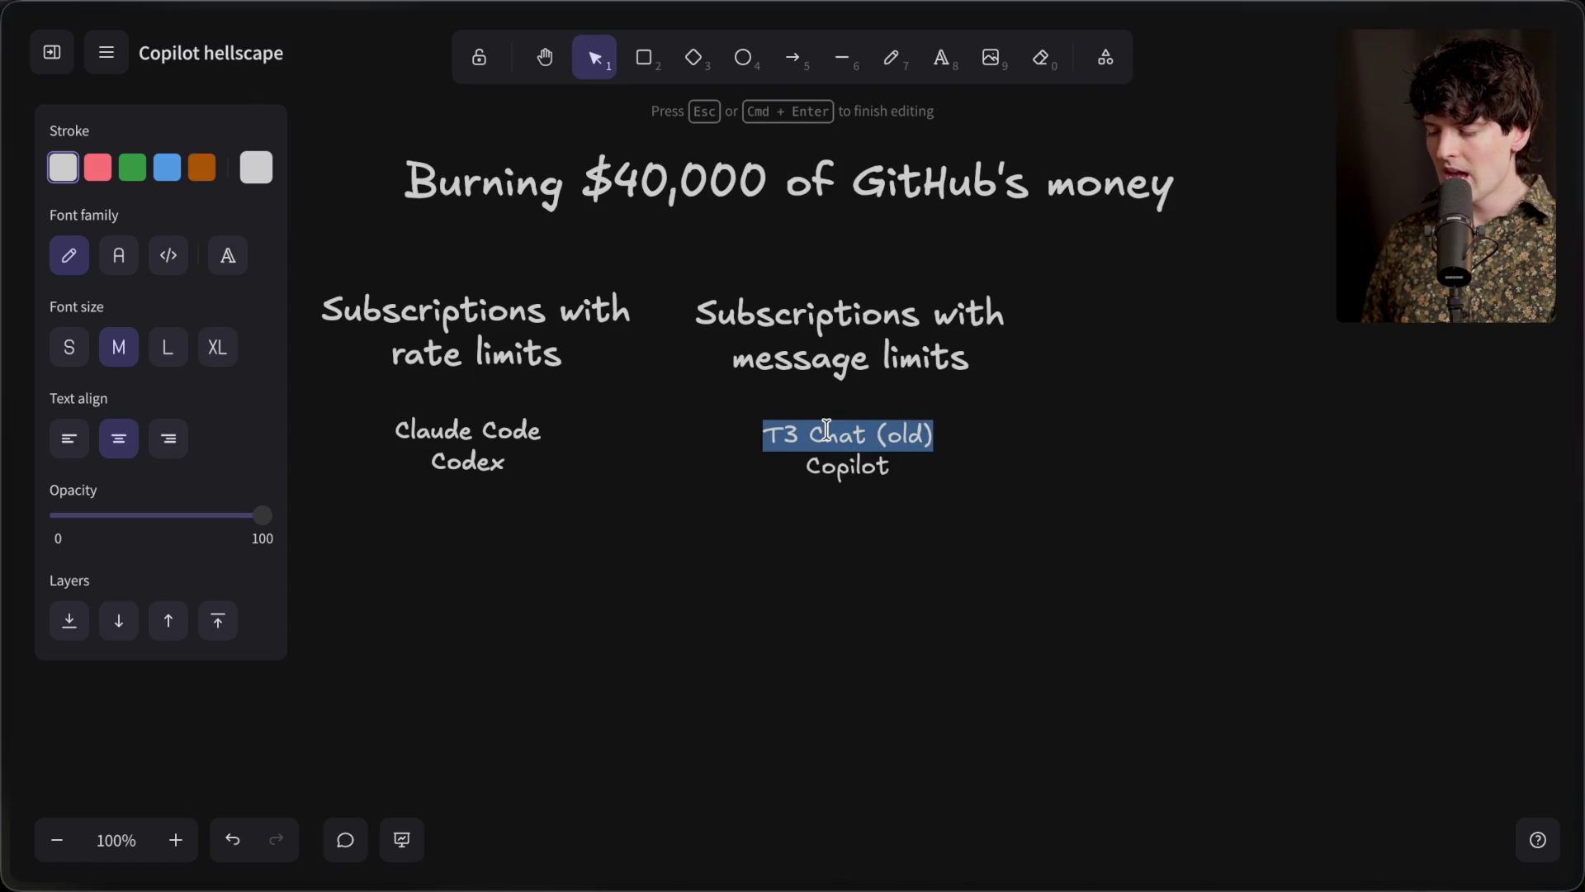
double_click(842, 469)
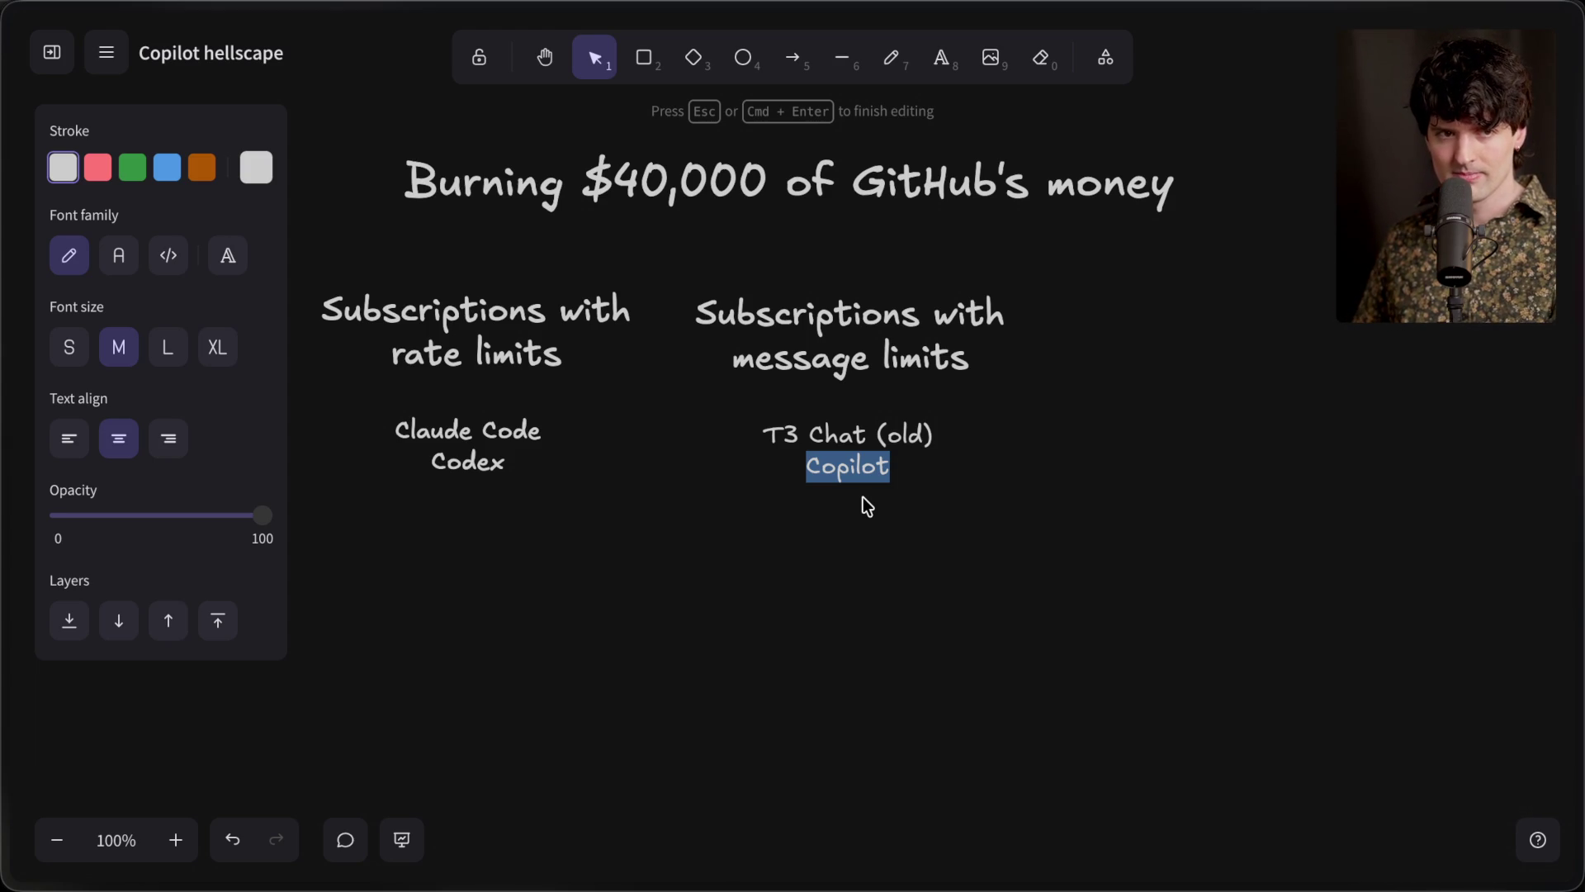
left_click(801, 541)
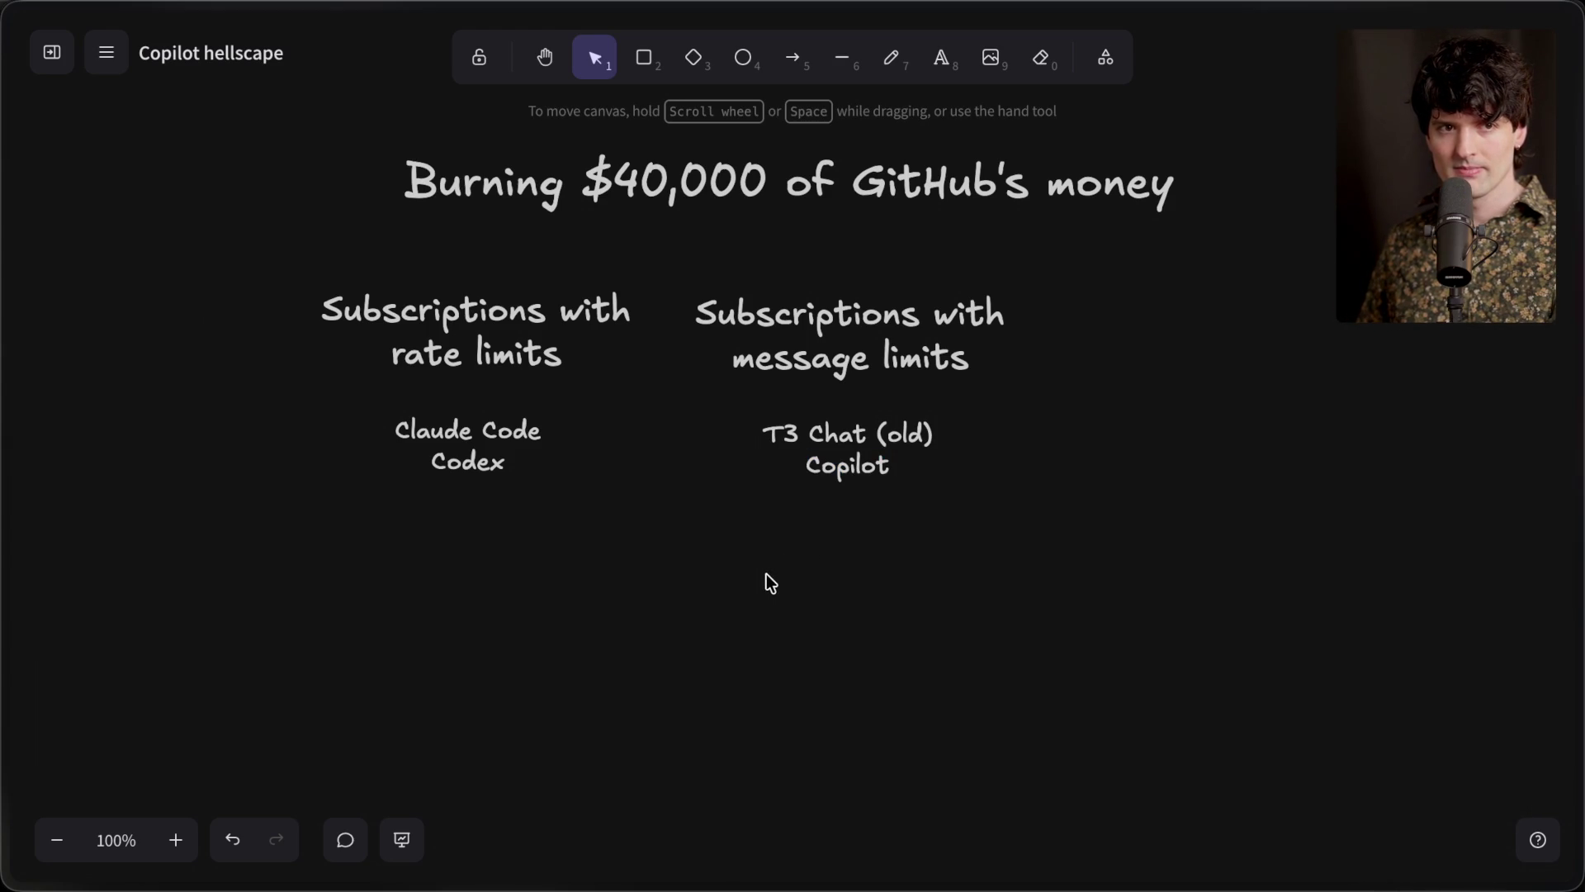
left_click(483, 339)
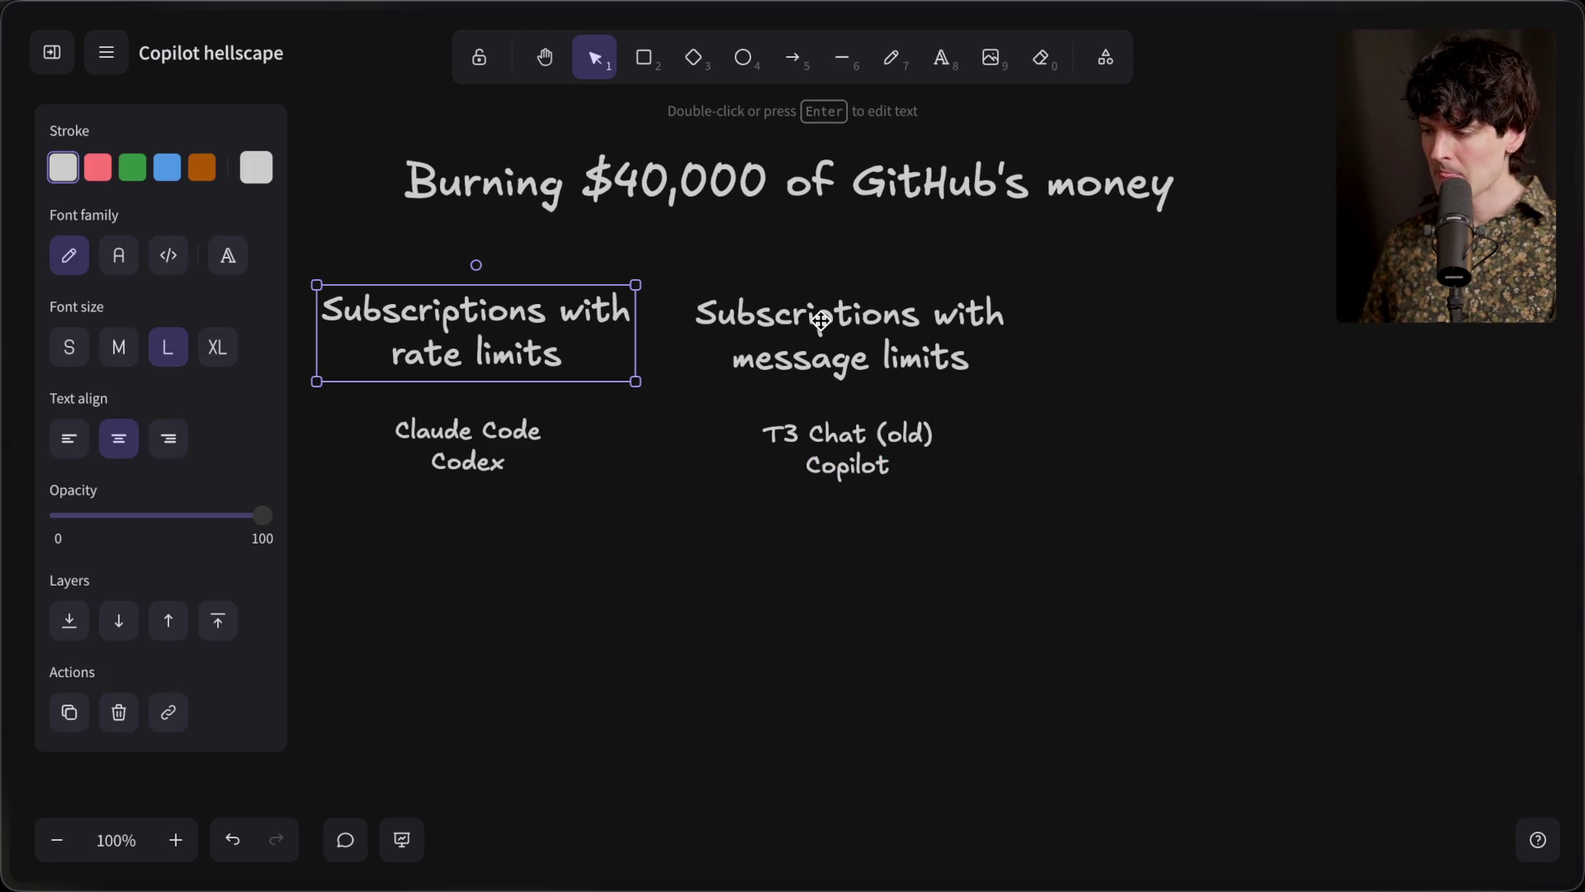
Copy the rate-limits heading below the lists and reword it 'Subscriptions with spend* limits'
mouse_move(456, 298)
left_mouse_down()
mouse_move(477, 357)
mouse_move(477, 578)
mouse_move(582, 536)
mouse_move(654, 548)
mouse_move(640, 552)
left_mouse_up()
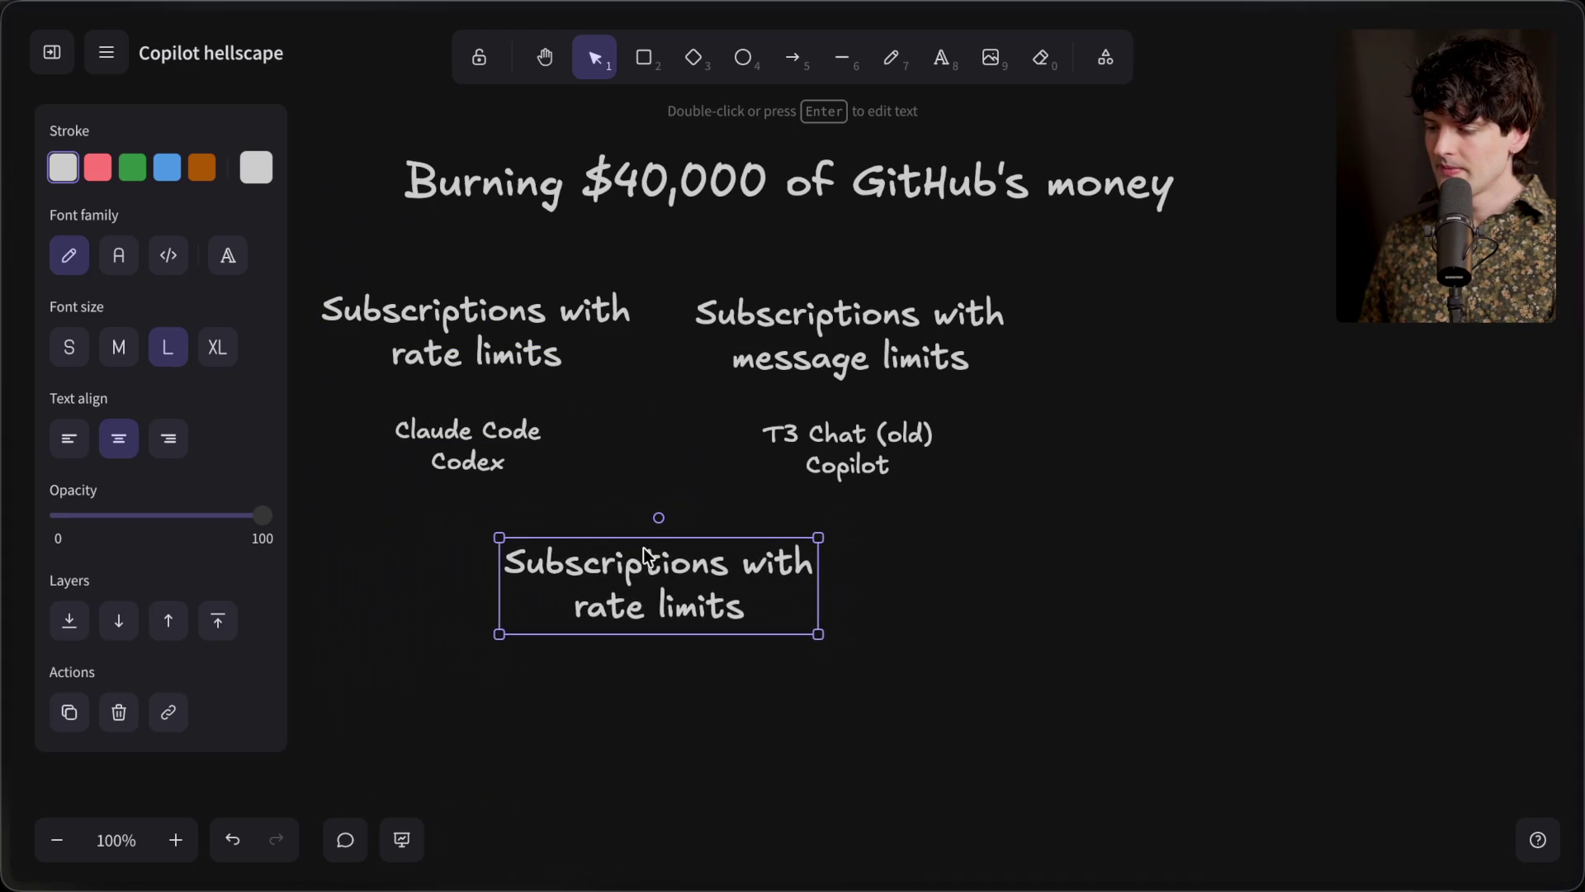
double_click(597, 609)
left_click(566, 611)
left_click_drag(565, 611, 801, 606)
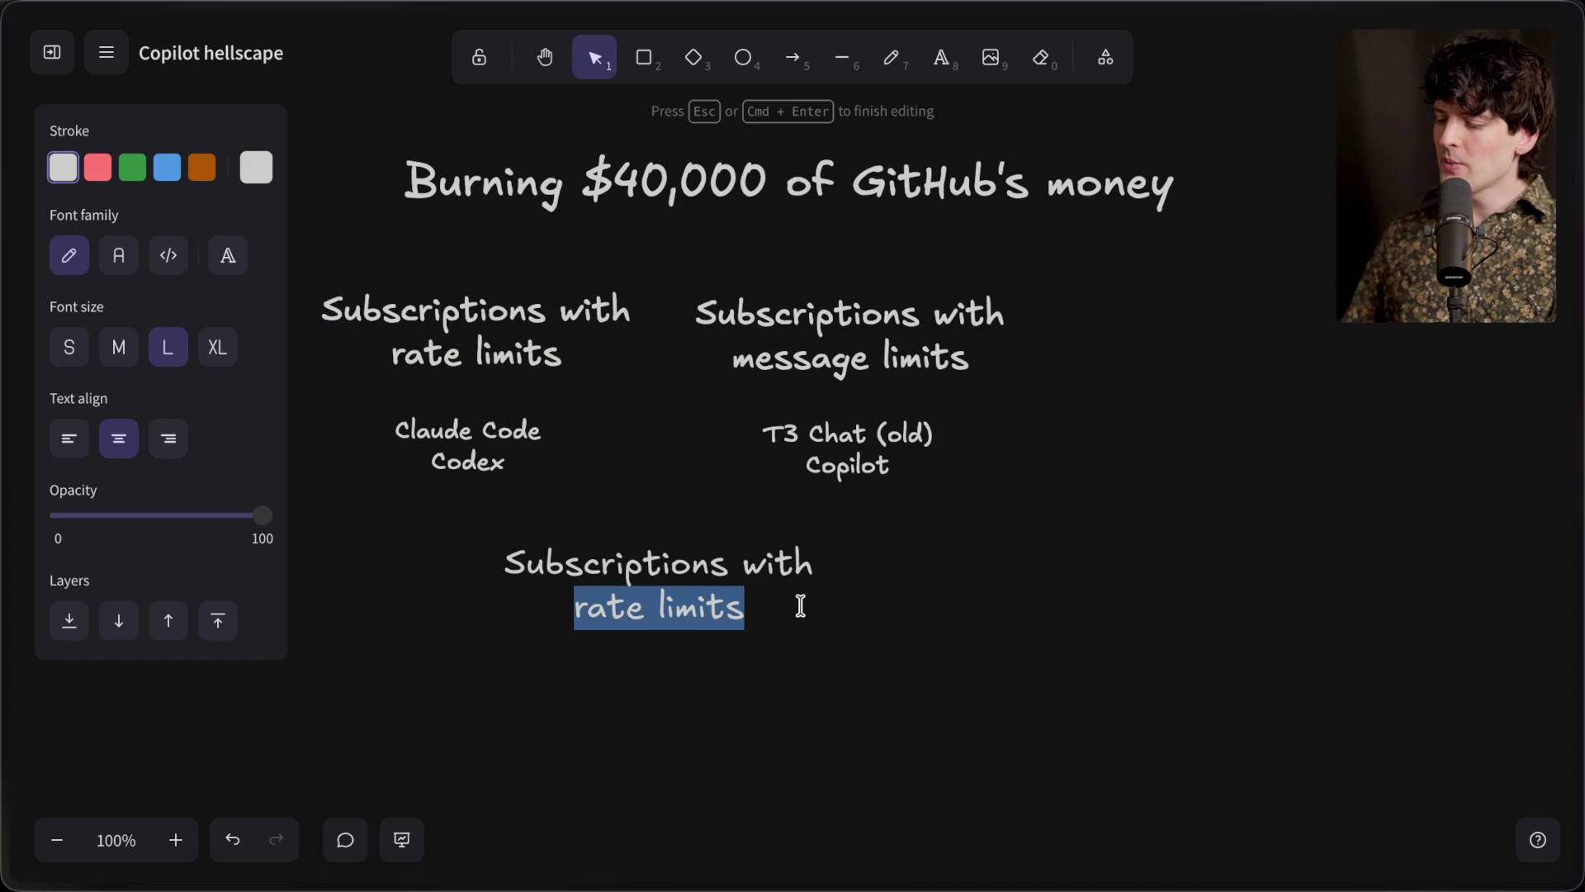
type("spend limits")
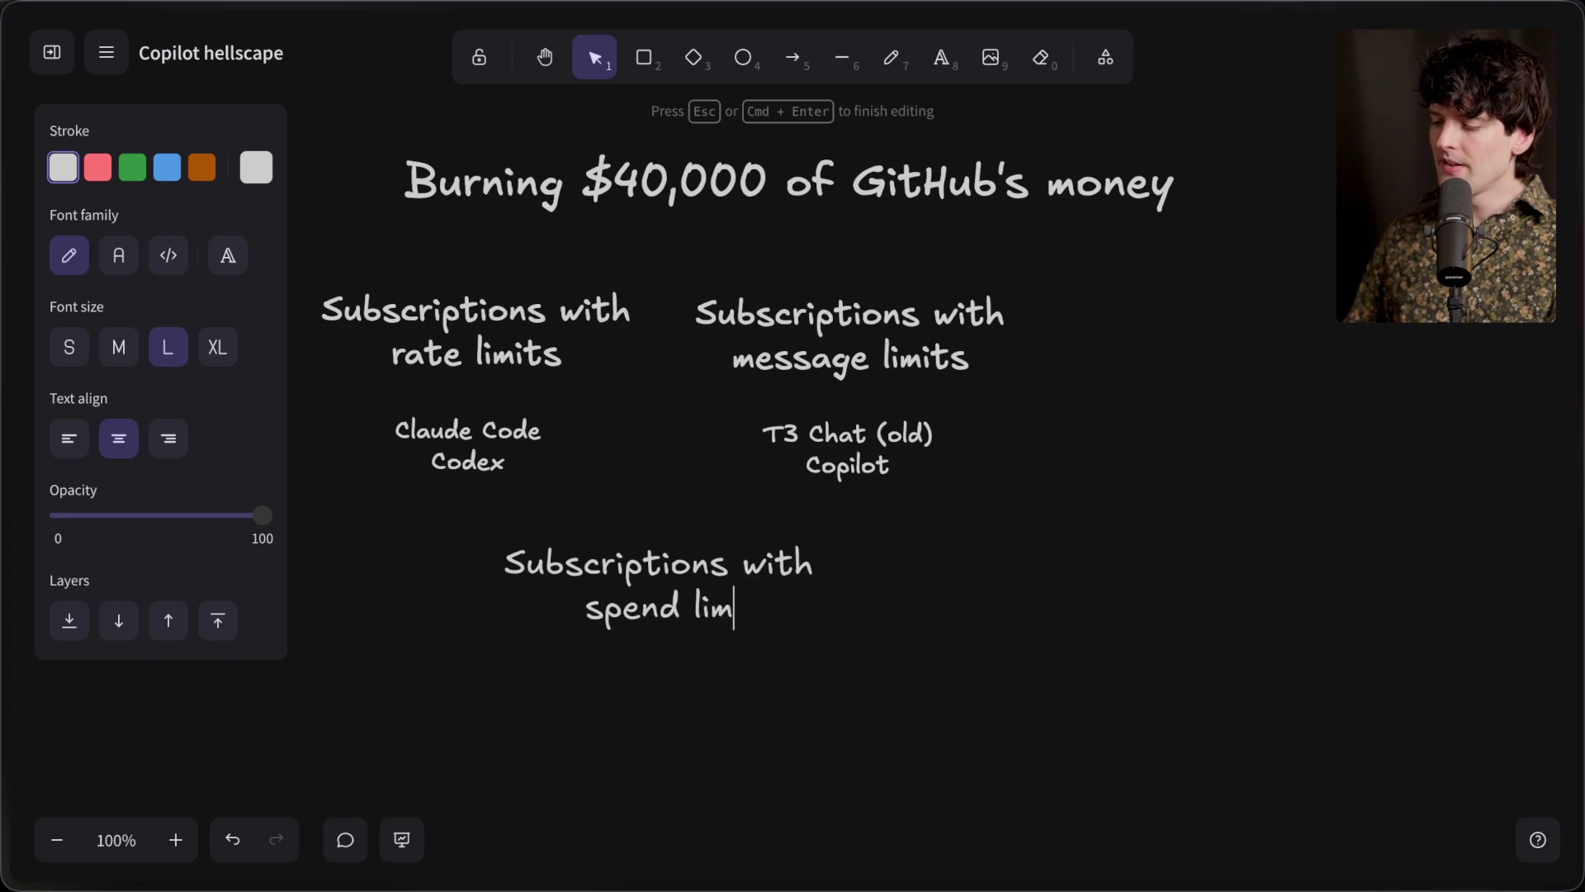
left_click(671, 607)
key("Left")
type("*")
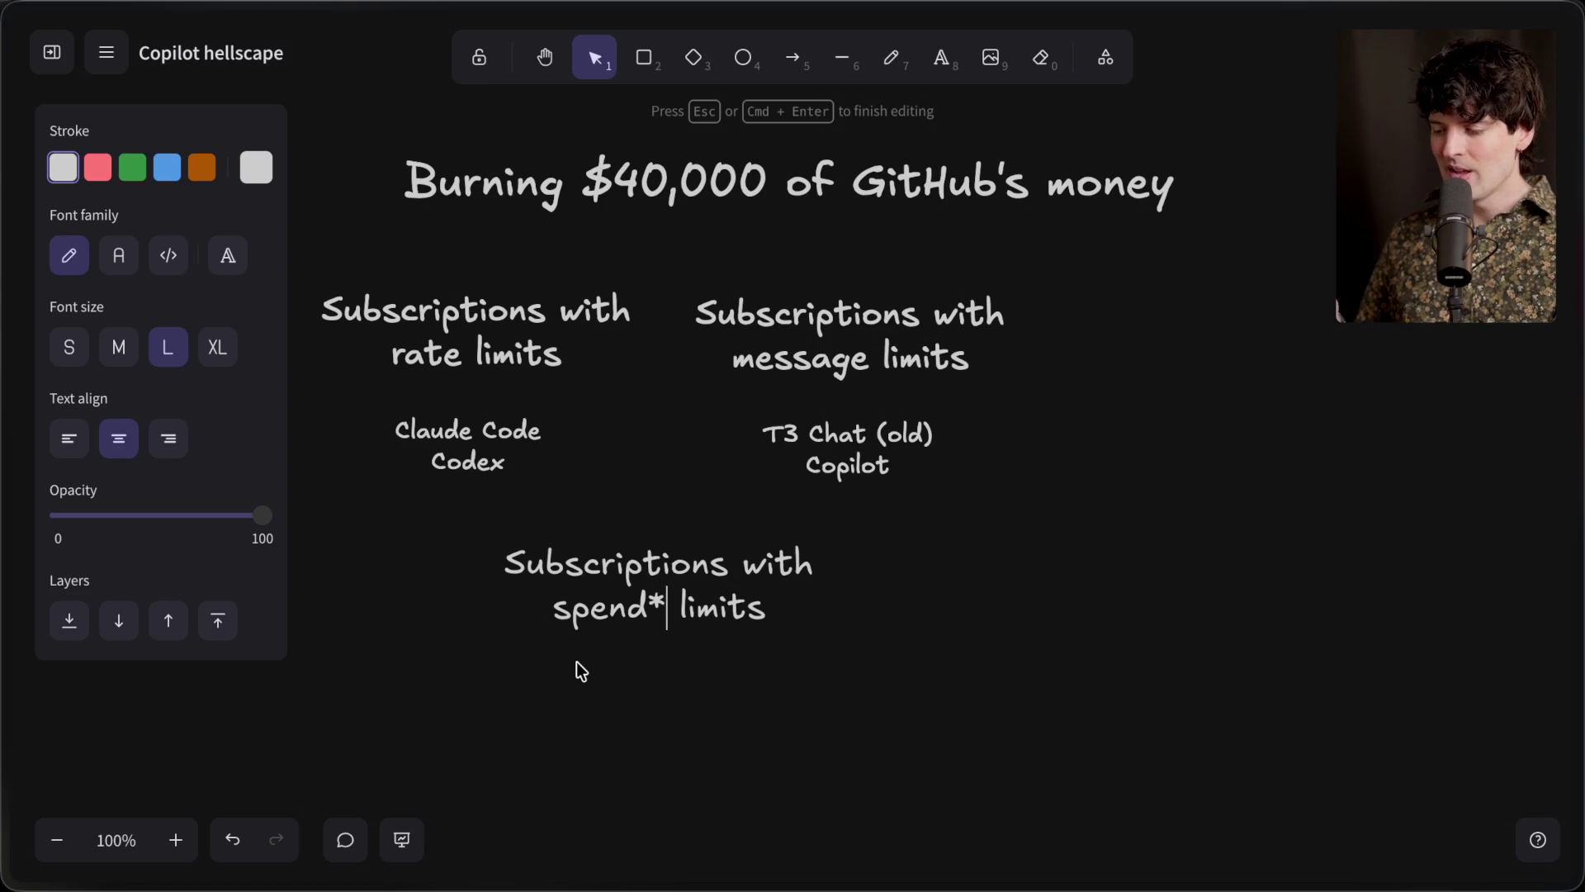
left_click(645, 682)
List 'Opencode Zen' and 'Cursor' under the spend-limits heading
double_click(645, 684)
type("Open")
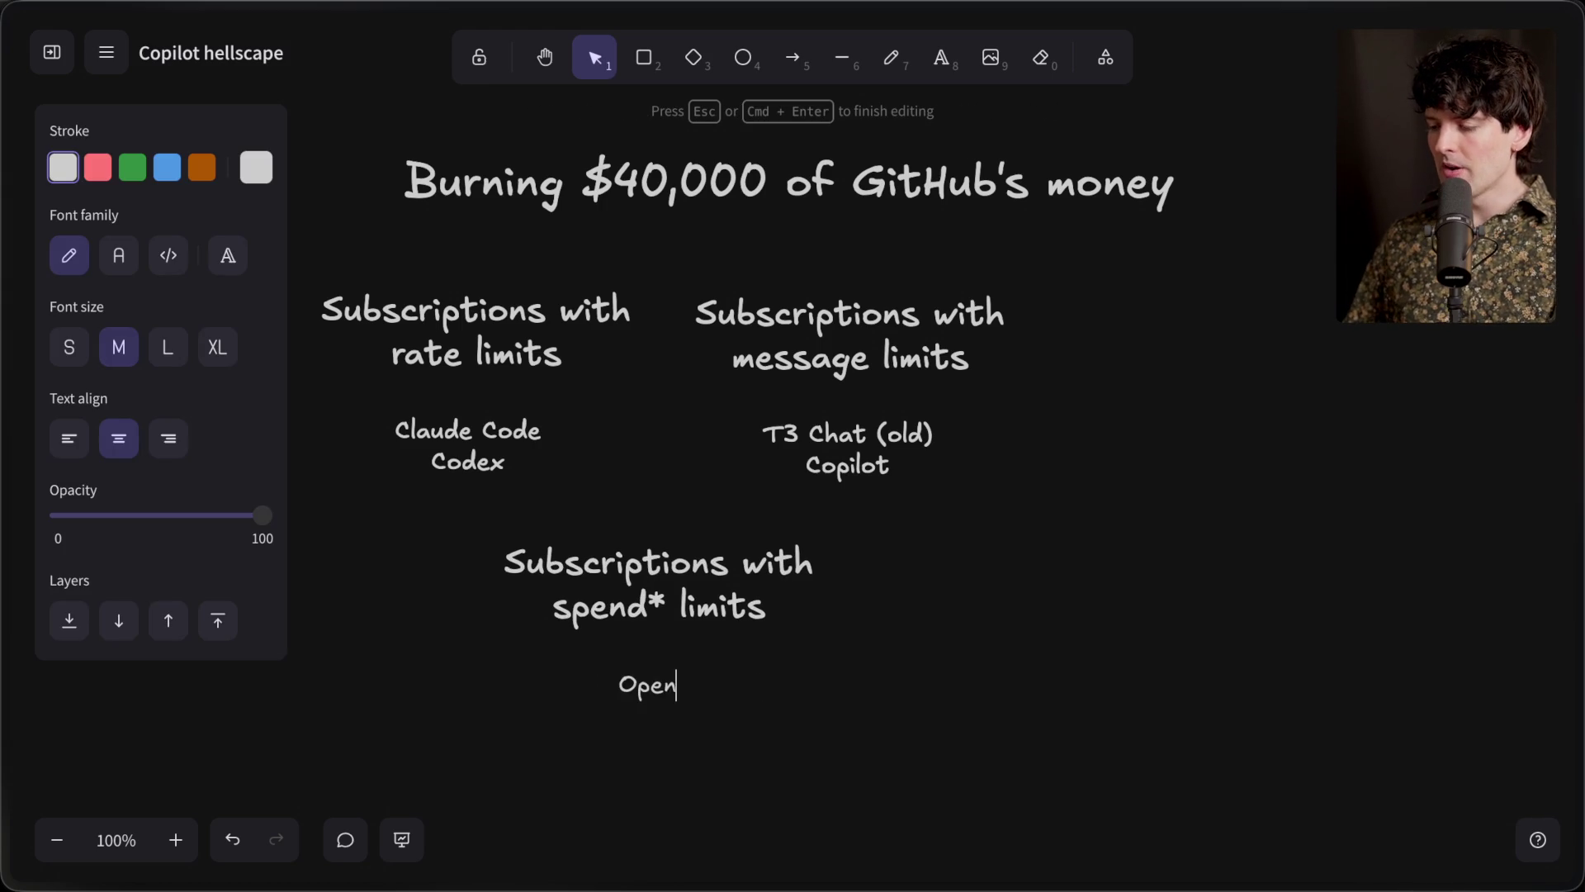
type("code Zen")
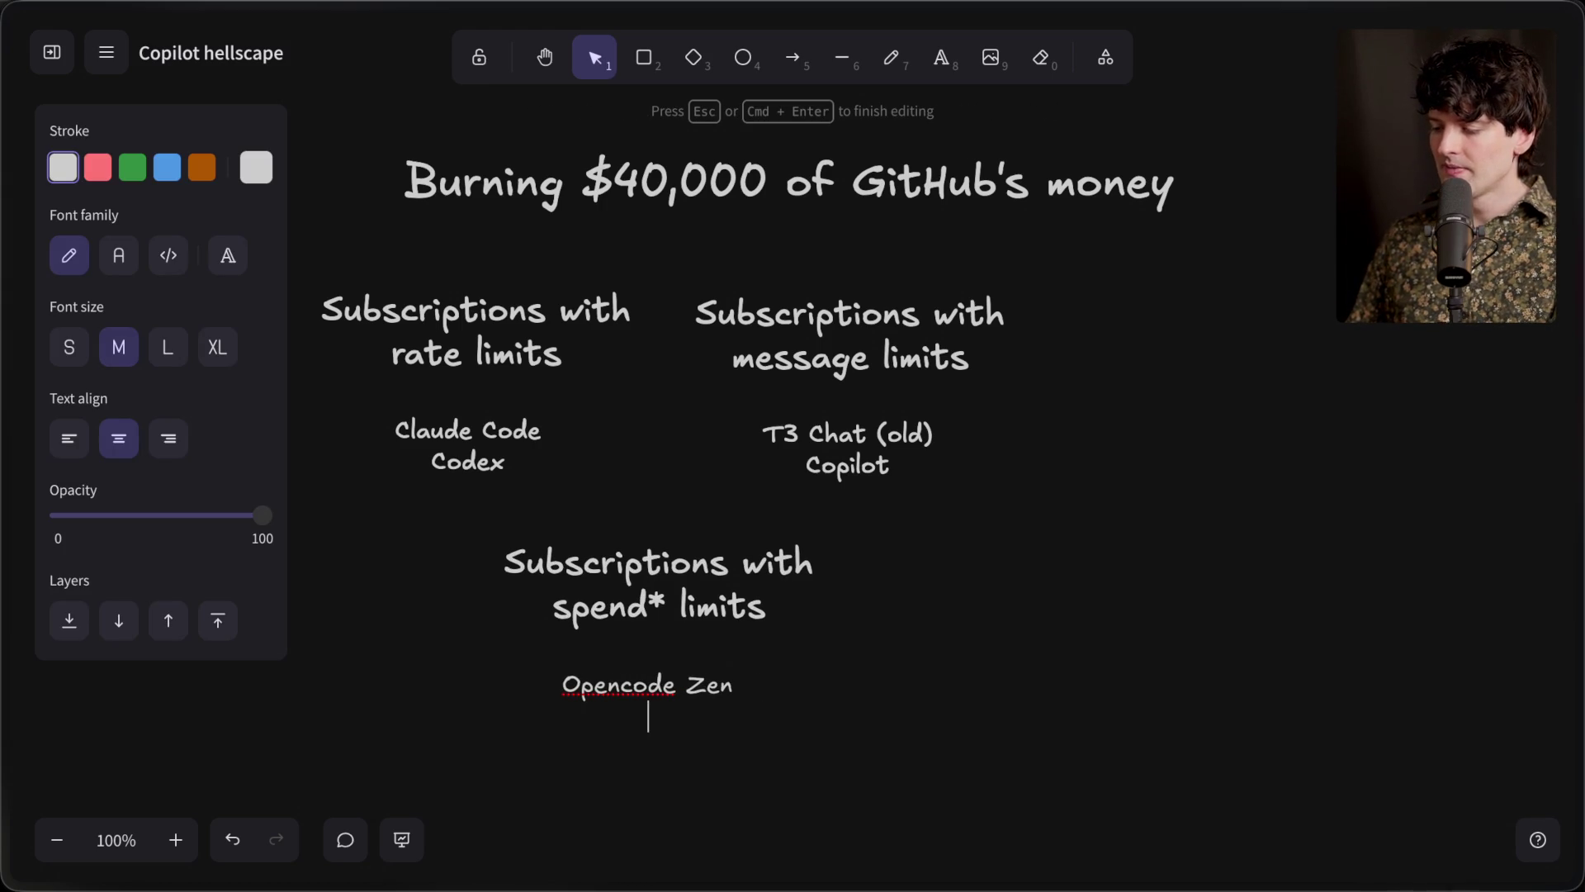
key("Return")
type("Cursor")
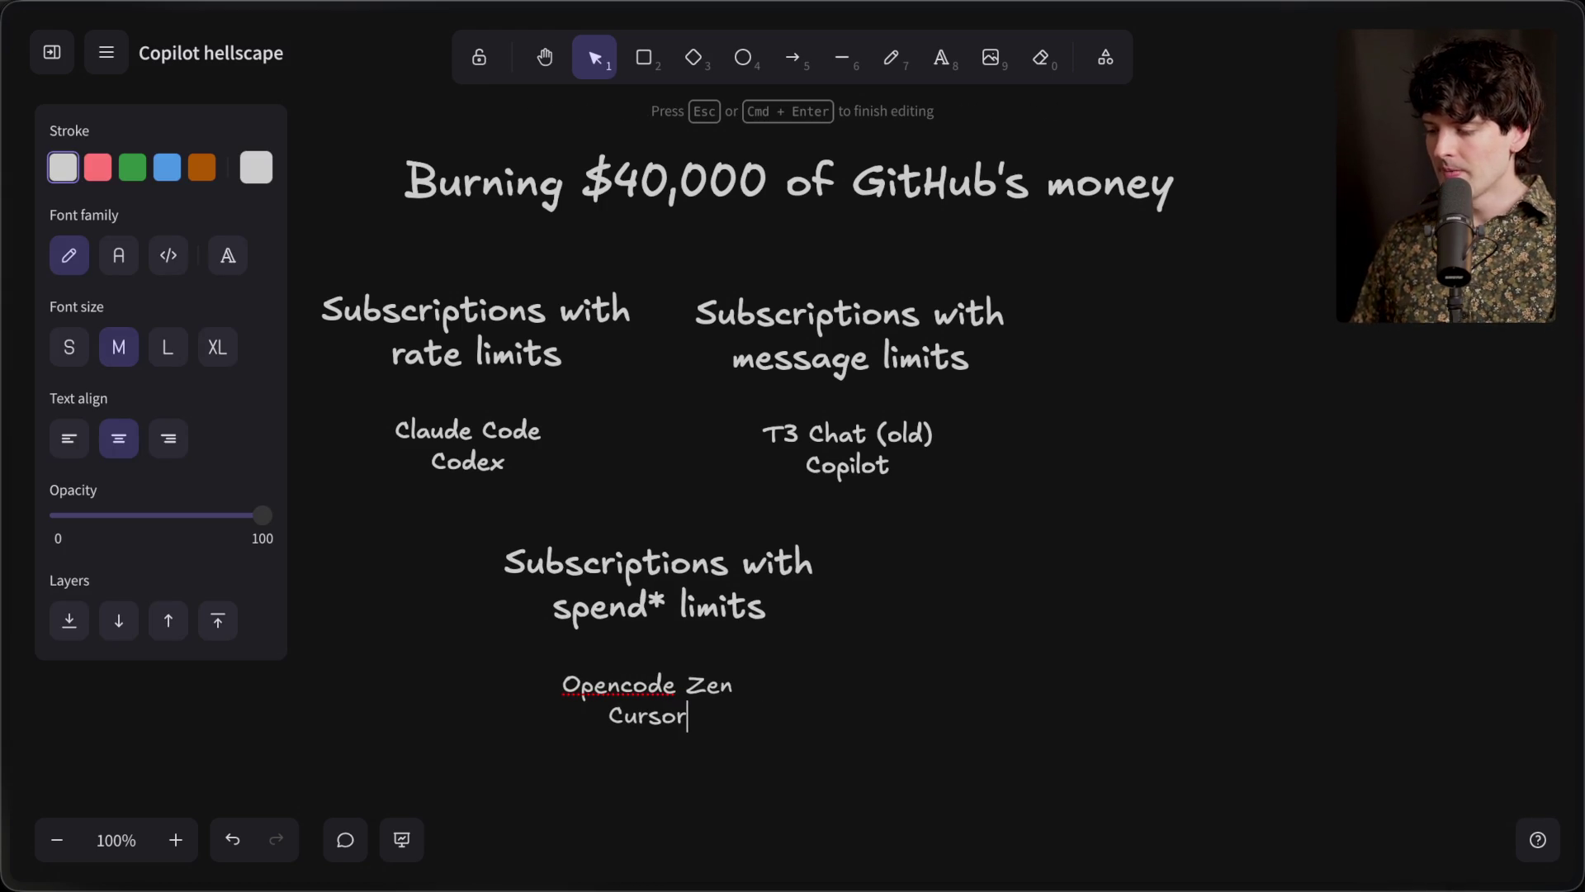
key("Escape")
mouse_move(636, 732)
left_mouse_down()
mouse_move(644, 690)
mouse_move(646, 720)
left_mouse_up()
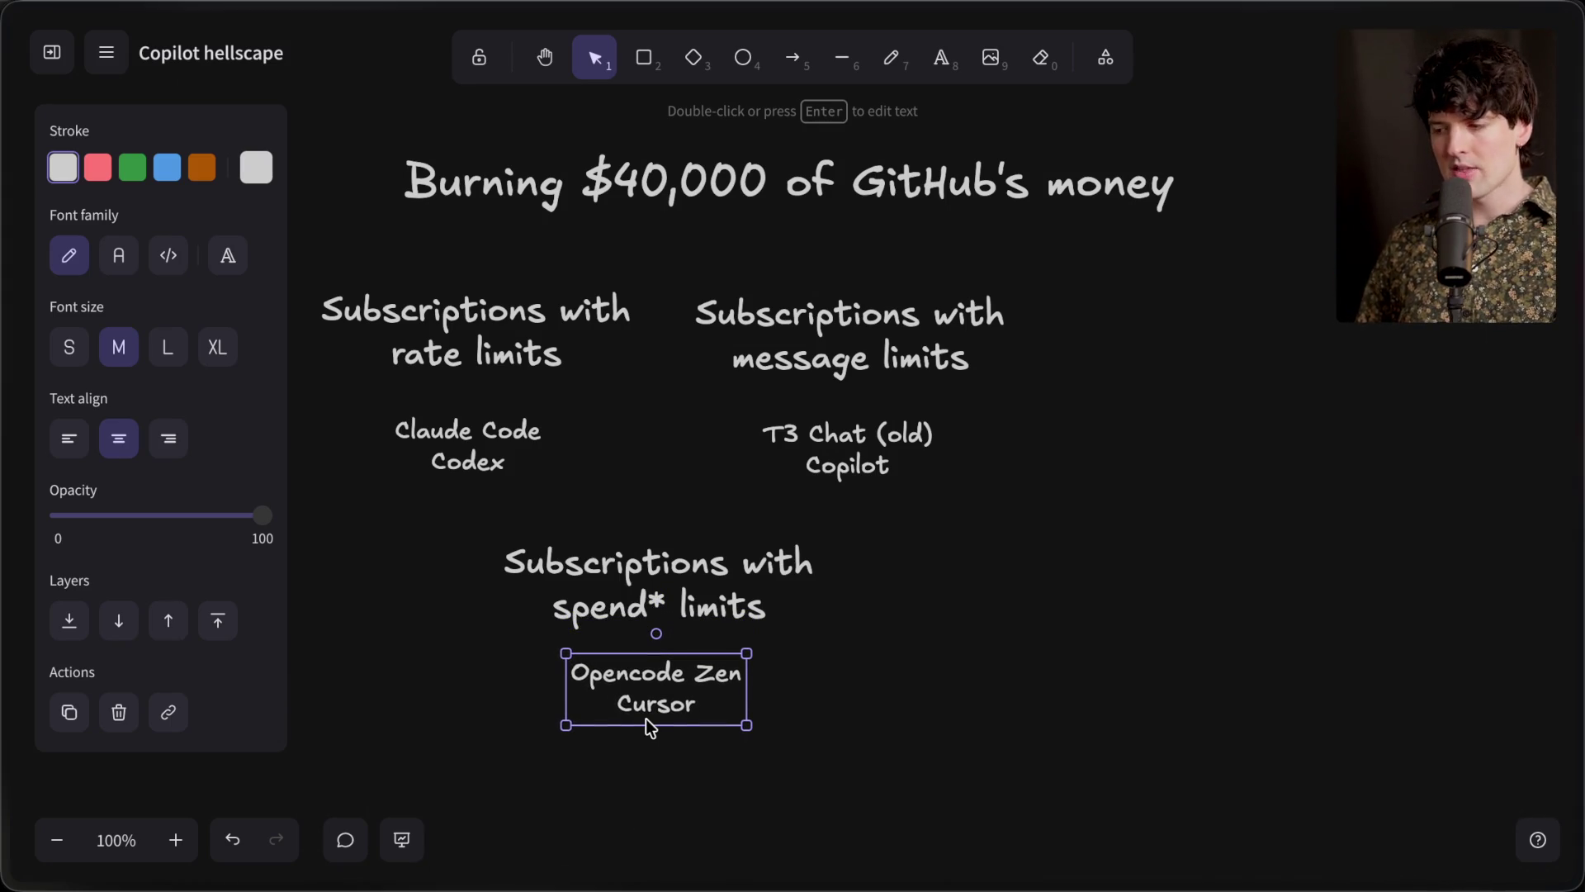
Draw and remove a trial arrow, then delete the spend-limits heading and its Opencode Zen / Cursor list
left_click(793, 57)
left_click_drag(627, 535, 583, 372)
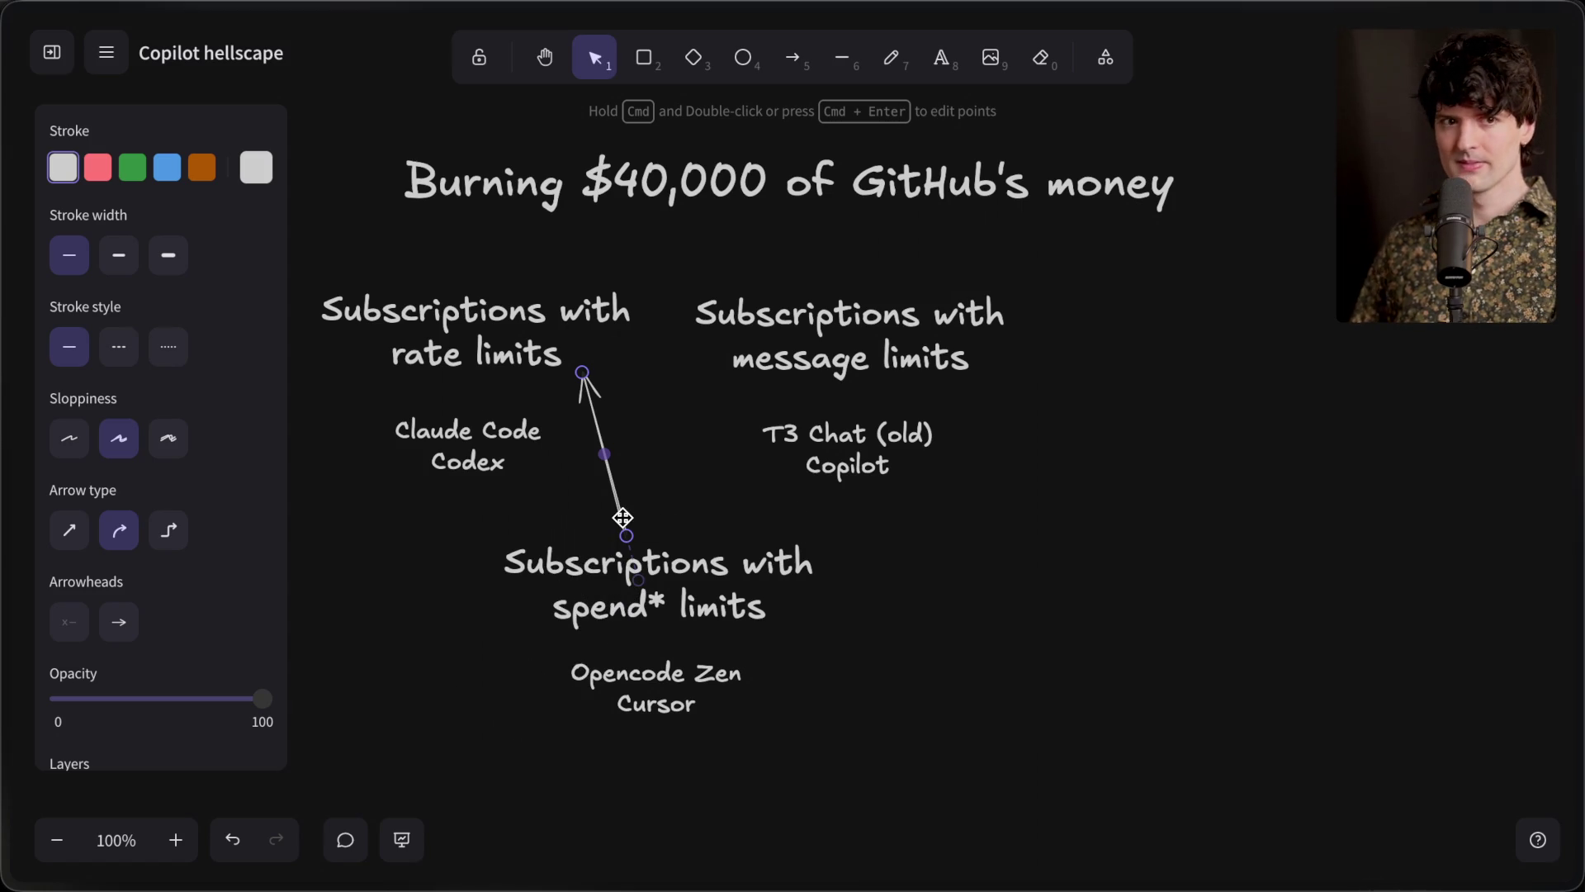
key("Delete")
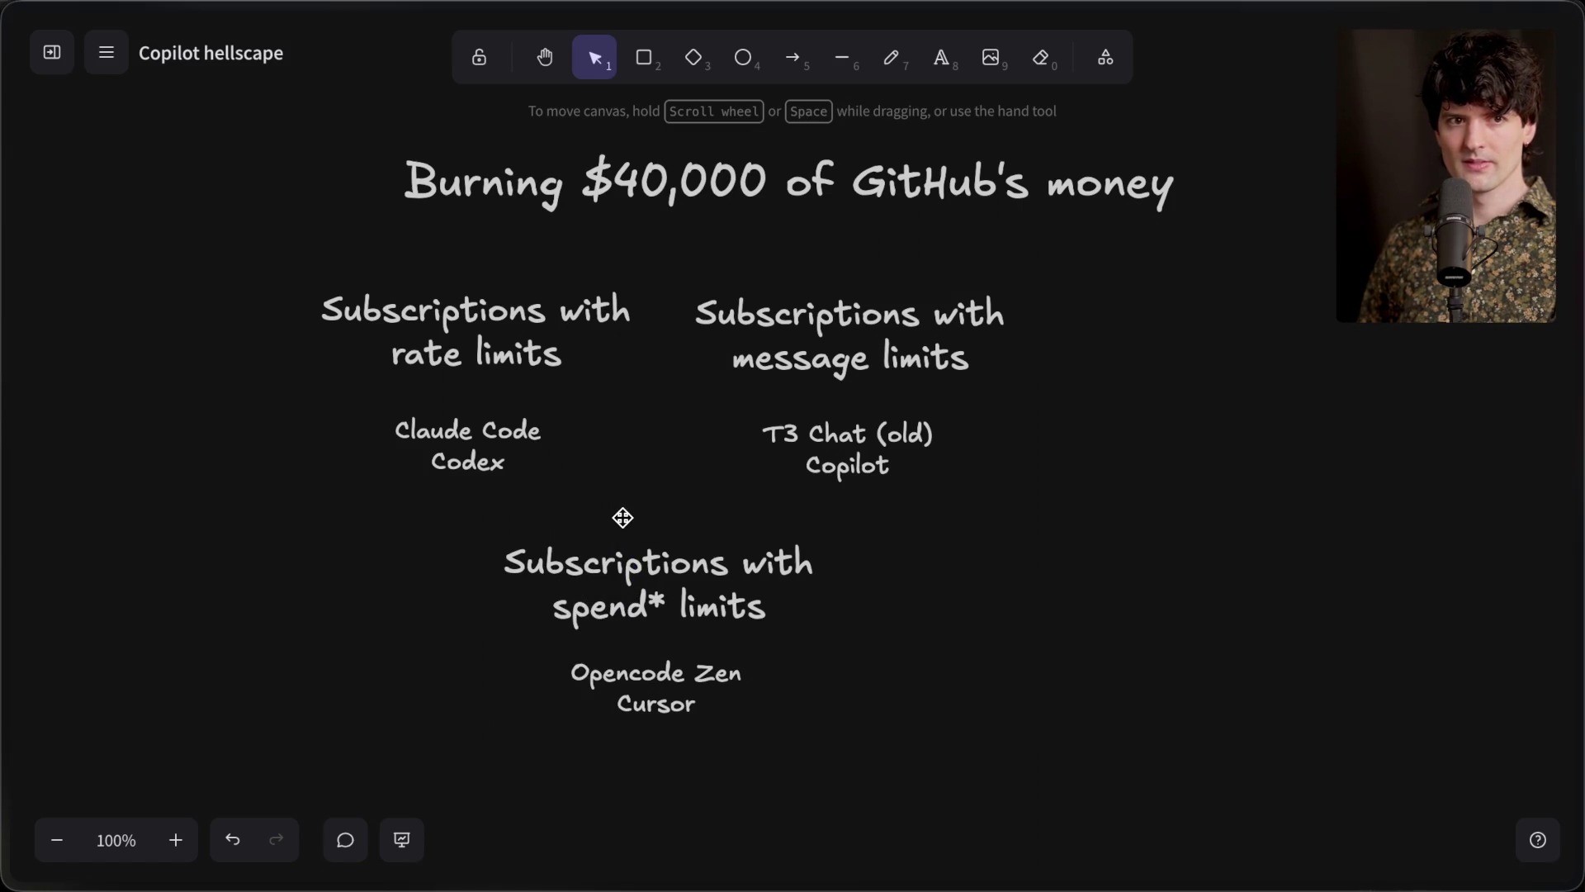
mouse_move(875, 769)
left_mouse_down()
mouse_move(465, 587)
mouse_move(417, 514)
left_mouse_up()
key("Delete")
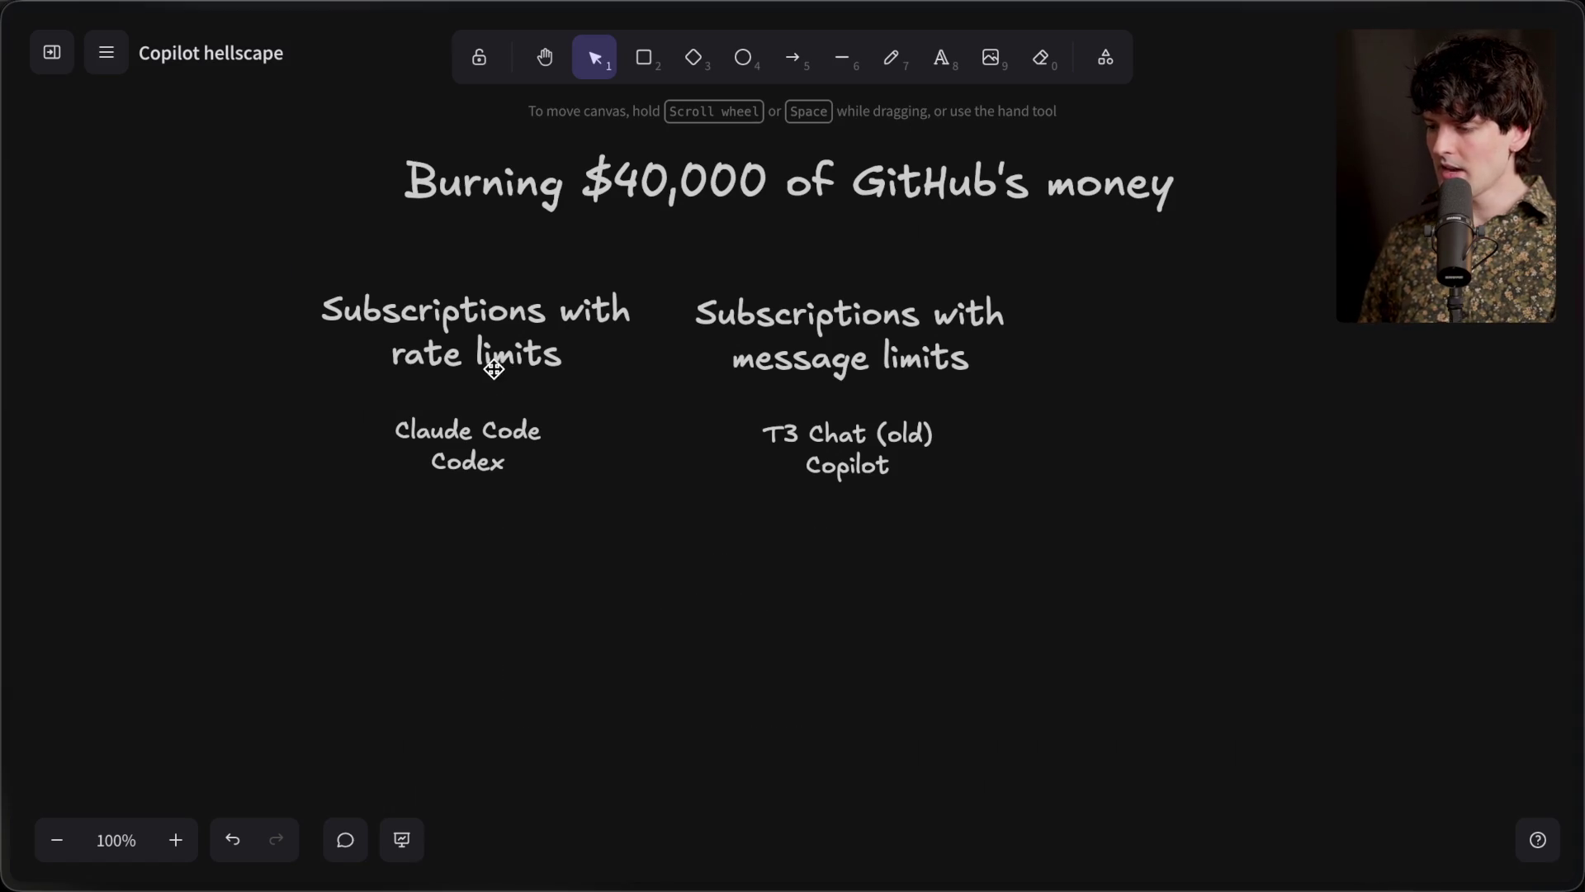
Duplicate the rate-limits heading below the Claude Code / Codex list and retype it 'API billing per token'
left_click(498, 368)
key("ctrl+d")
mouse_move(498, 368)
left_mouse_down()
mouse_move(452, 598)
mouse_move(446, 582)
left_mouse_up()
double_click(439, 582)
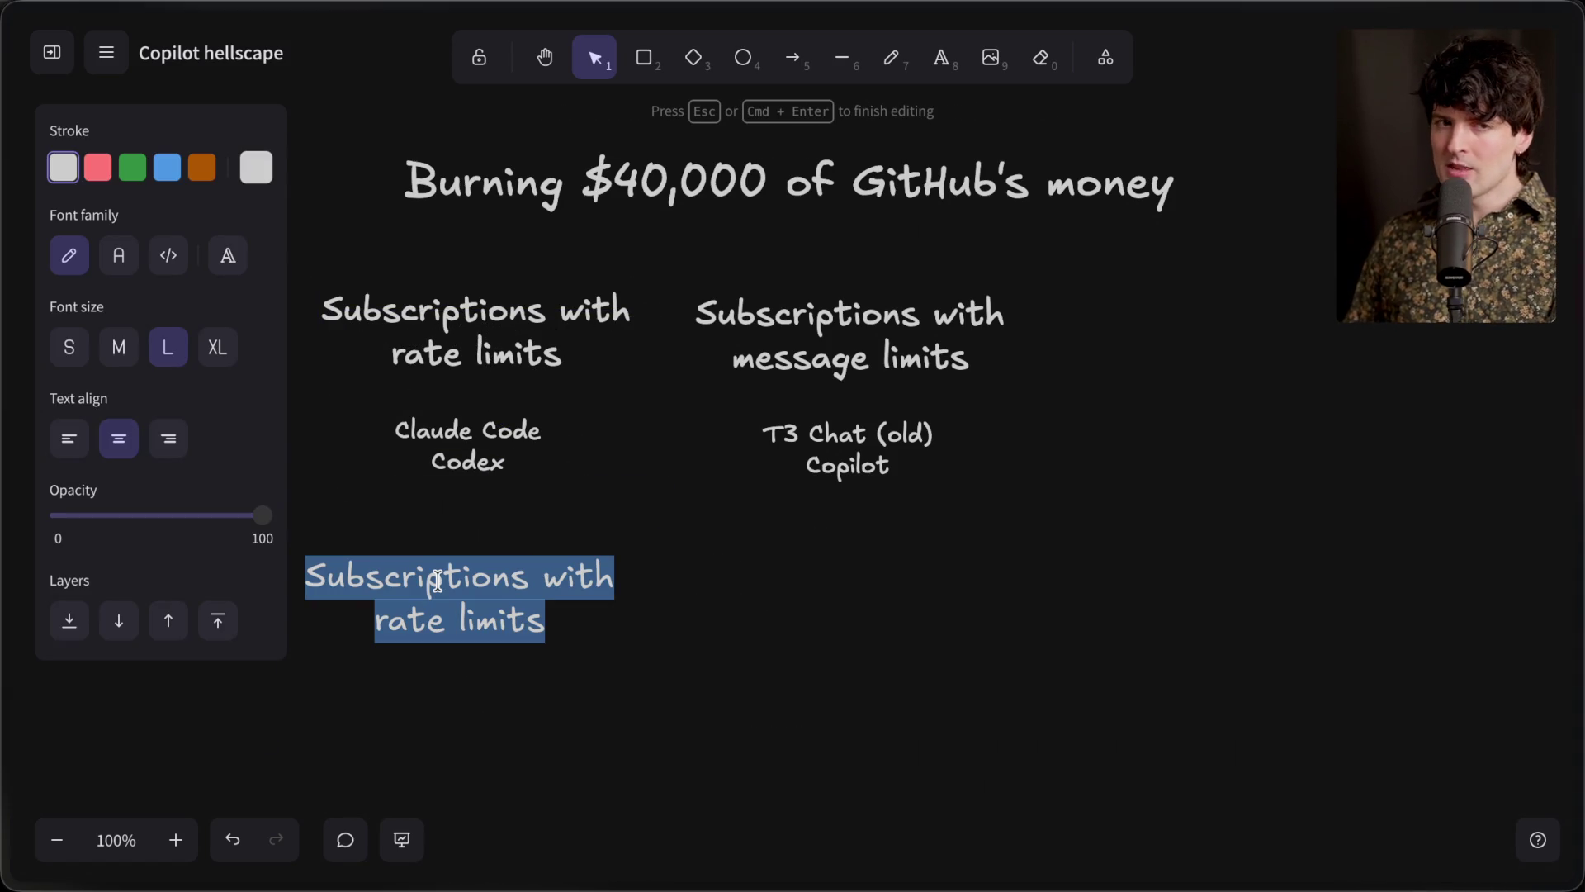
type("API ")
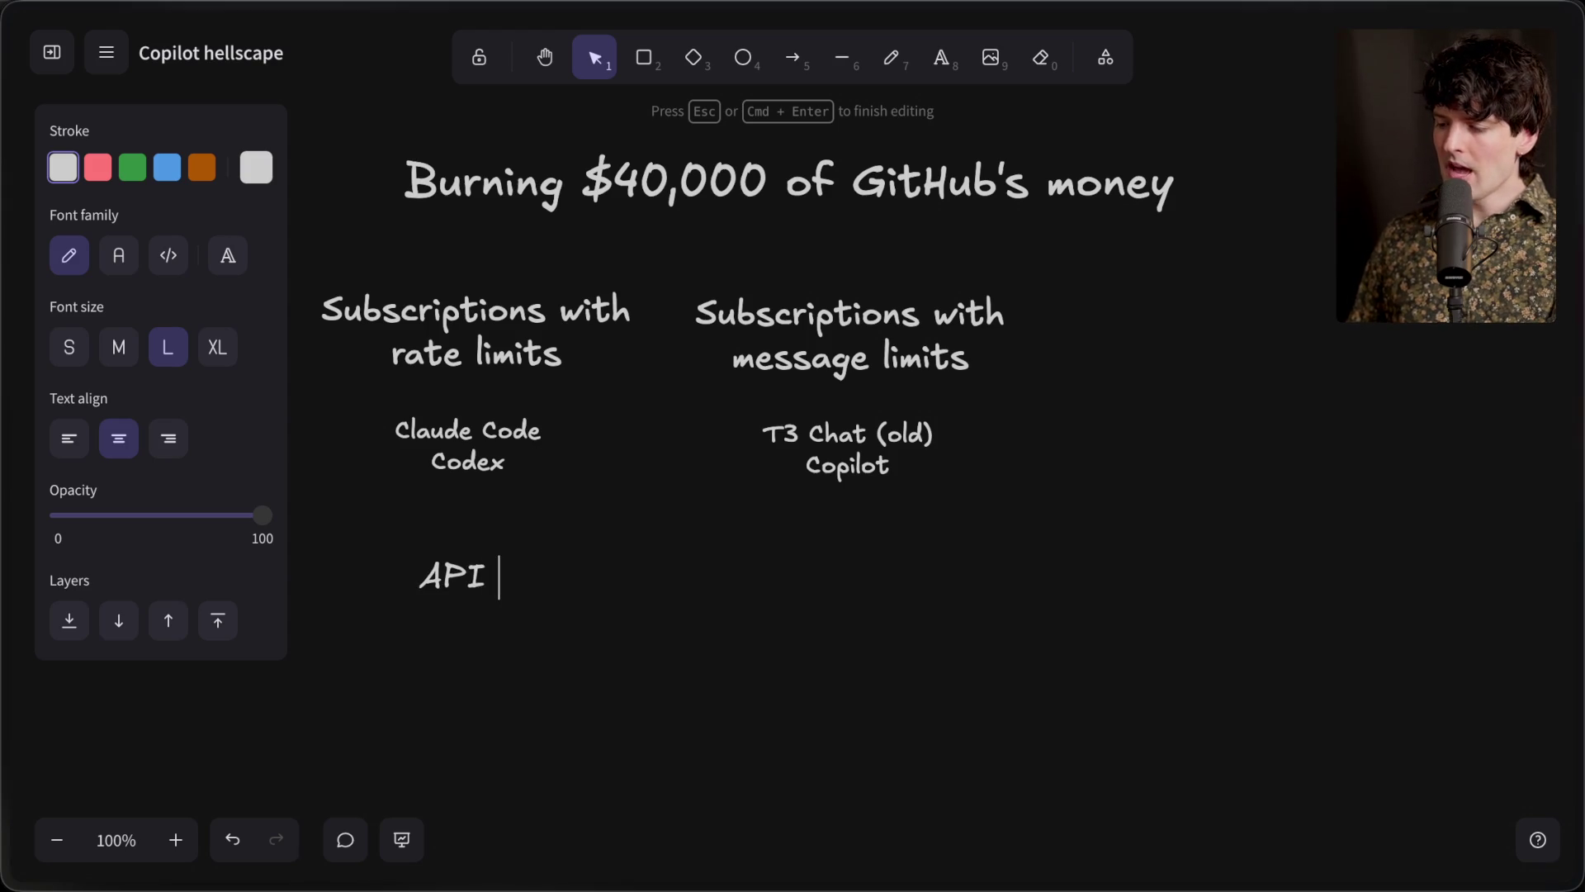
type("billing")
key("Return")
type("per token")
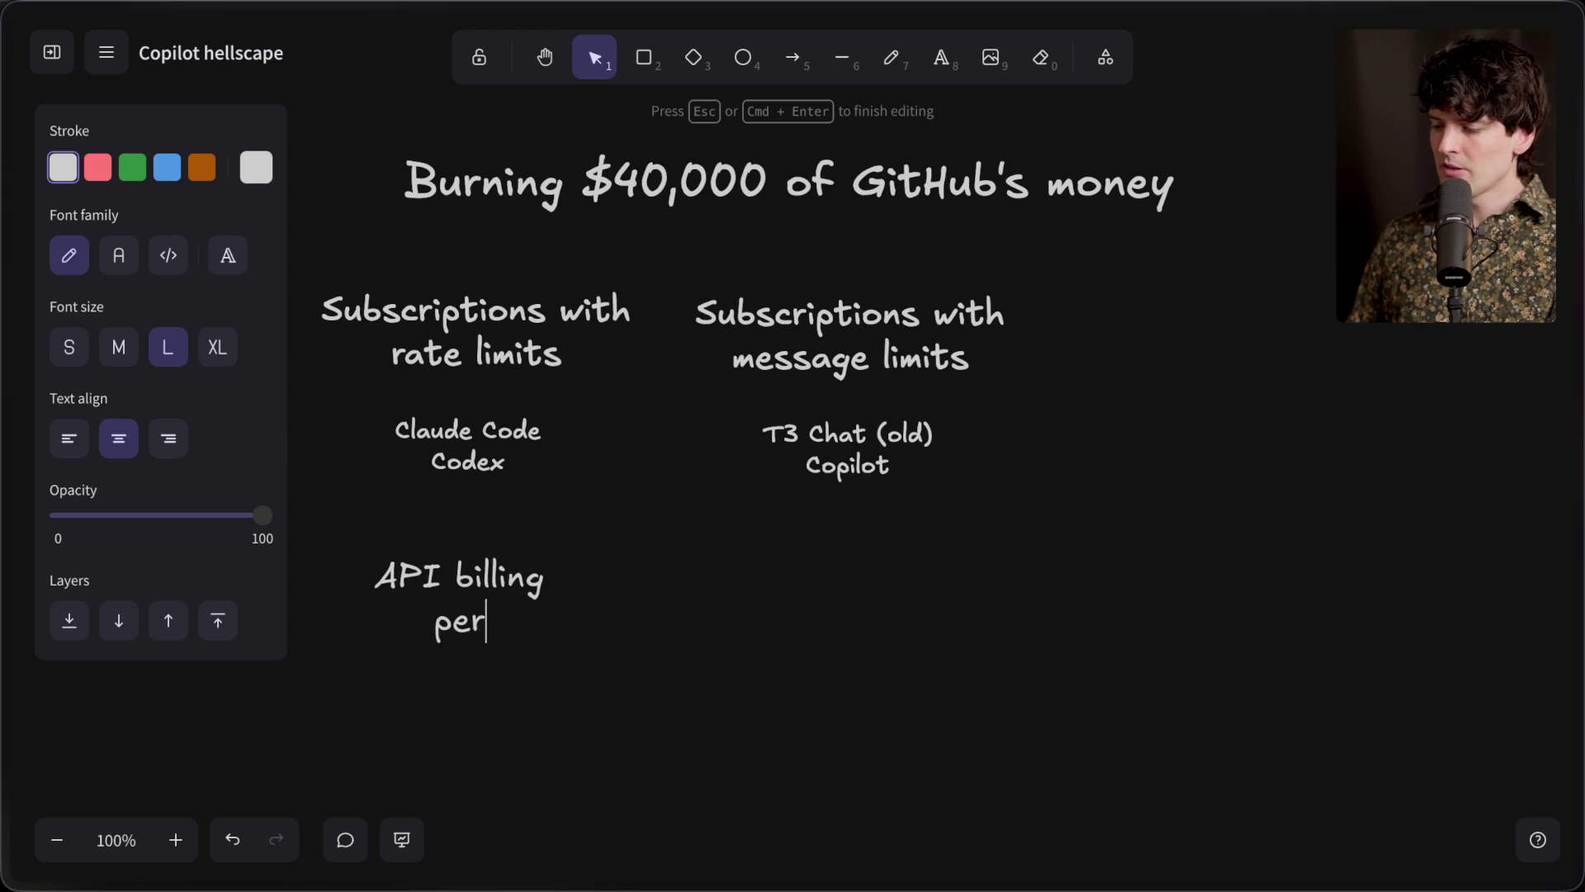
left_click(440, 736)
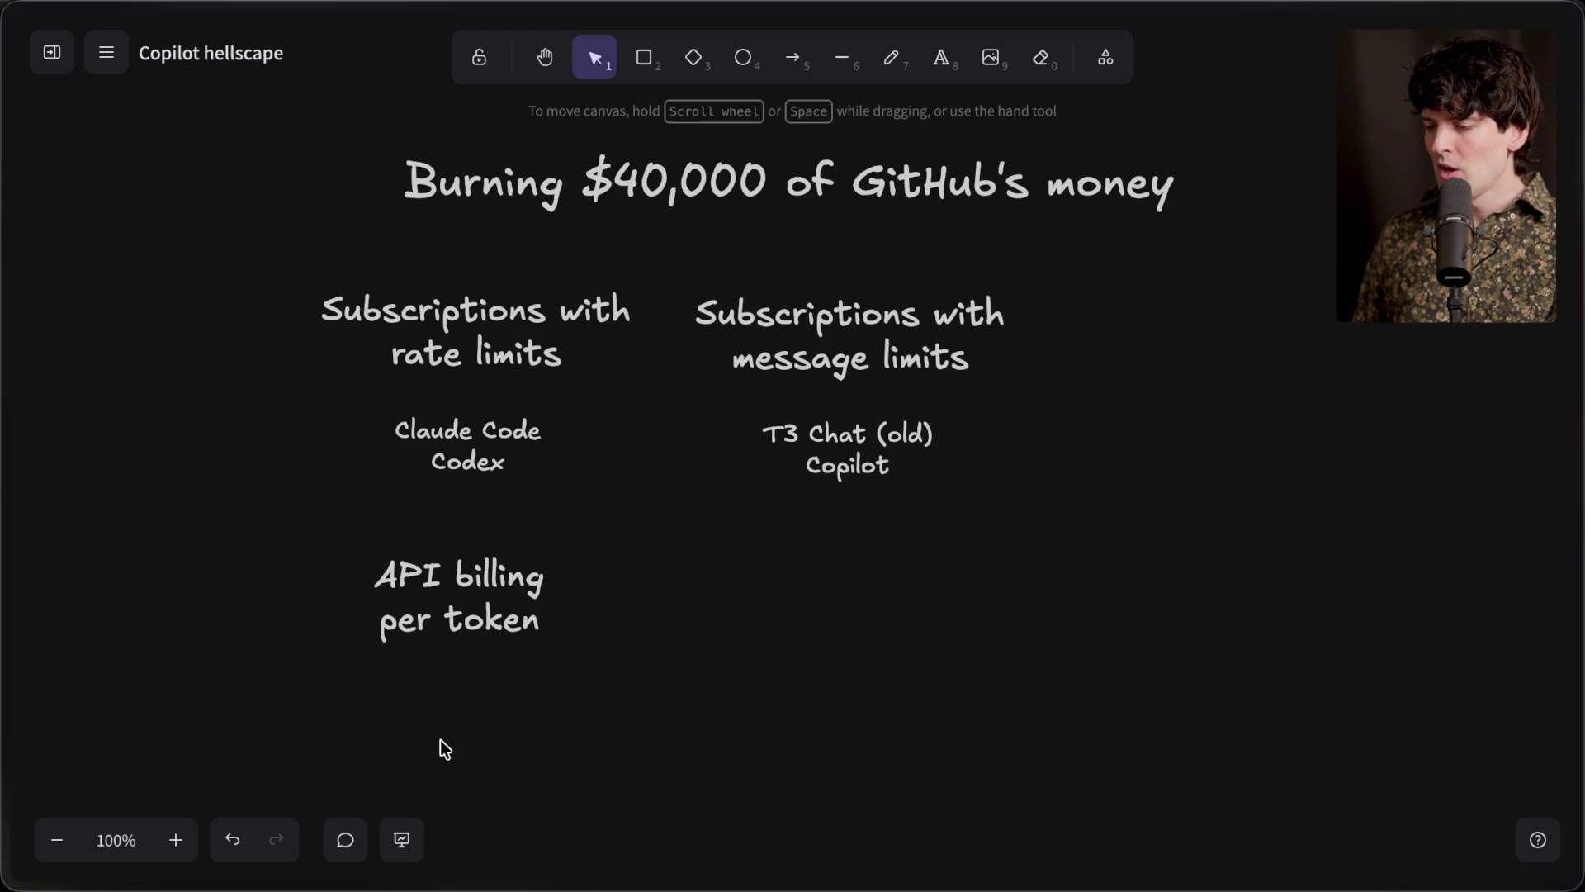
Join 'API billing per token' onto one line and shift it slightly right and down
double_click(383, 624)
left_click(383, 624)
key("BackSpace")
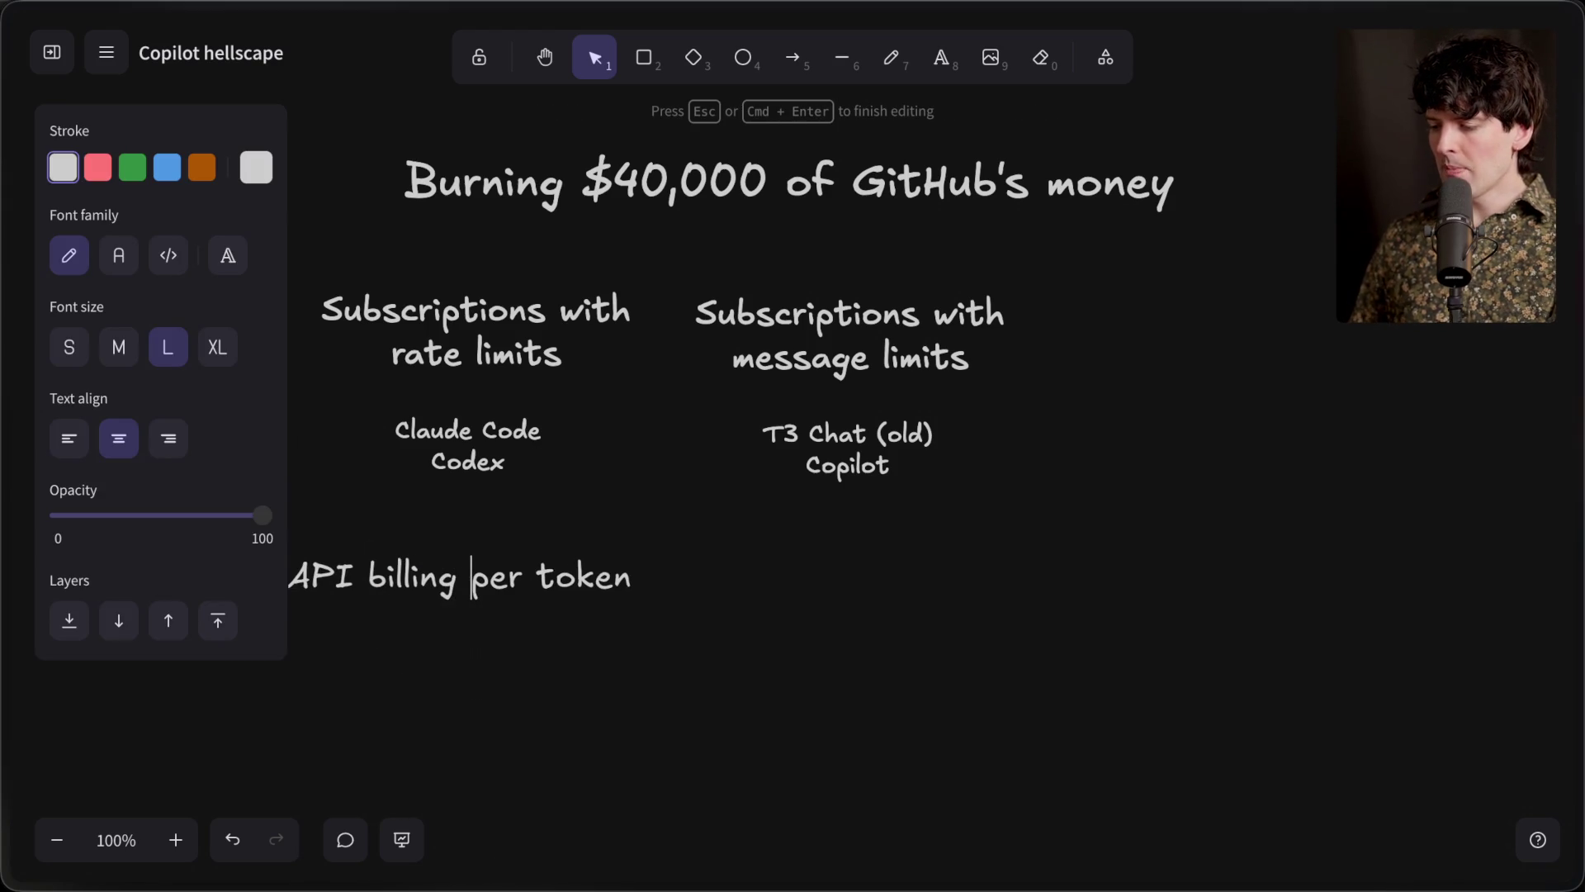
left_click(461, 690)
scroll(461, 690, "down", 2)
scroll(461, 690, "left", 2)
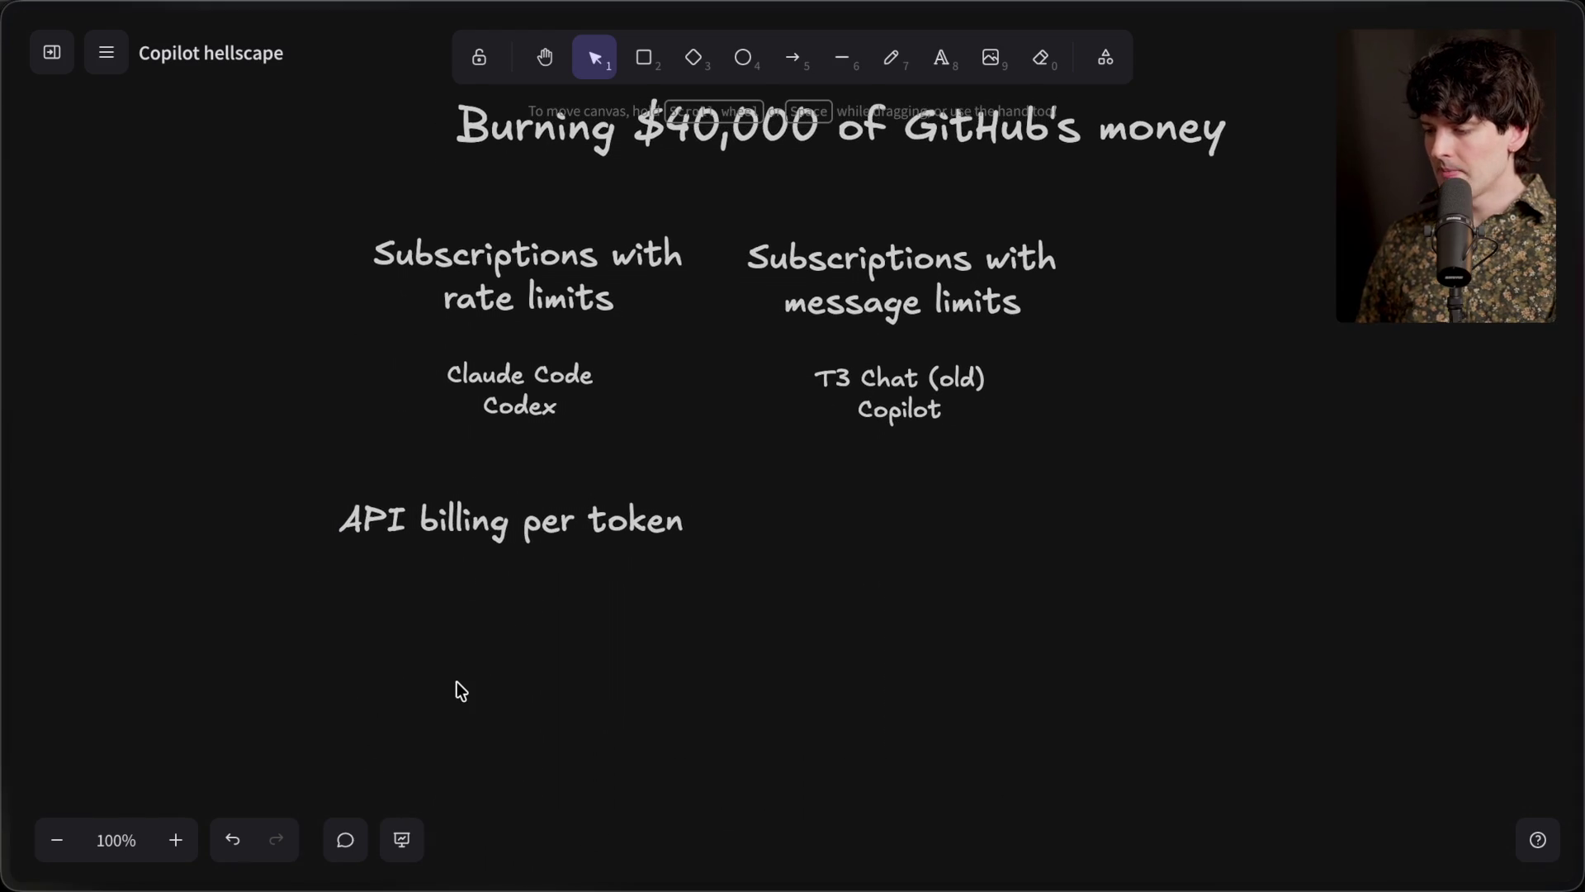
left_click(499, 536)
left_click_drag(499, 536, 512, 539)
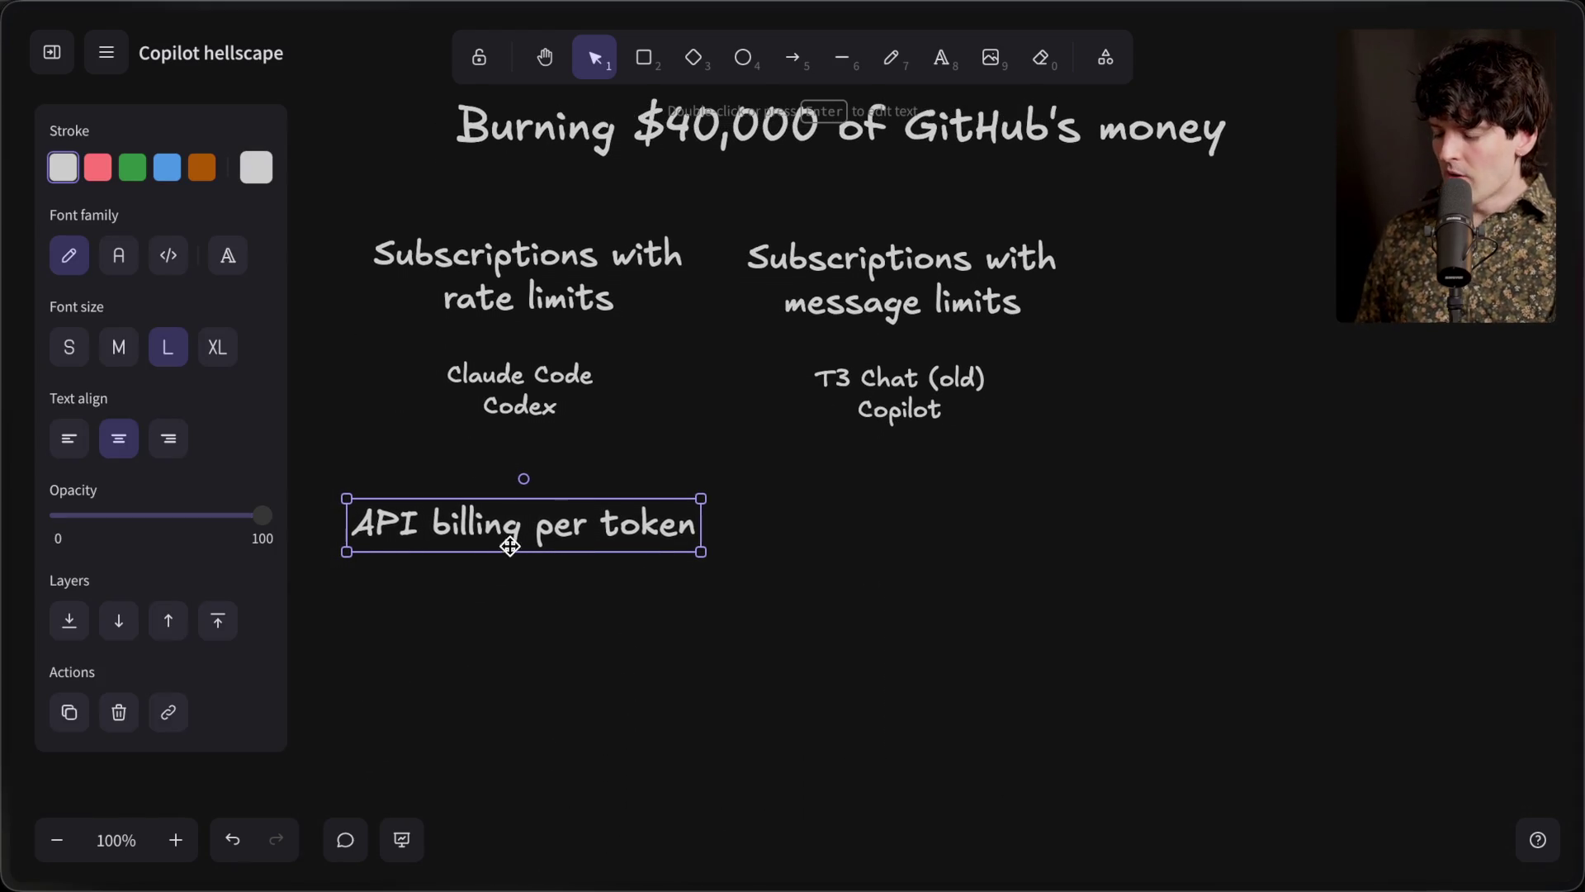
Add the two-line price note 'gpt-5.4 - $1.25/mil in' / '$15/mil out' beneath the heading
left_click(498, 602)
double_click(499, 603)
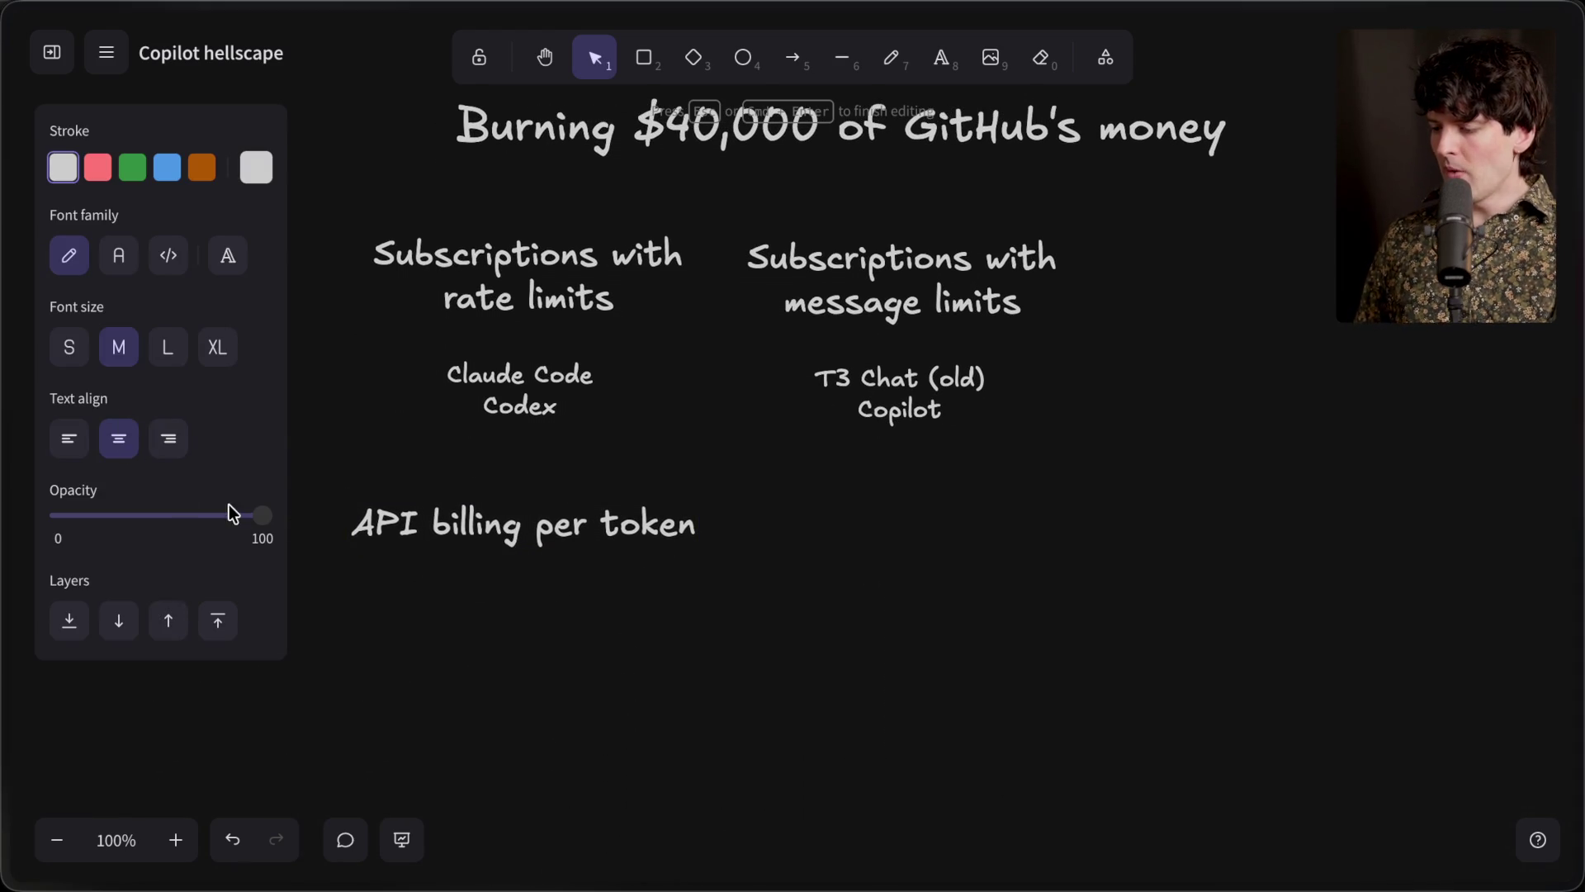
type("gpt-5.4 - ")
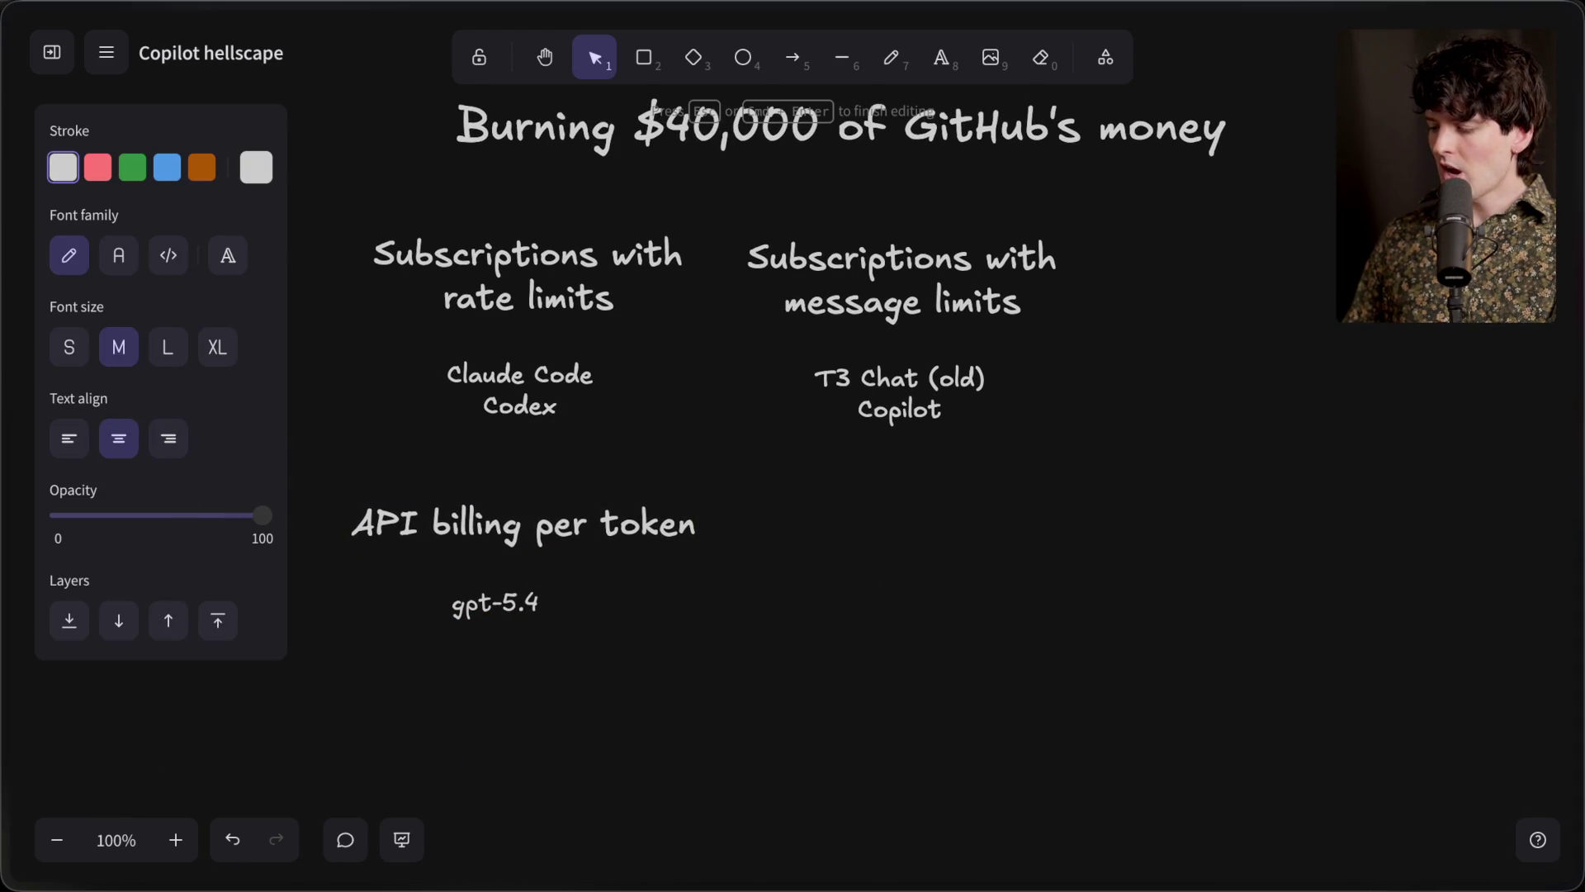
type("$")
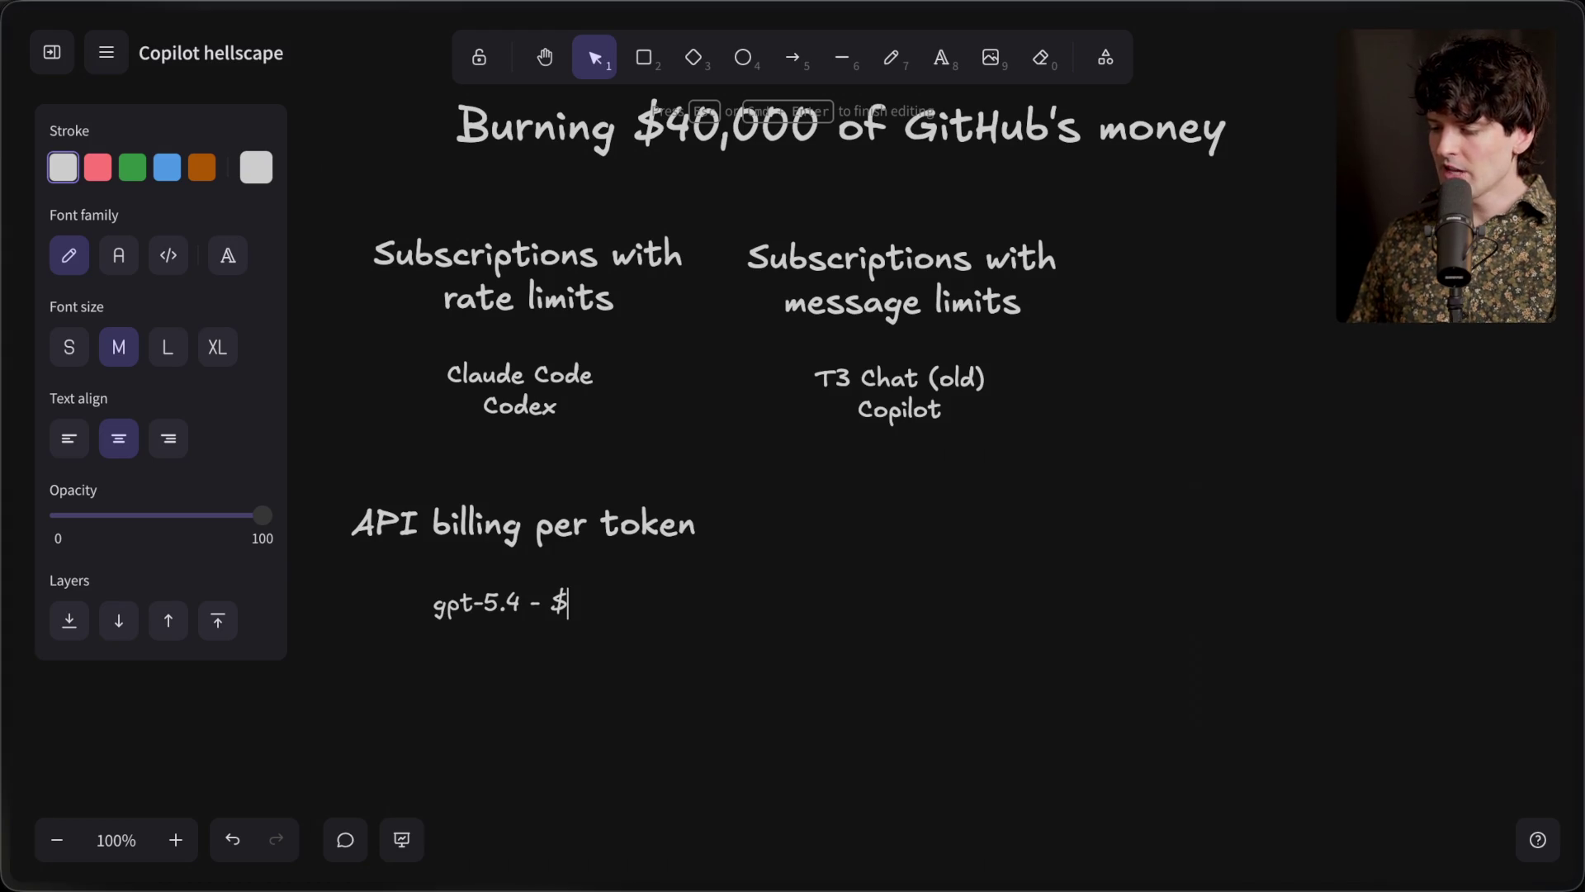
type("1.25")
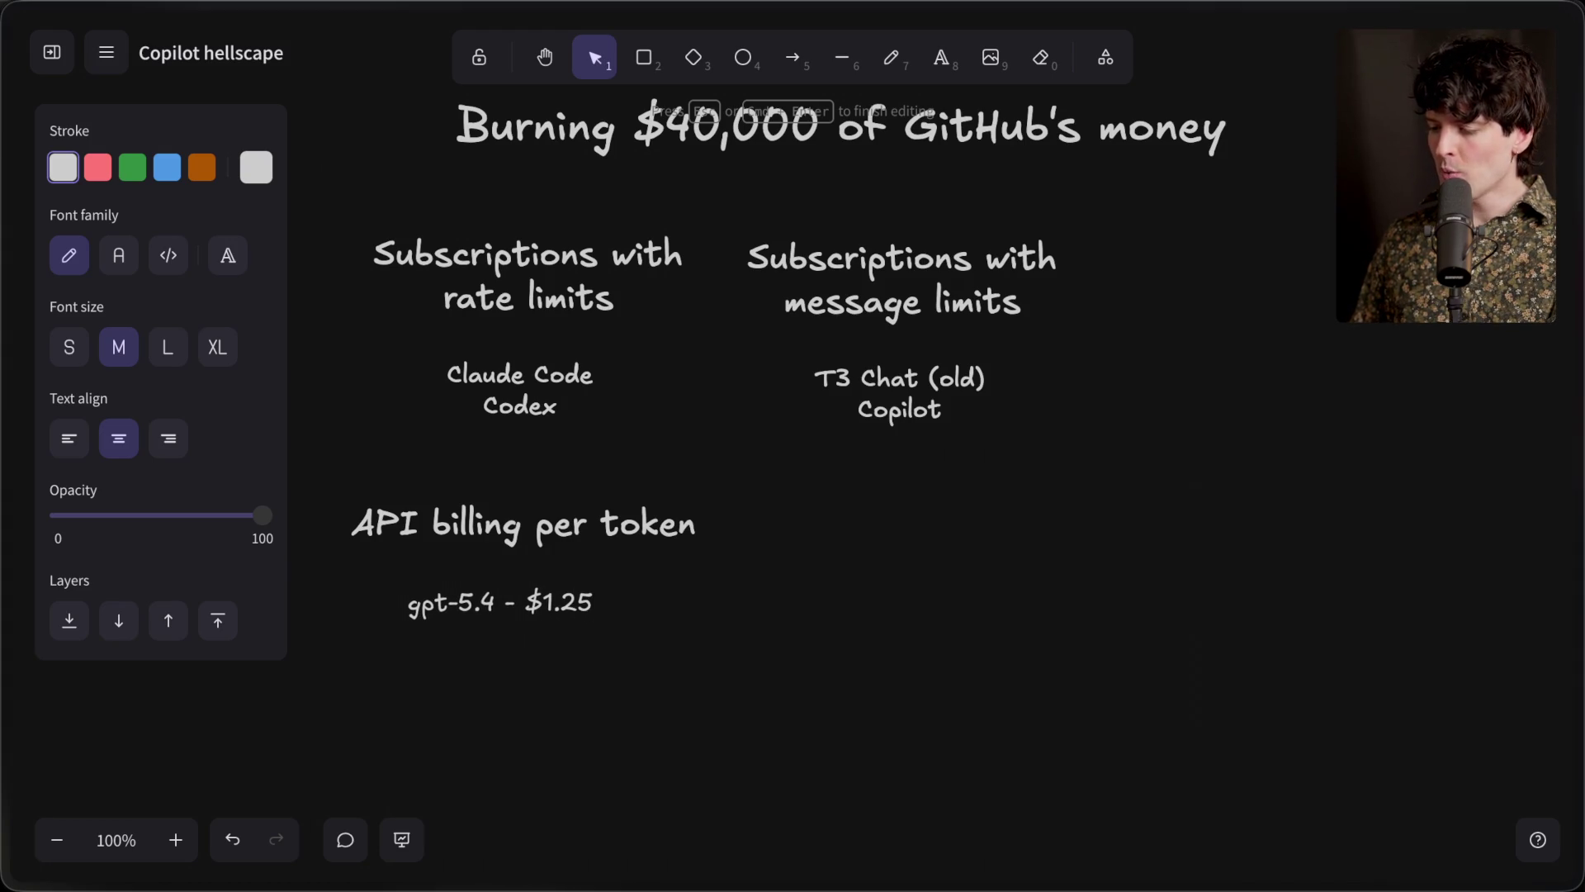
type("/mil in")
key("Return")
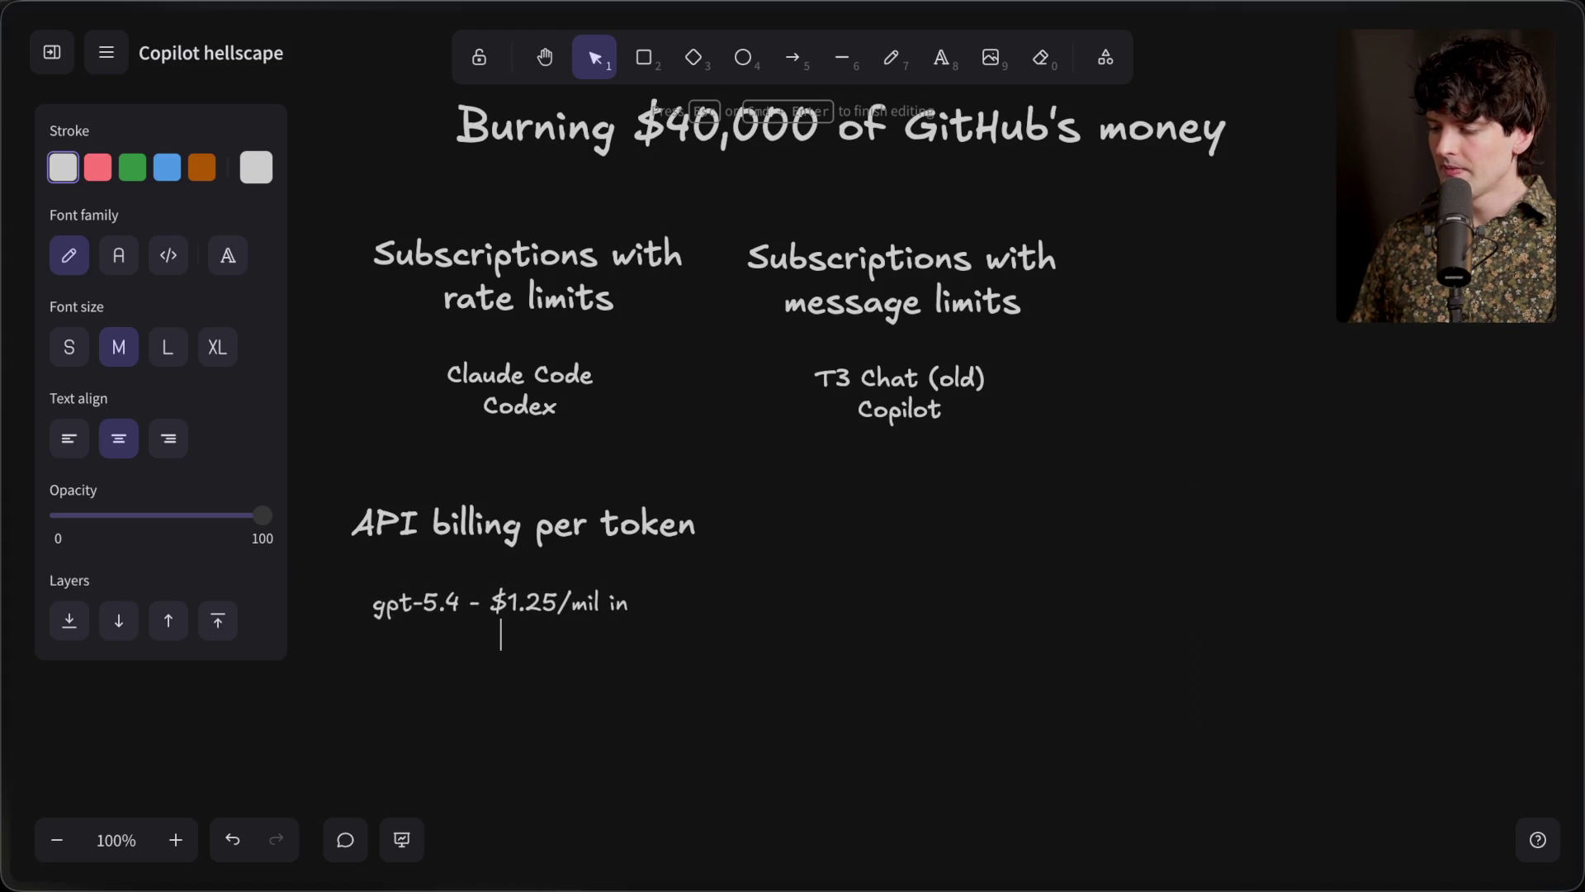
type("$")
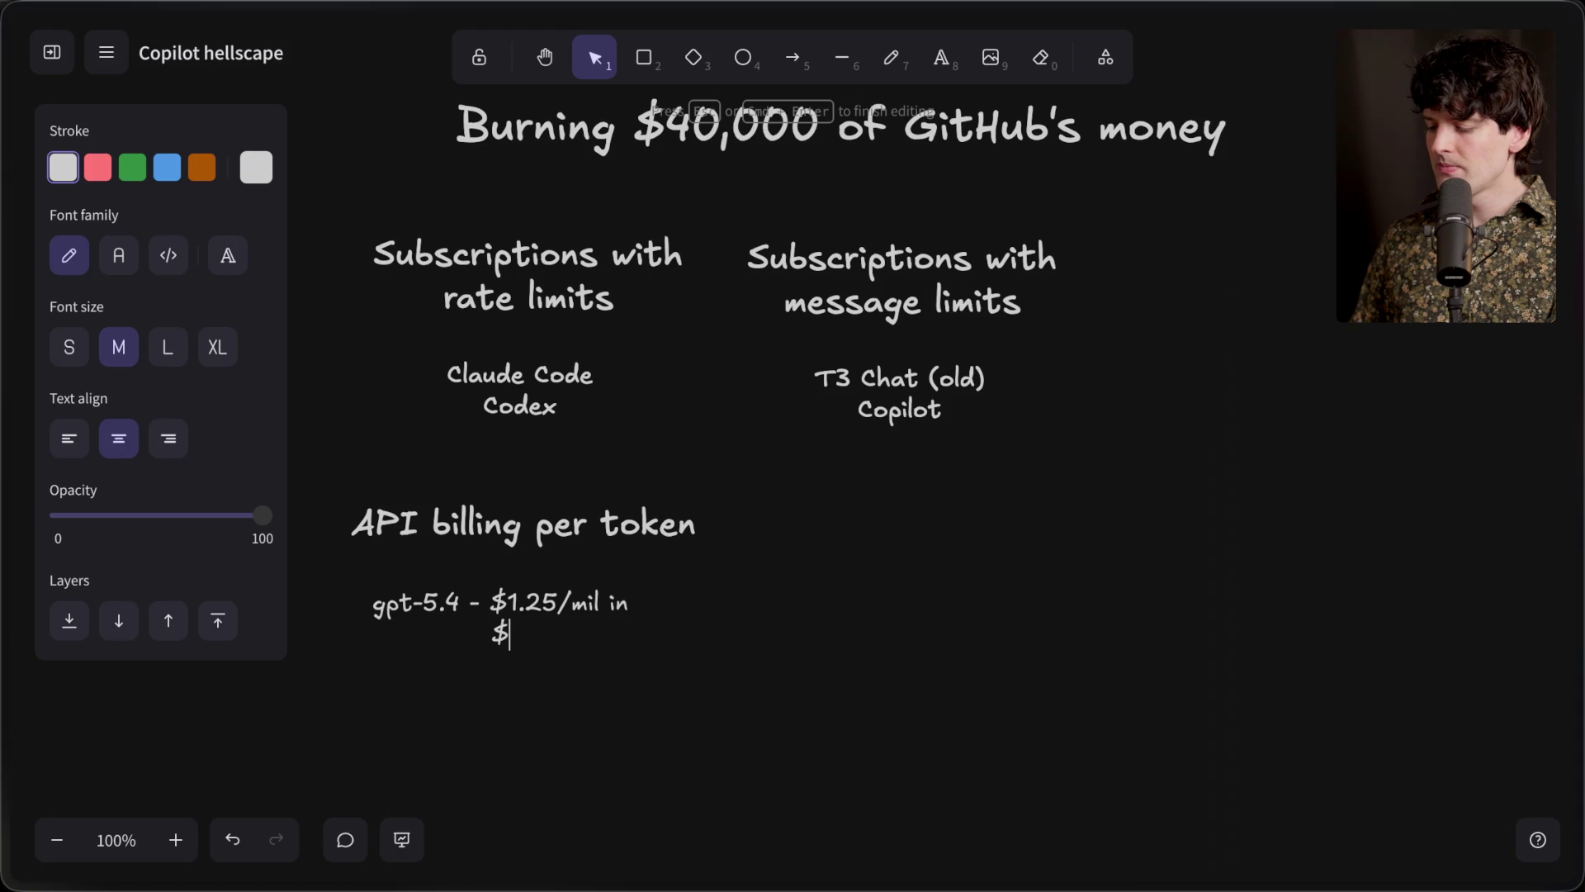
type("15/")
type("mil out")
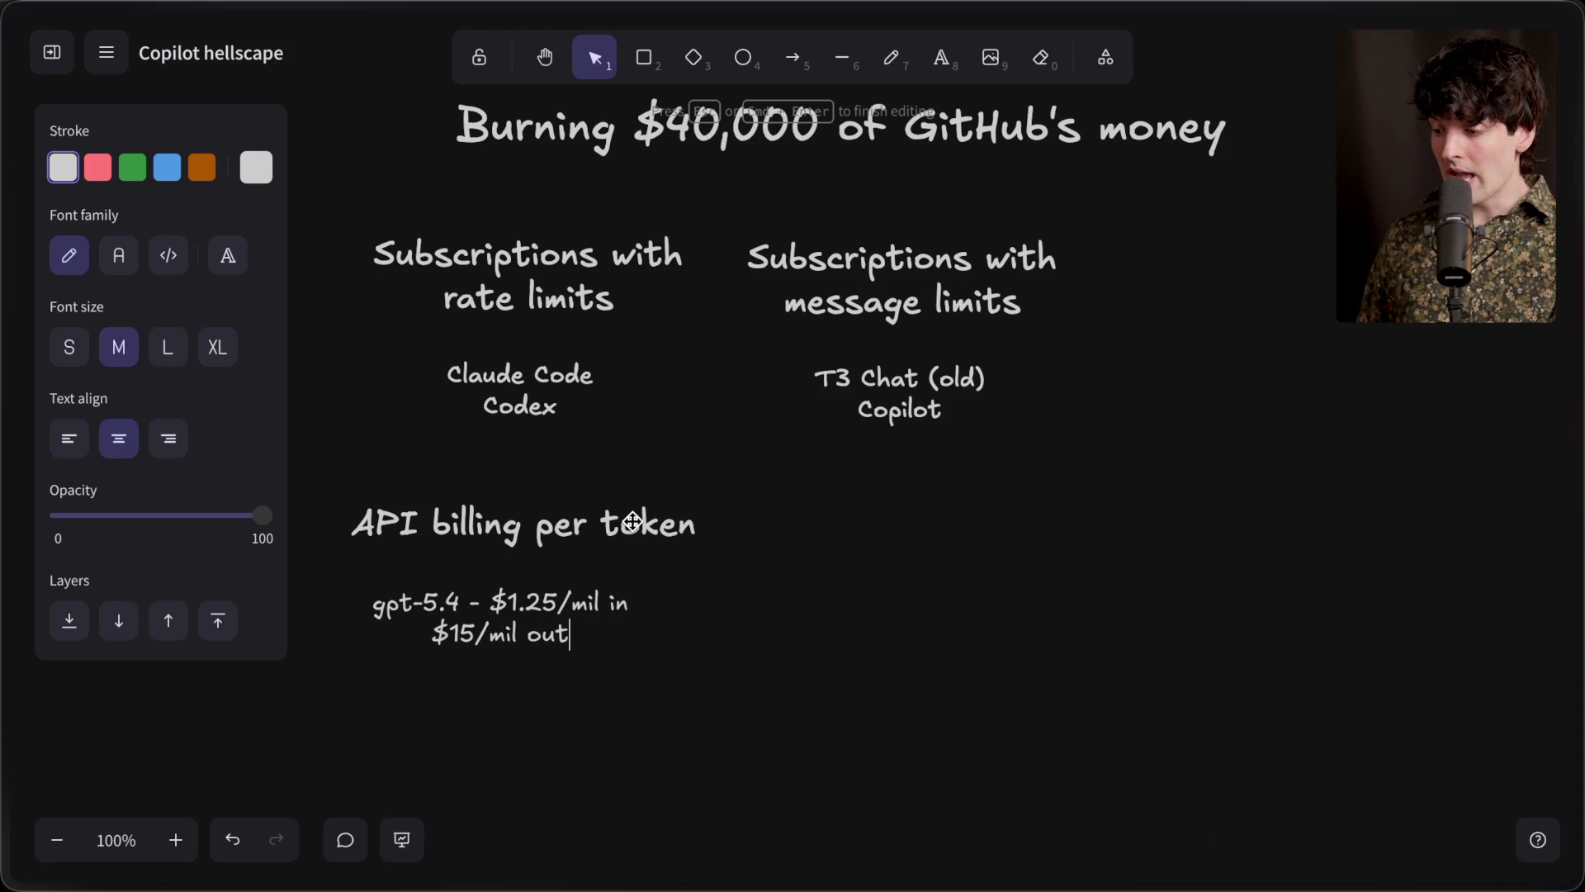
left_click_drag(493, 602, 635, 602)
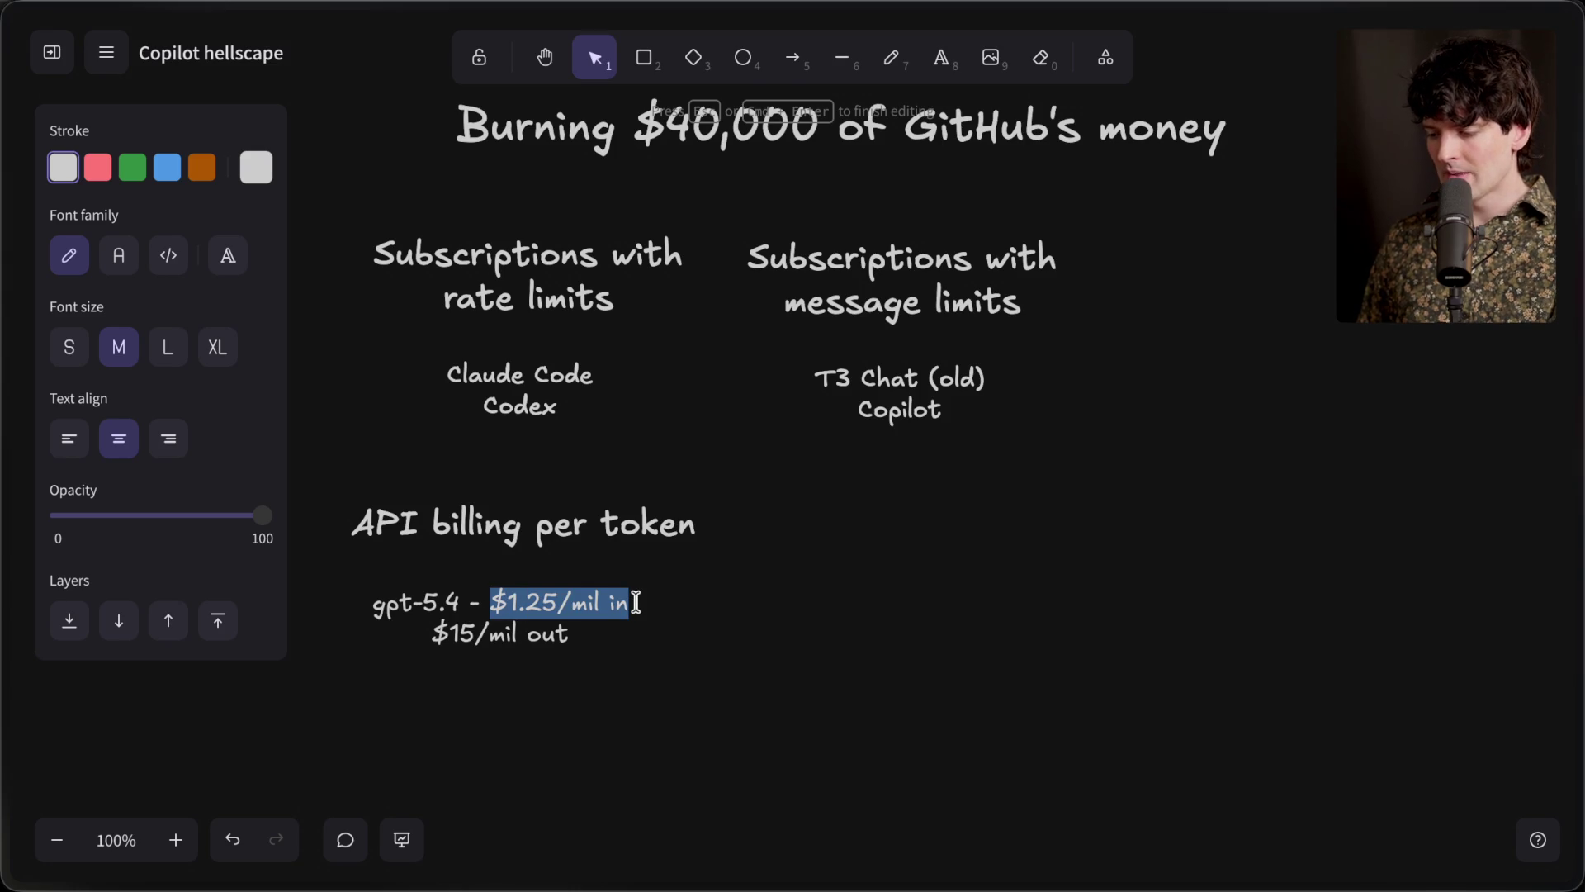
left_click_drag(429, 634, 599, 636)
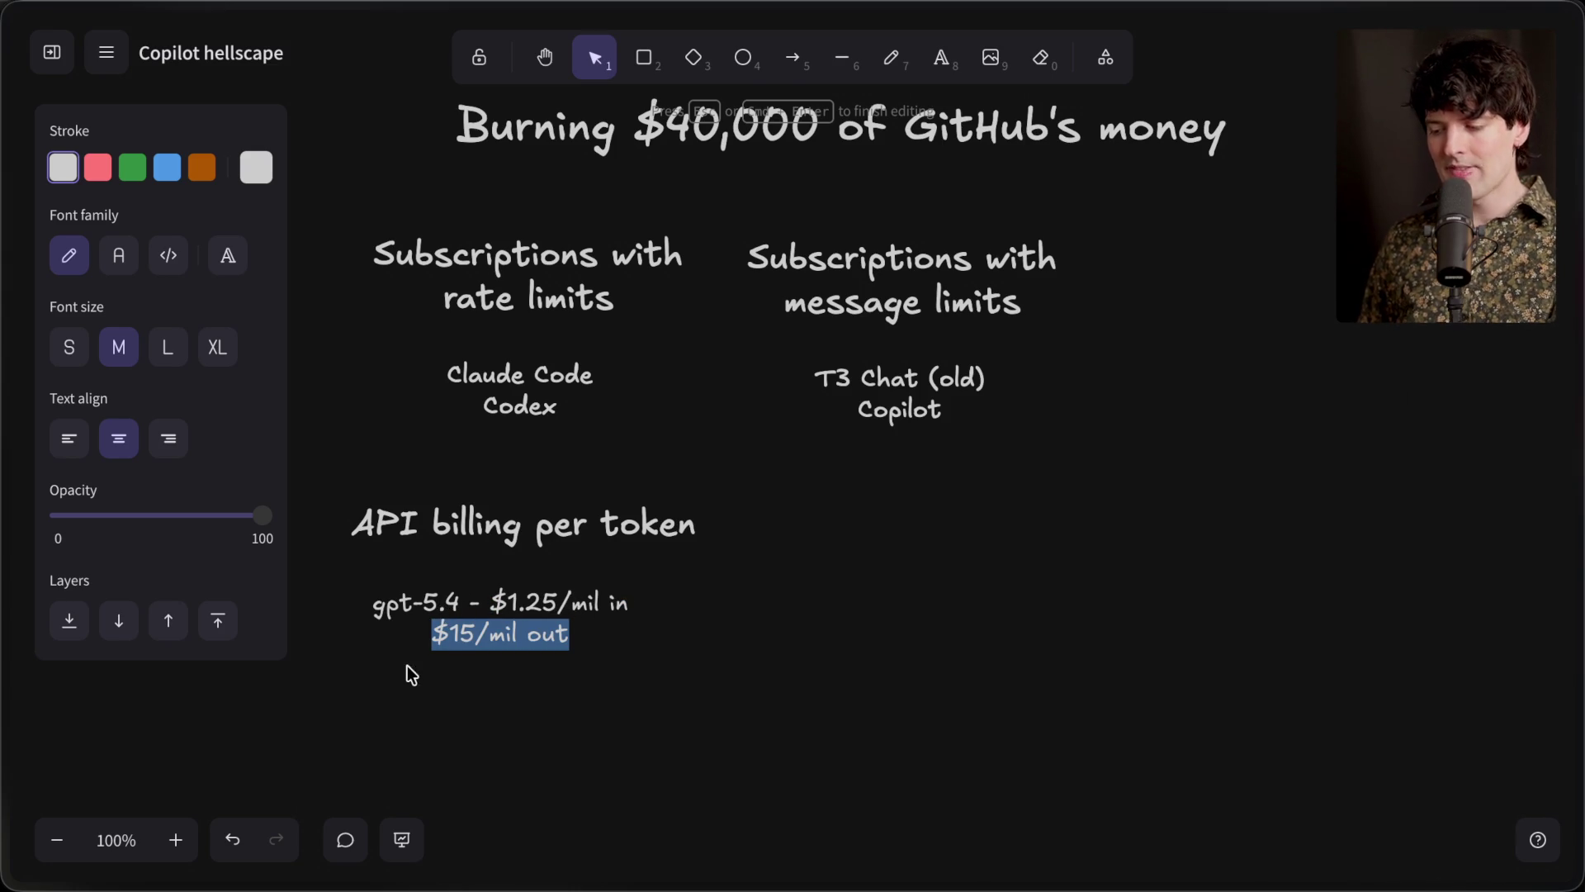
left_click(446, 690)
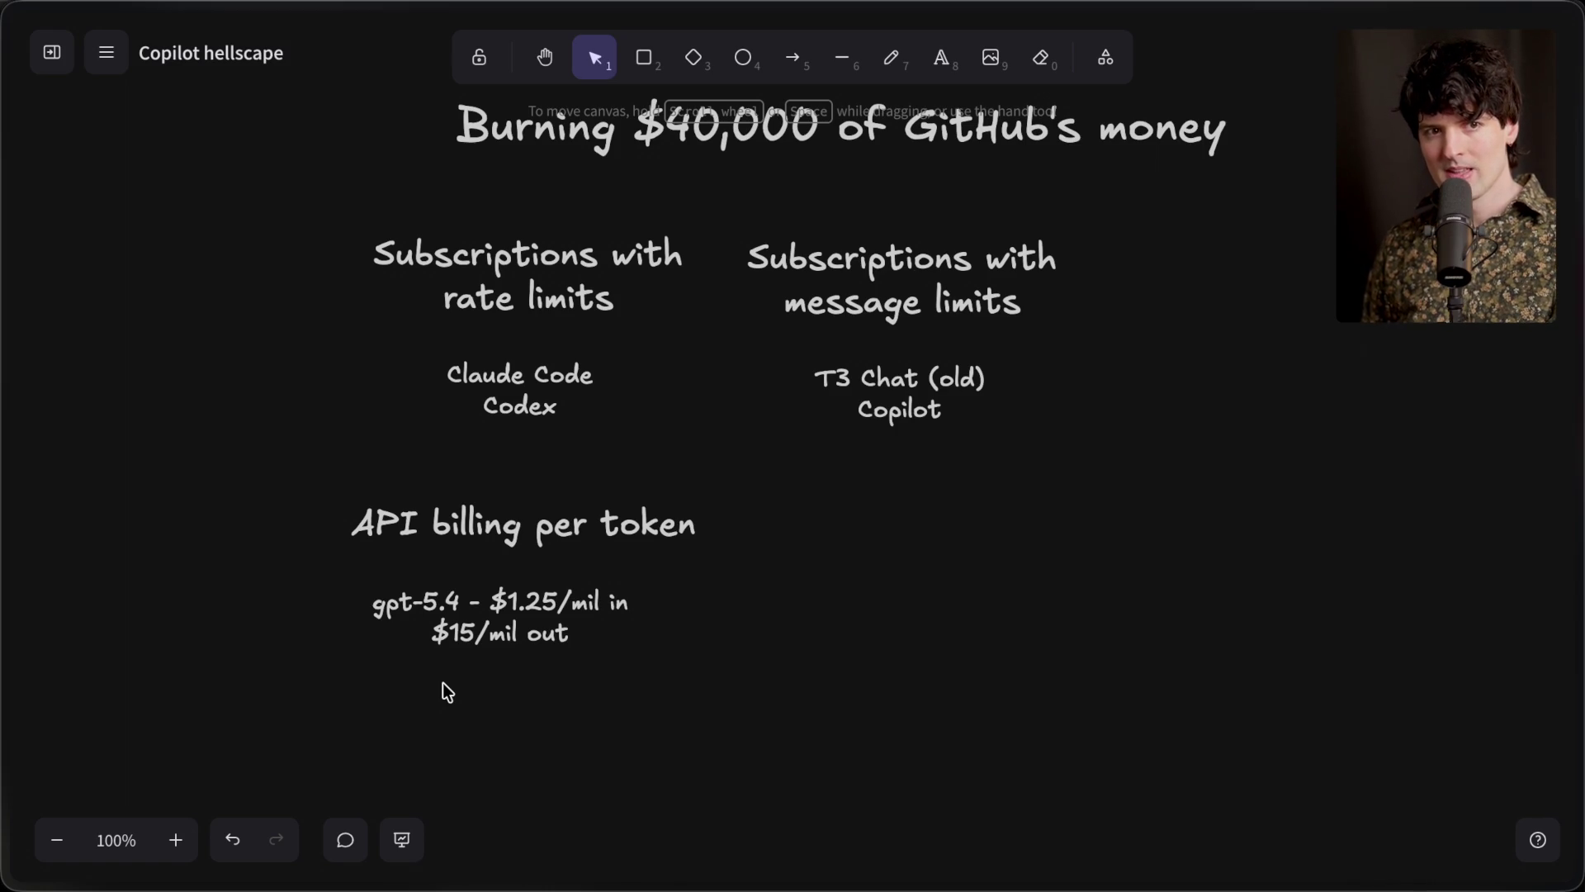
Draw an arrow pointing at the input price, then delete it
left_click(792, 58)
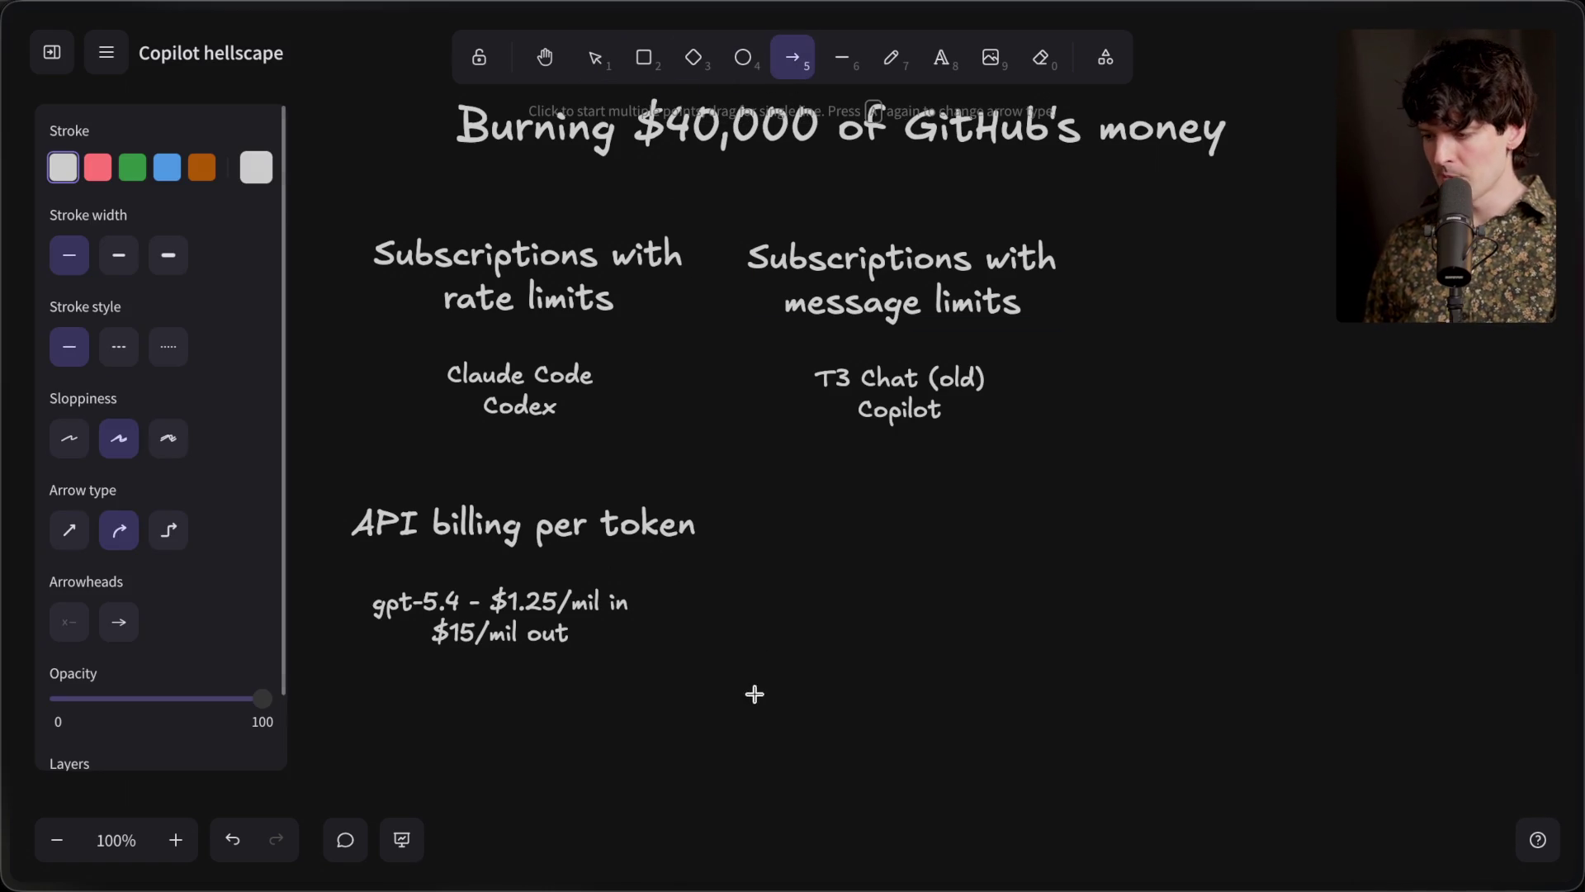
mouse_move(732, 602)
left_mouse_down()
mouse_move(635, 602)
mouse_move(676, 603)
left_mouse_up()
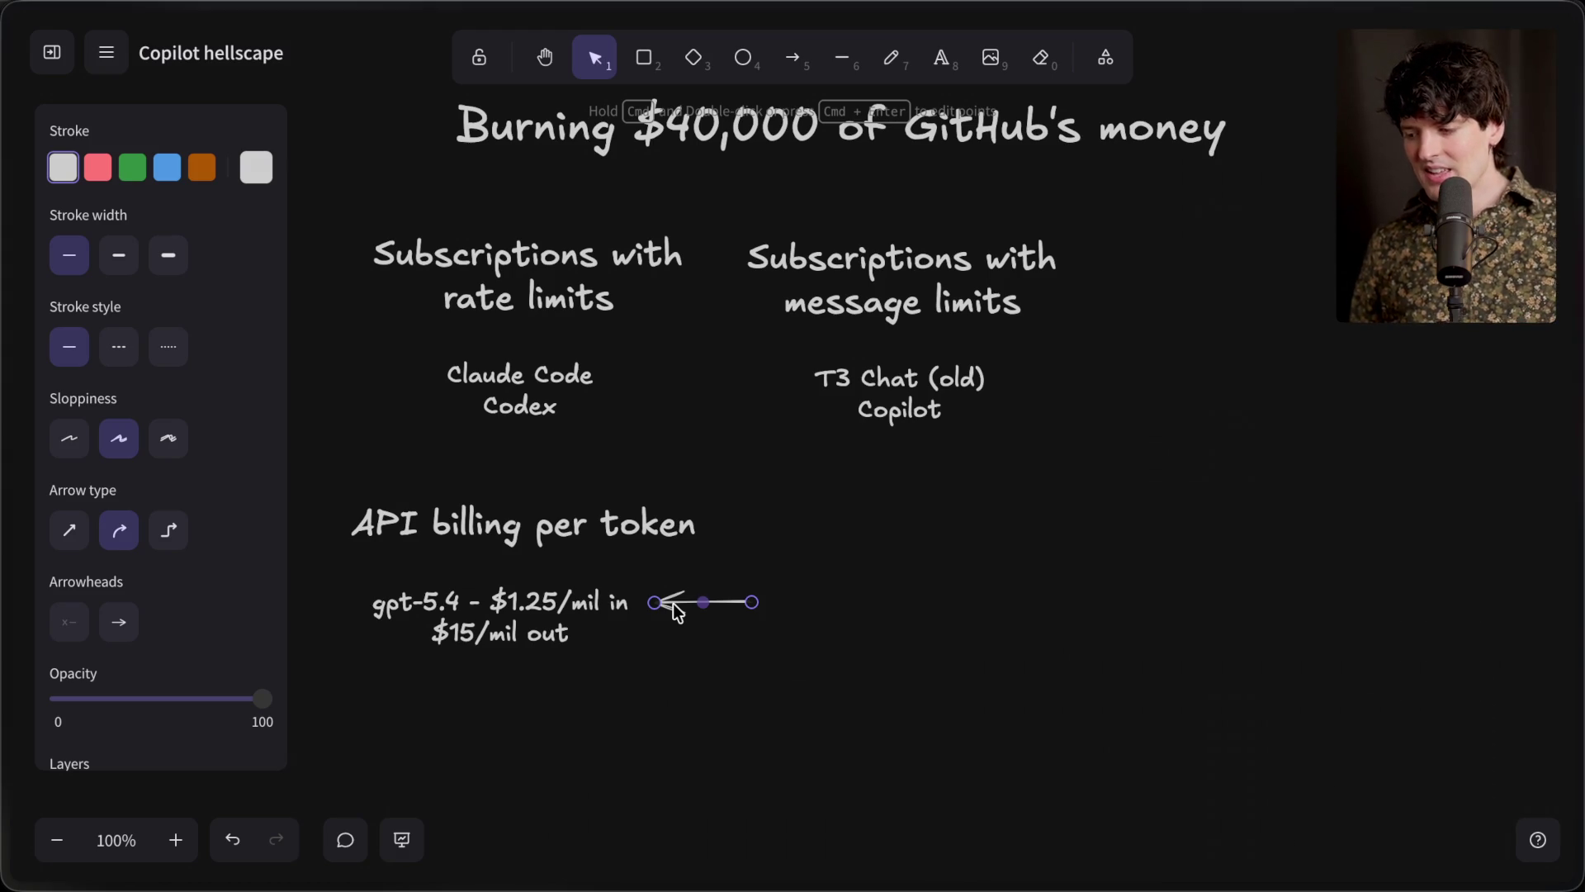
key("BackSpace")
Nudge the gpt-5.4 price note slightly right so it centres under its heading
left_click_drag(289, 466, 720, 708)
left_click(720, 708)
left_click_drag(502, 632, 520, 633)
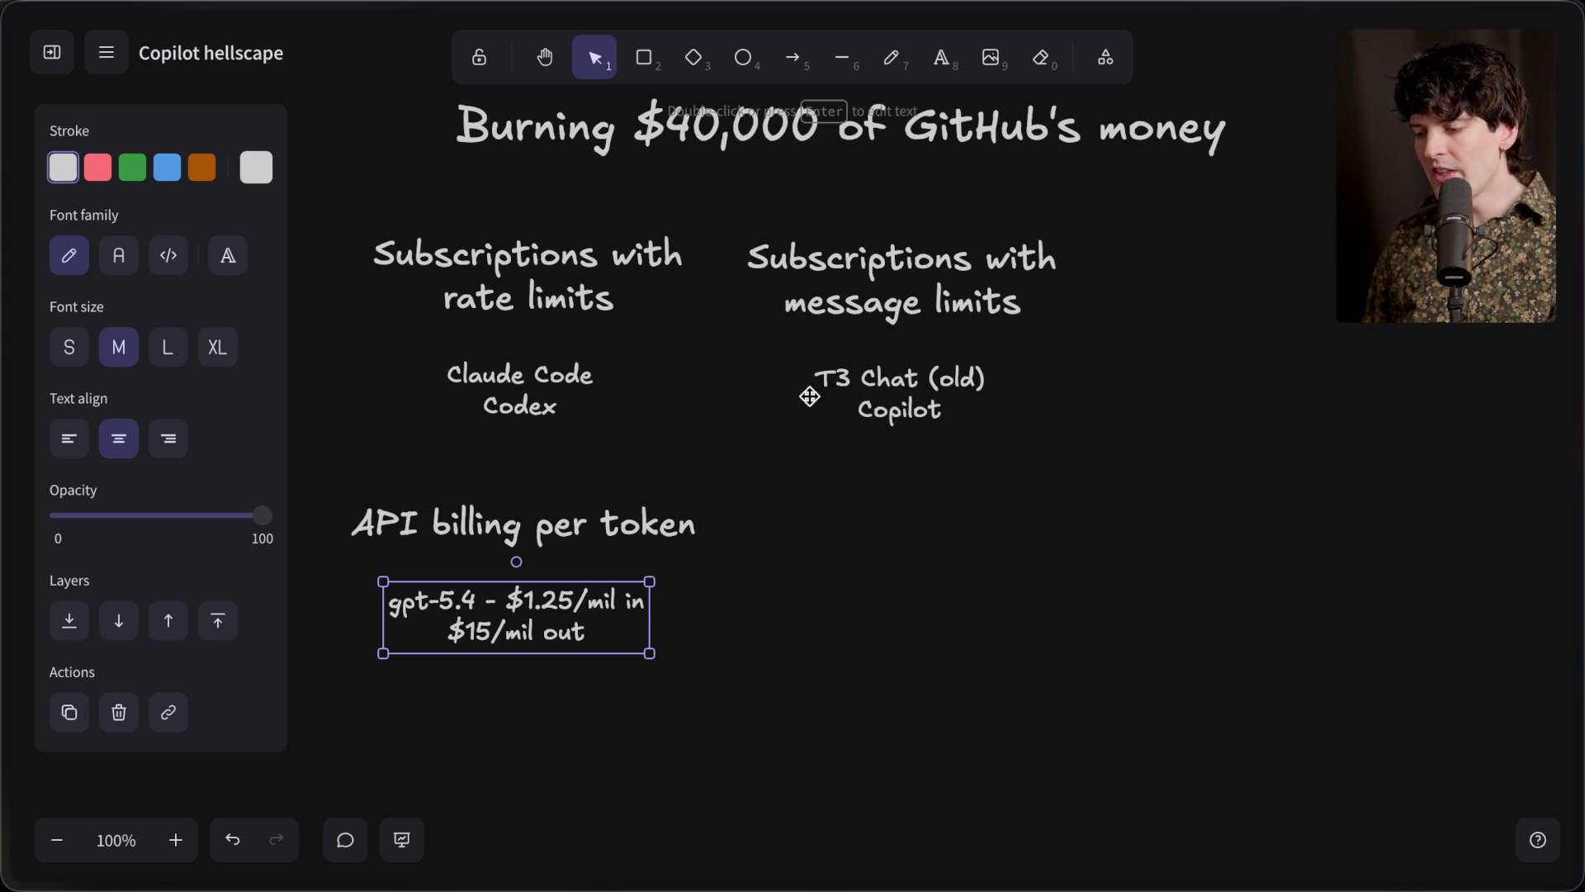
left_click(597, 704)
Duplicate the 'API billing per token' heading to the right
left_click_drag(597, 704, 293, 459)
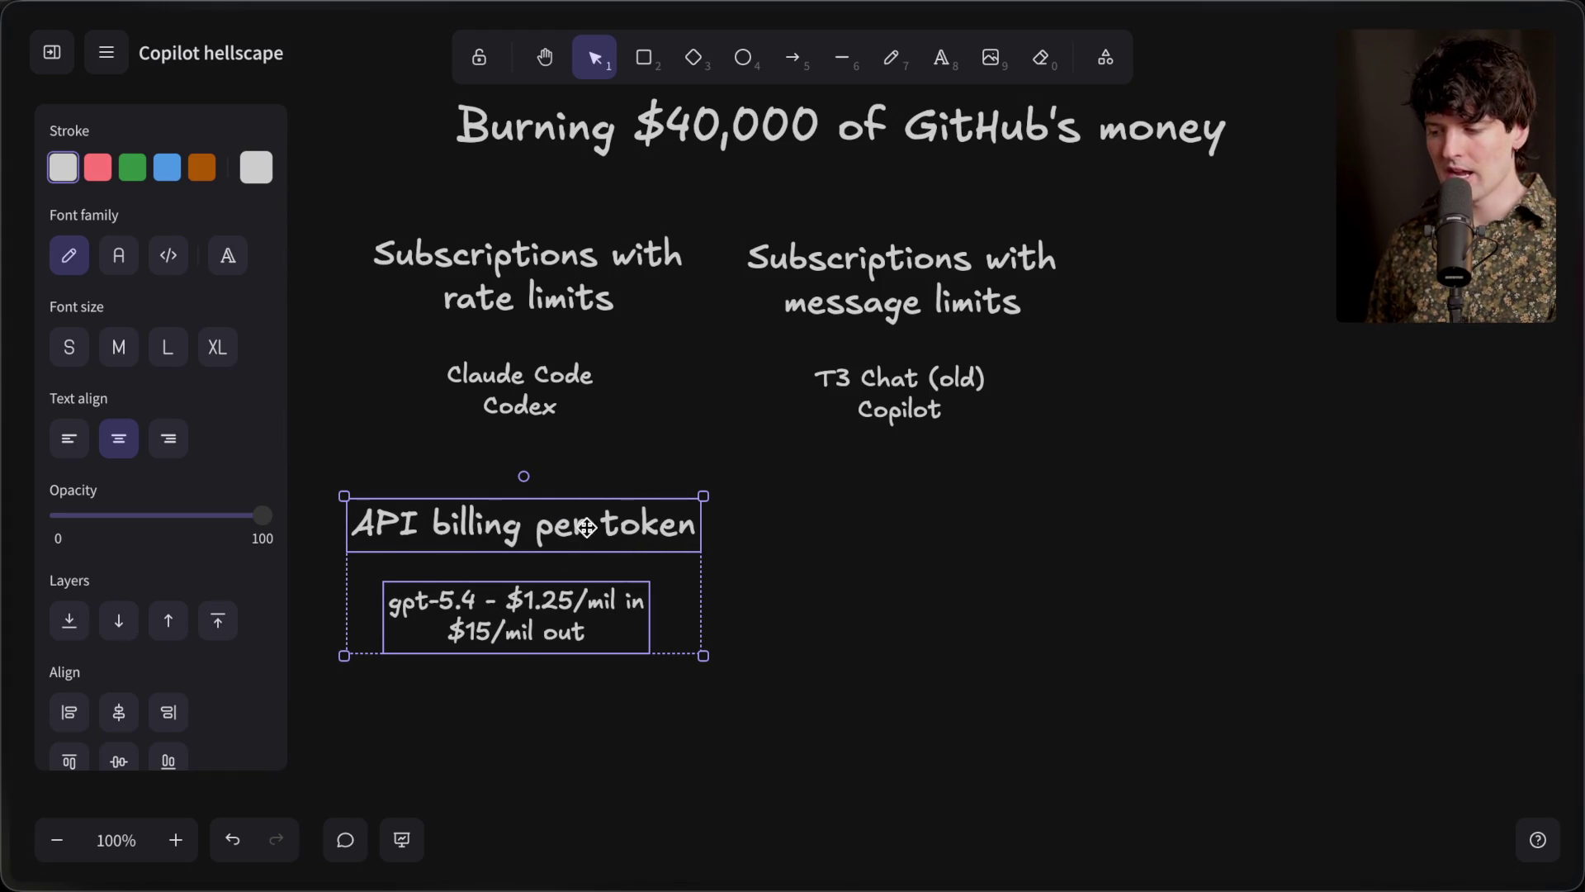
left_click(484, 707)
left_click(478, 535)
left_click_drag(479, 535, 918, 525)
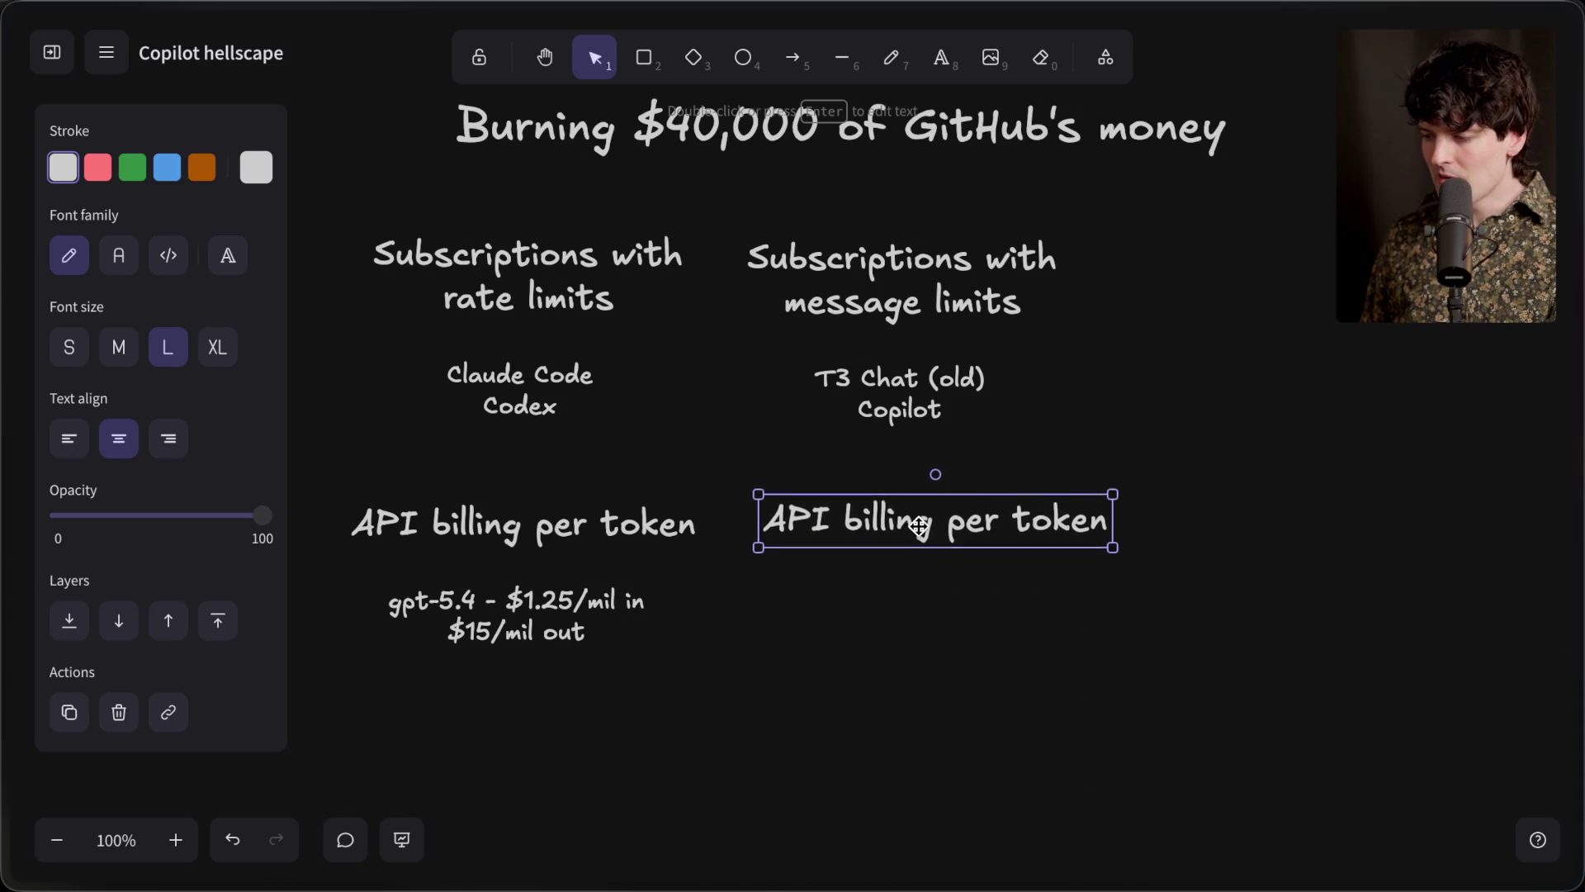
Shift the message-limits column right and place the copied heading beneath it
mouse_move(1126, 439)
left_mouse_down()
mouse_move(801, 334)
mouse_move(701, 187)
left_mouse_up()
left_click_drag(849, 373, 942, 372)
left_click(902, 532)
left_click_drag(903, 533, 966, 537)
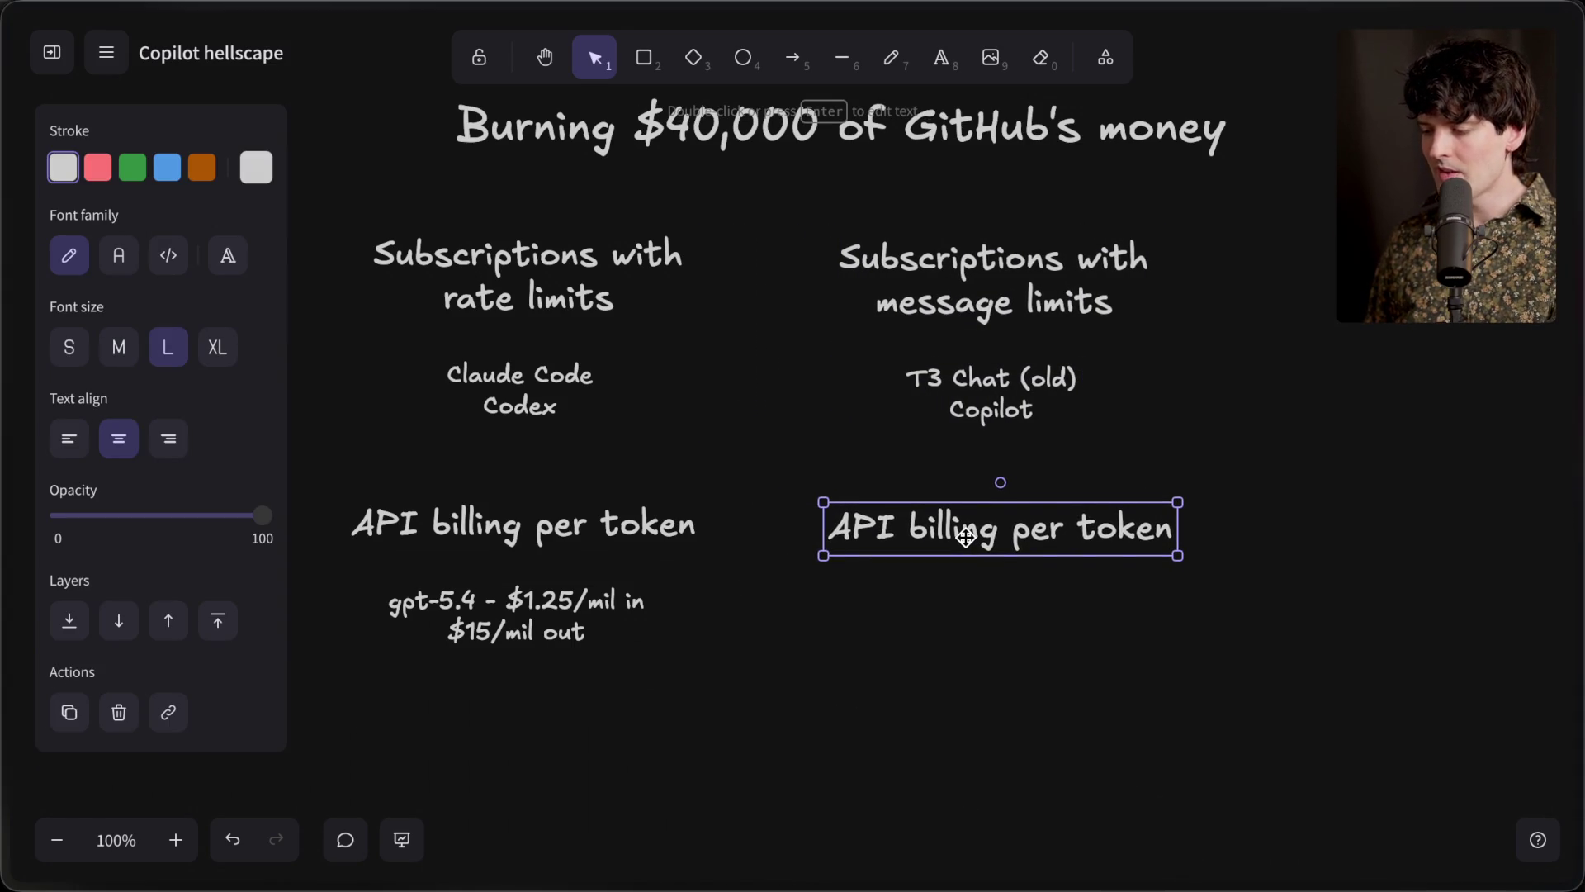
Rename the copied heading to 'Dedicated compute'
double_click(966, 538)
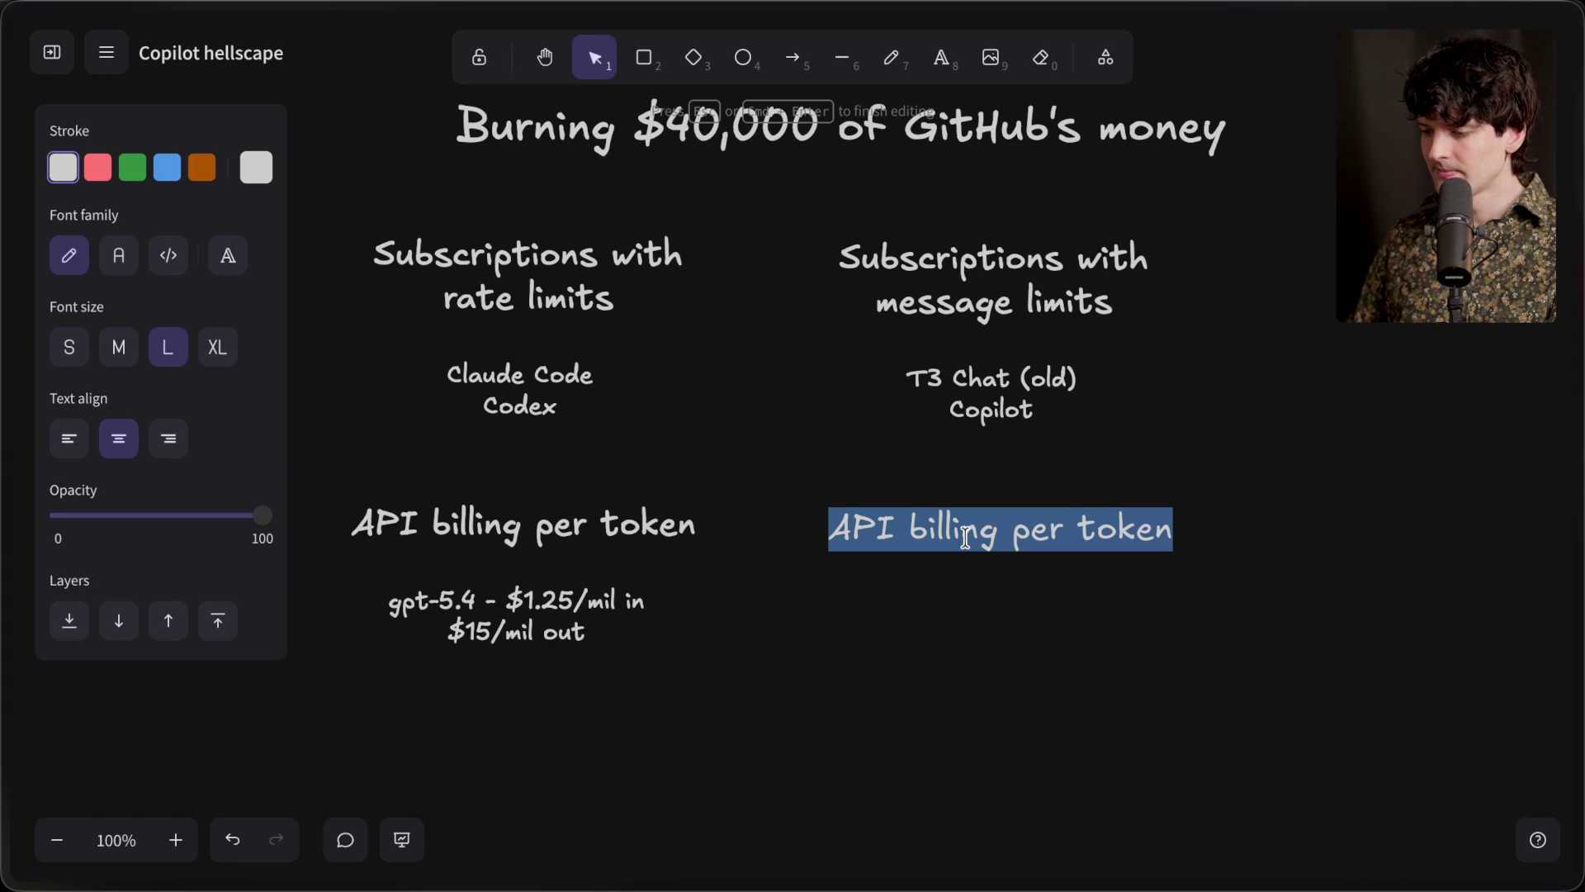
type("D")
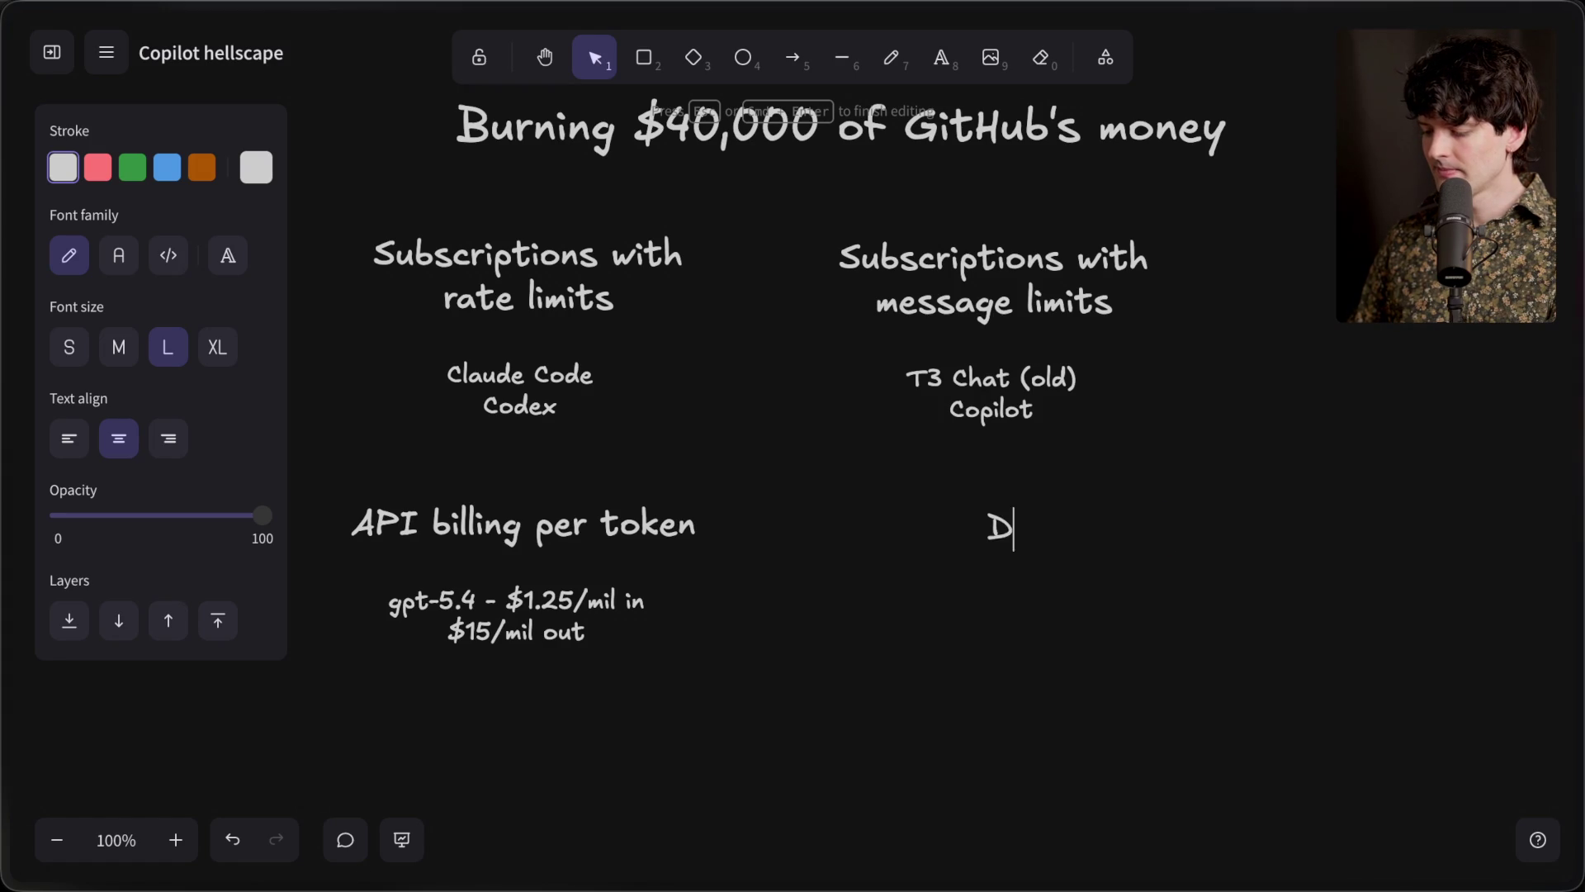
type("edicated compute")
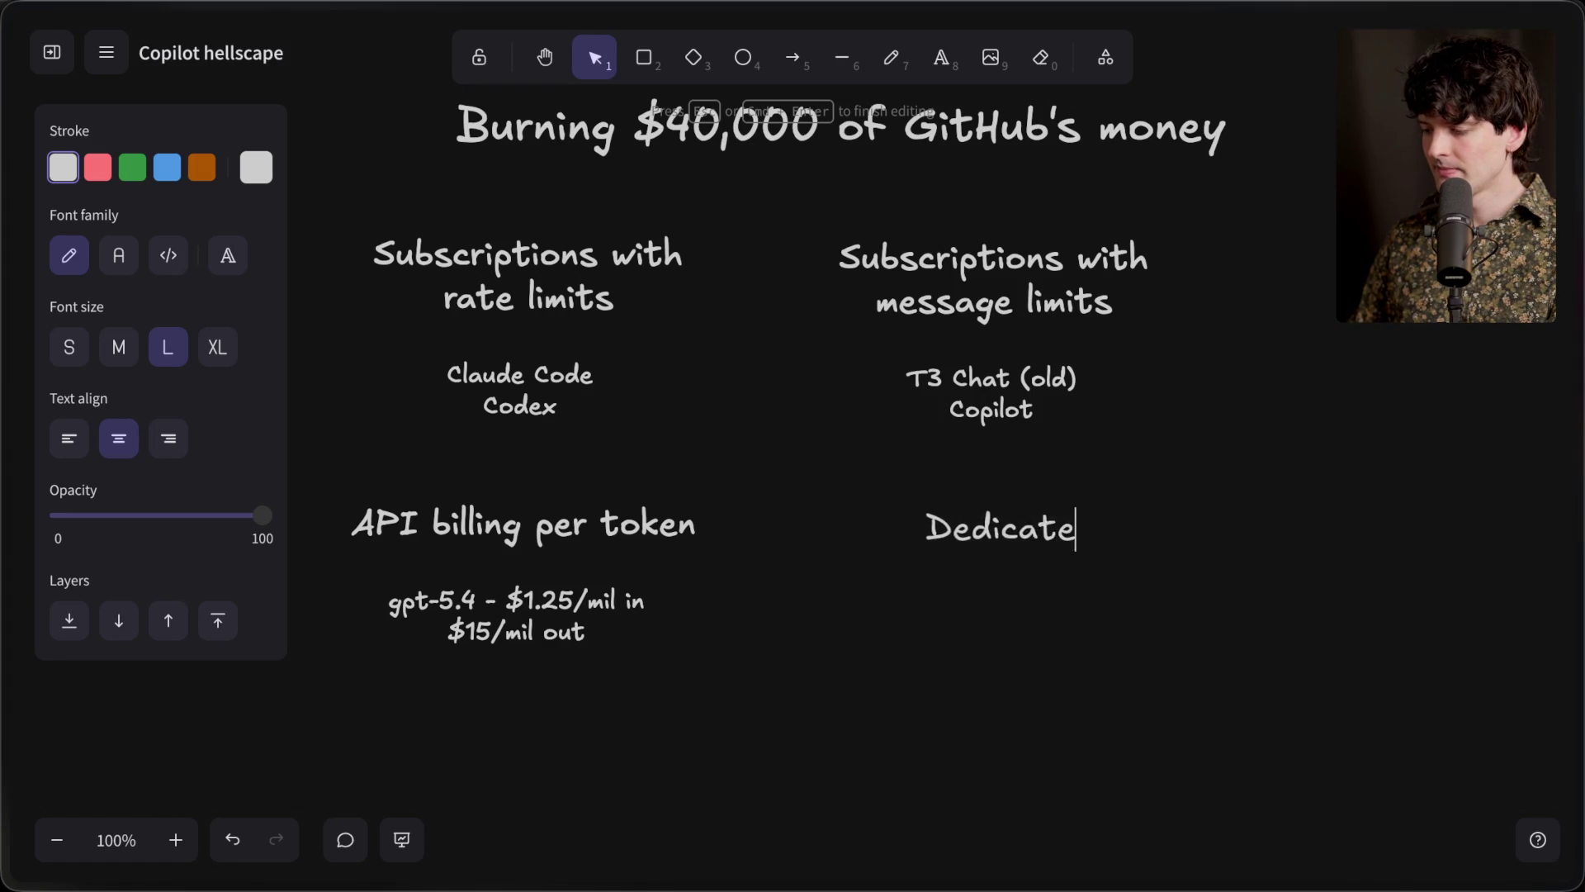
left_click(1027, 639)
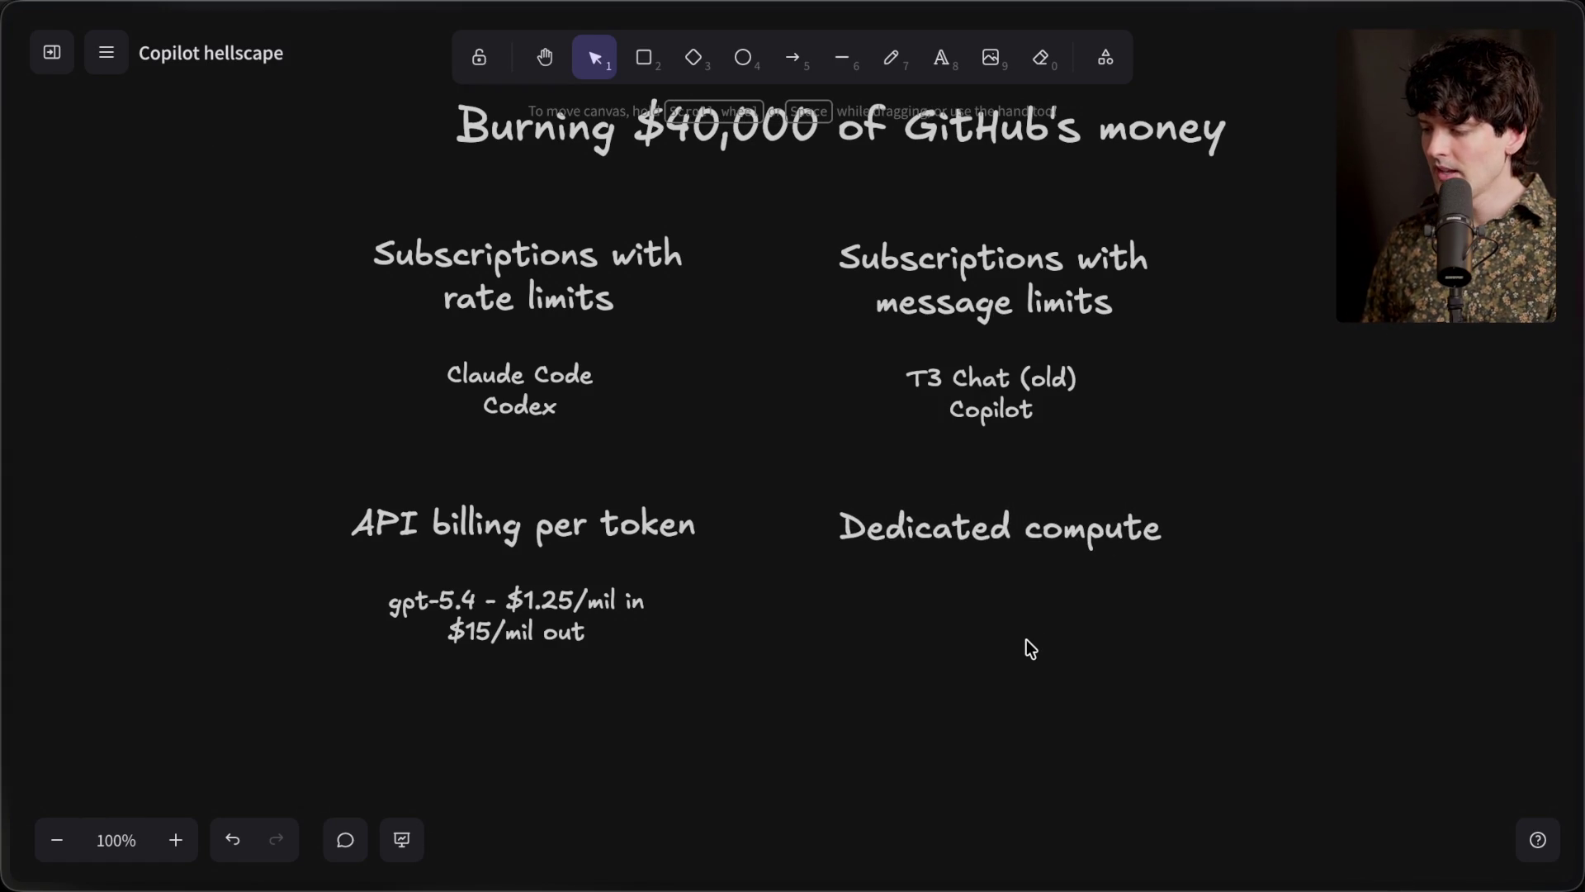
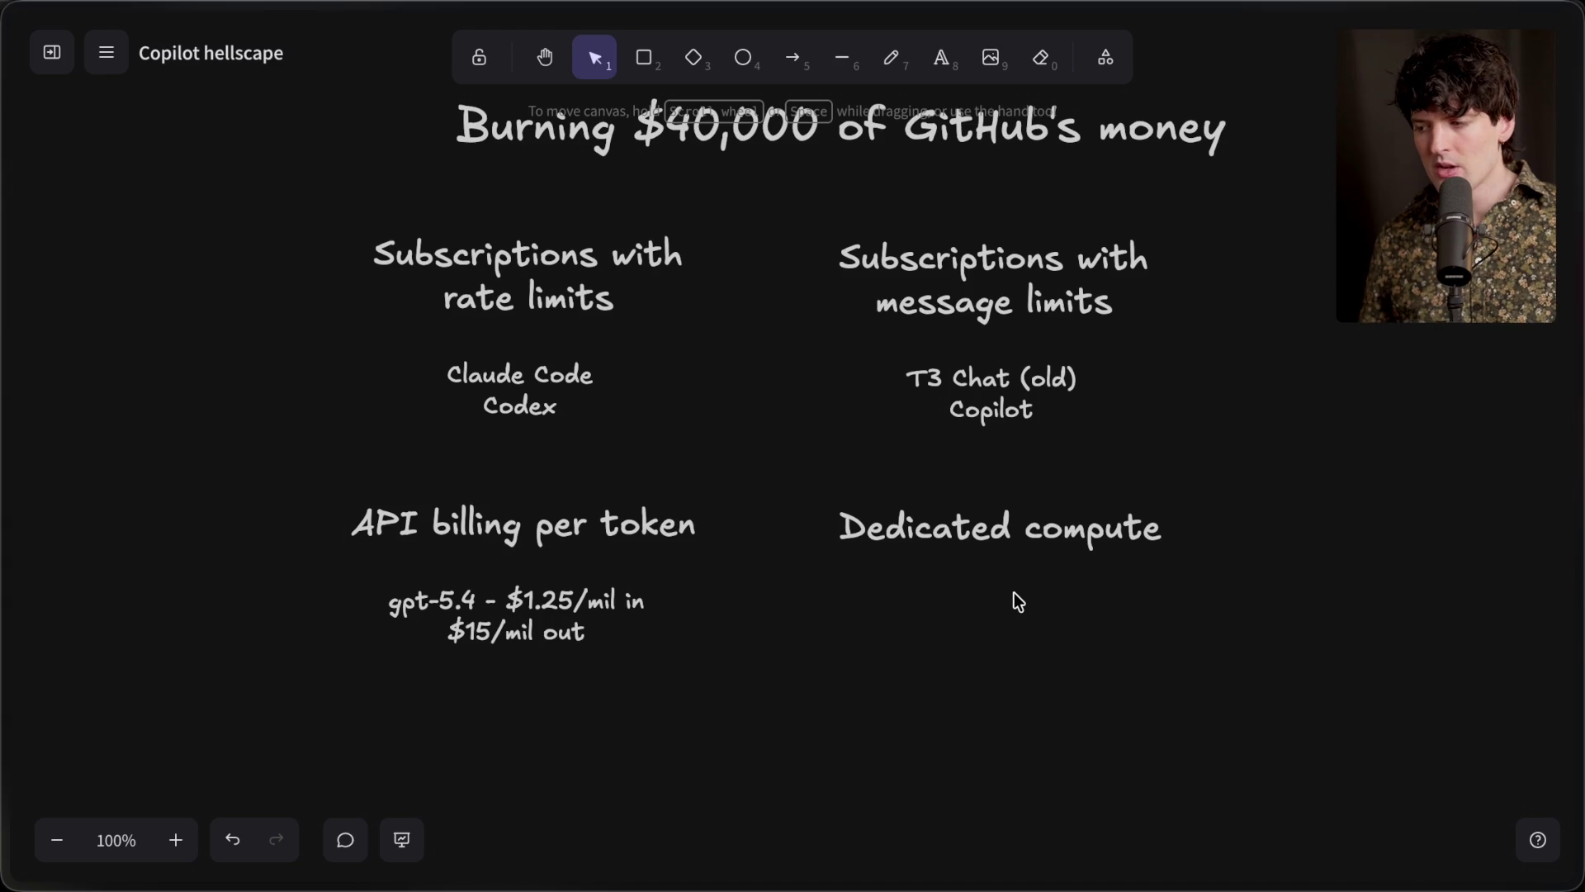
Draw arrows to the gpt-5.4 pricing and to Claude Code, then delete both
left_click(793, 57)
left_click_drag(820, 609, 673, 609)
left_click(791, 59)
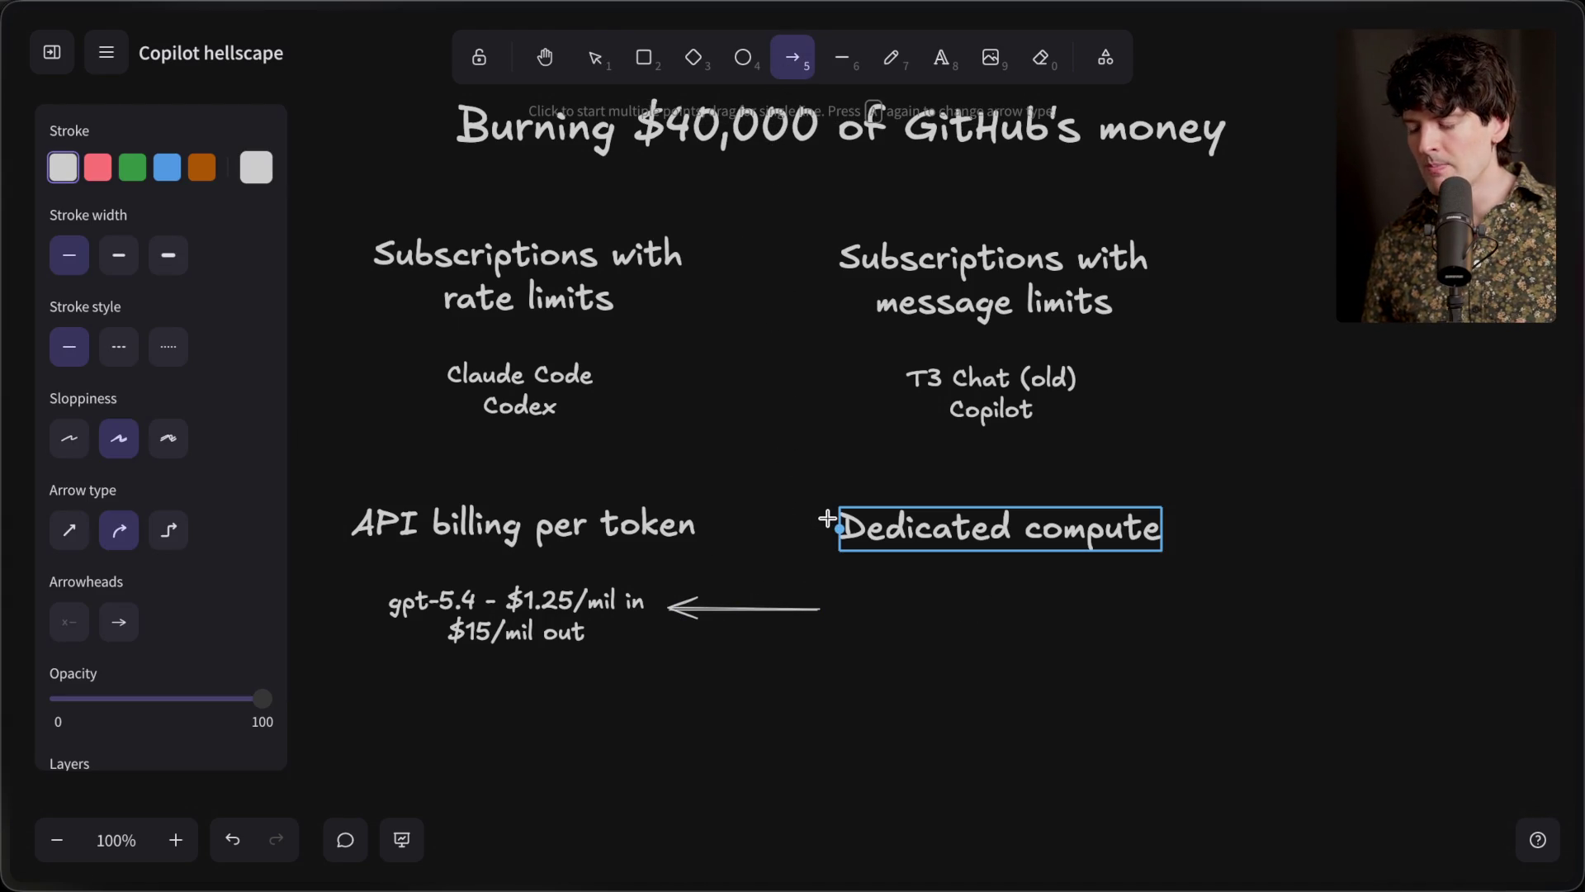
left_click_drag(828, 520, 622, 388)
left_click(725, 355)
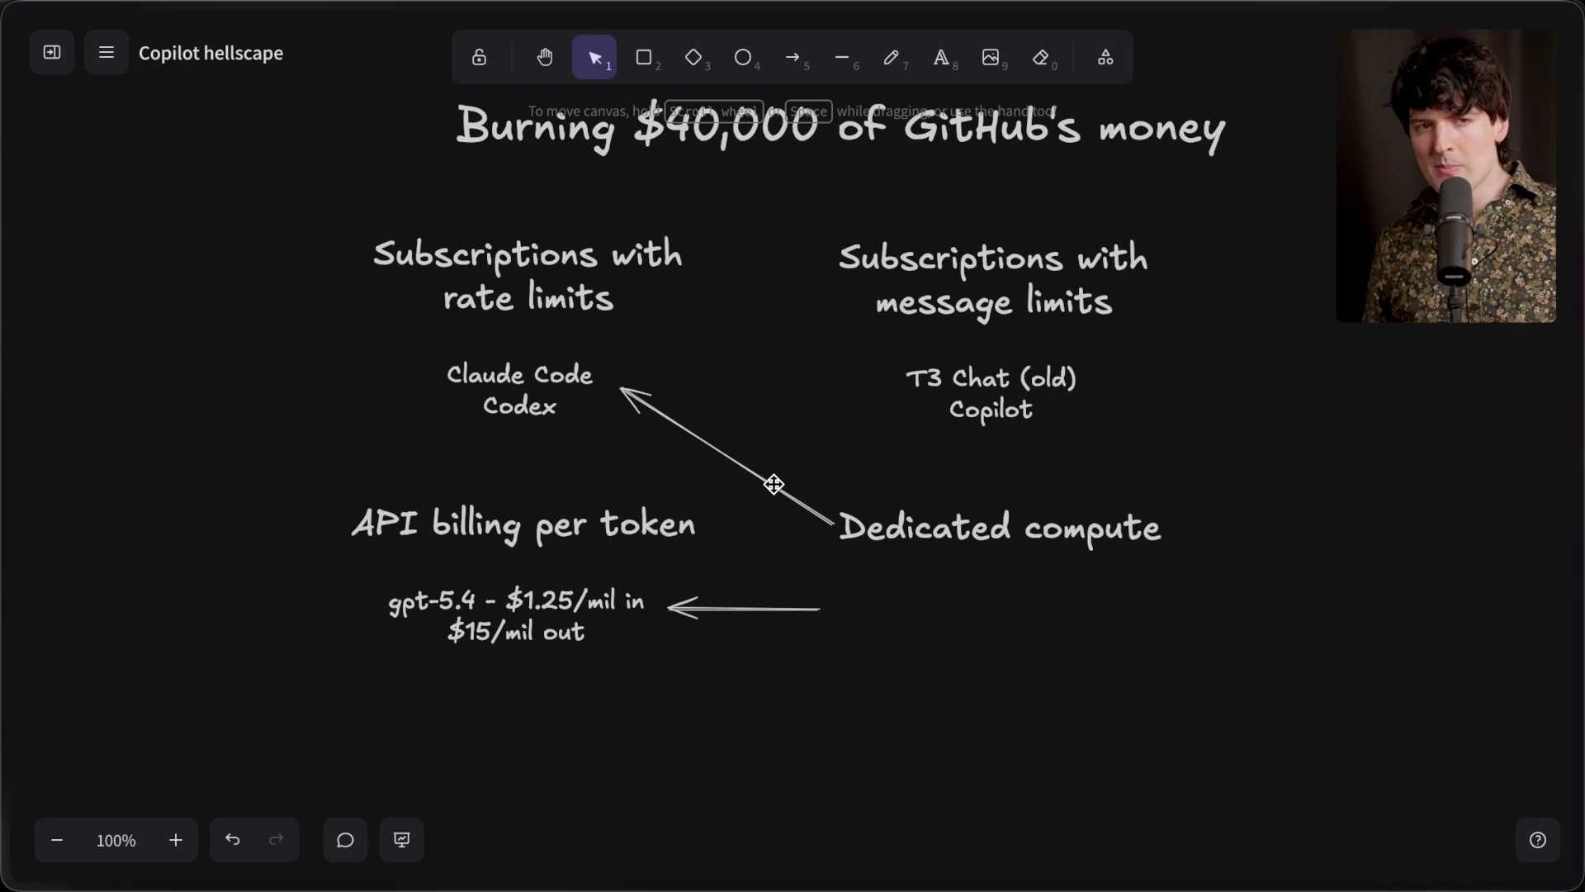
left_click(772, 486)
left_click(737, 615)
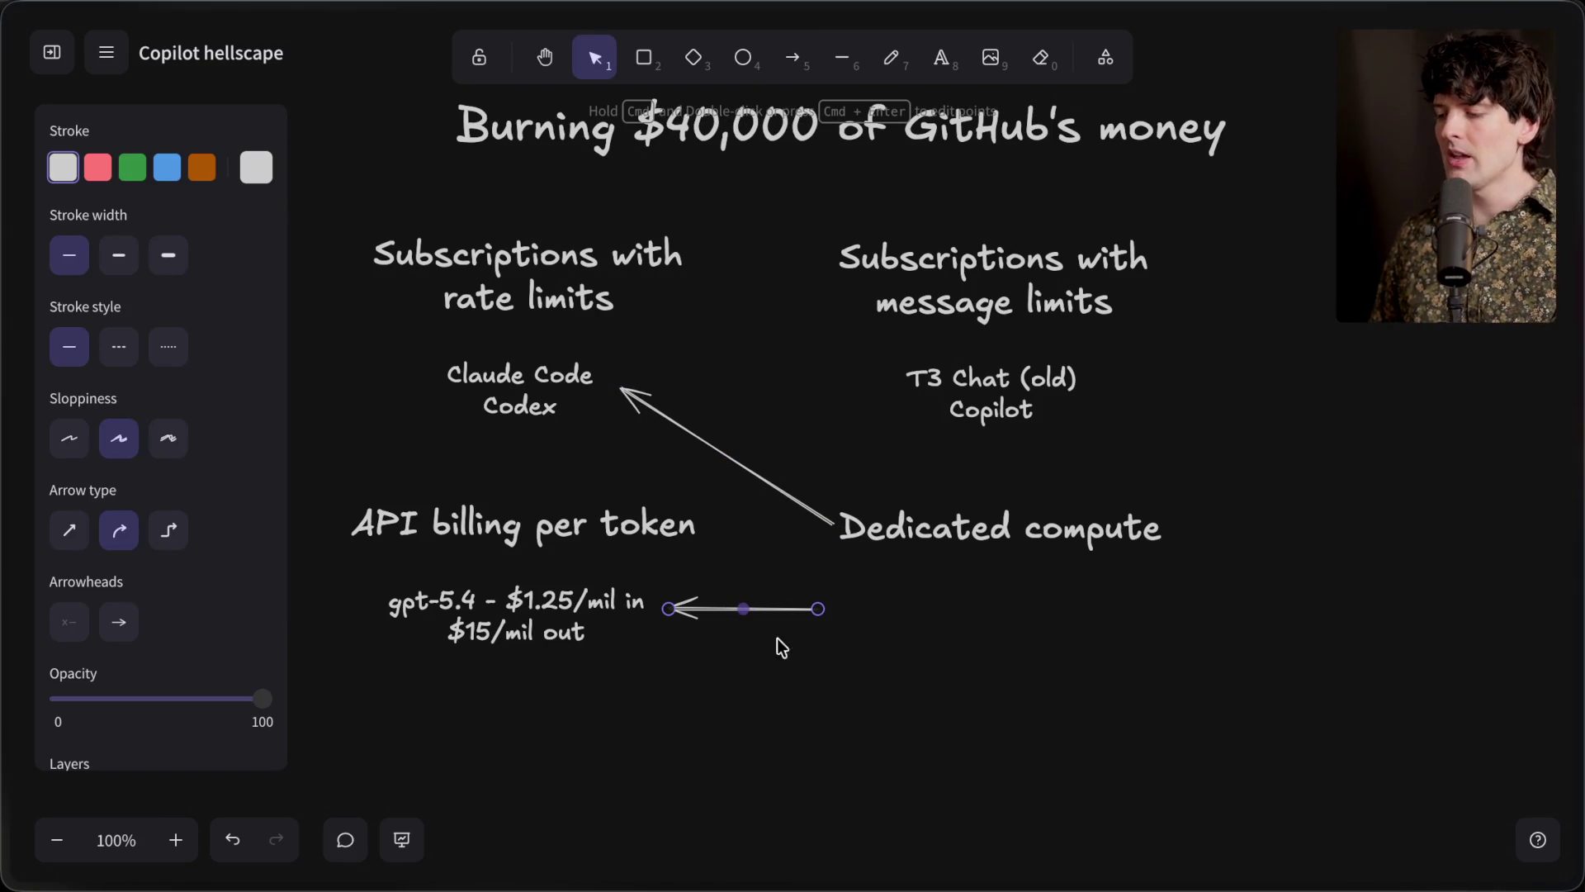
left_click(751, 467, "shift")
key("Delete")
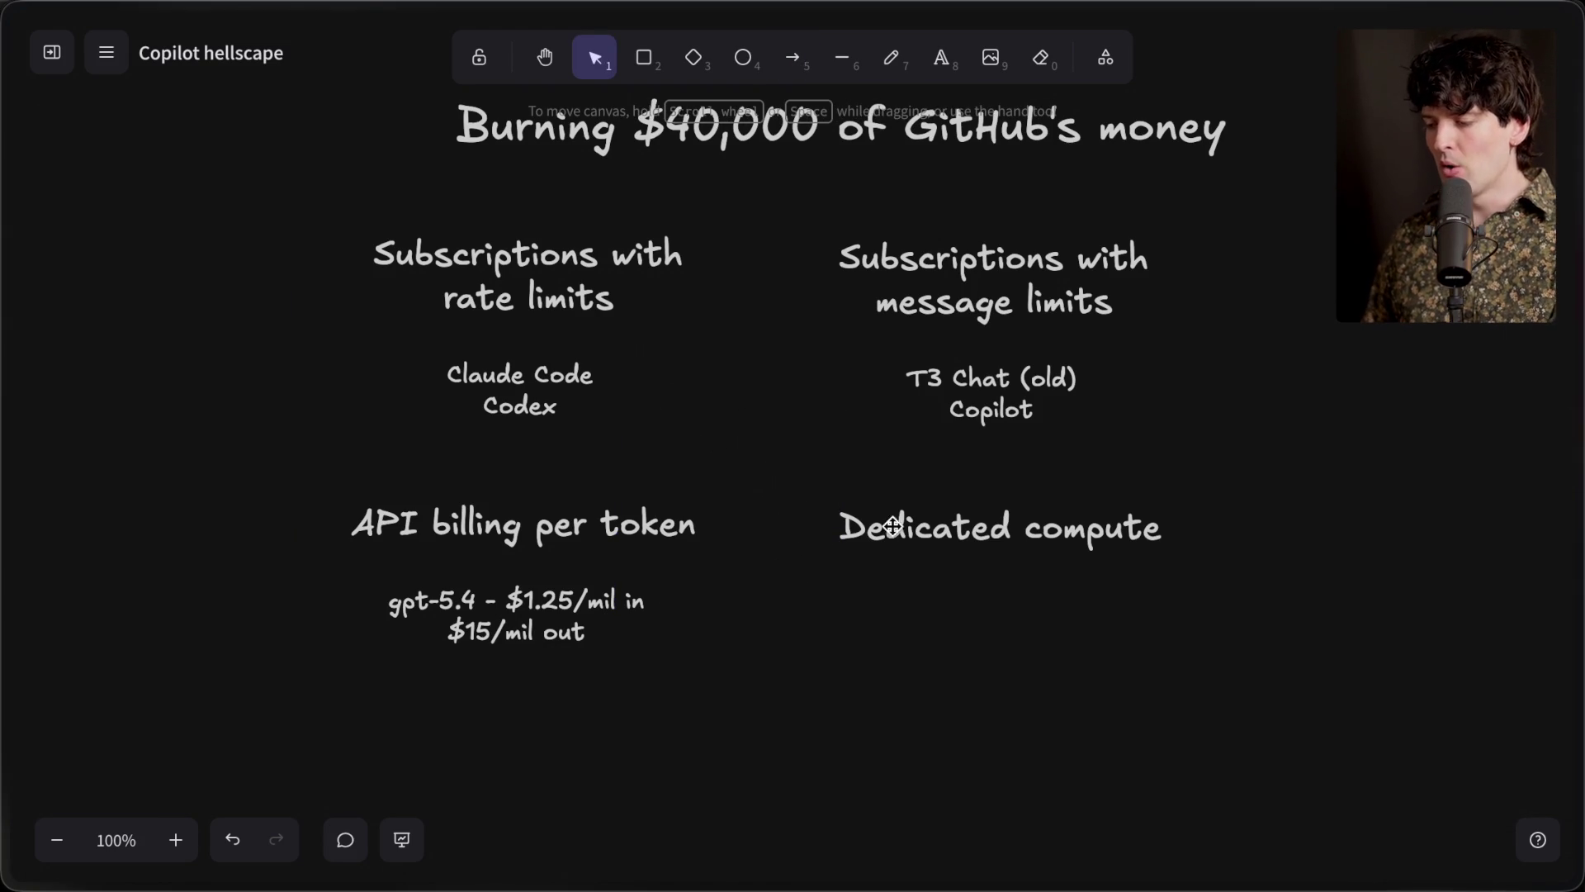
Nudge the Dedicated compute heading and move the Burning $40,000 title left to centre it
left_click(972, 525)
left_click_drag(973, 525, 967, 525)
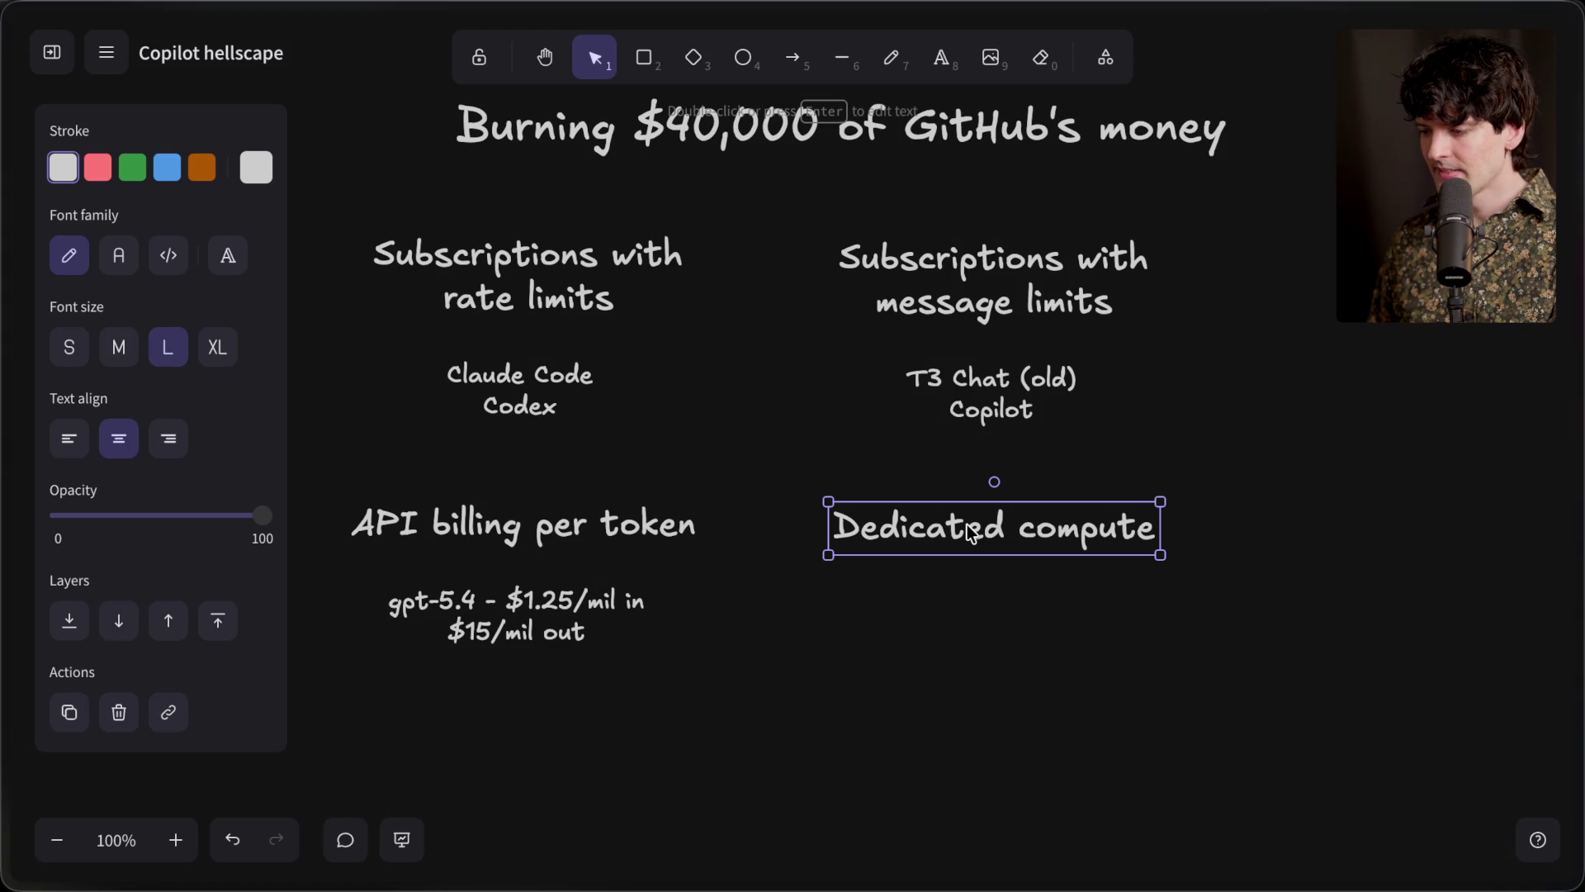
scroll(972, 531, "up", 1)
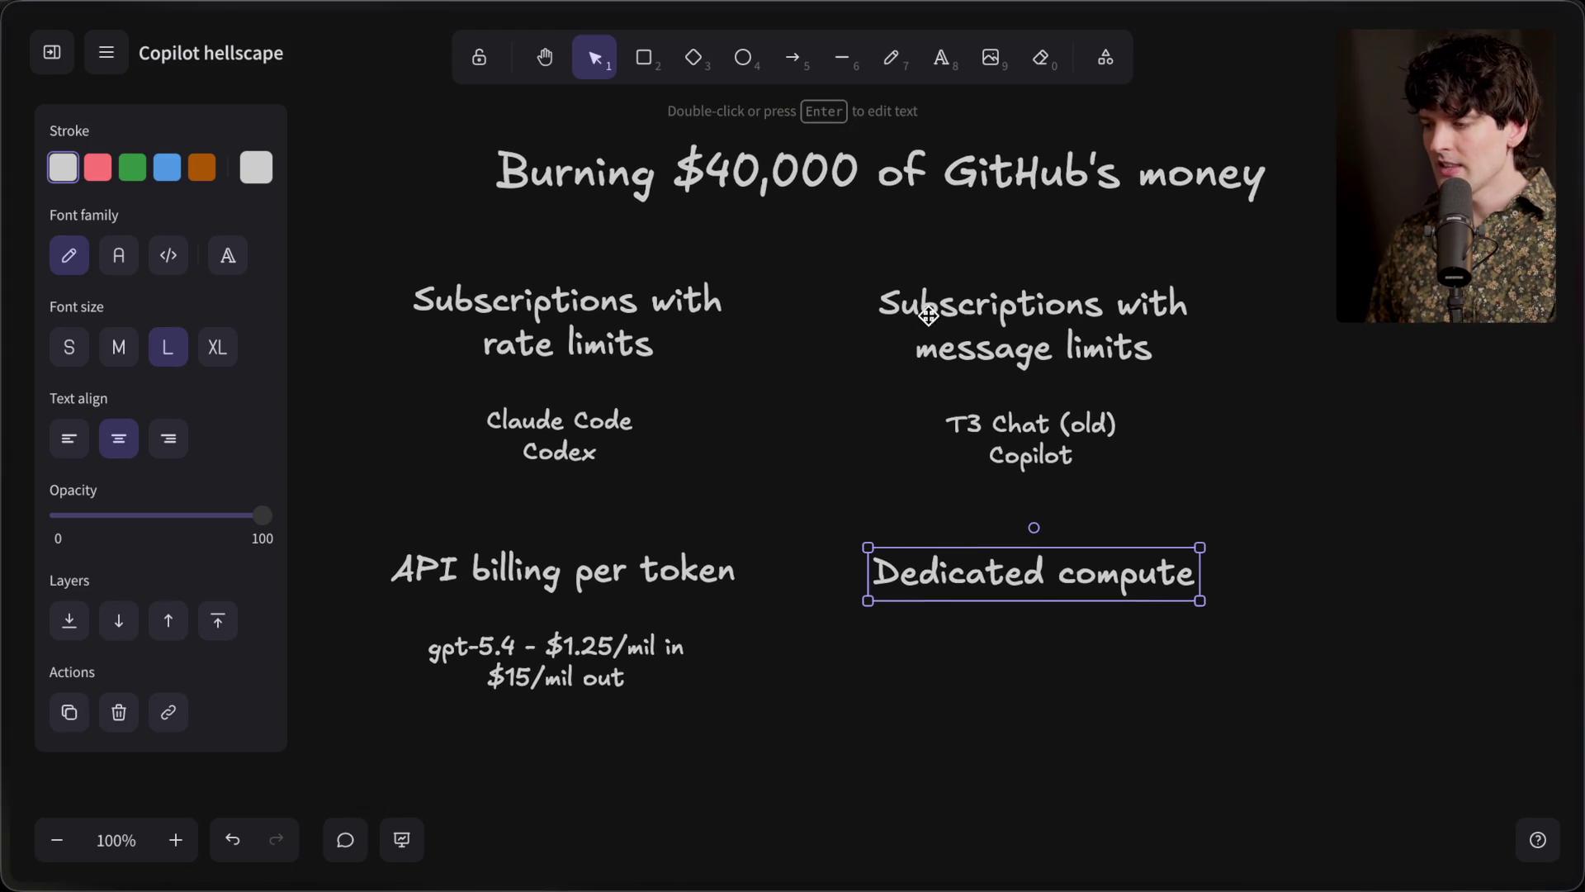
left_click(885, 173)
left_click_drag(884, 173, 808, 178)
left_click(1319, 818)
mouse_move(1321, 819)
left_mouse_down()
mouse_move(423, 140)
mouse_move(358, 124)
left_mouse_up()
left_click(1266, 736)
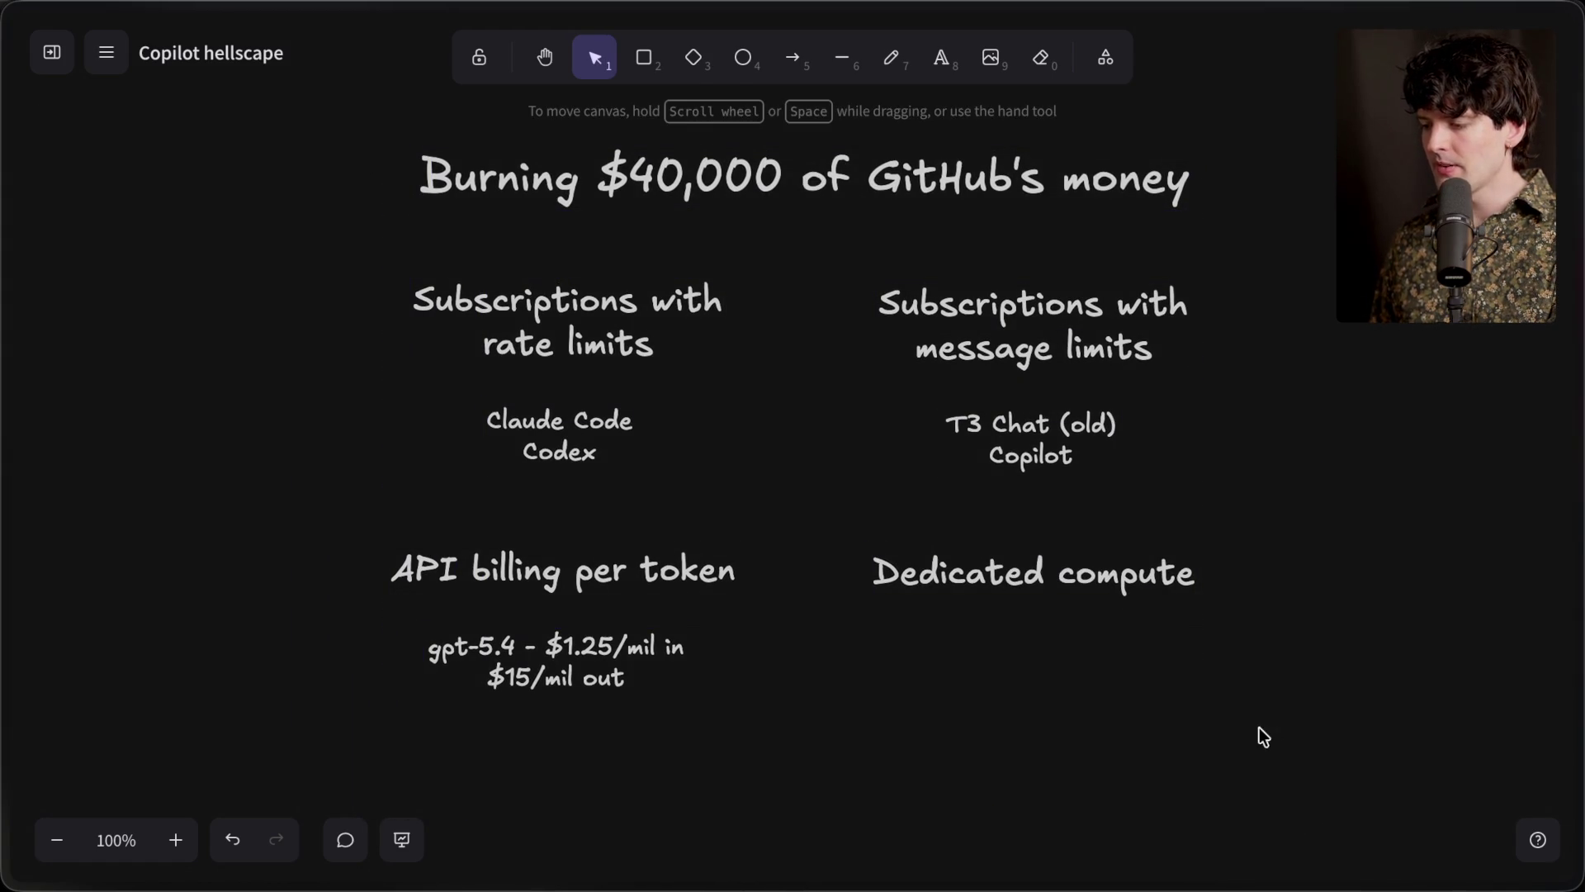
List OpenAI, Anthropic and NVIDIA on separate lines just under Dedicated compute
double_click(1037, 638)
type("OpenAI")
key("Return")
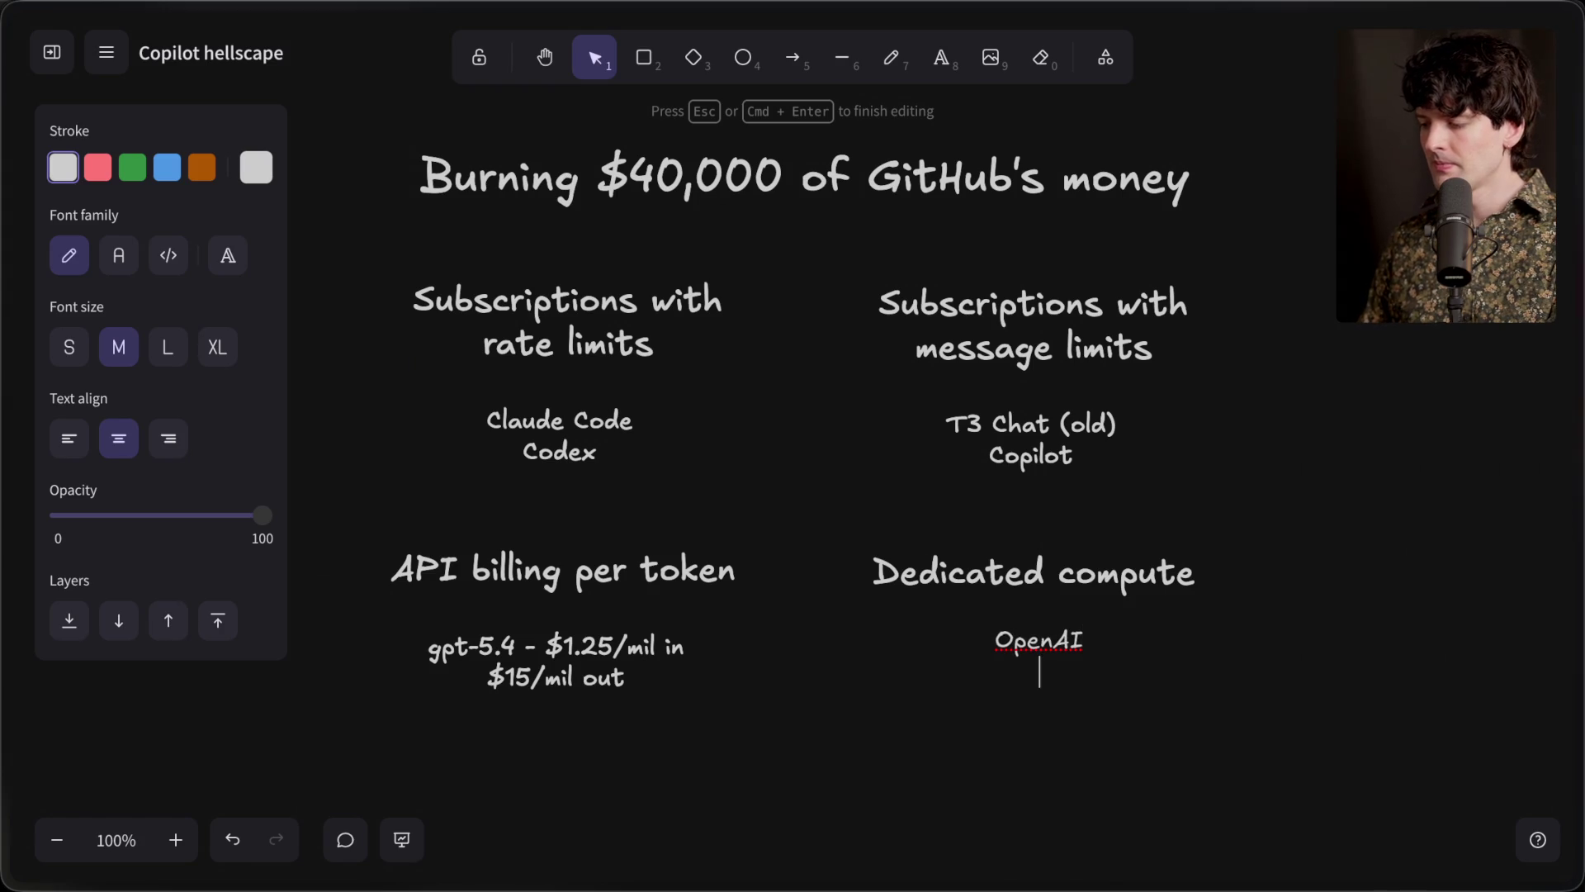
type("A")
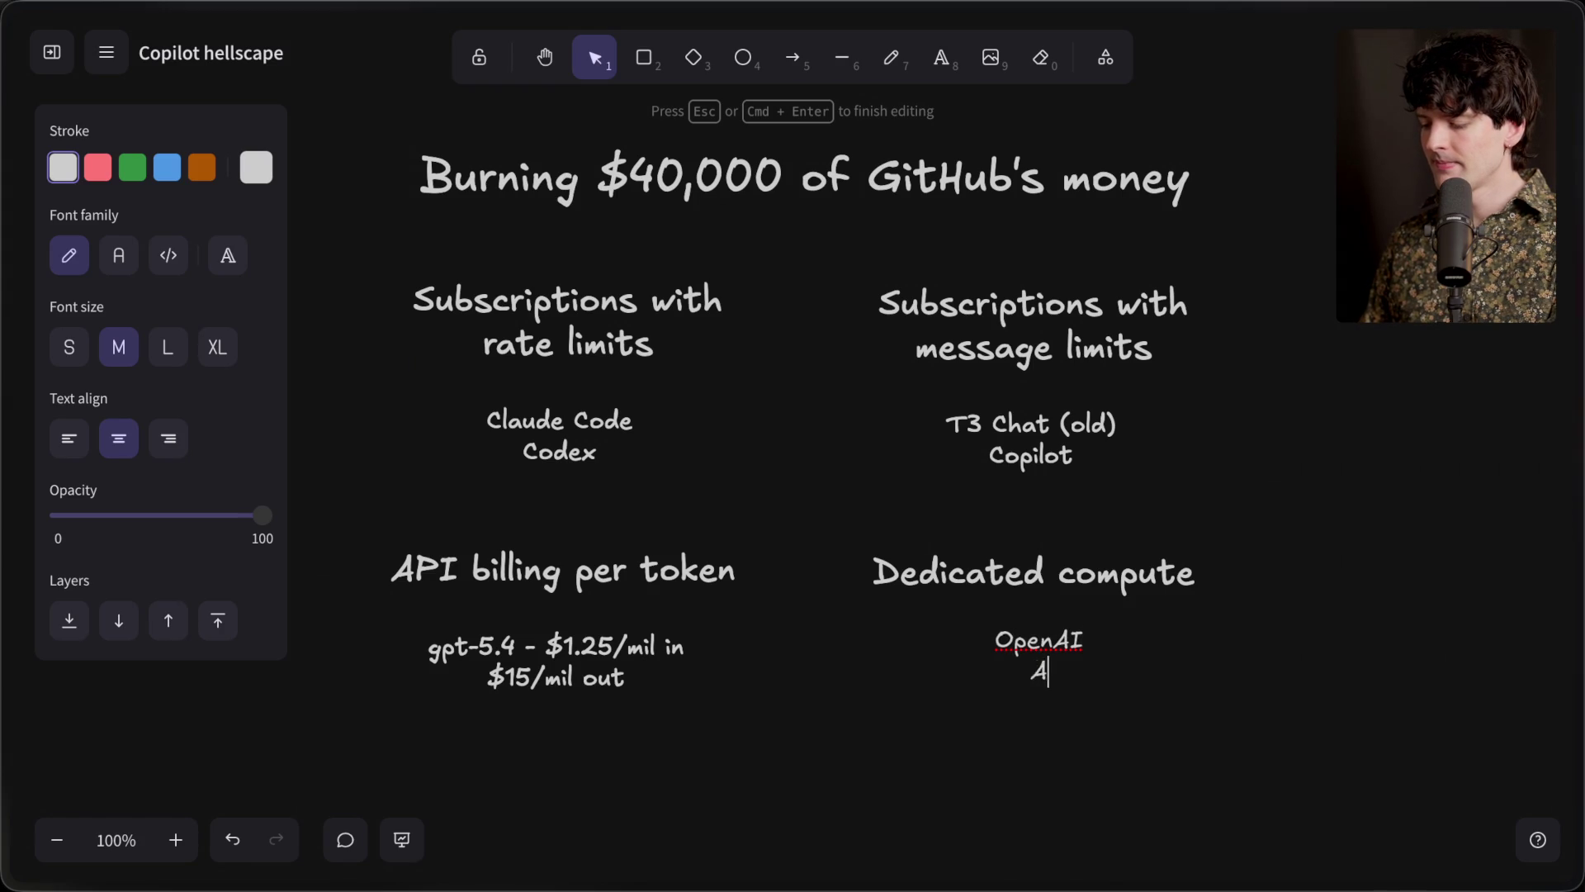
type("nthropic")
key("Return")
type("NVIDIA")
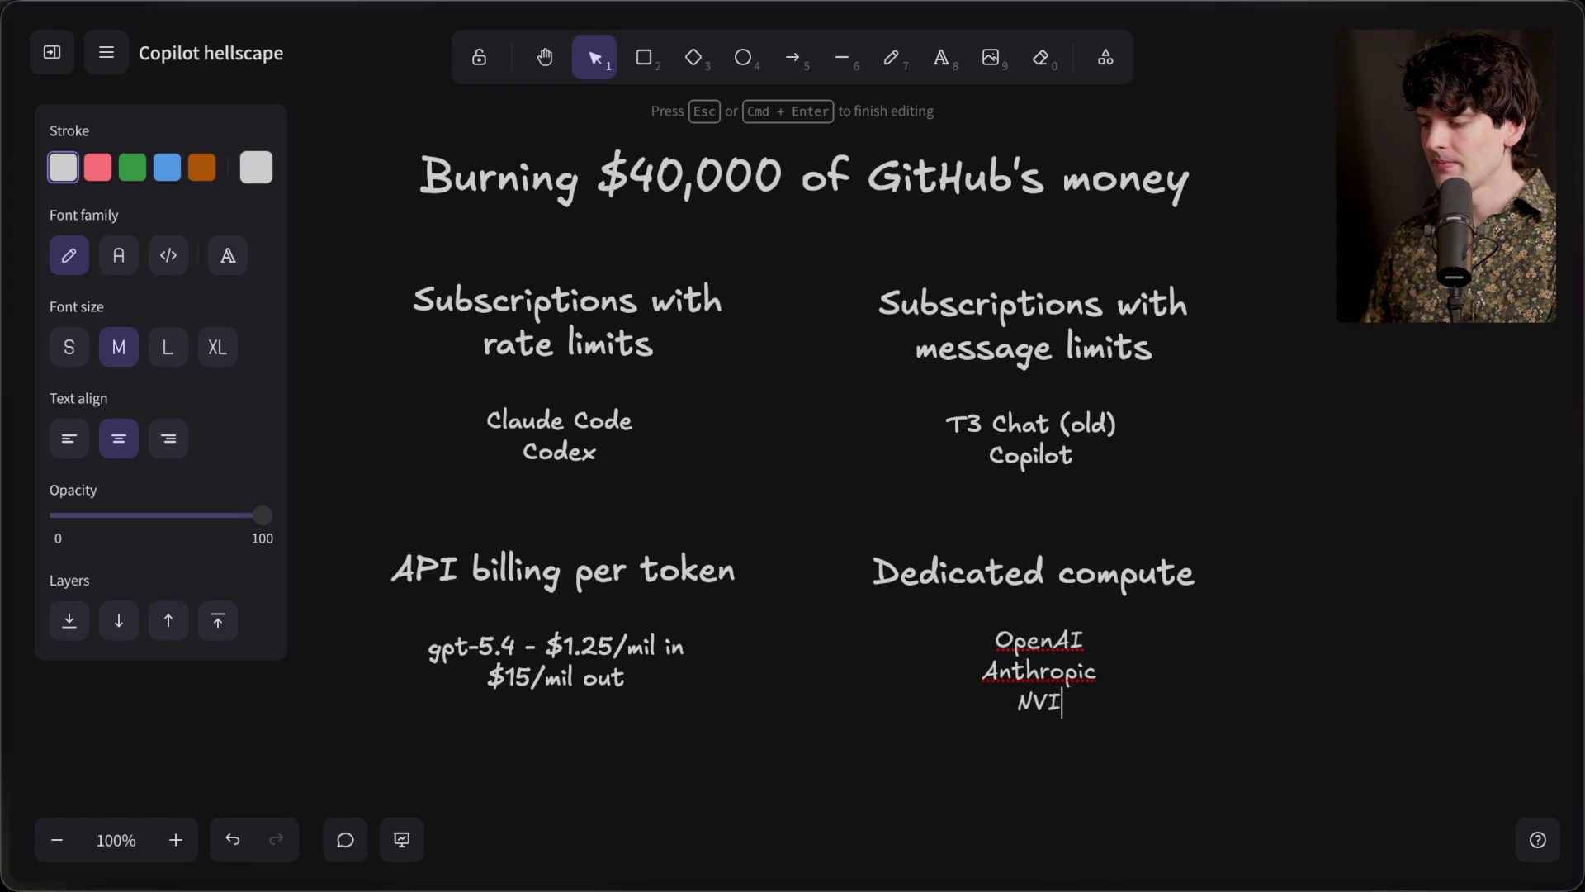
left_click(1032, 809)
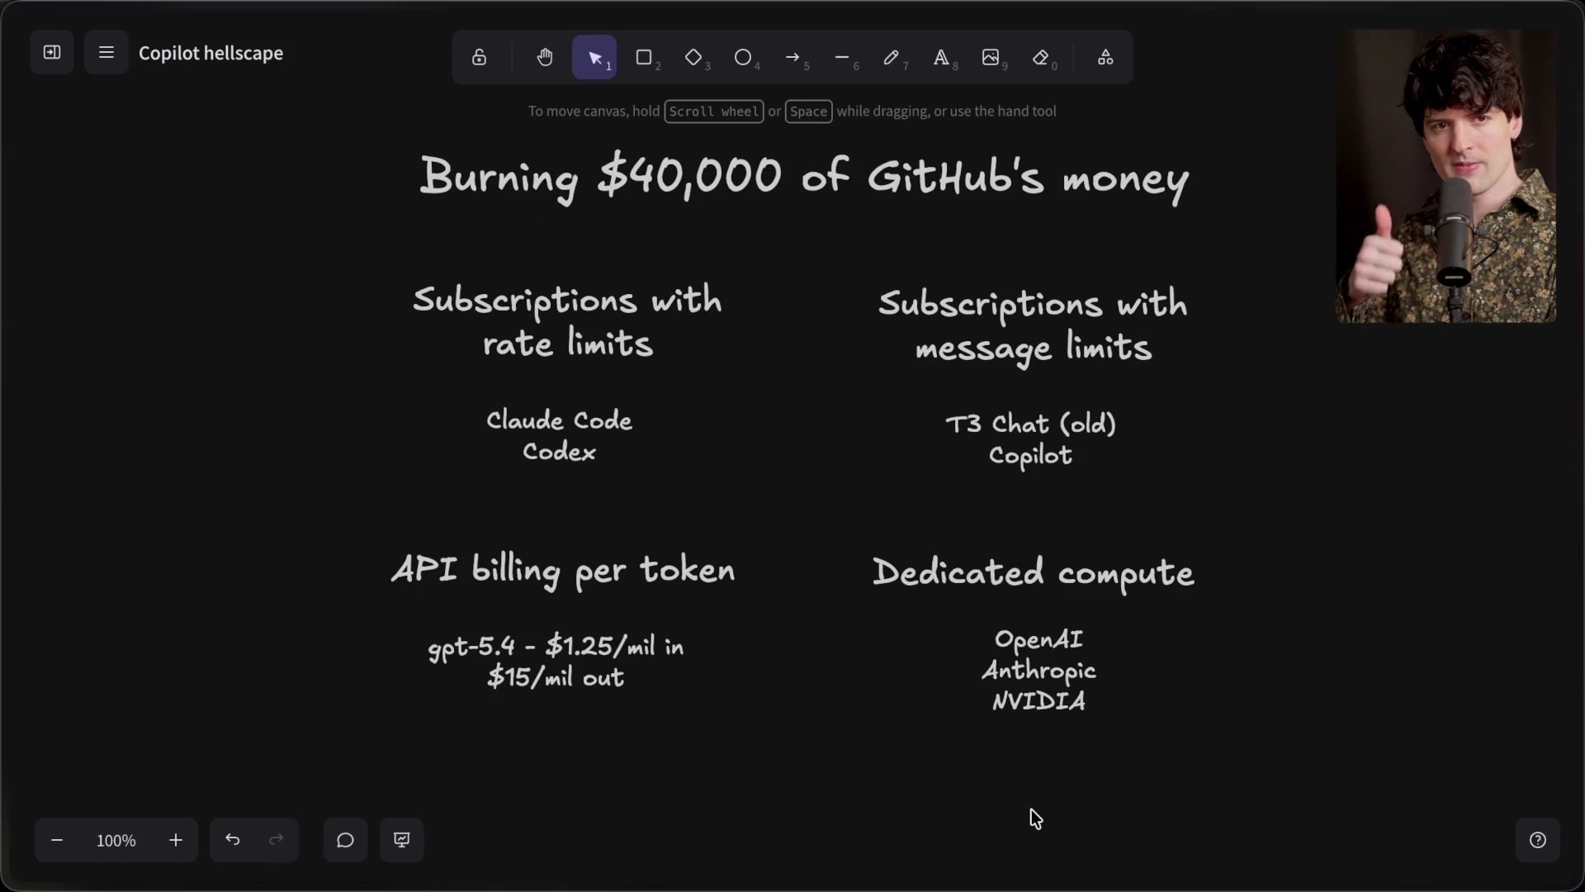
left_click(1041, 700)
left_click_drag(1042, 700, 1045, 692)
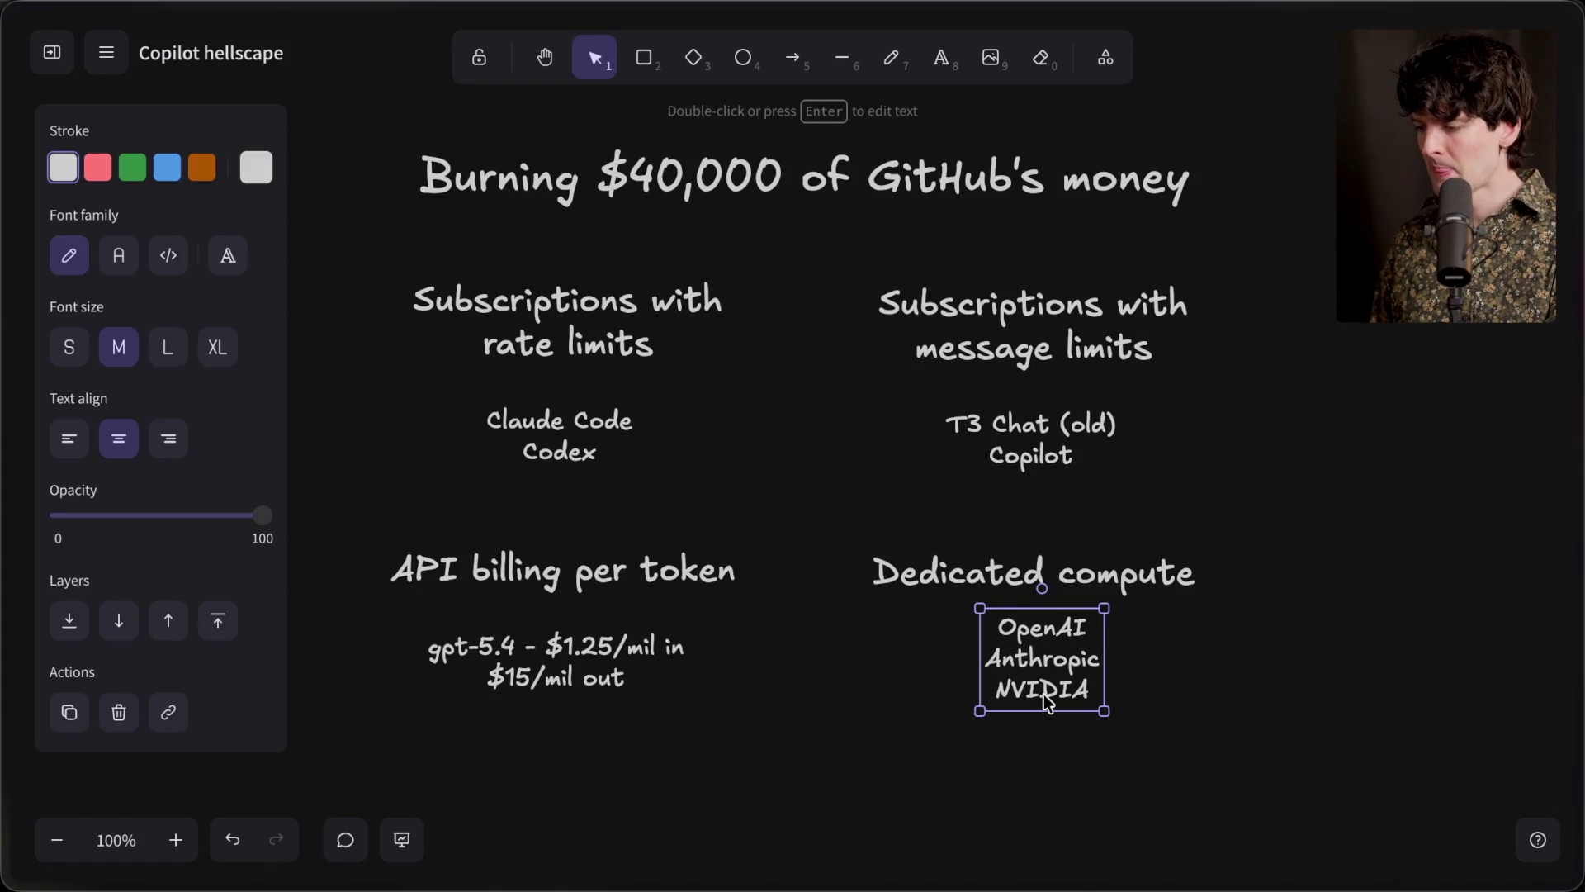
left_click(809, 717)
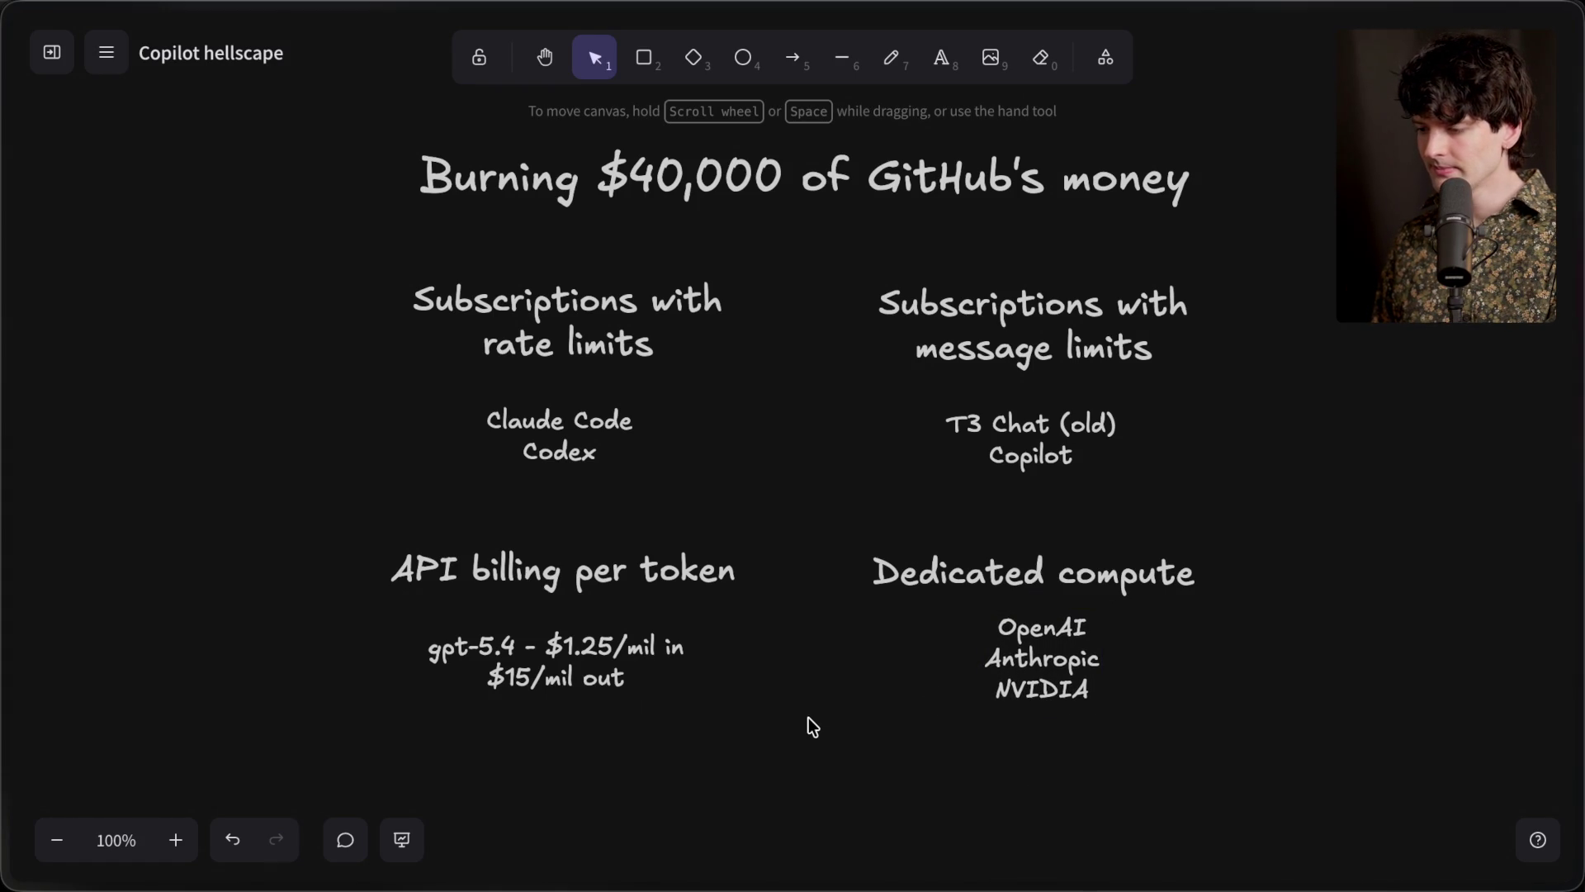
mouse_move(1263, 823)
left_mouse_down()
mouse_move(1208, 832)
mouse_move(269, 96)
left_mouse_up()
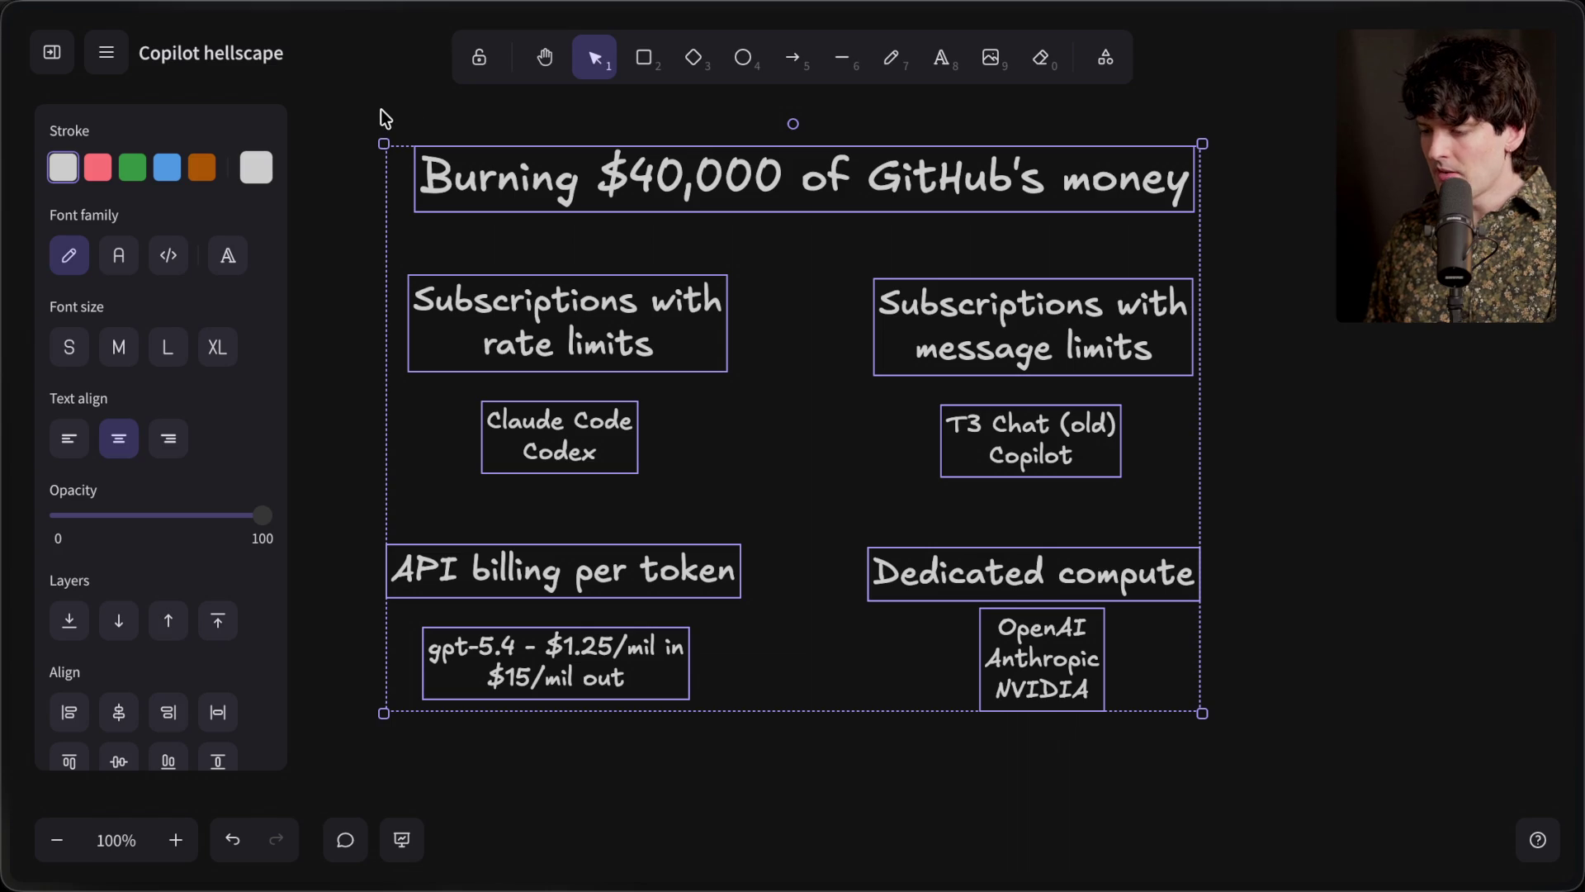
mouse_move(385, 117)
left_mouse_down()
mouse_move(347, 107)
mouse_move(1310, 812)
left_mouse_up()
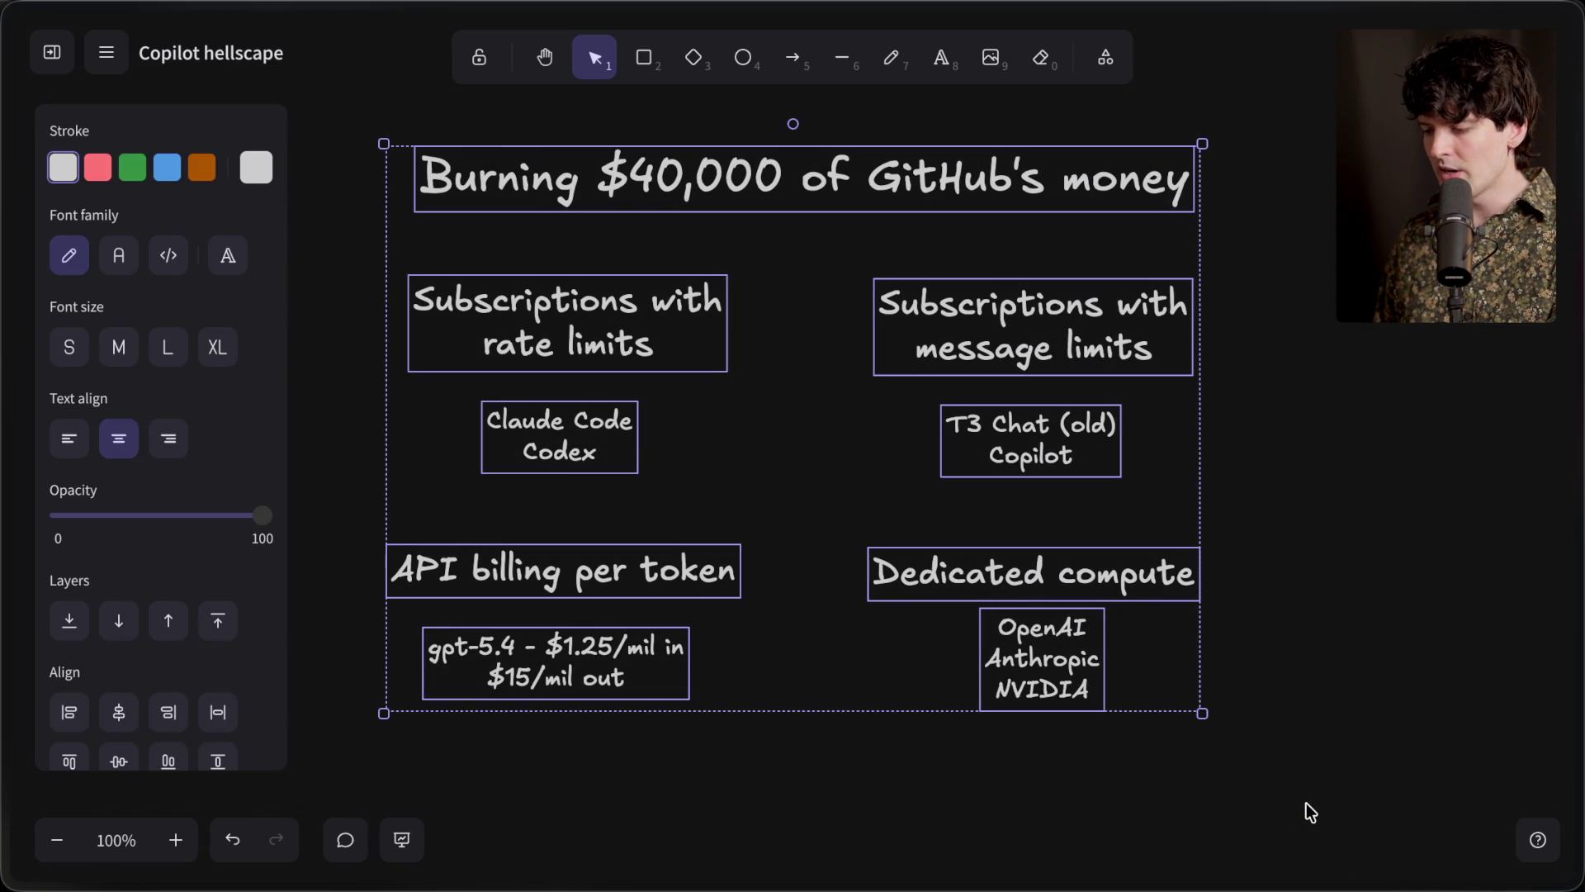
left_click(1307, 802)
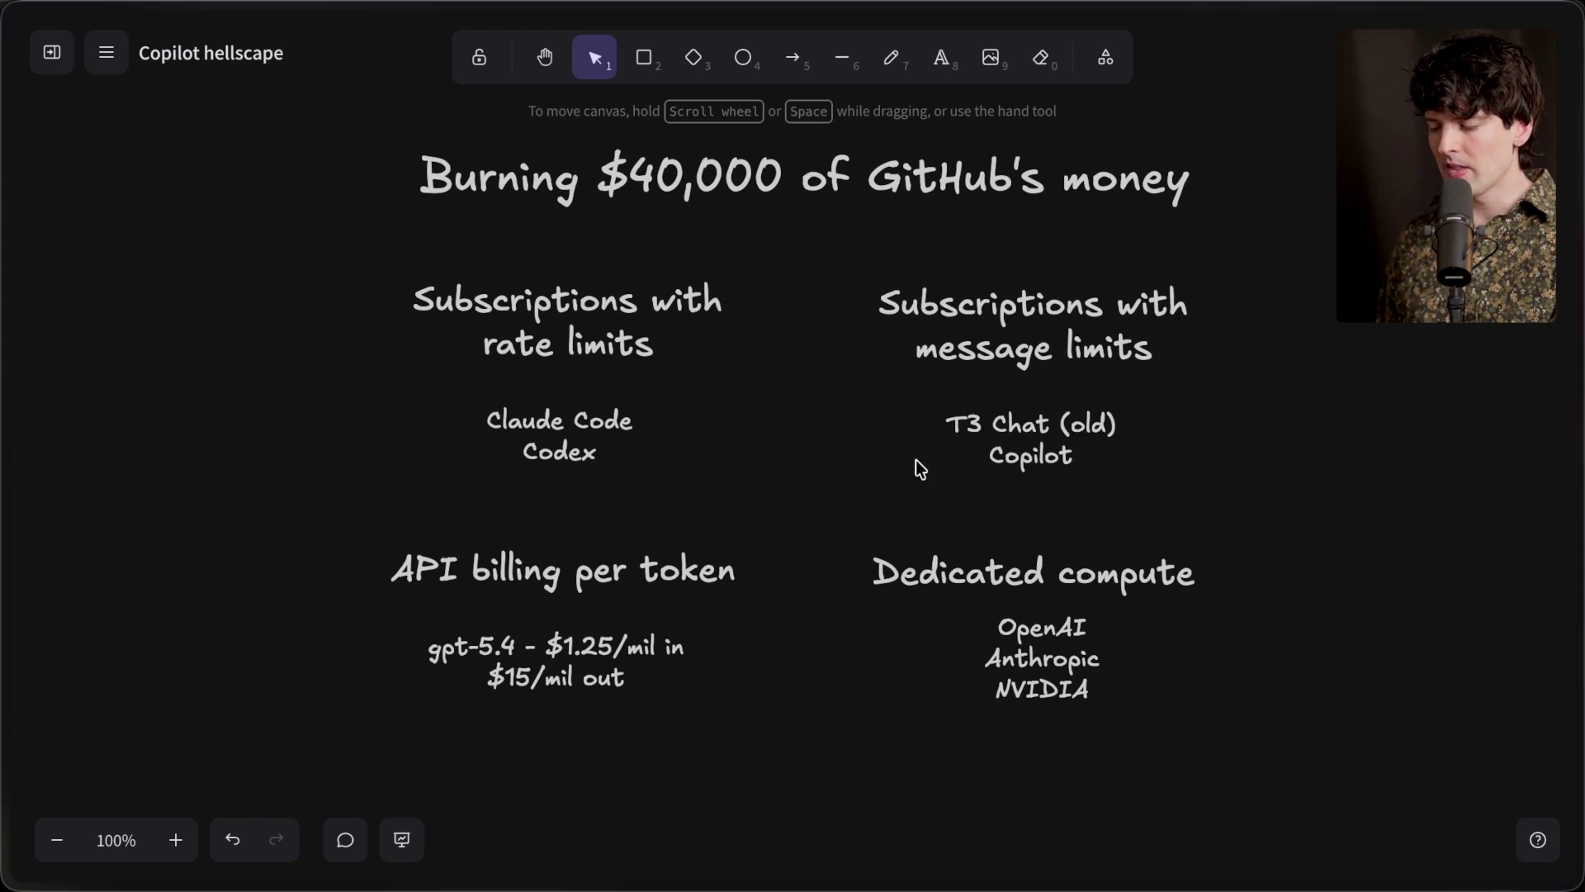
triple_click(996, 418)
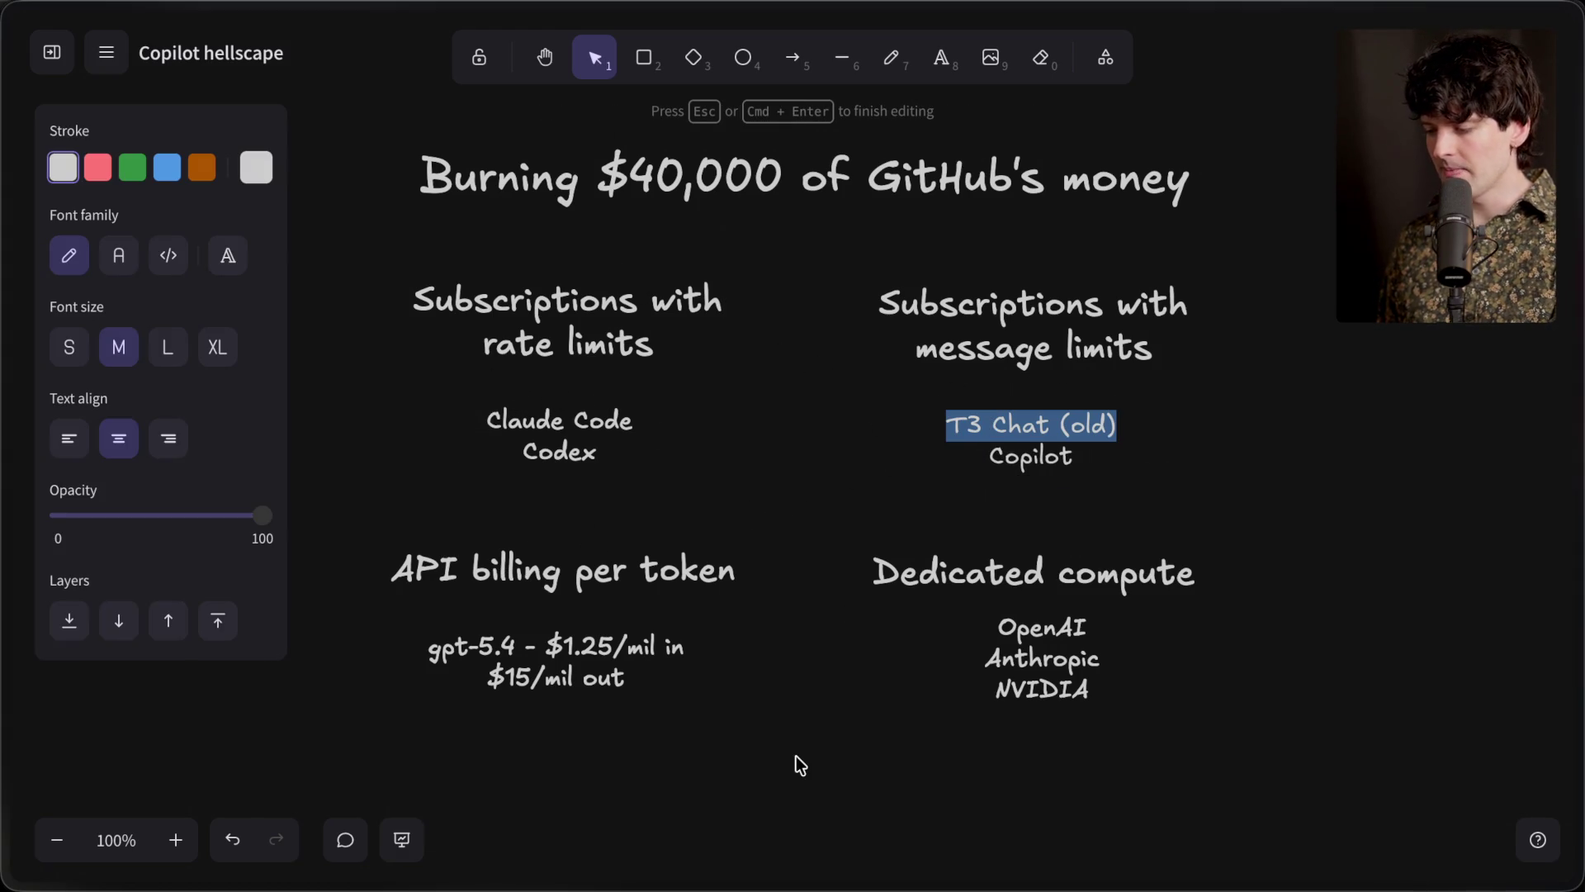
Add a T3 Chat note: $8/month, 1,500 normal-model messages (cheap), 100 premium-model messages (expensive)
left_click(800, 764)
scroll(803, 751, "down", 5)
double_click(762, 477)
type("T3 Chat")
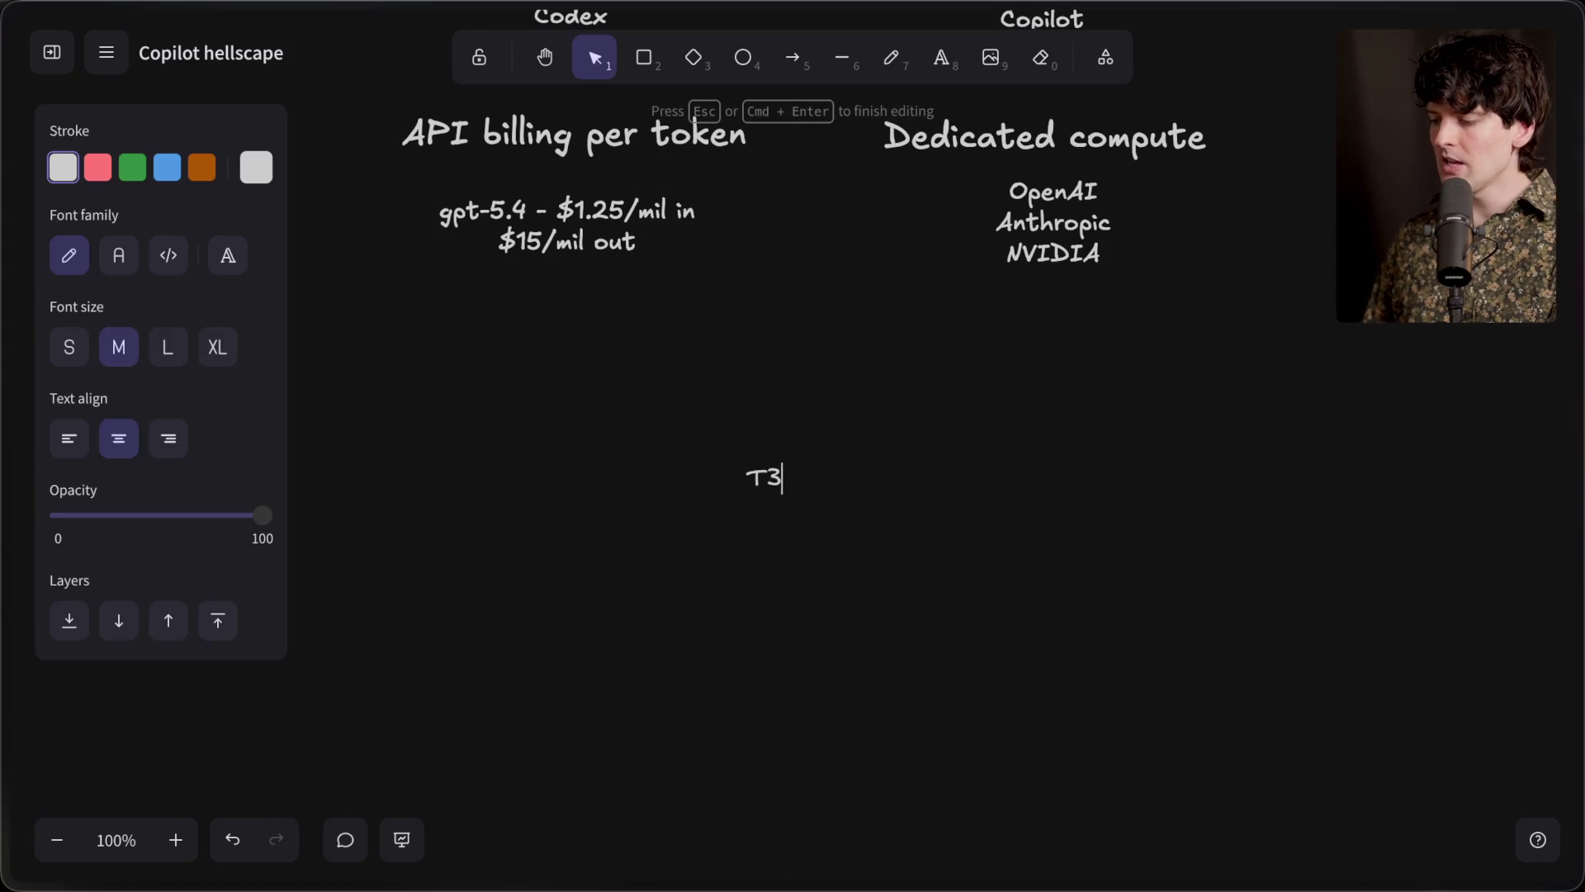
key("Return")
type("$8/month")
key("Return")
type("1,500 messages on ")
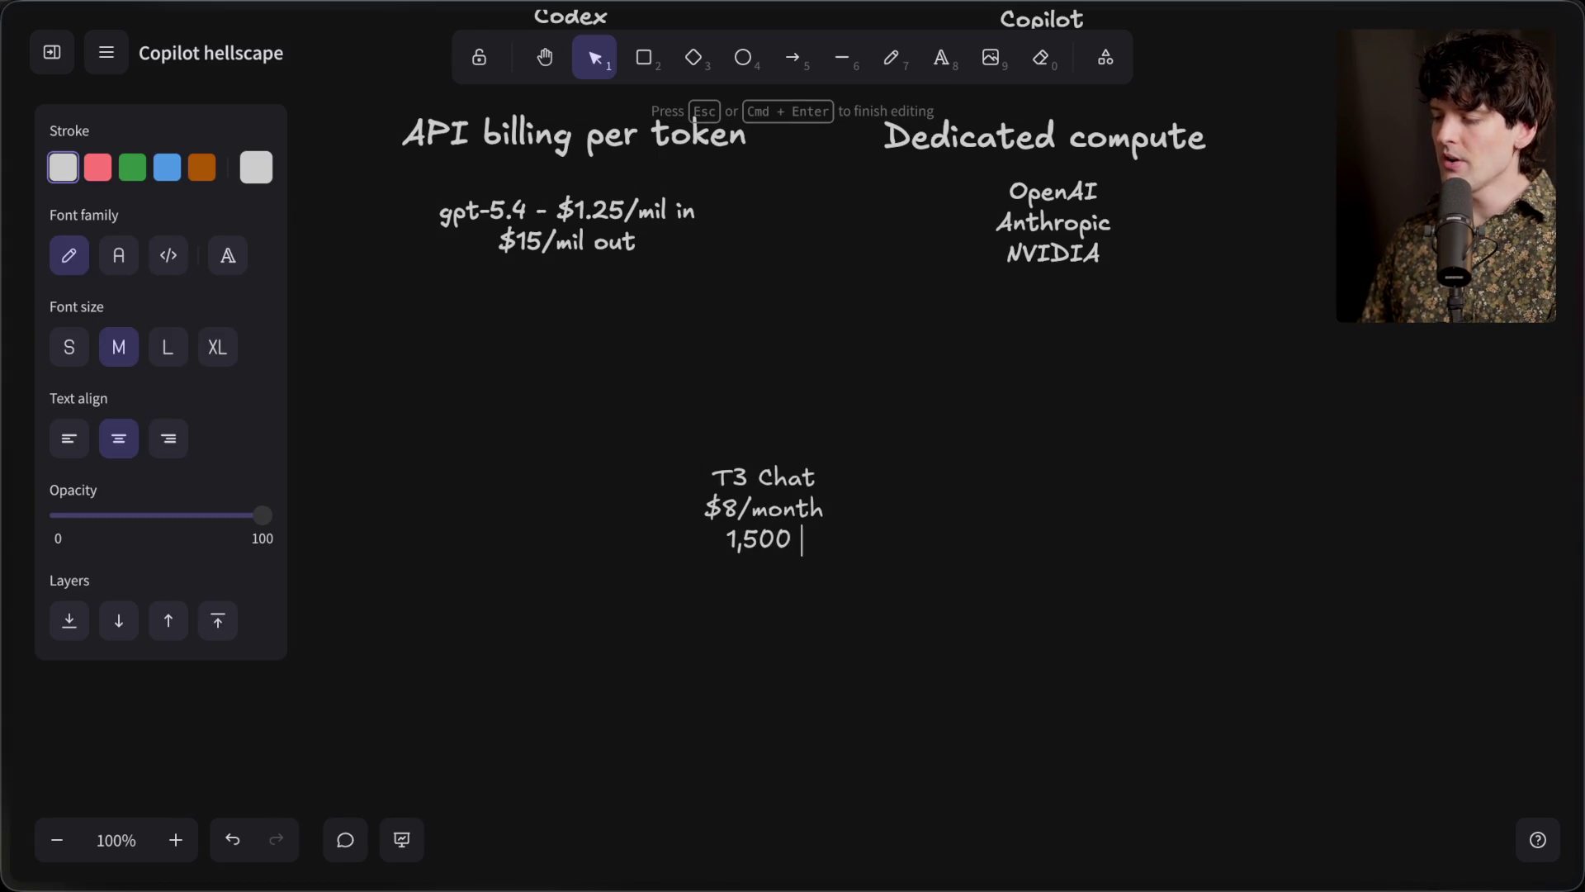
type("\"nor")
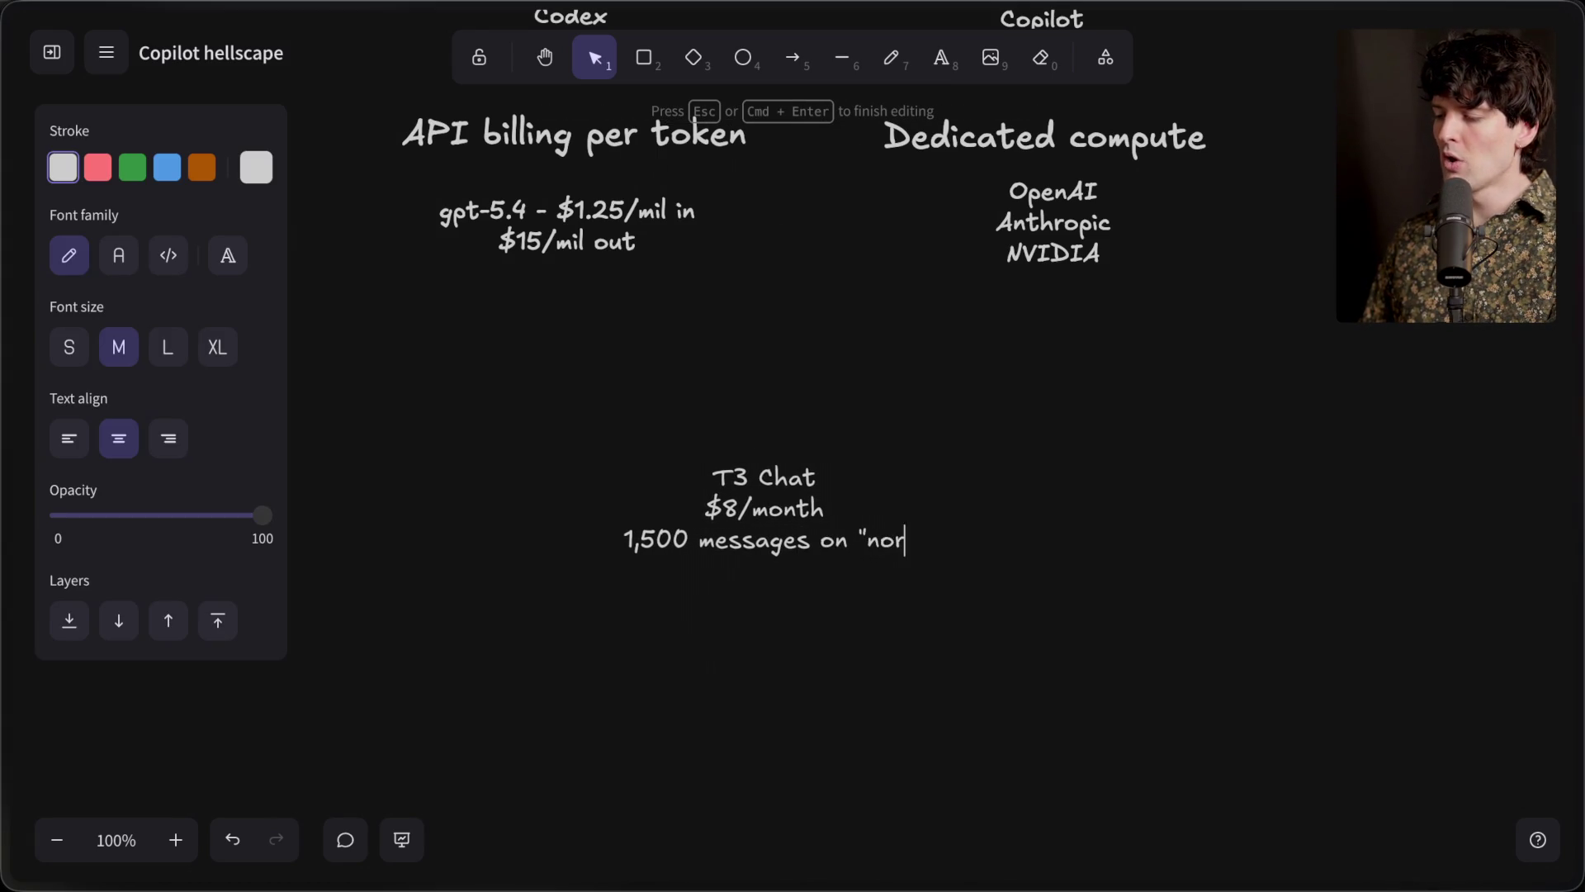
type("mal models\" (cheap)")
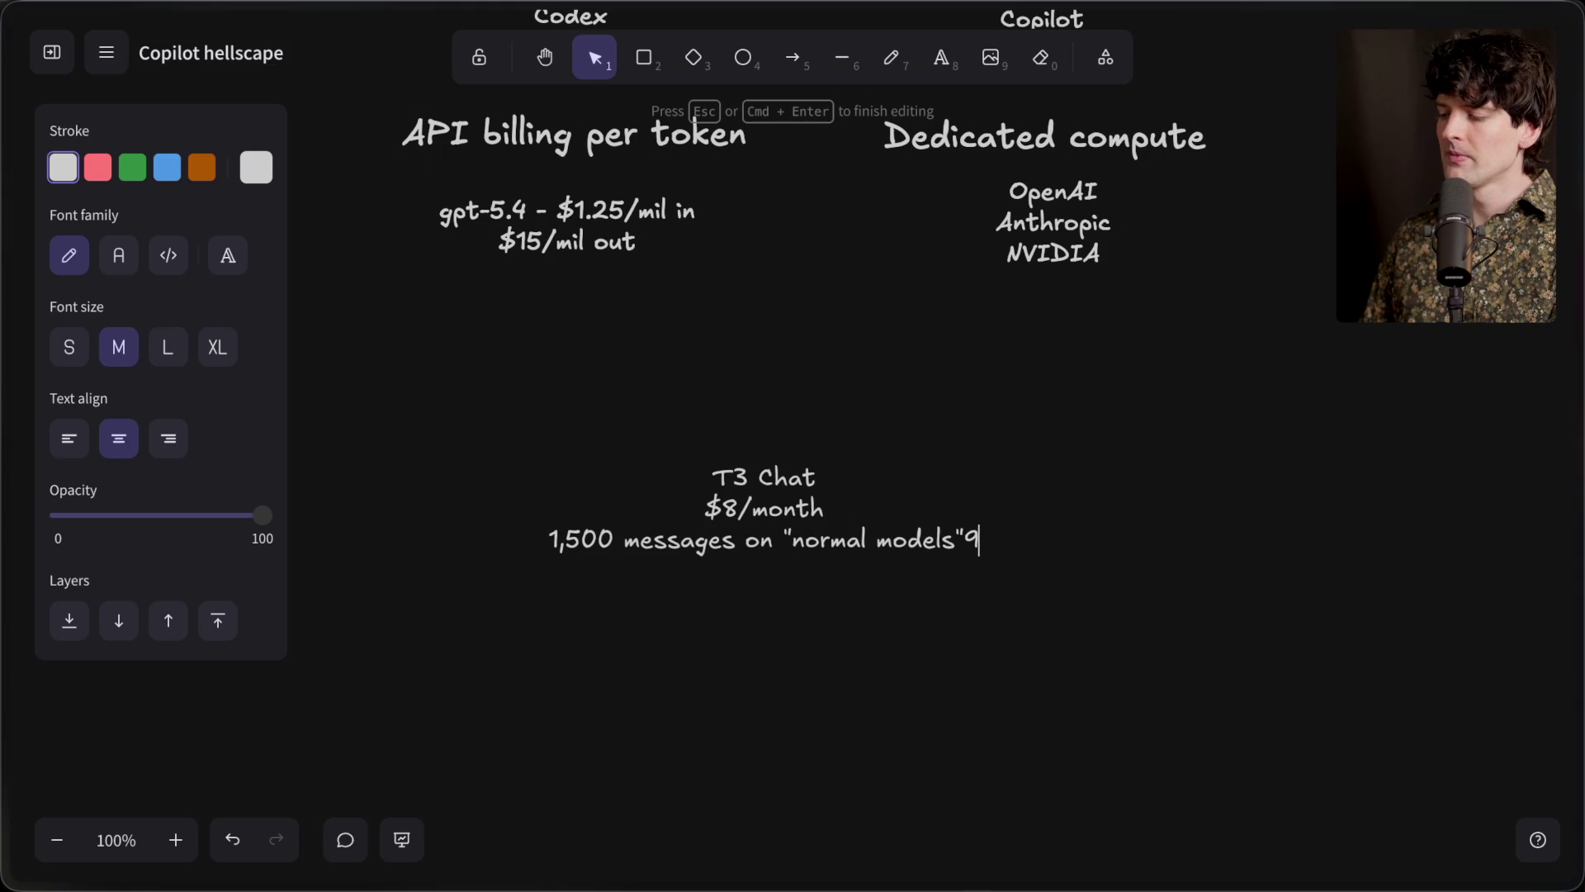
key("Return")
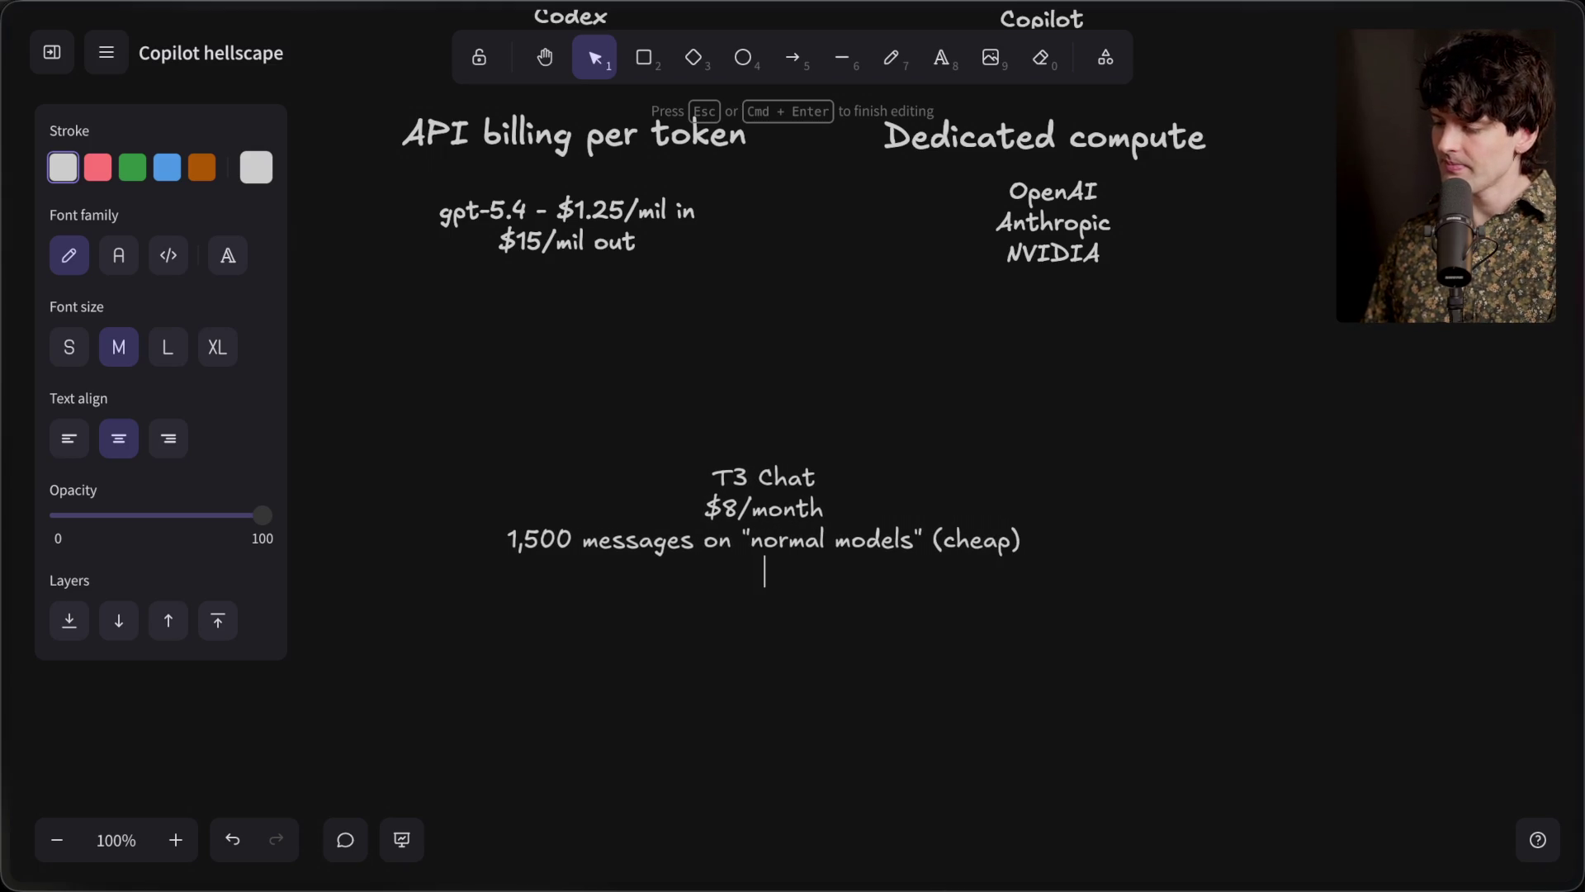
type("100 messa")
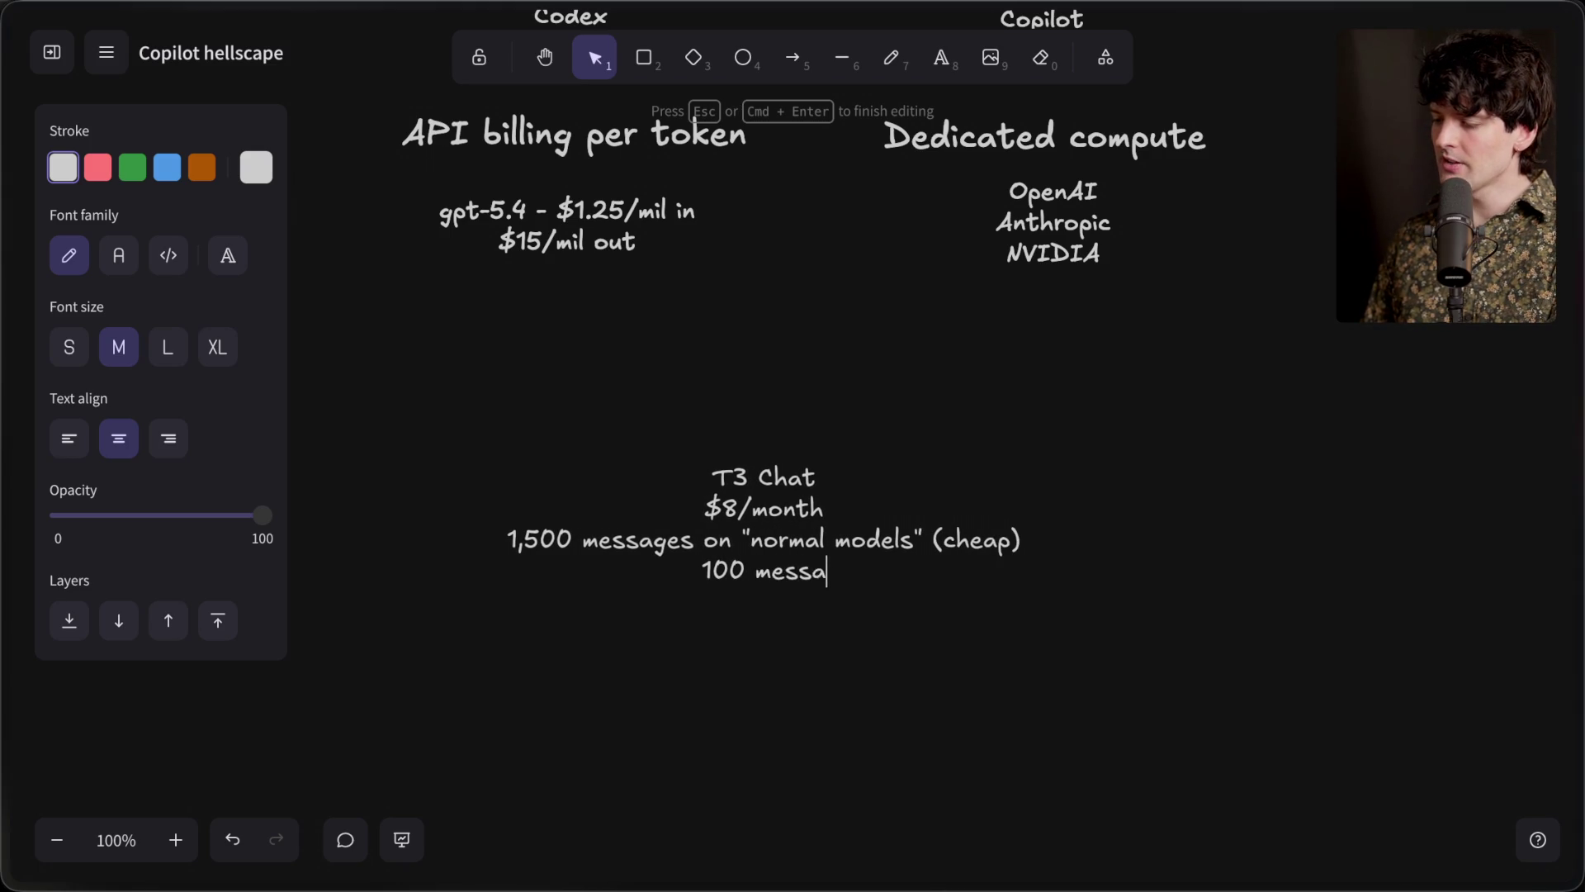
type("ges on \"premium ")
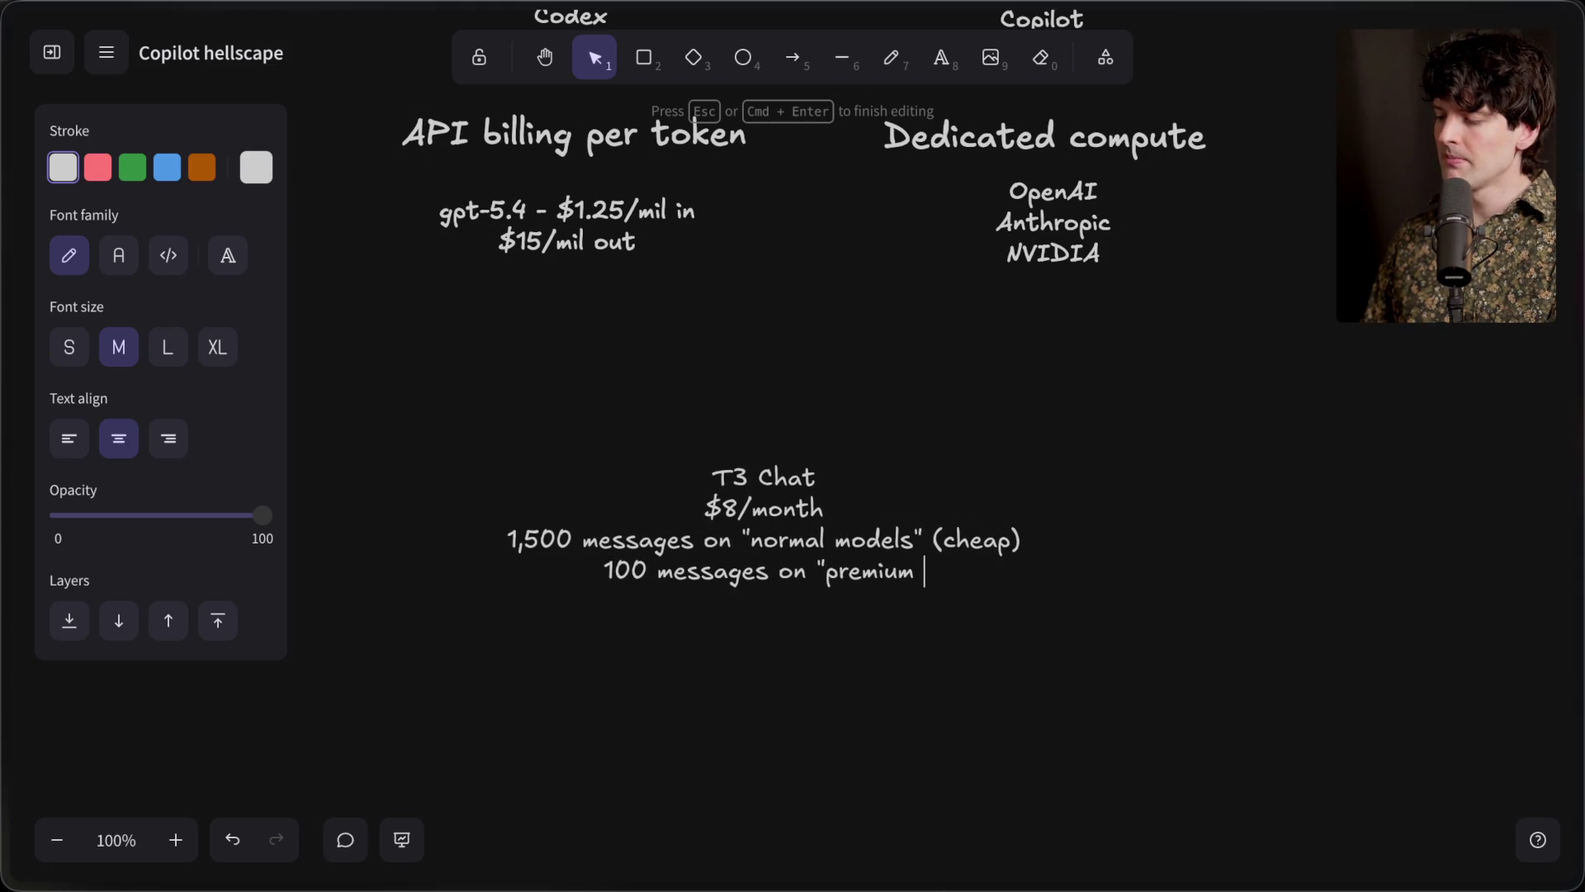
type("models\" (expensive)")
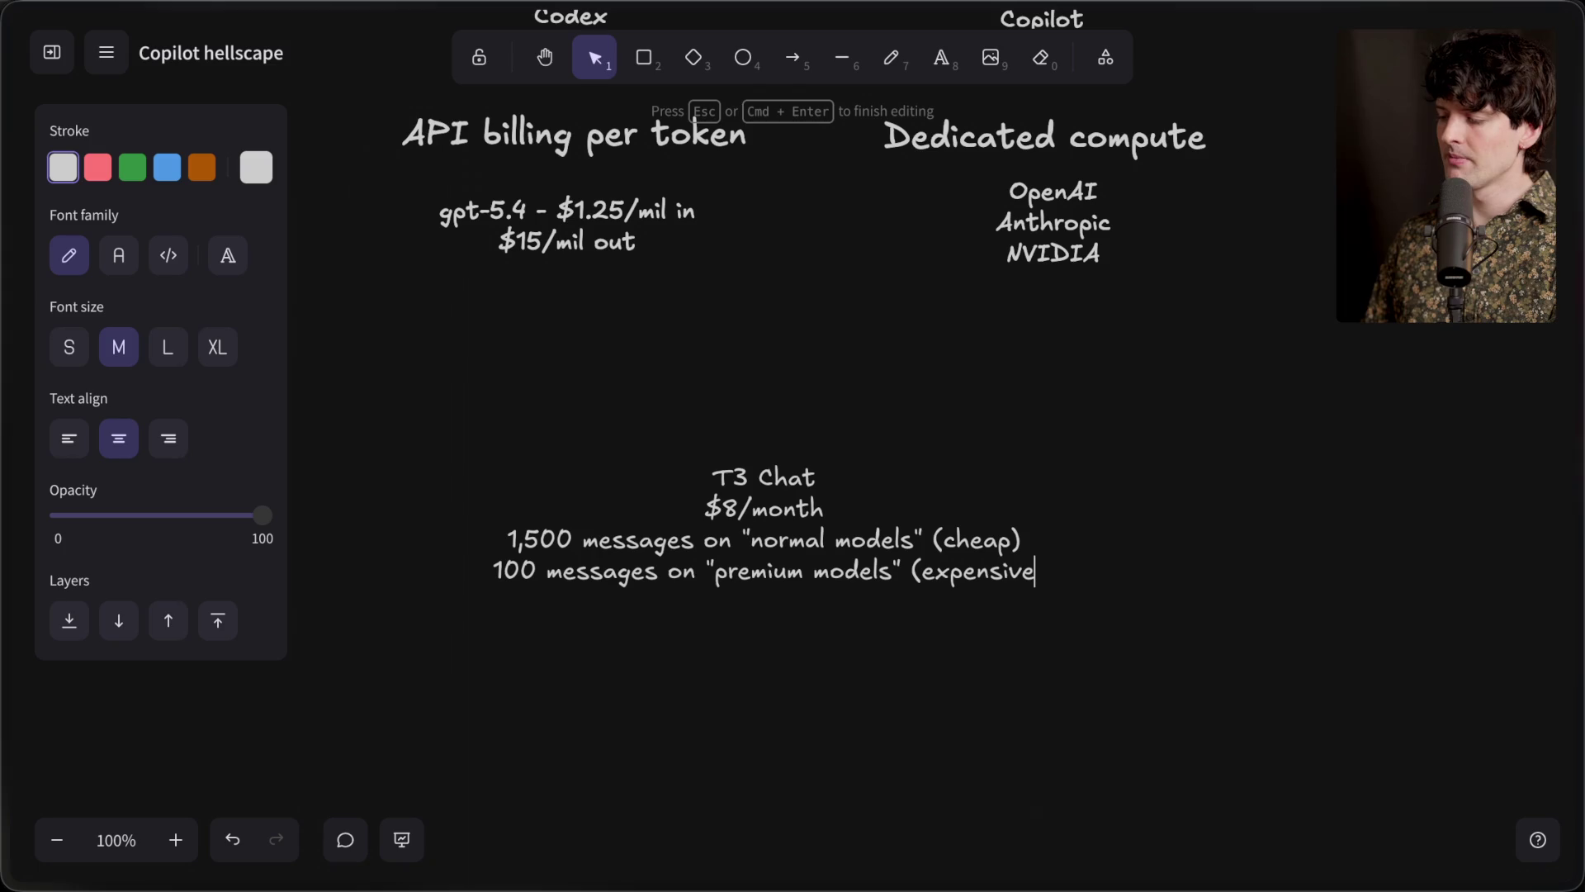
left_click(719, 682)
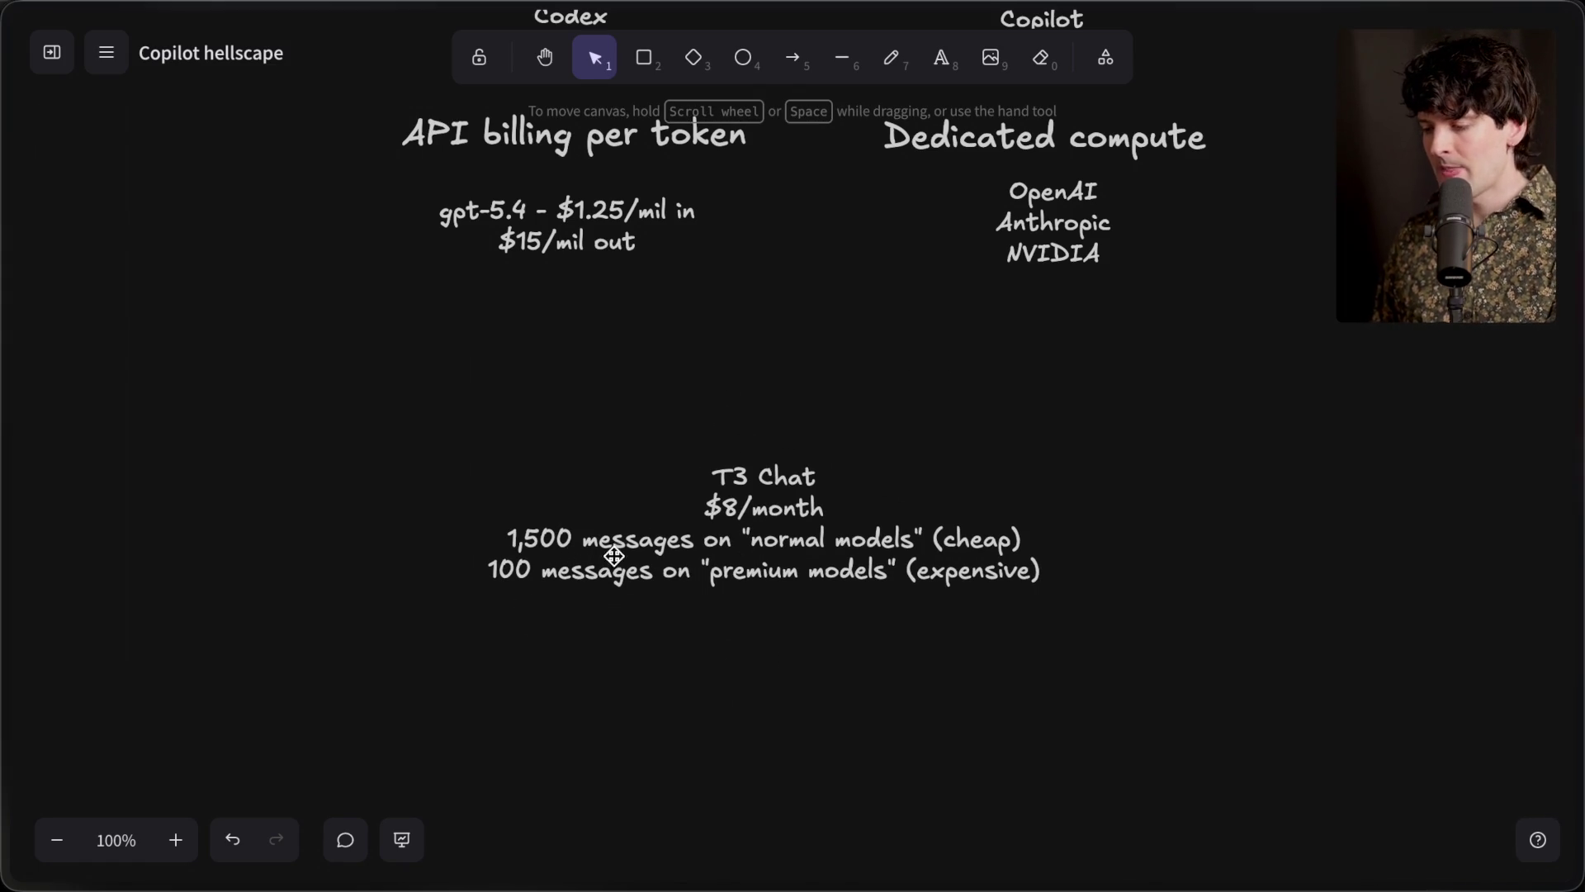
left_click_drag(393, 400, 1170, 768)
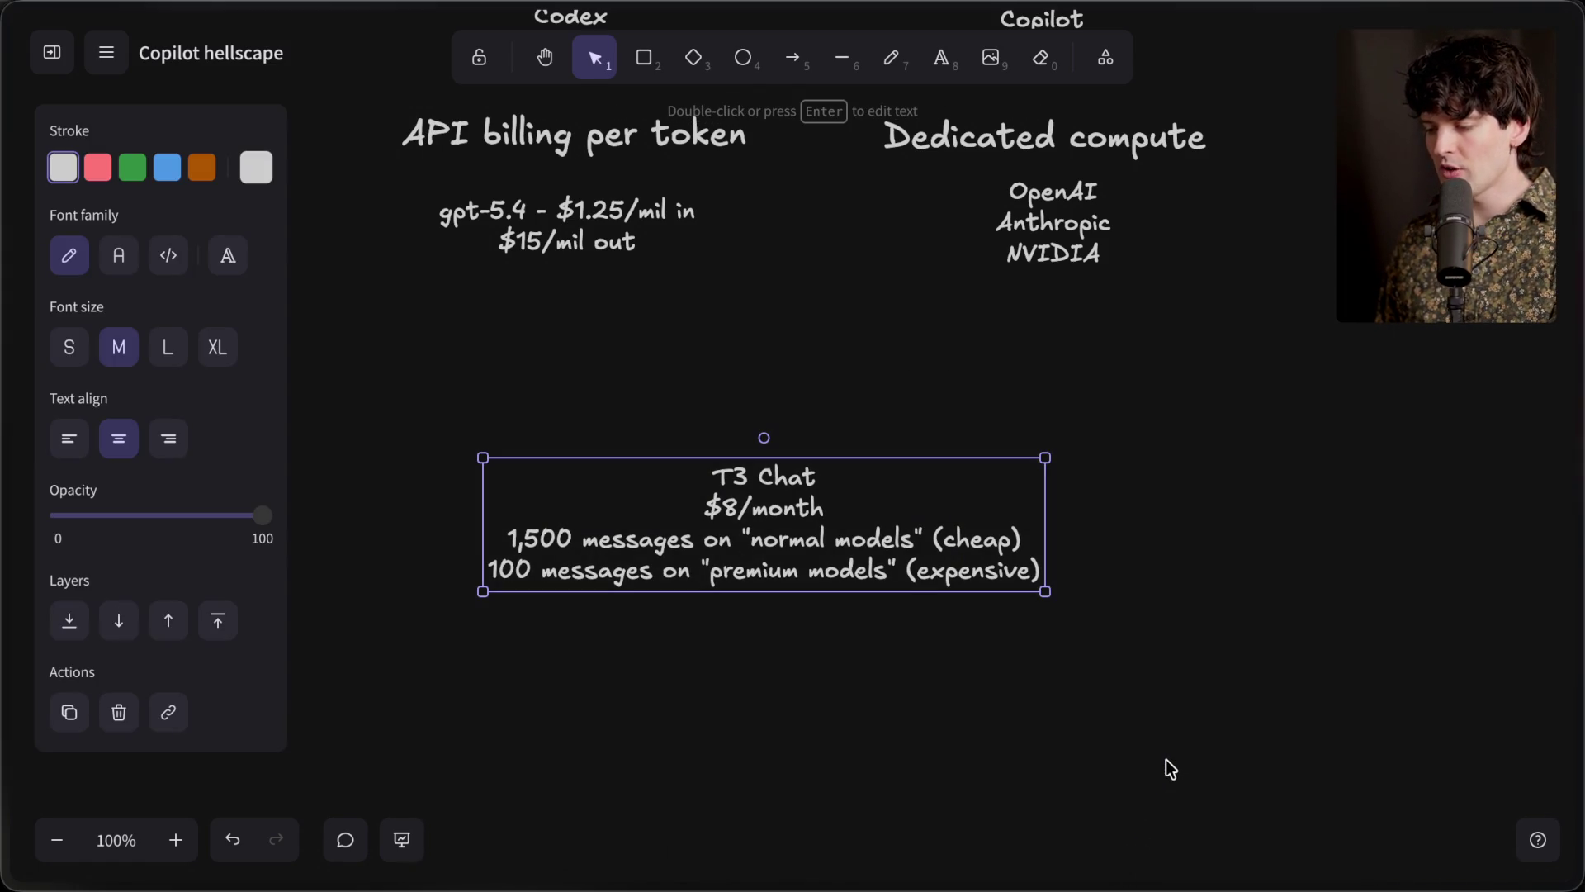
key("Escape")
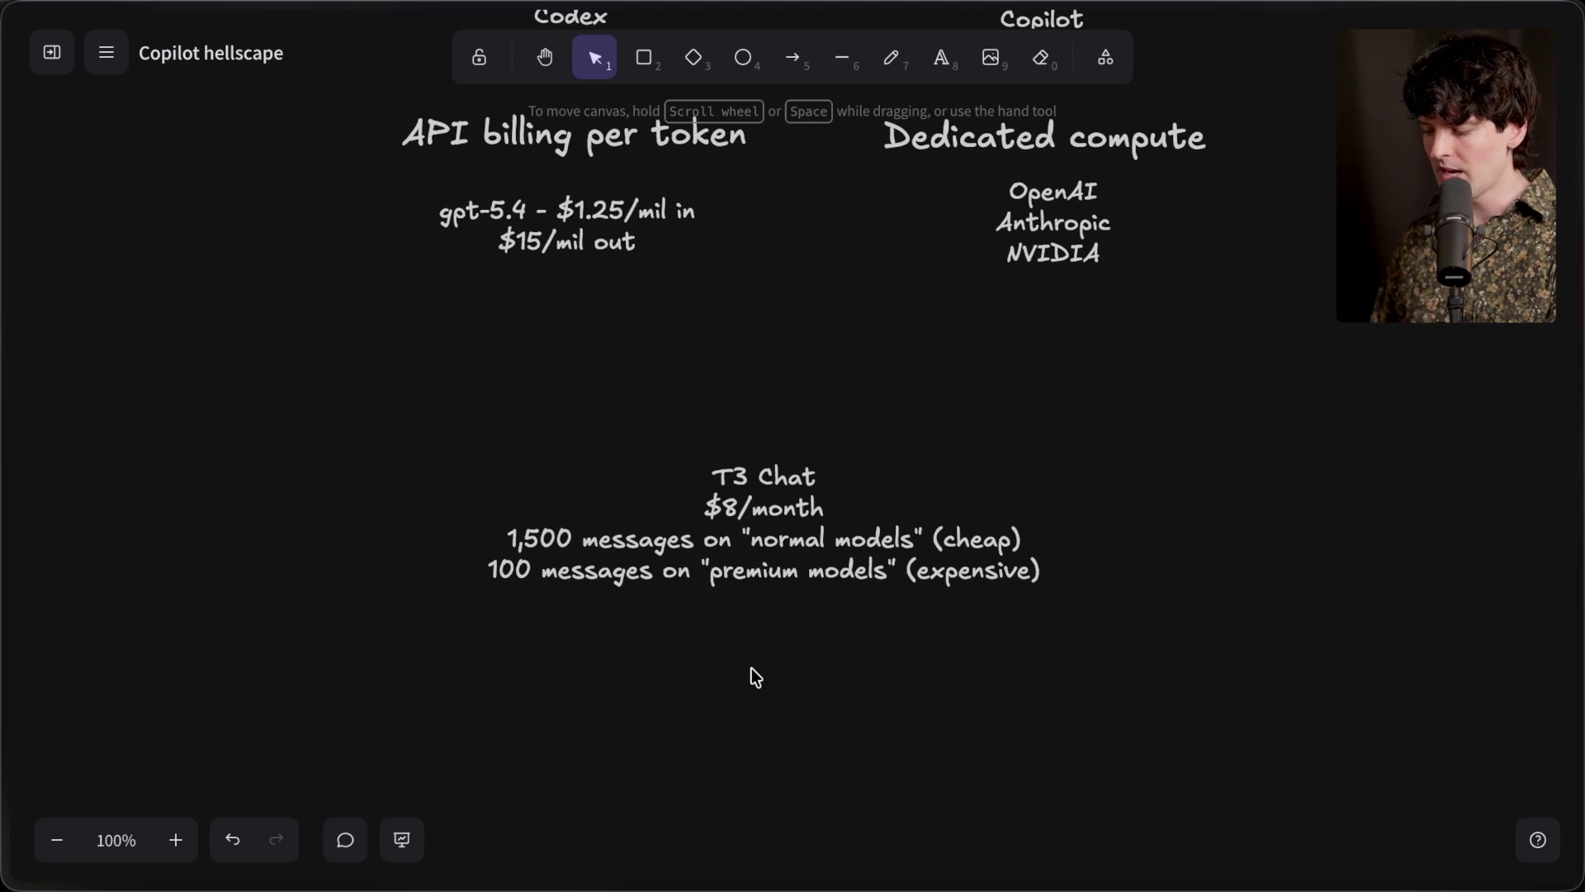
Open the creator's X profile, search their posts for premium, and show Latest results
key("ctrl+t")
type("x.com/theo")
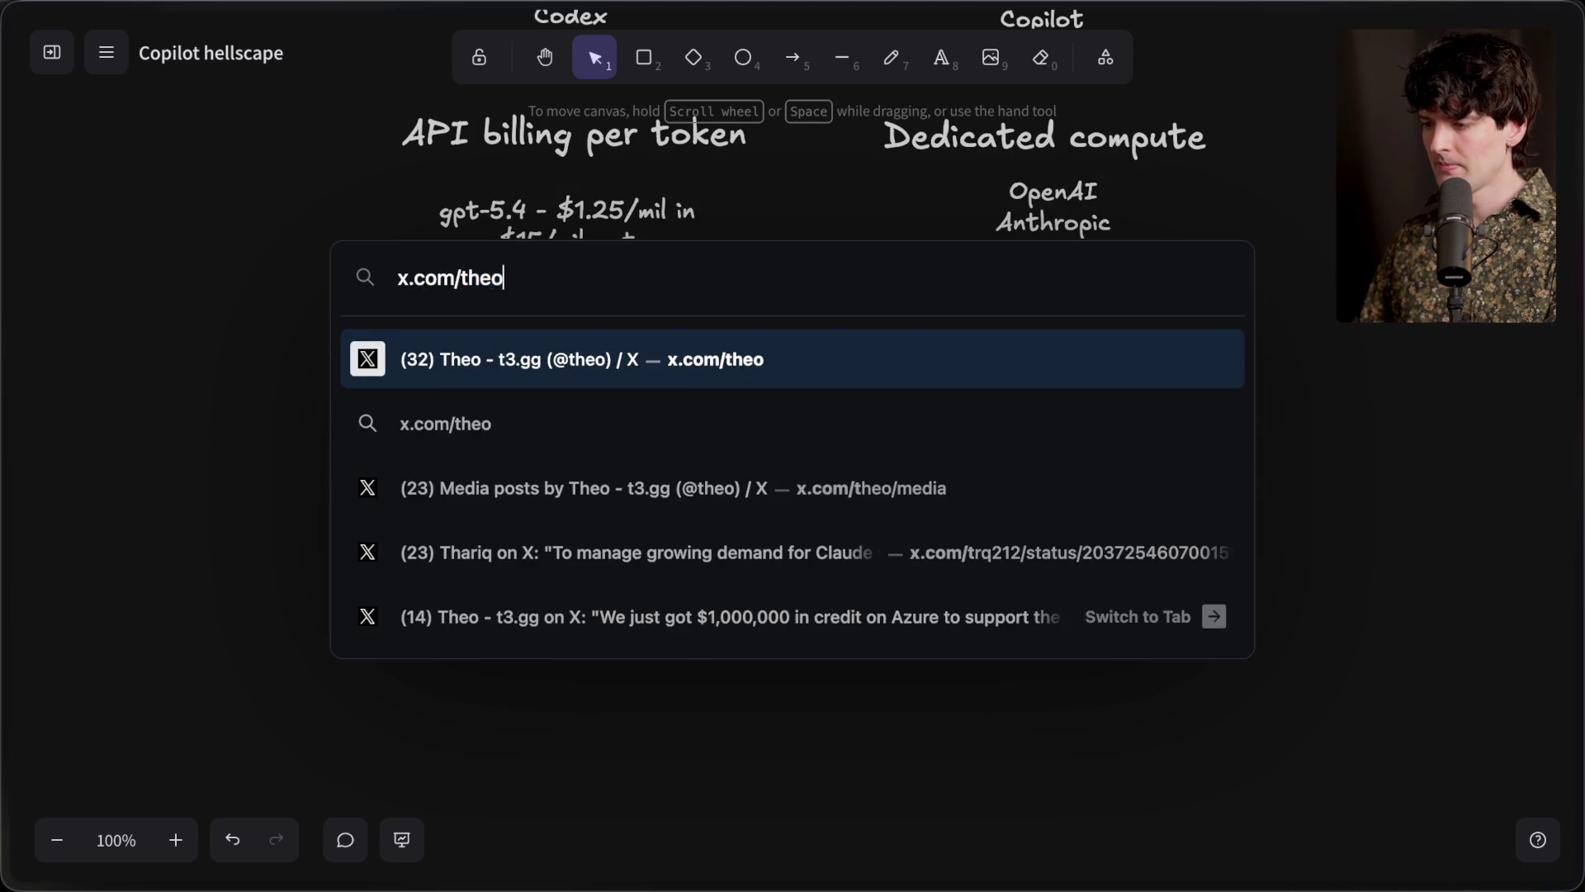
key("Return")
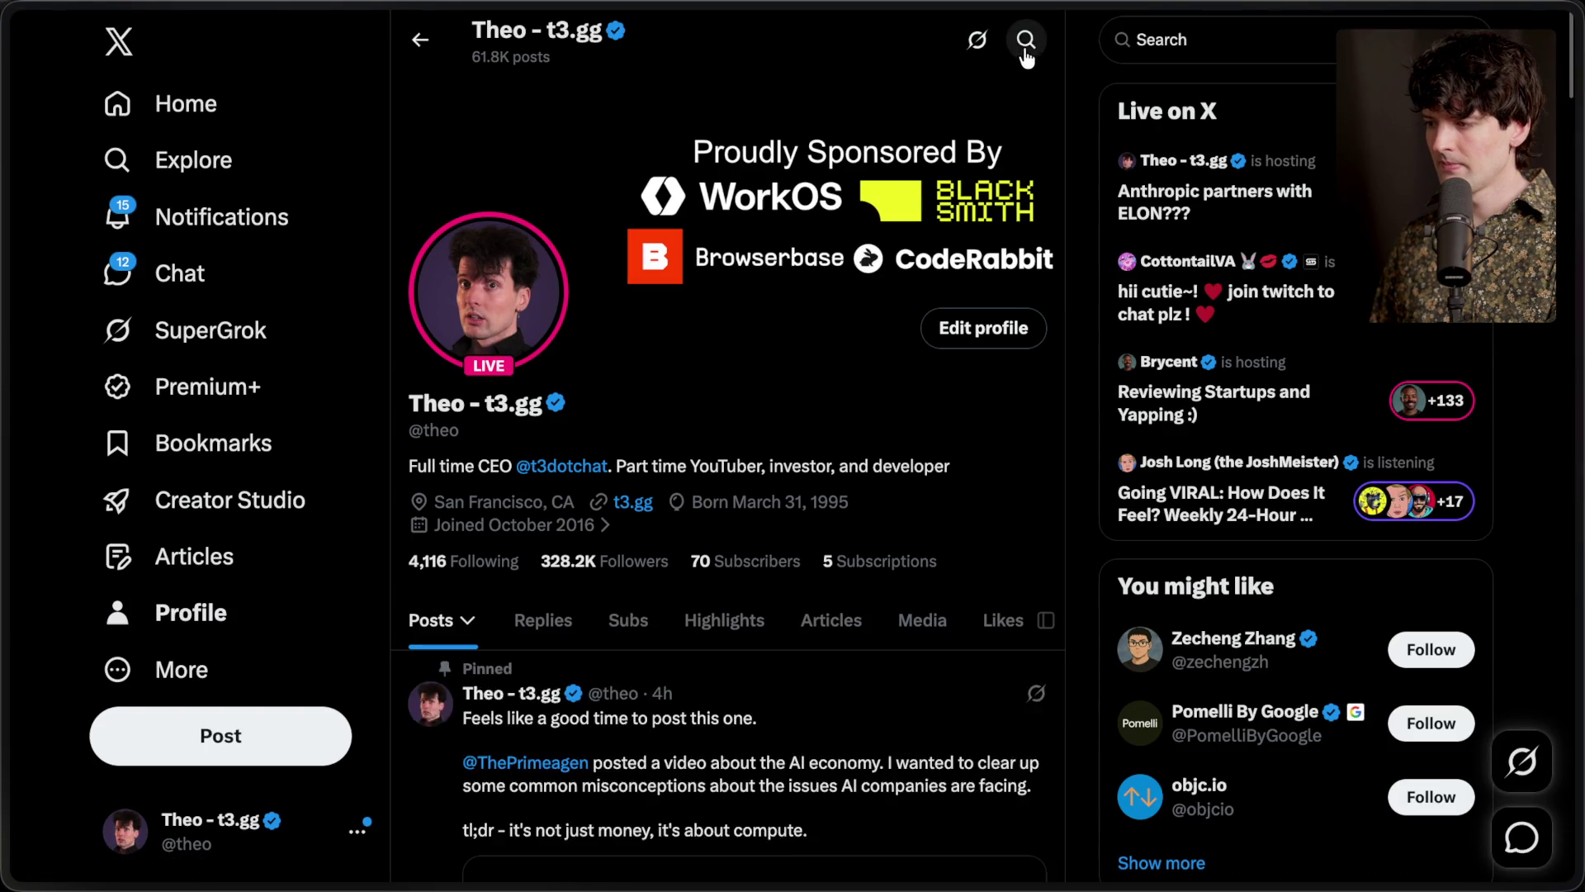
left_click(1026, 39)
type("premium")
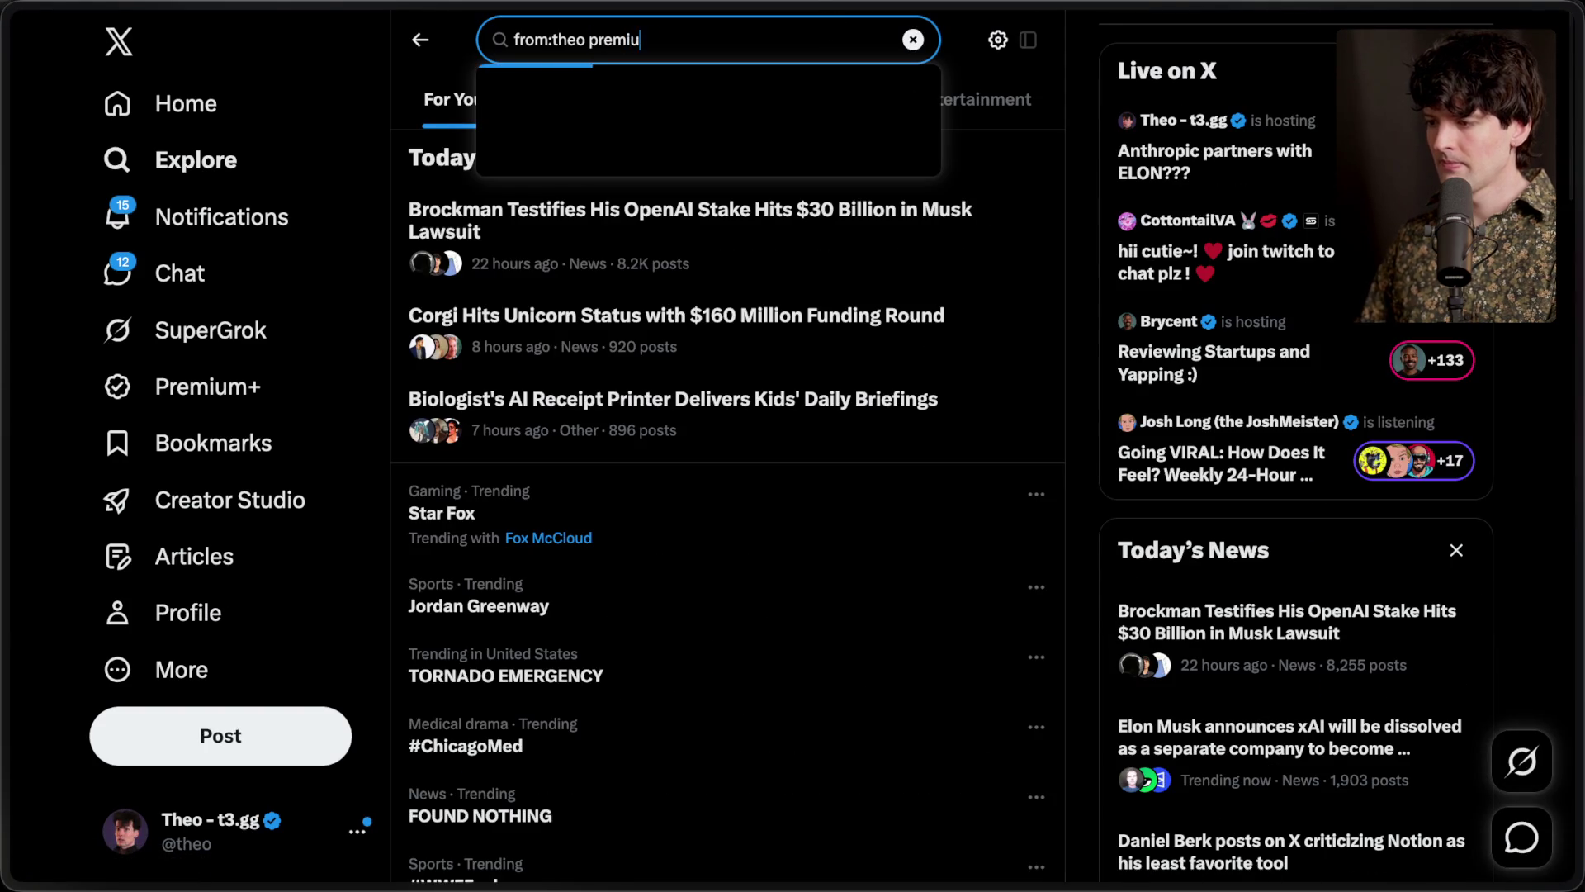
key("Return")
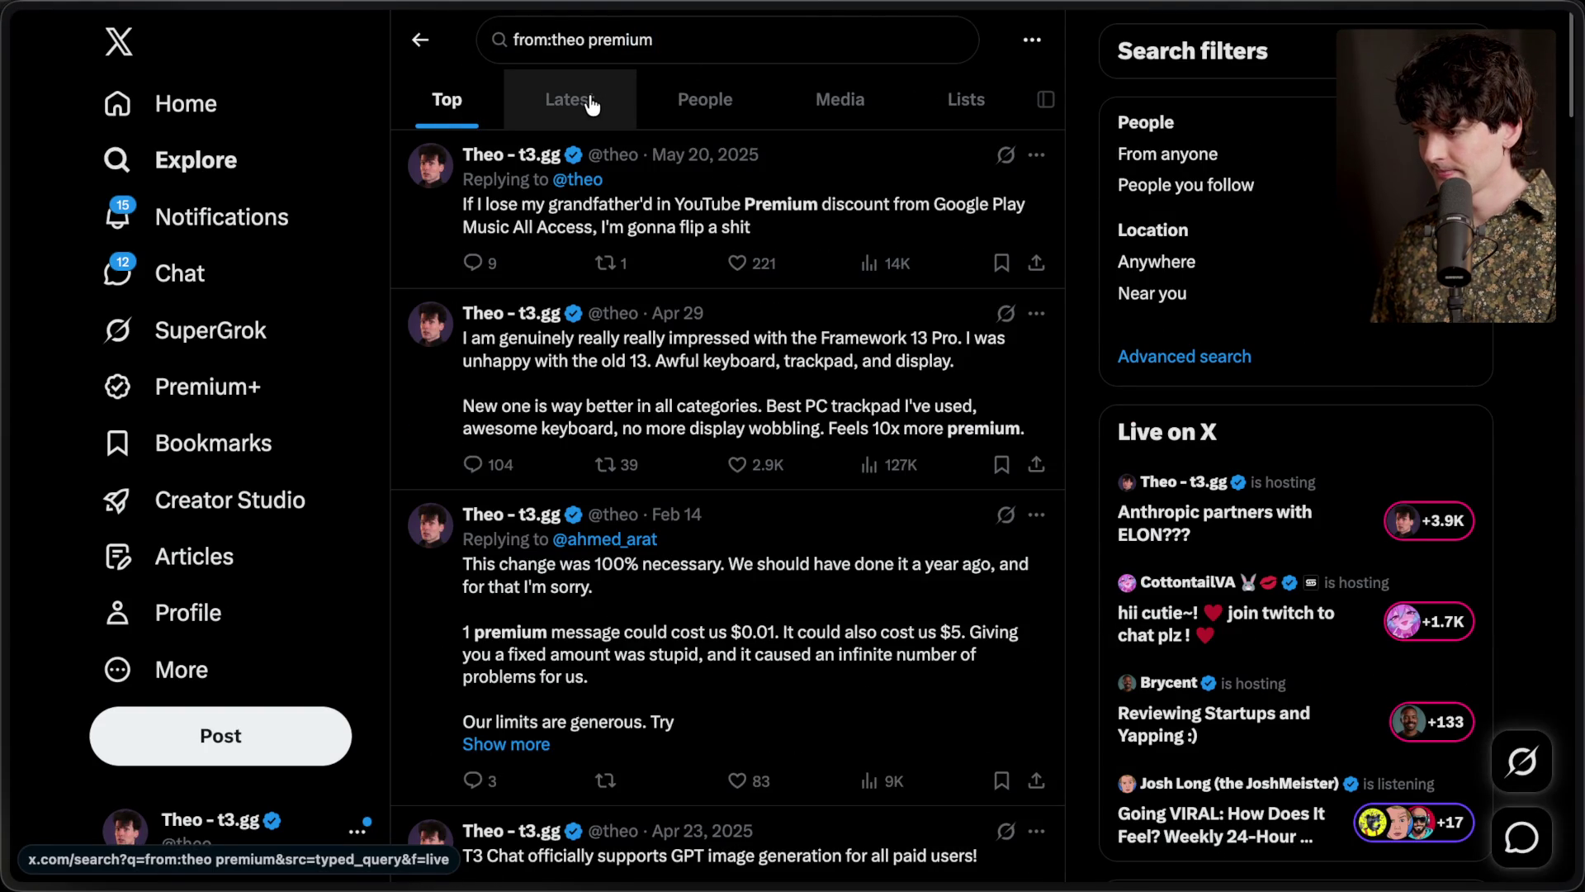
left_click(592, 105)
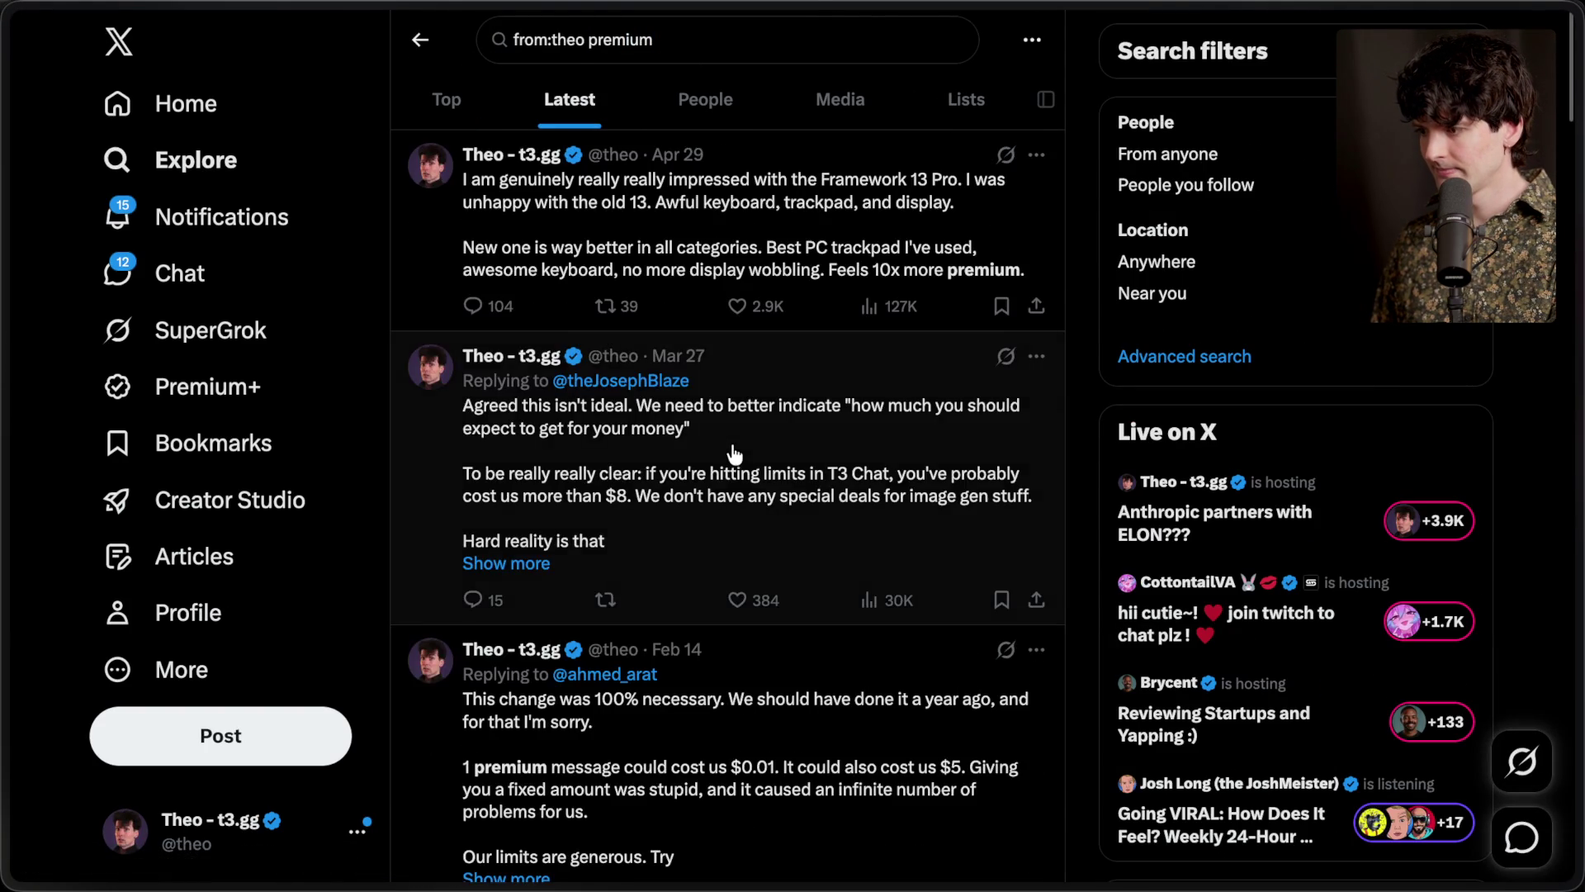
Browse the results and read the Feb 27, 2025 reply about premium messages
scroll(734, 453, "down", 15)
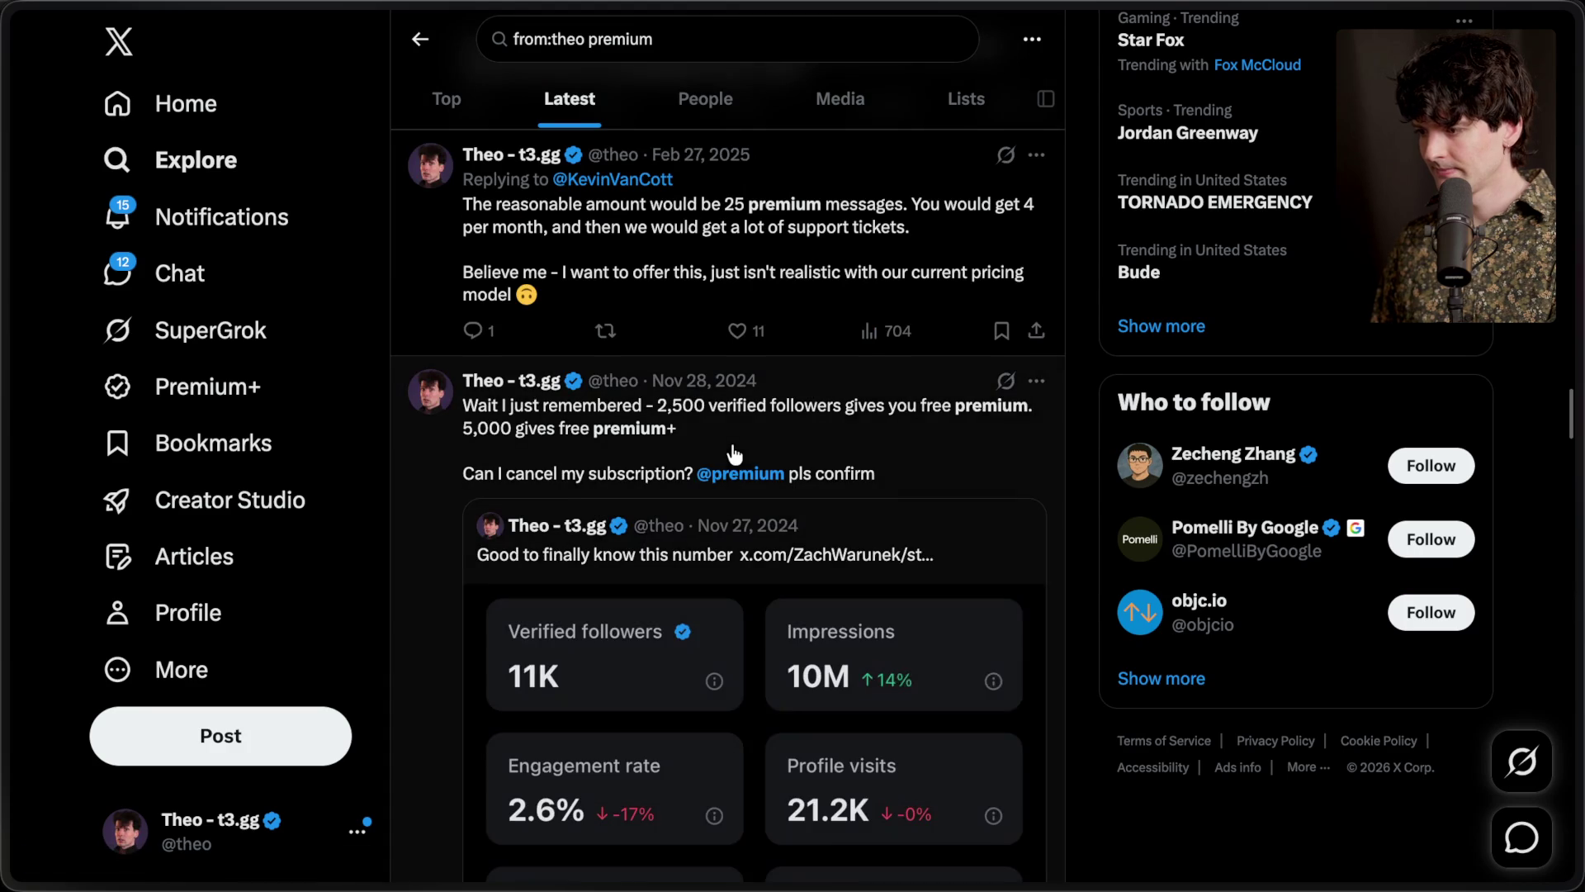
scroll(734, 453, "down", 1)
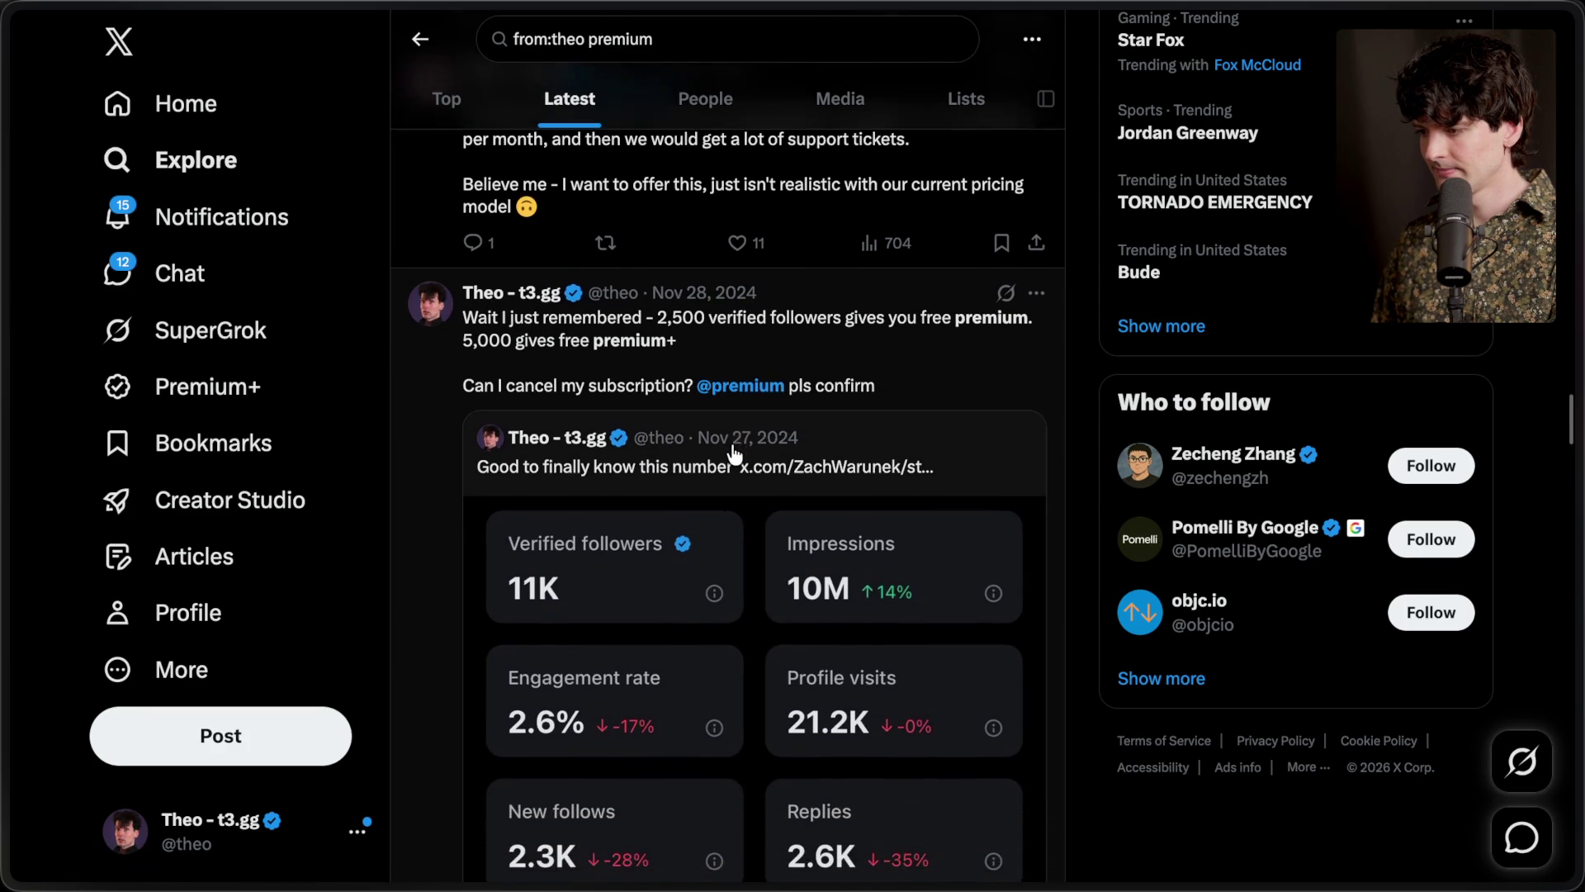
scroll(734, 453, "down", 9)
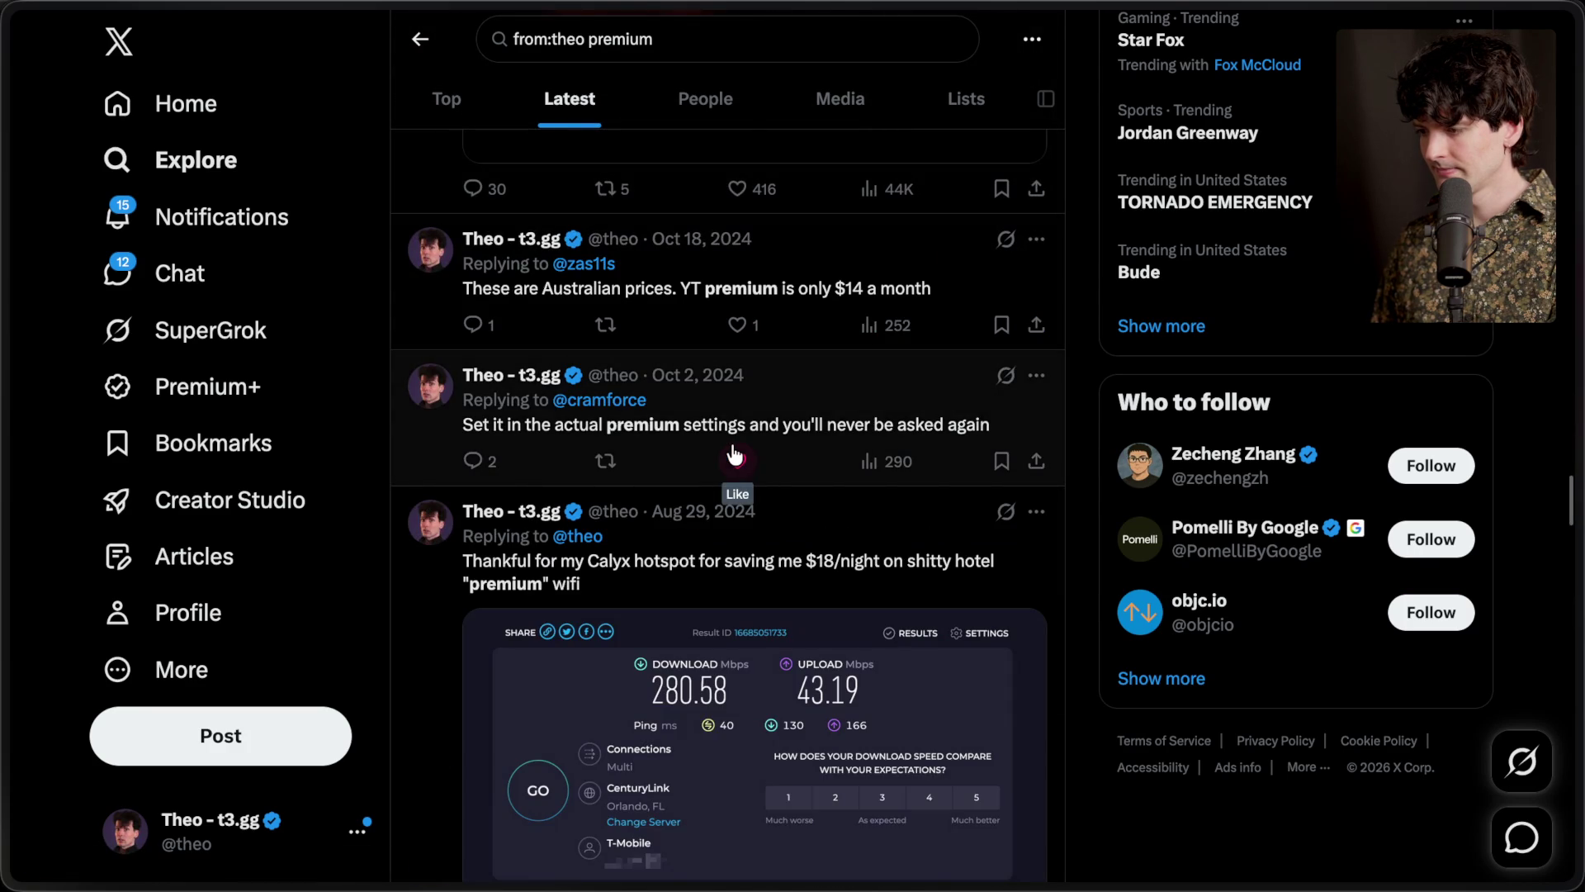
scroll(734, 454, "up", 10)
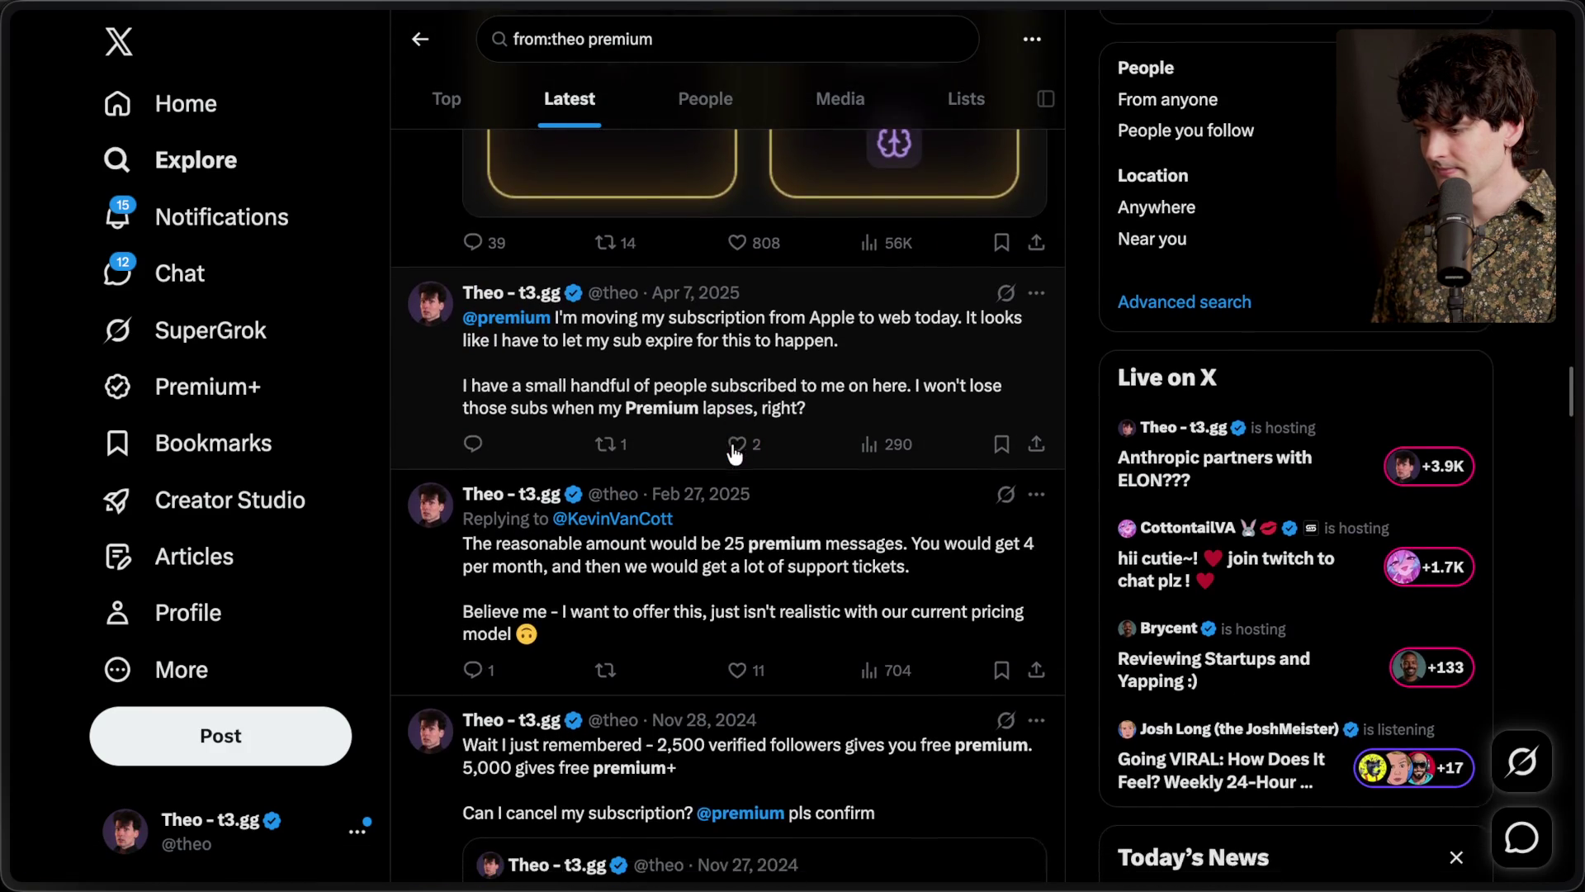
scroll(734, 454, "down", 1)
left_click(727, 457)
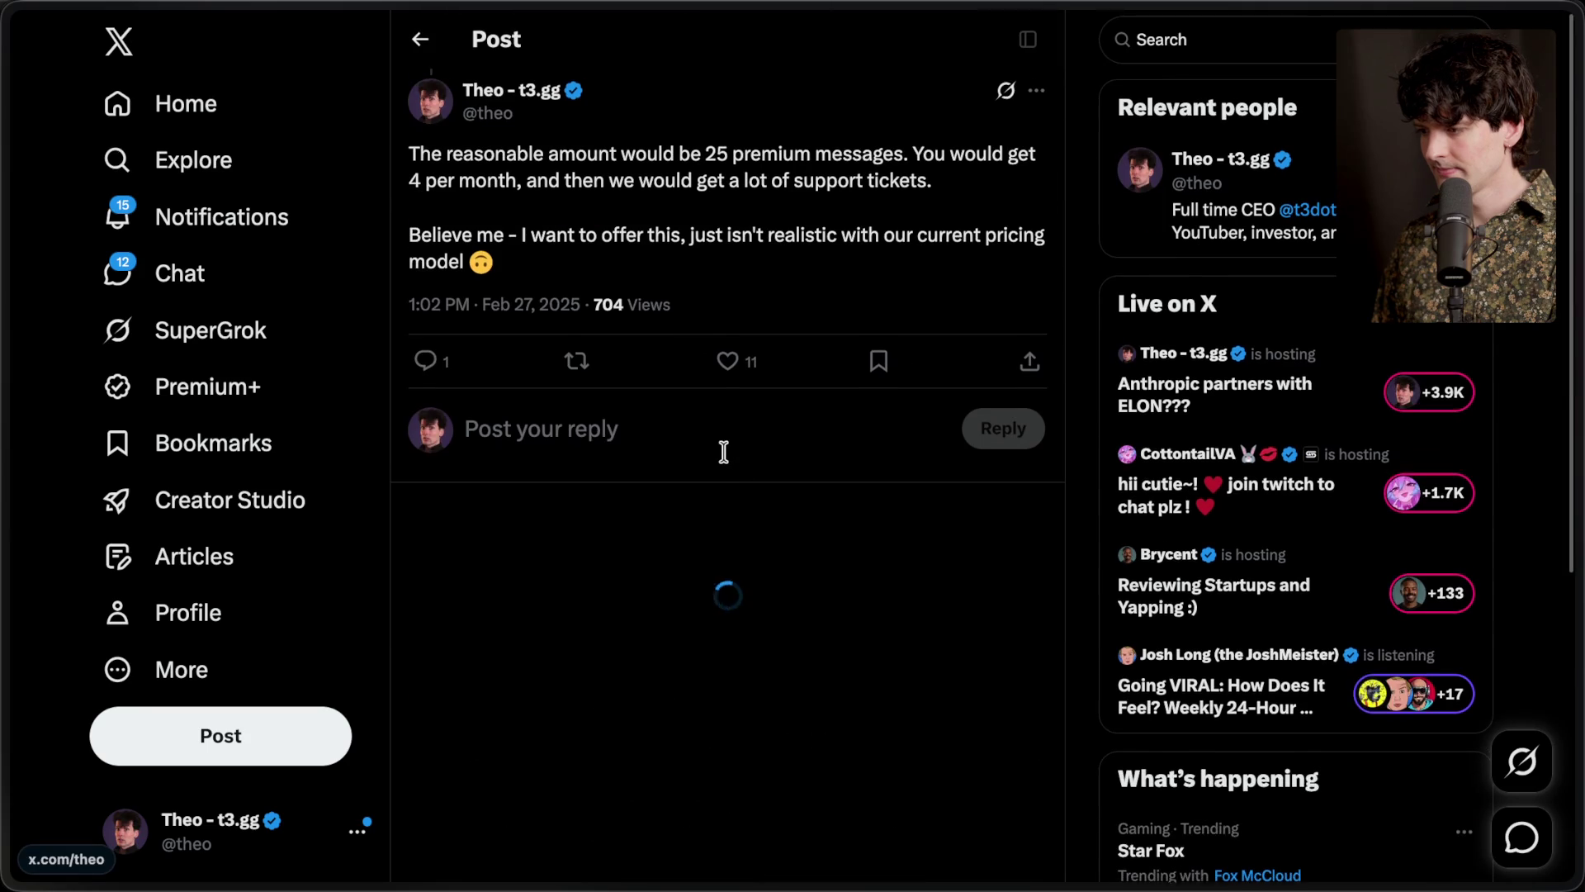
scroll(725, 459, "up", 10)
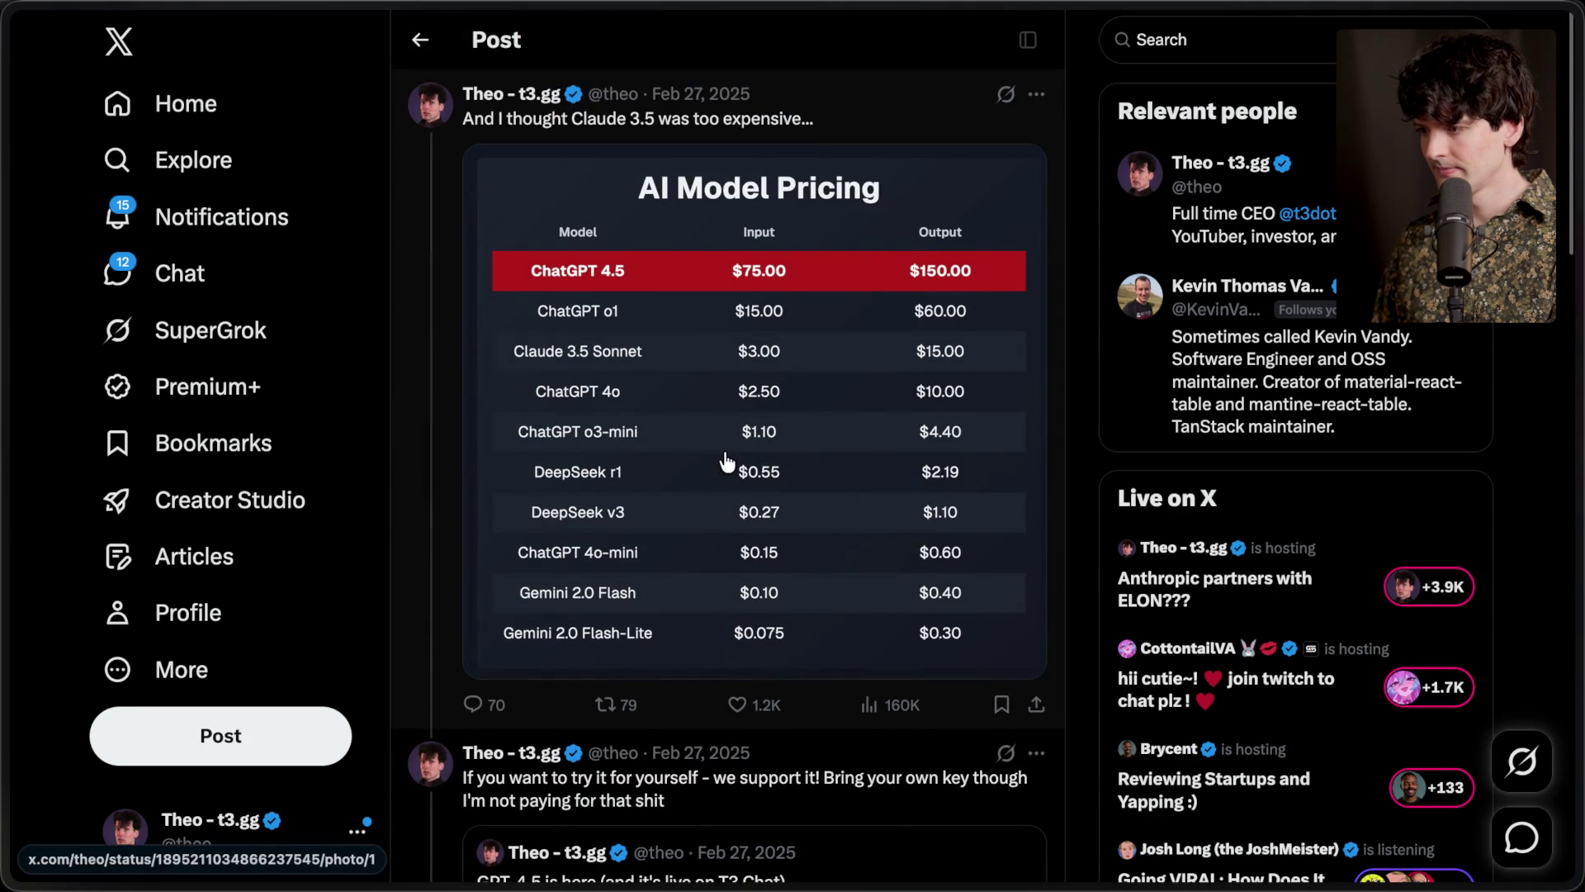
scroll(726, 462, "down", 5)
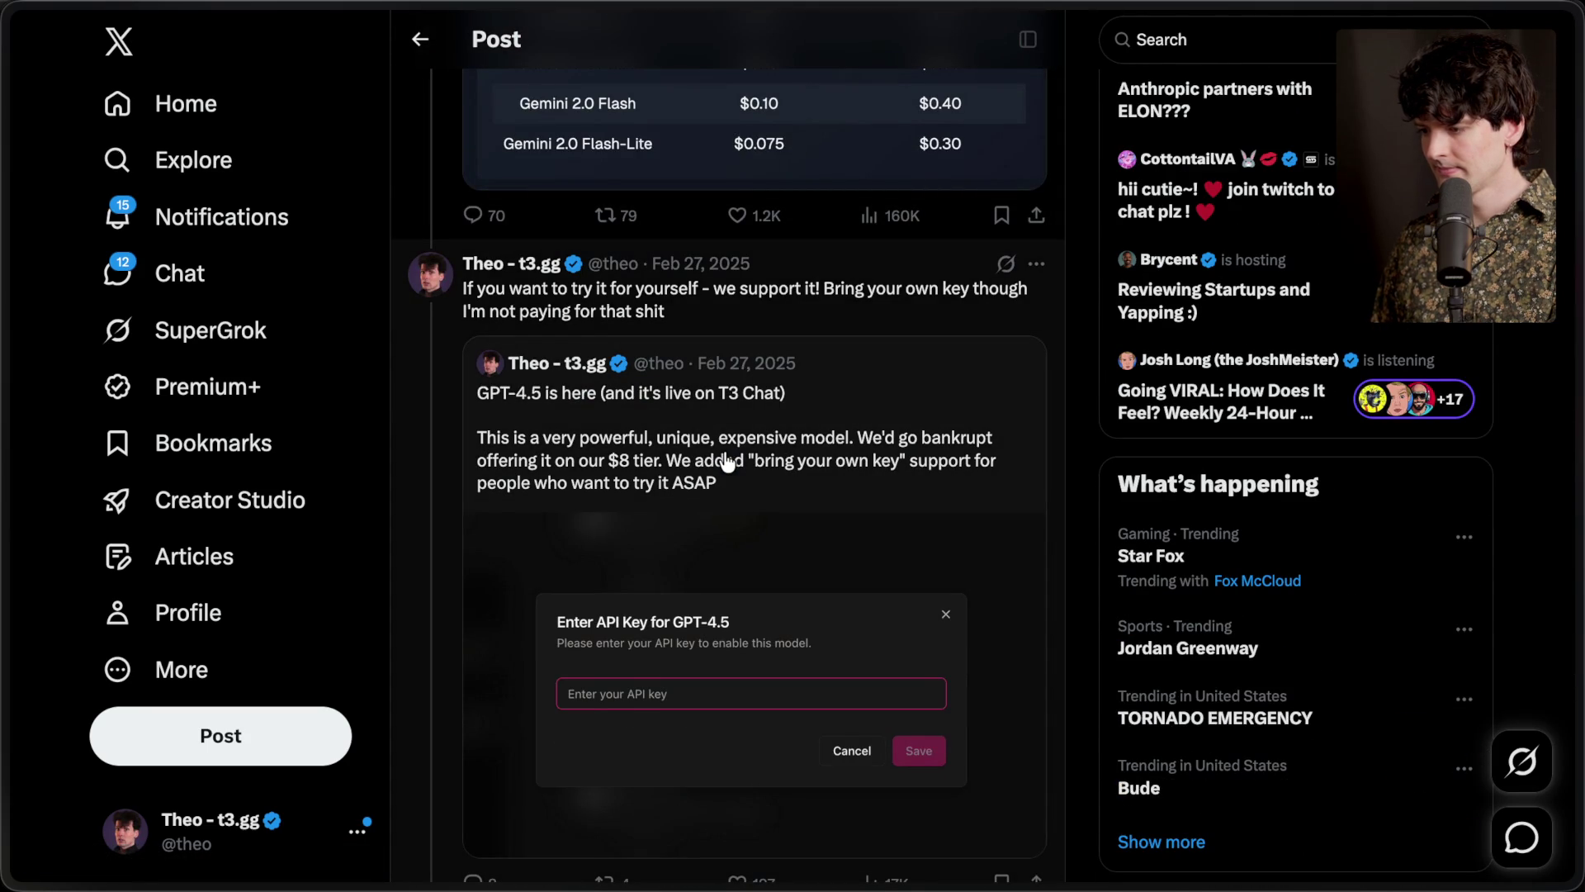
scroll(727, 461, "down", 1)
scroll(727, 461, "down", 6)
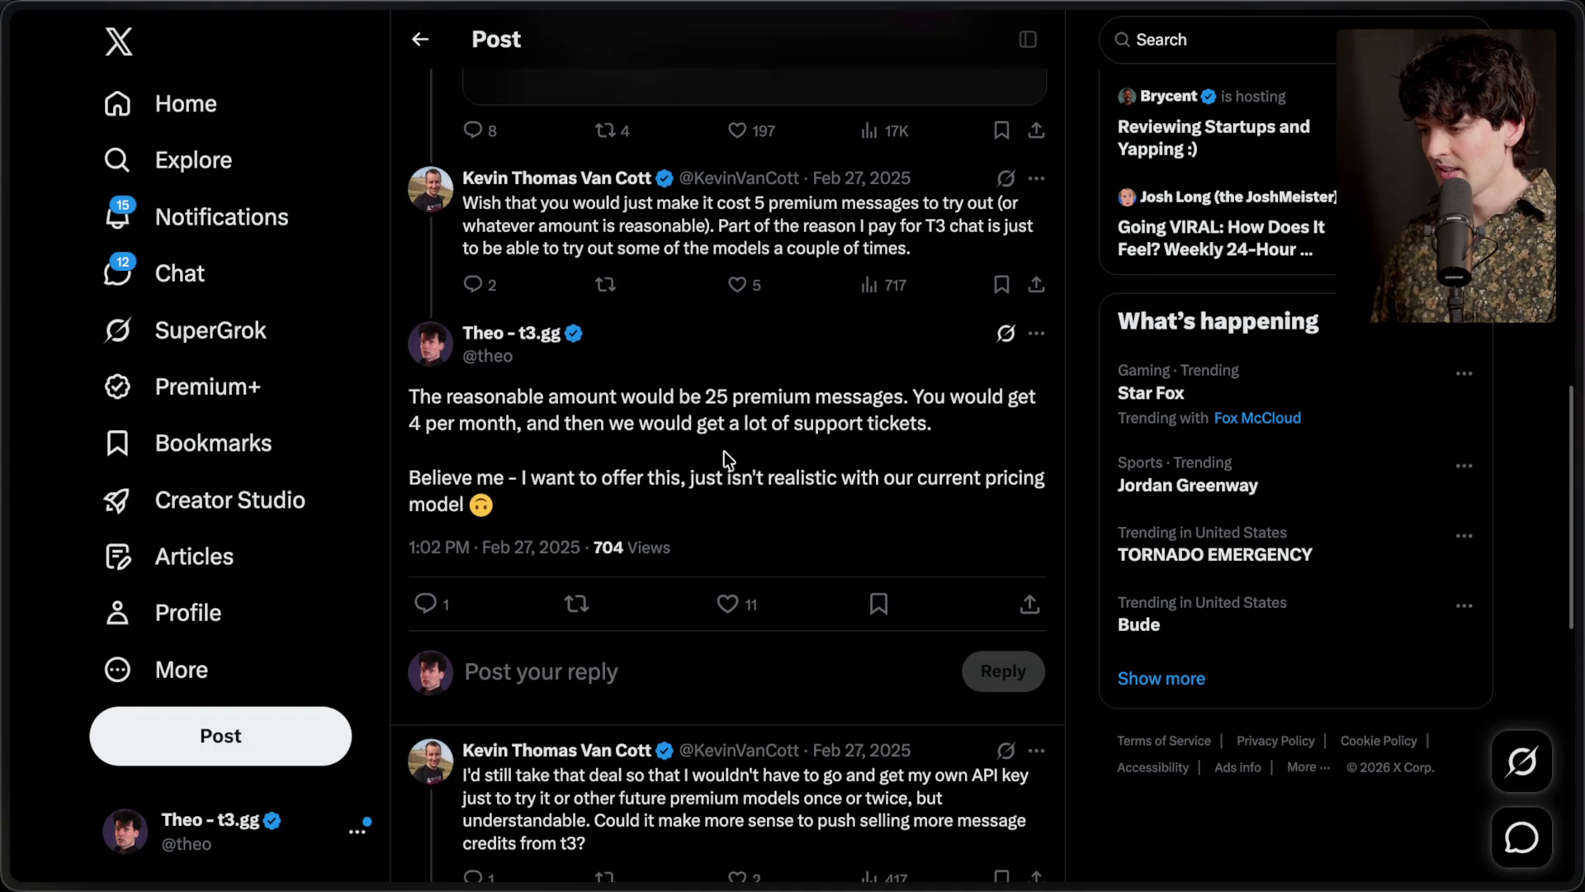
scroll(725, 451, "left", 5)
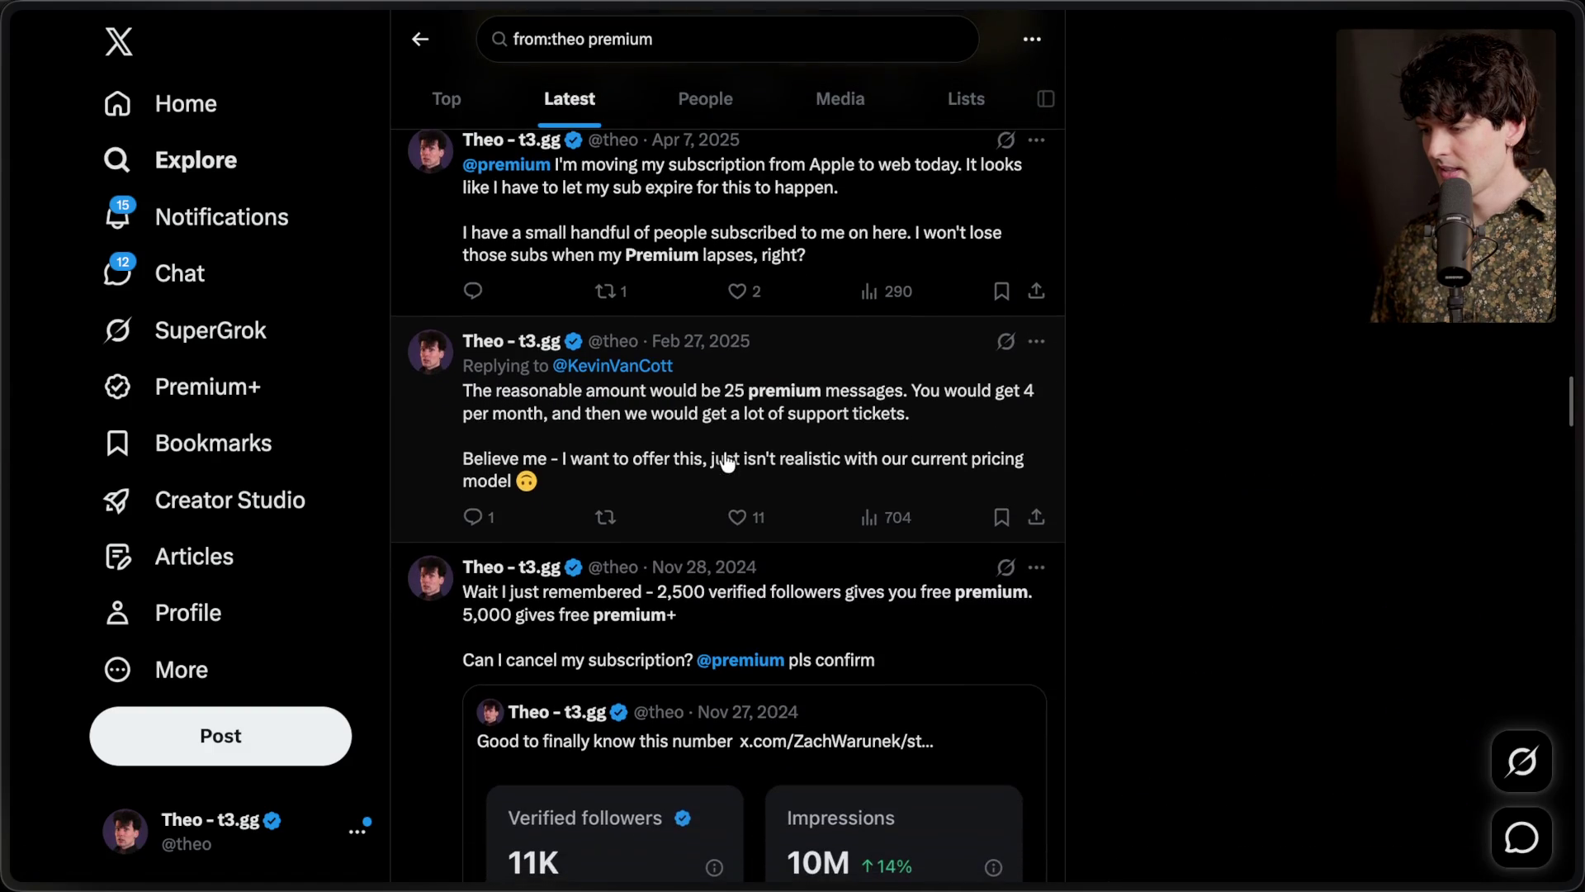
scroll(726, 461, "up", 4)
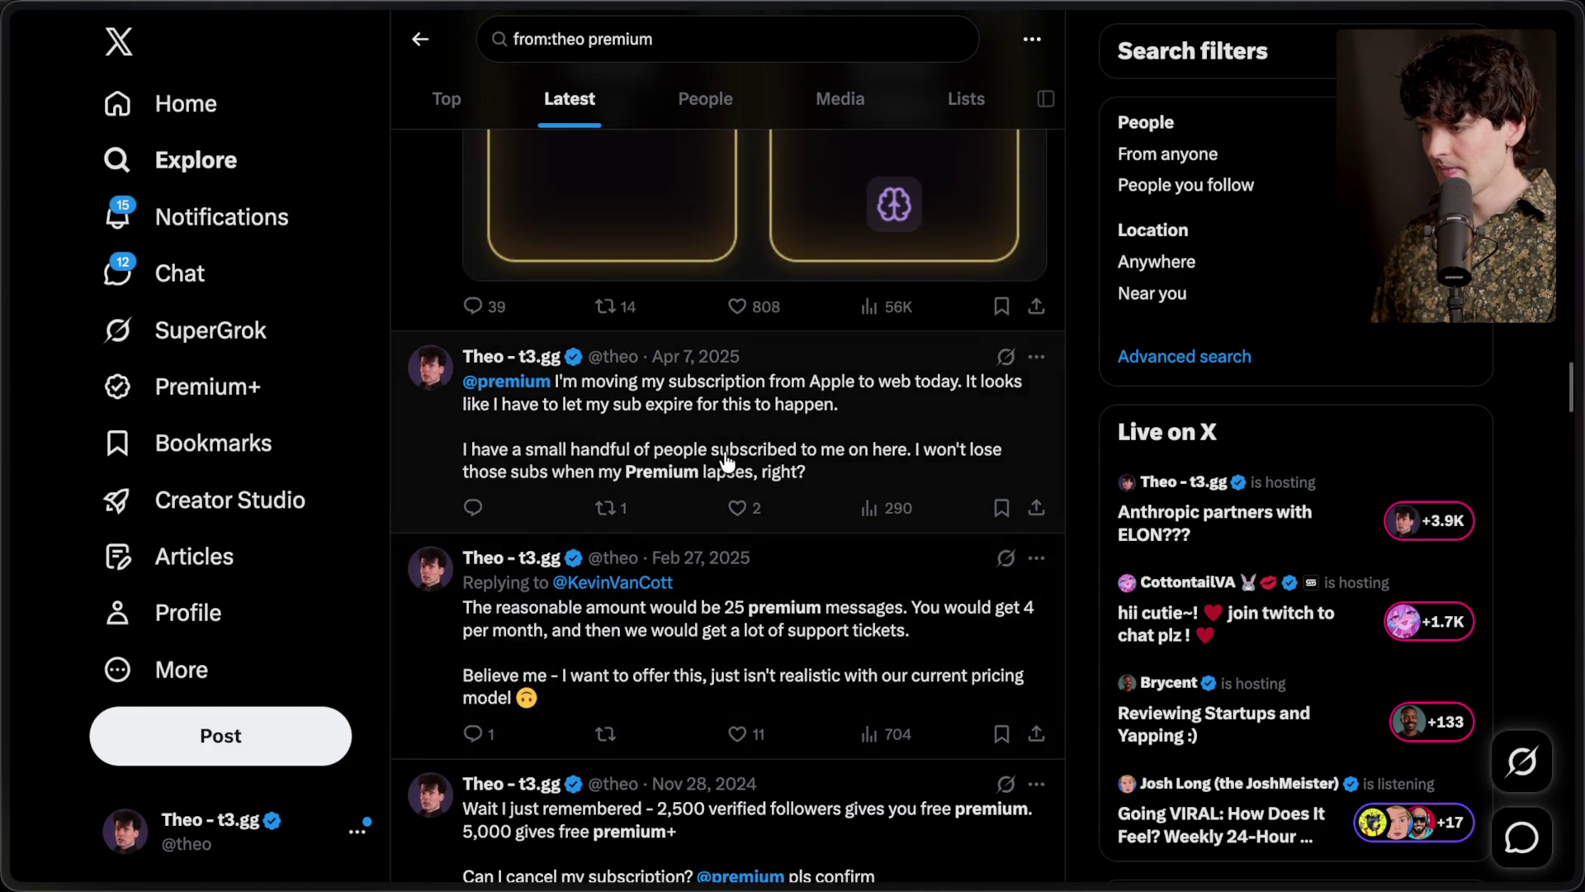
scroll(727, 461, "up", 4)
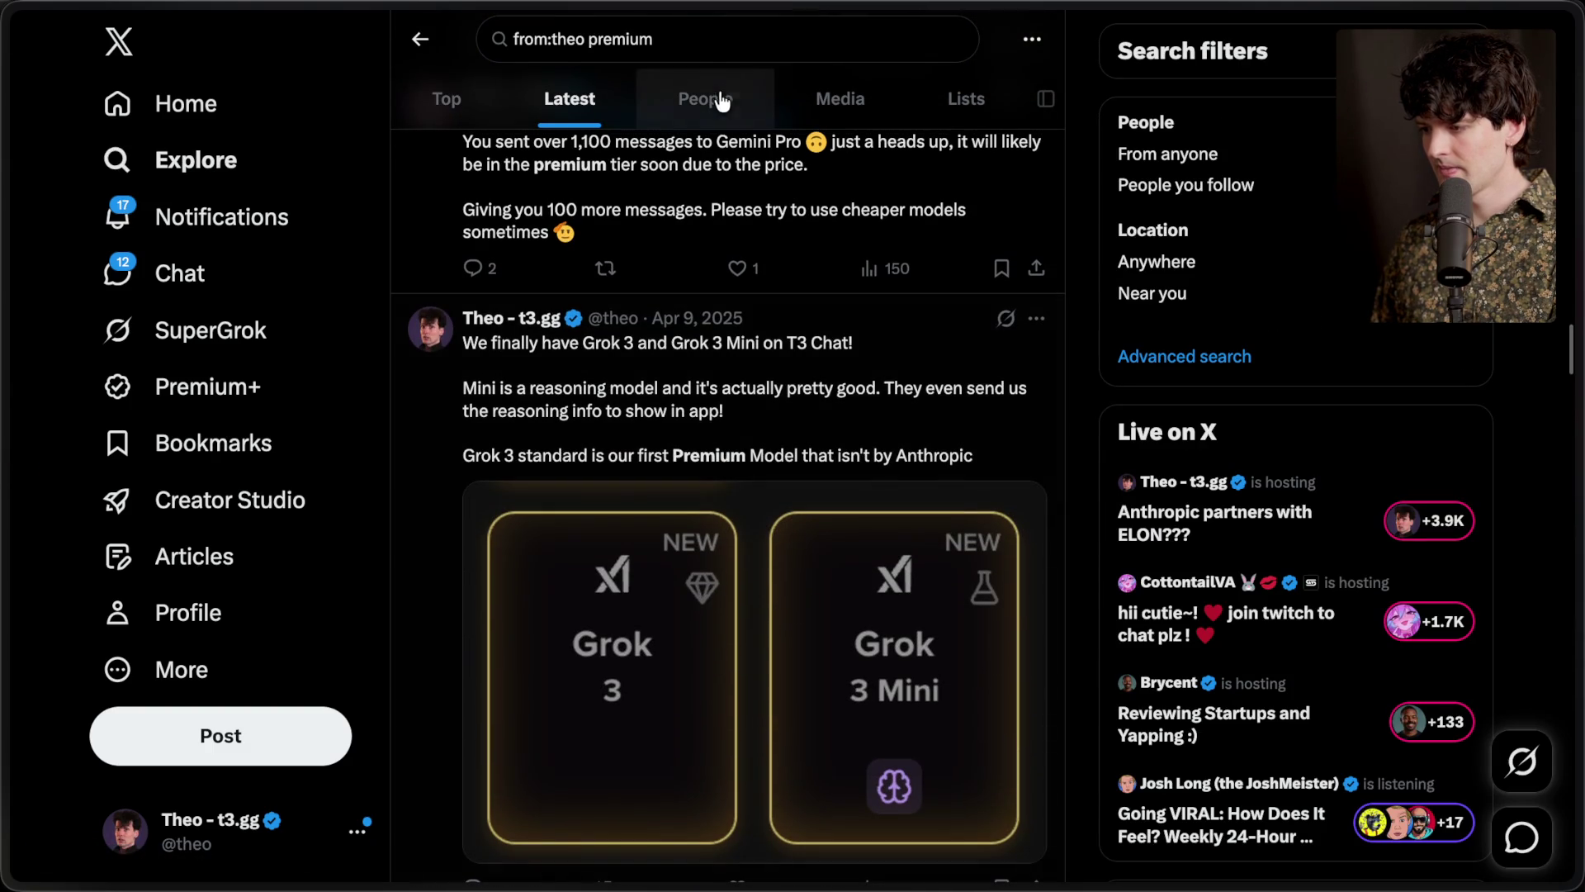
left_click(698, 42)
Ask SuperGrok for the early-2025 tweet about T3 Chat billing changes for Sonnet, then open it
left_click(171, 326)
type("Find m")
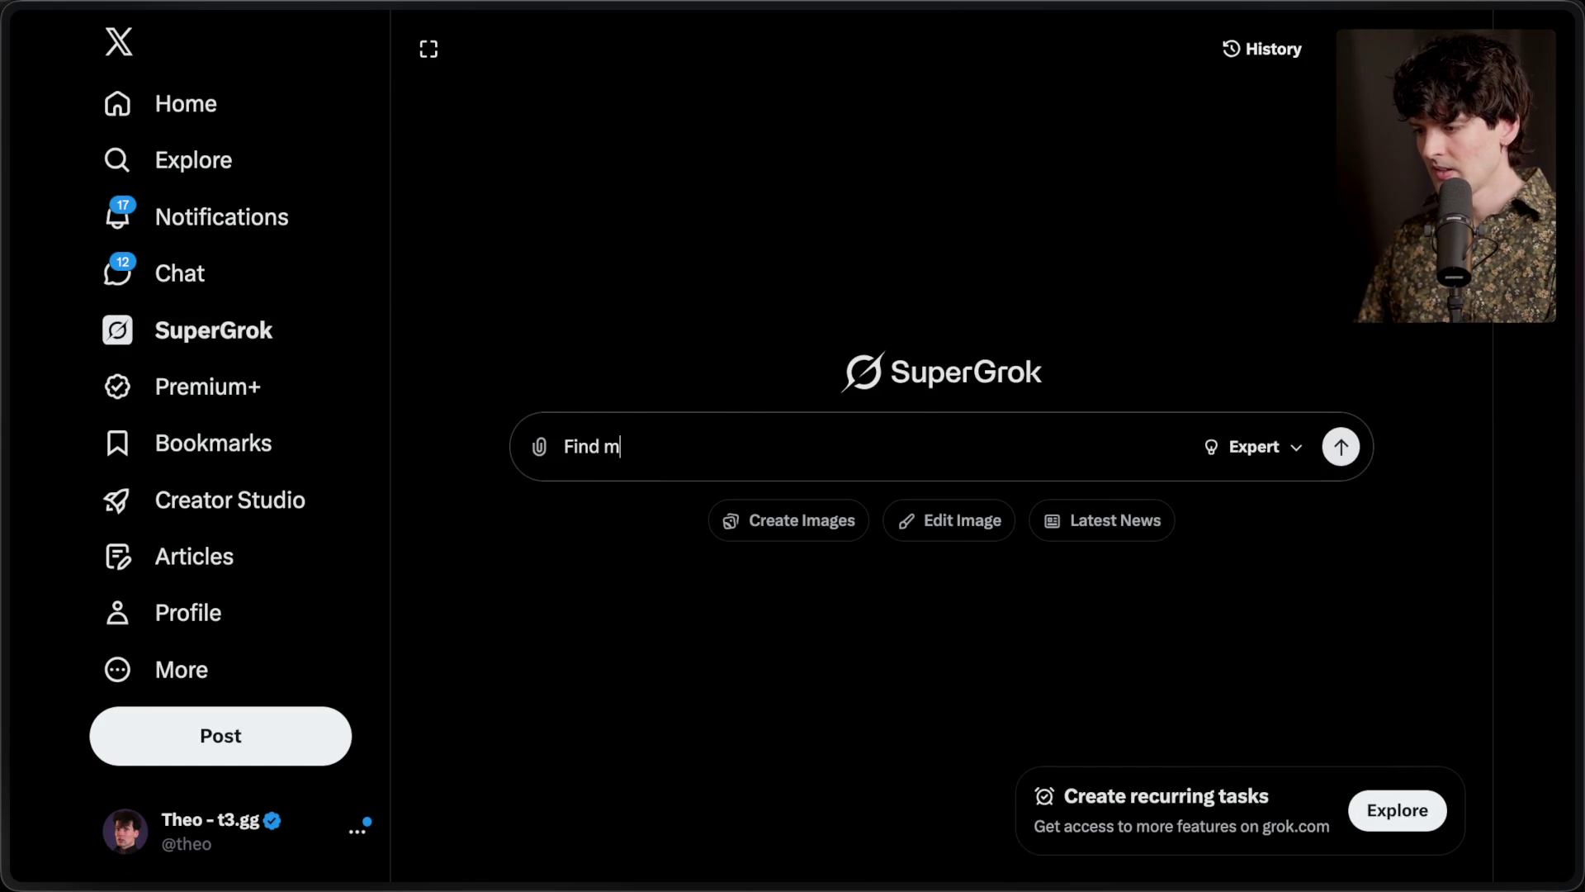
type("e the tweet that @theo mad")
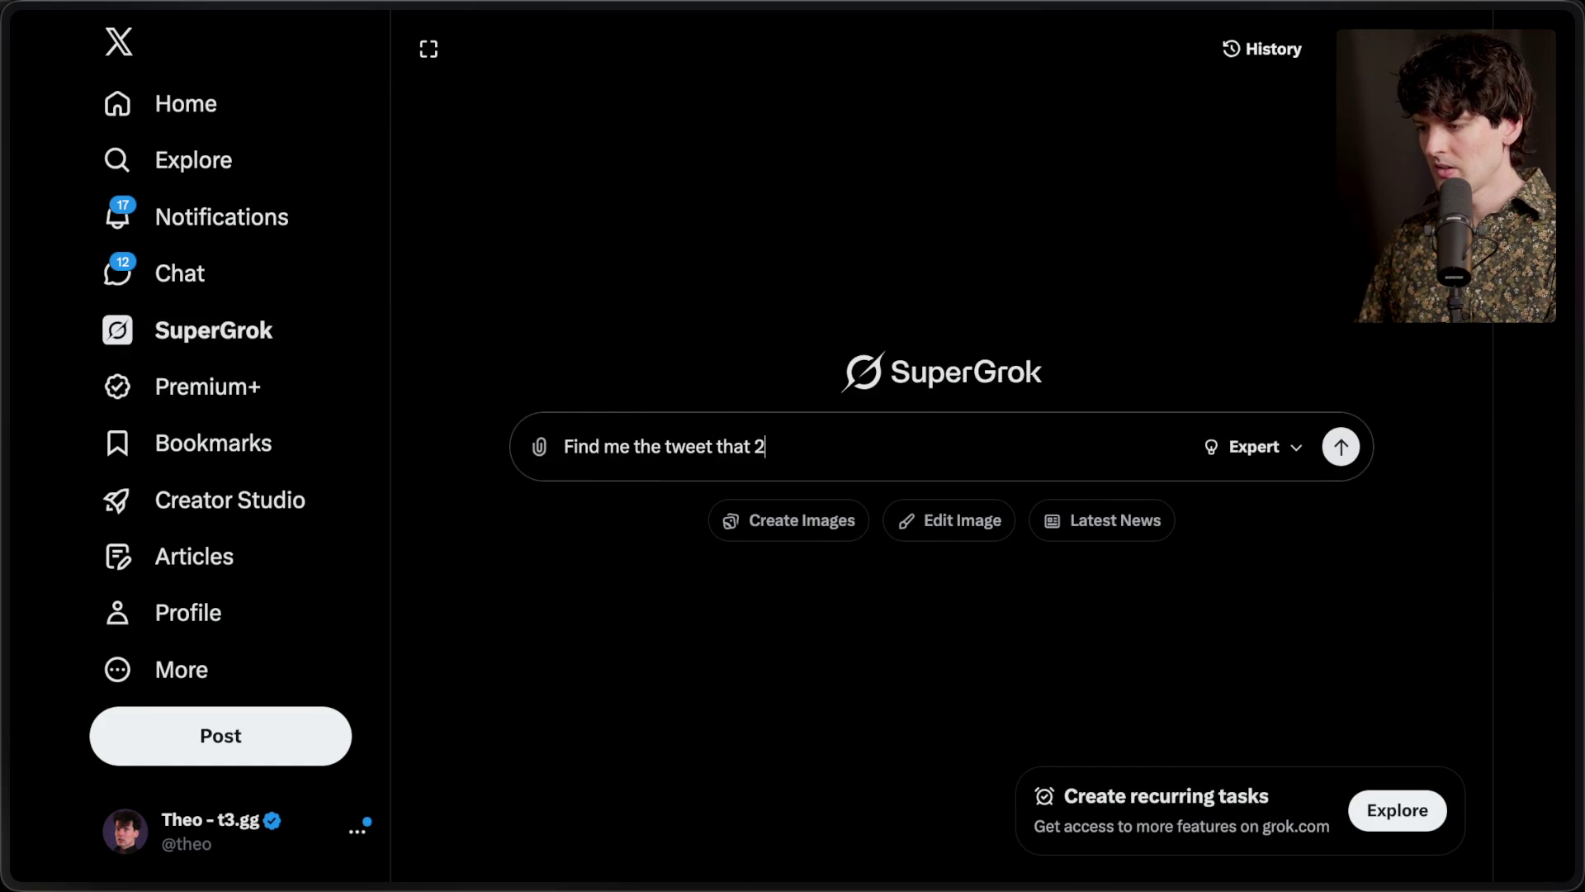
type("e in eral")
key("BackSpace")
key("BackSpace")
type("rly 2025 (")
type("jan or feb) about ")
type("pr")
key("BackSpace")
key("BackSpace")
type("billing changes in T3 C")
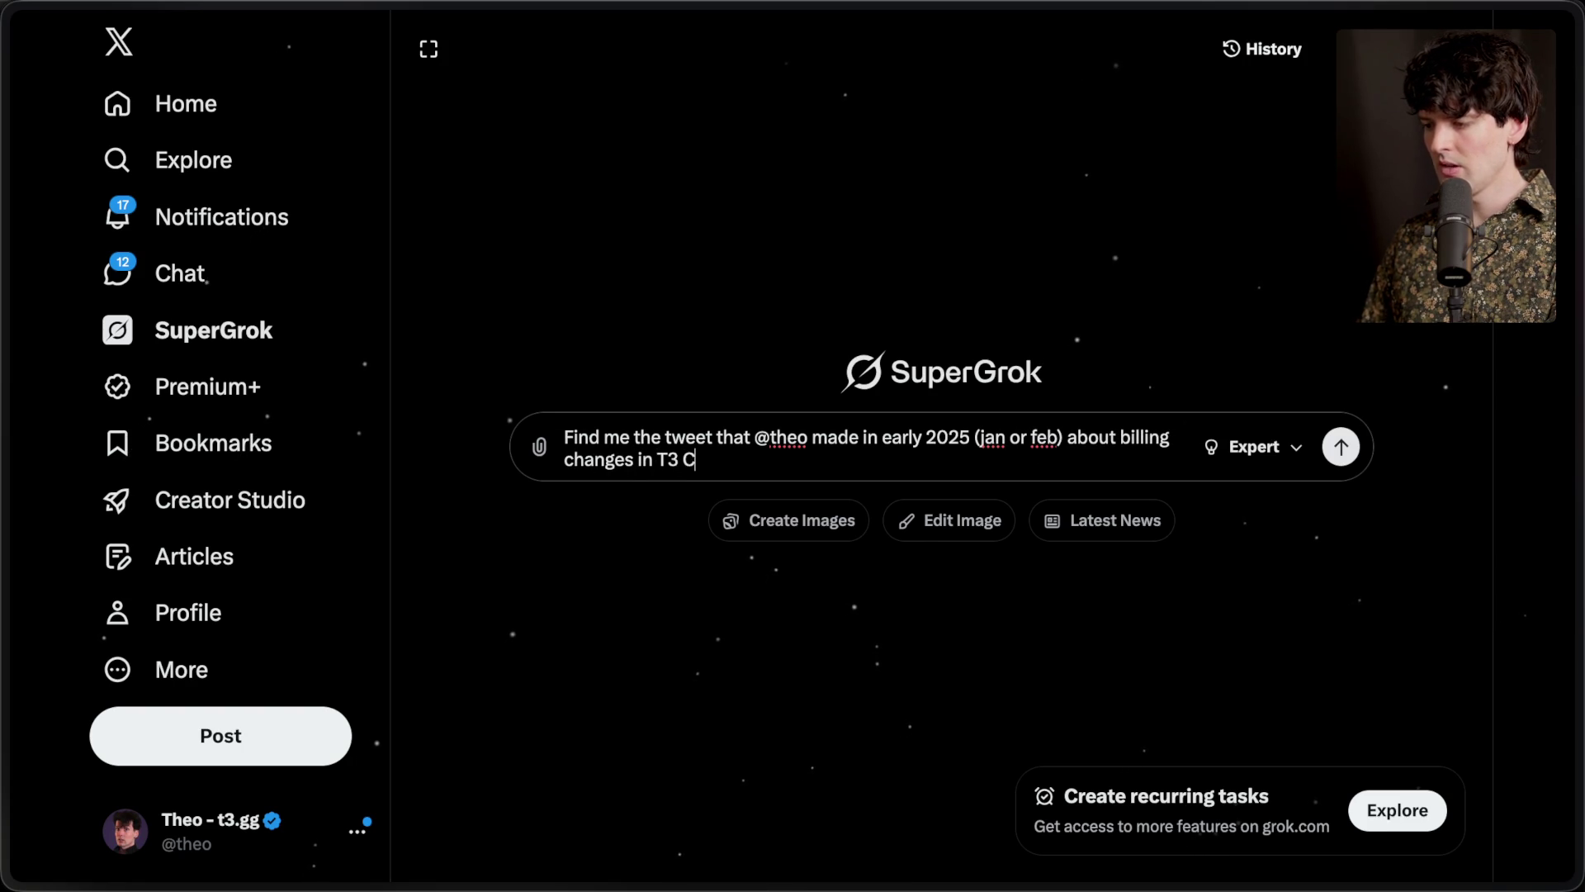
type("hat, specifically about So")
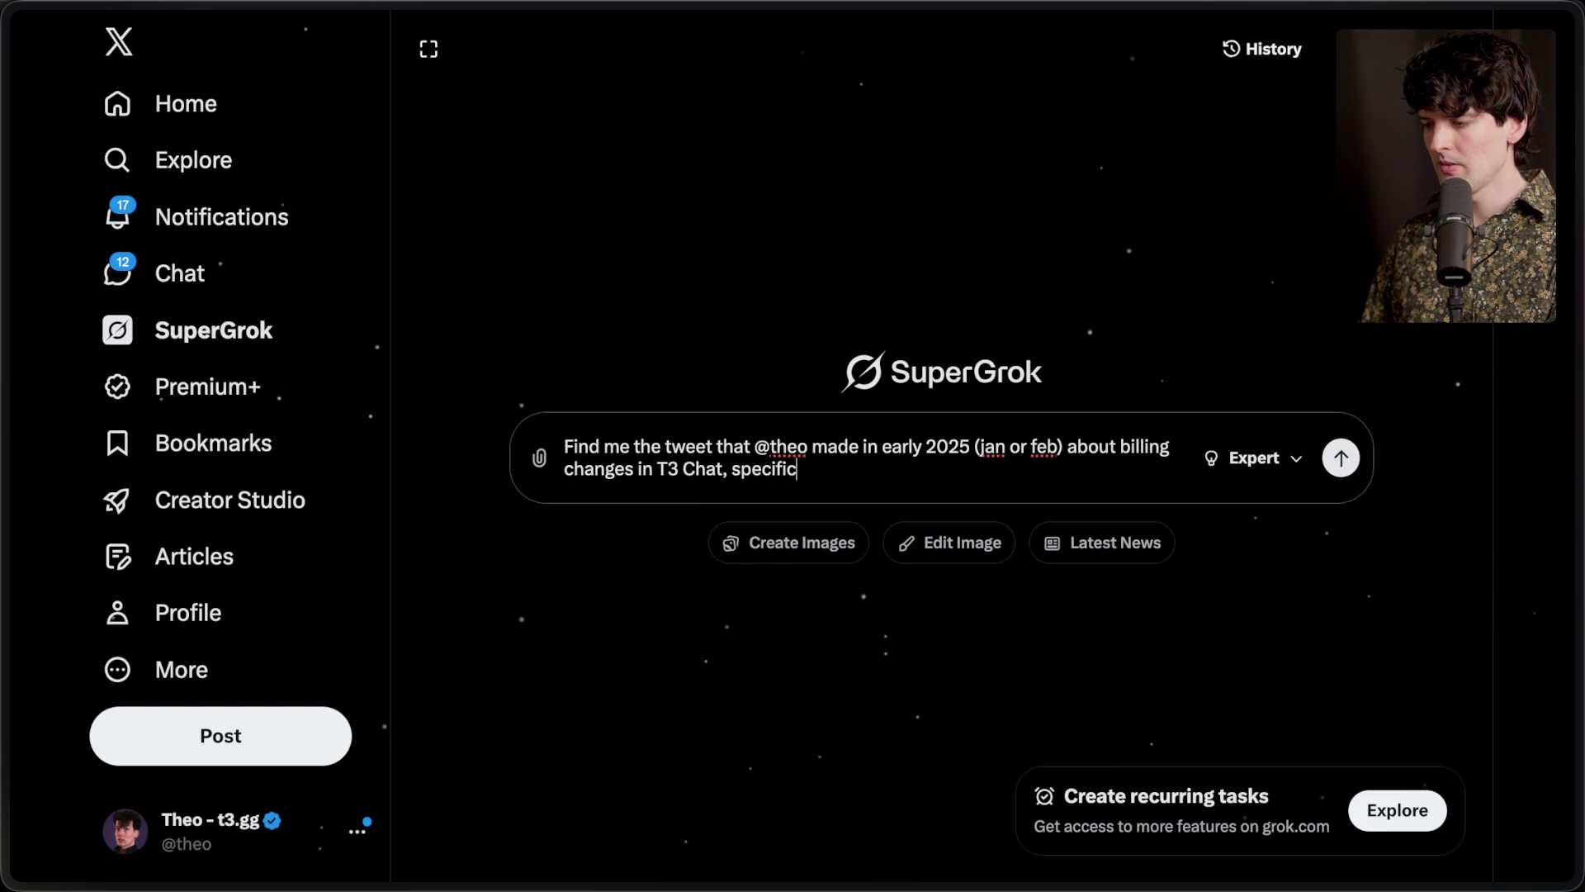
type("nnet")
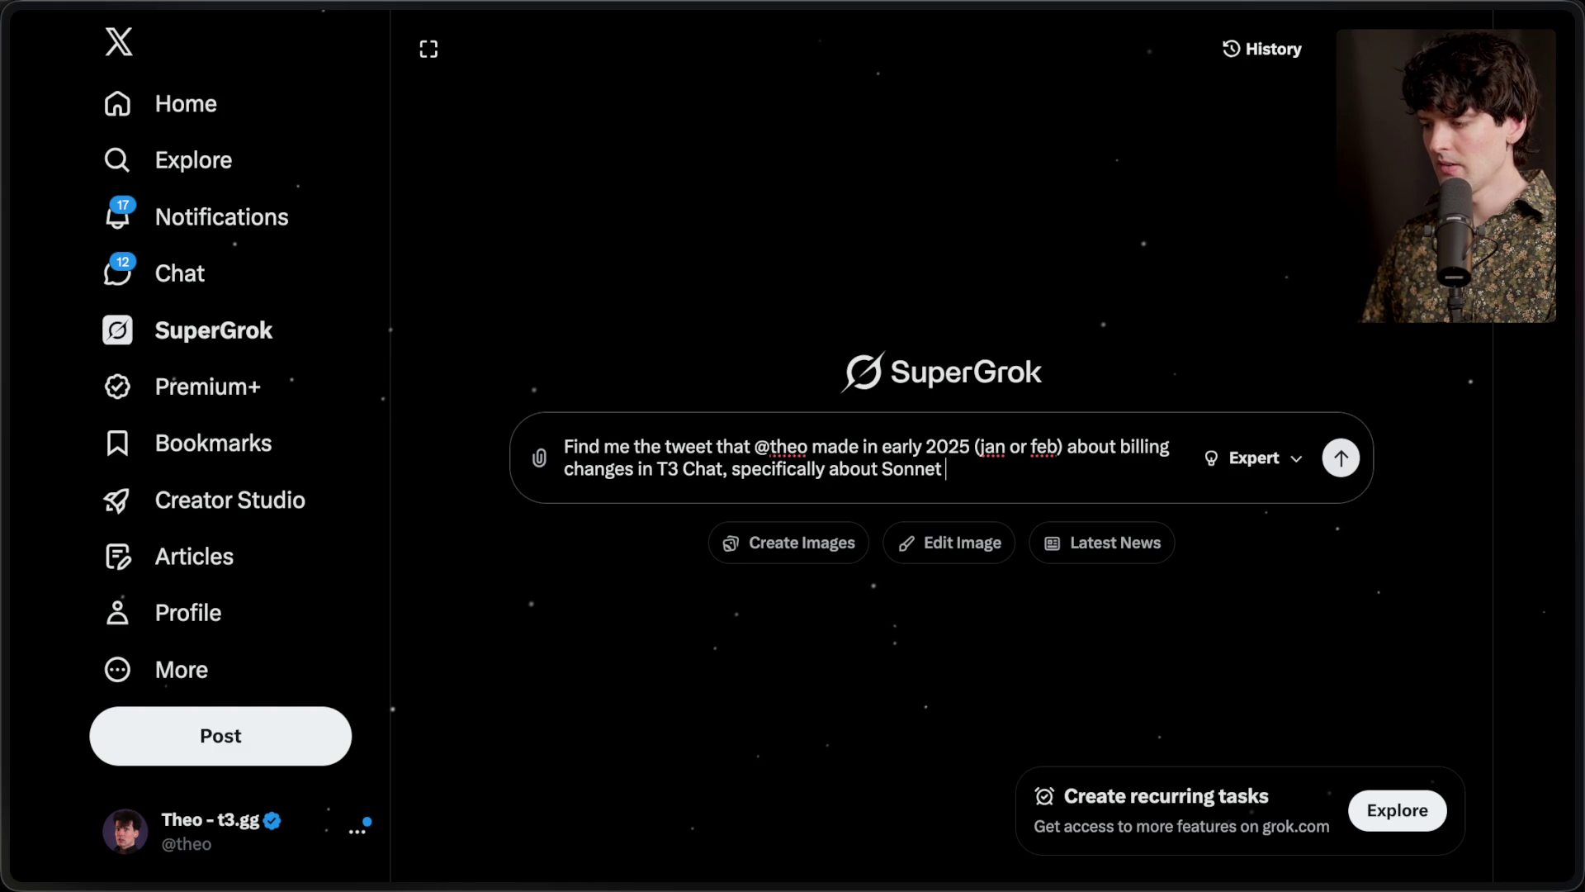
type(" I think")
key("Return")
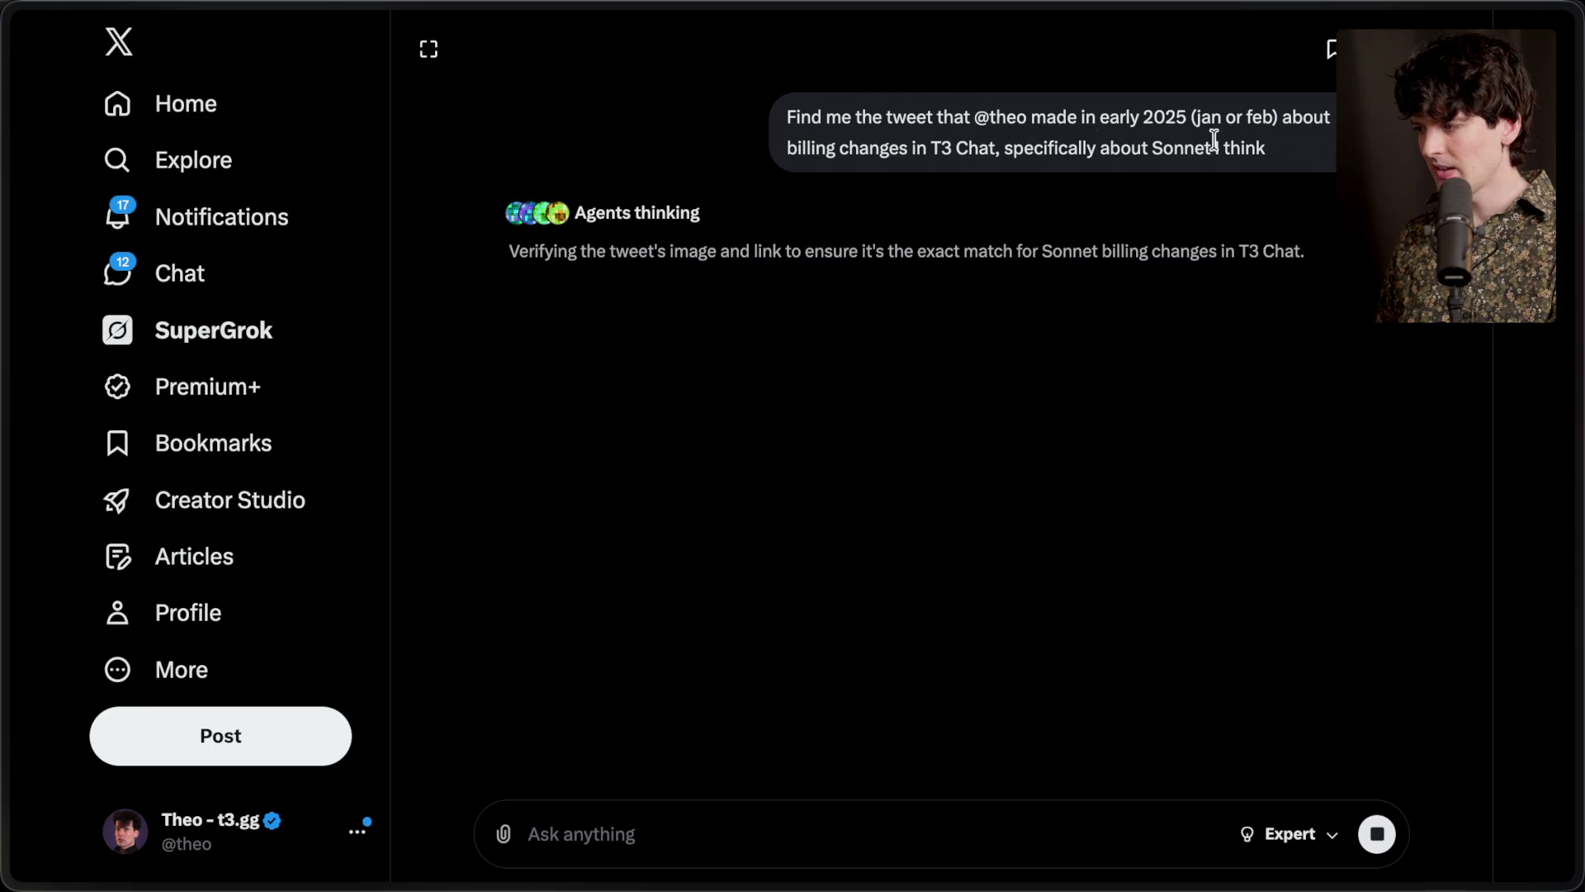
left_click(896, 285)
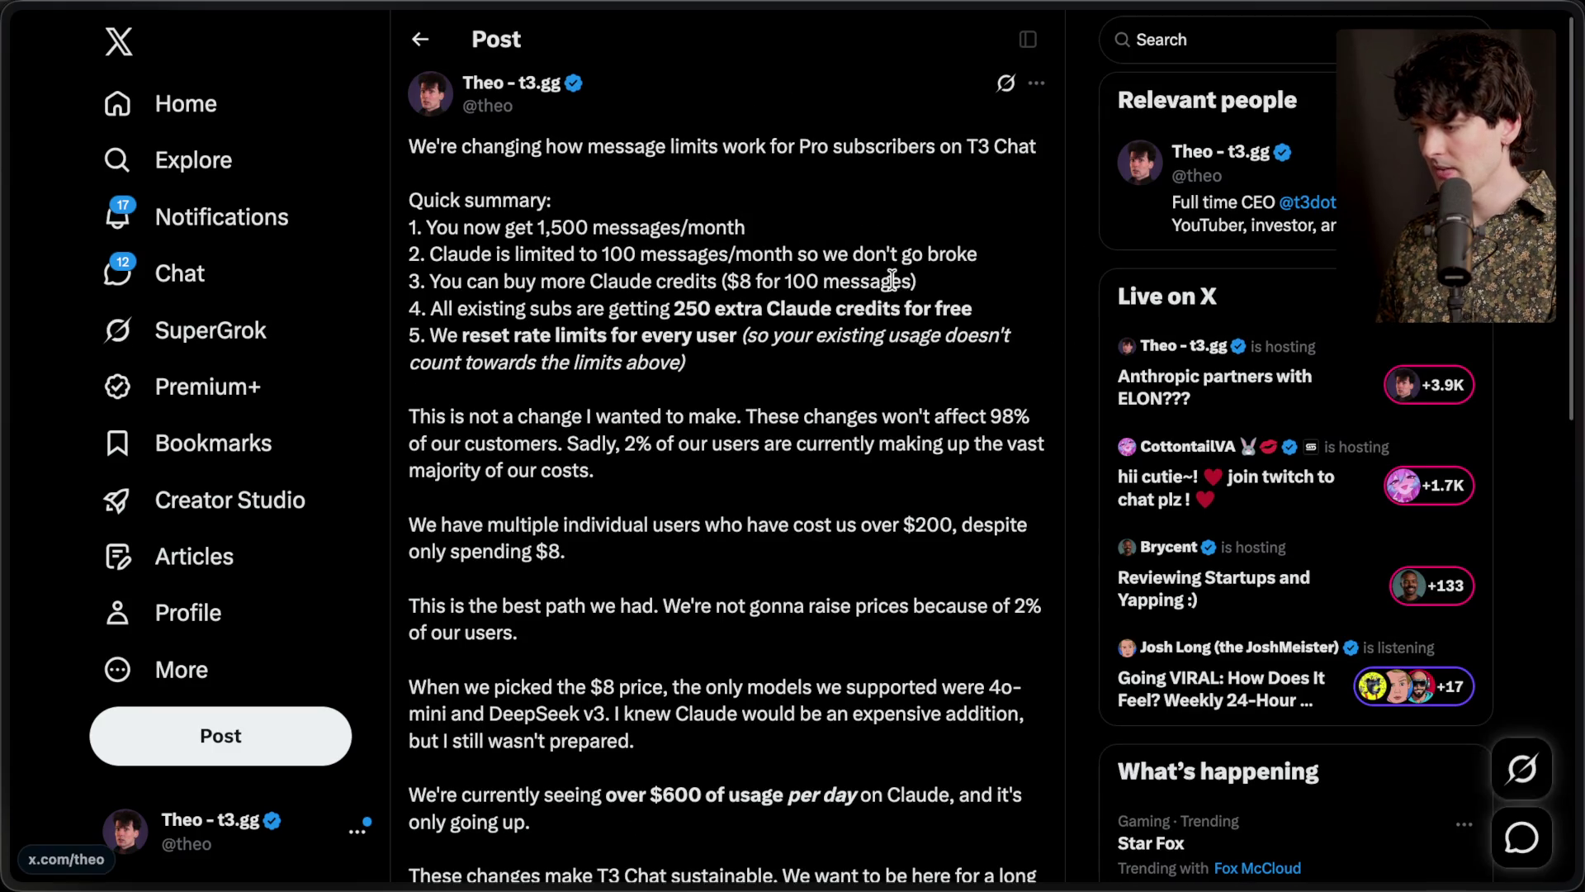
Scroll through the Feb 4, 2025 T3 Chat post and select its opening lines
scroll(736, 380, "down", 10)
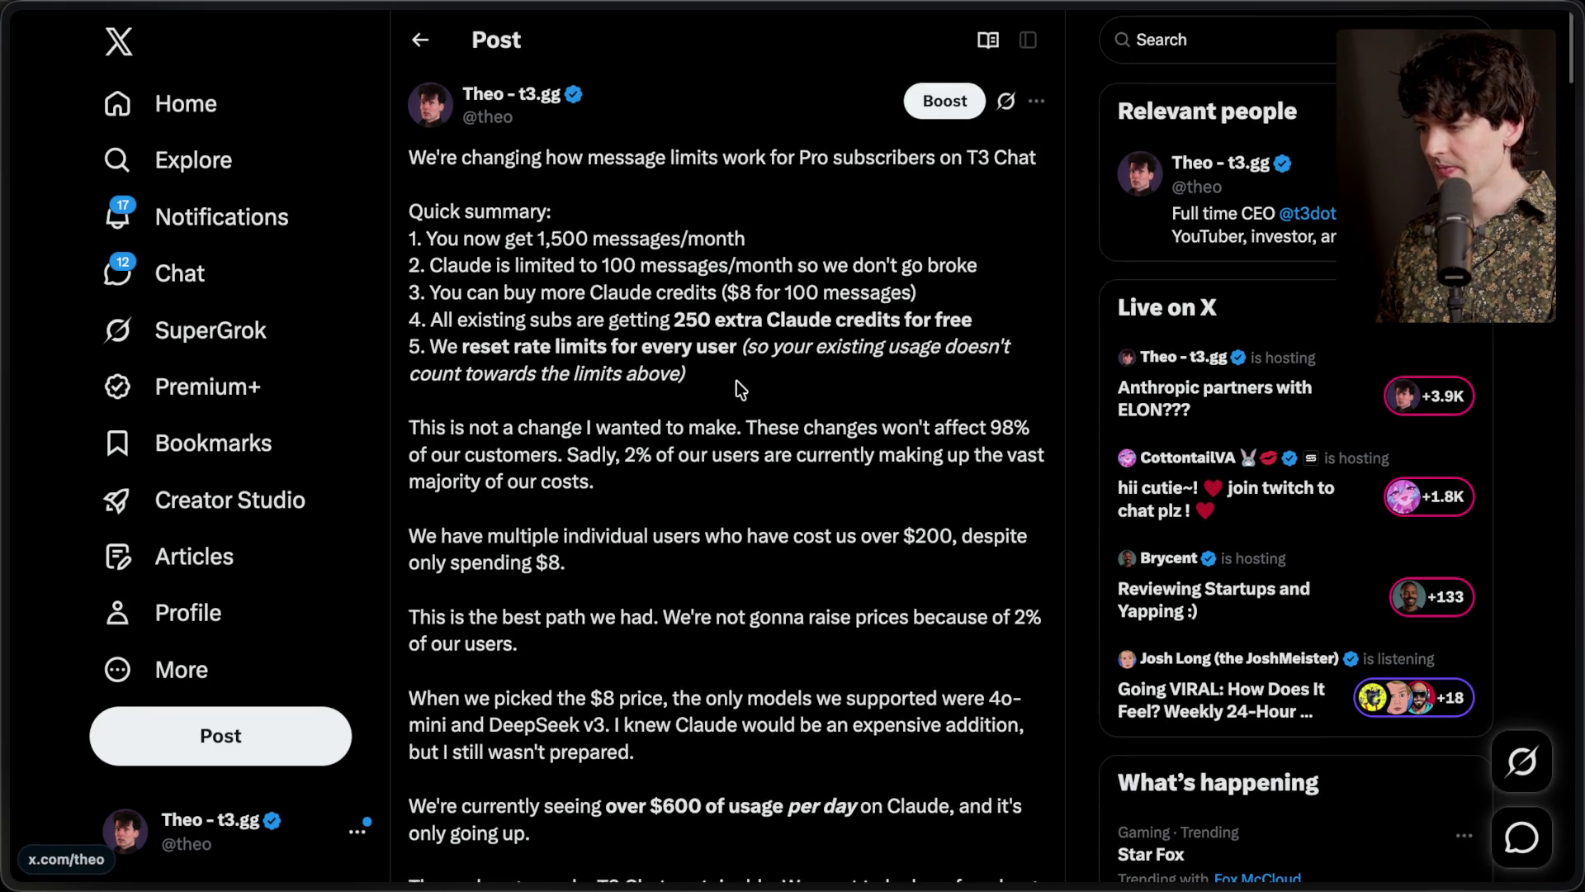
scroll(739, 390, "up", 3)
scroll(739, 391, "up", 3)
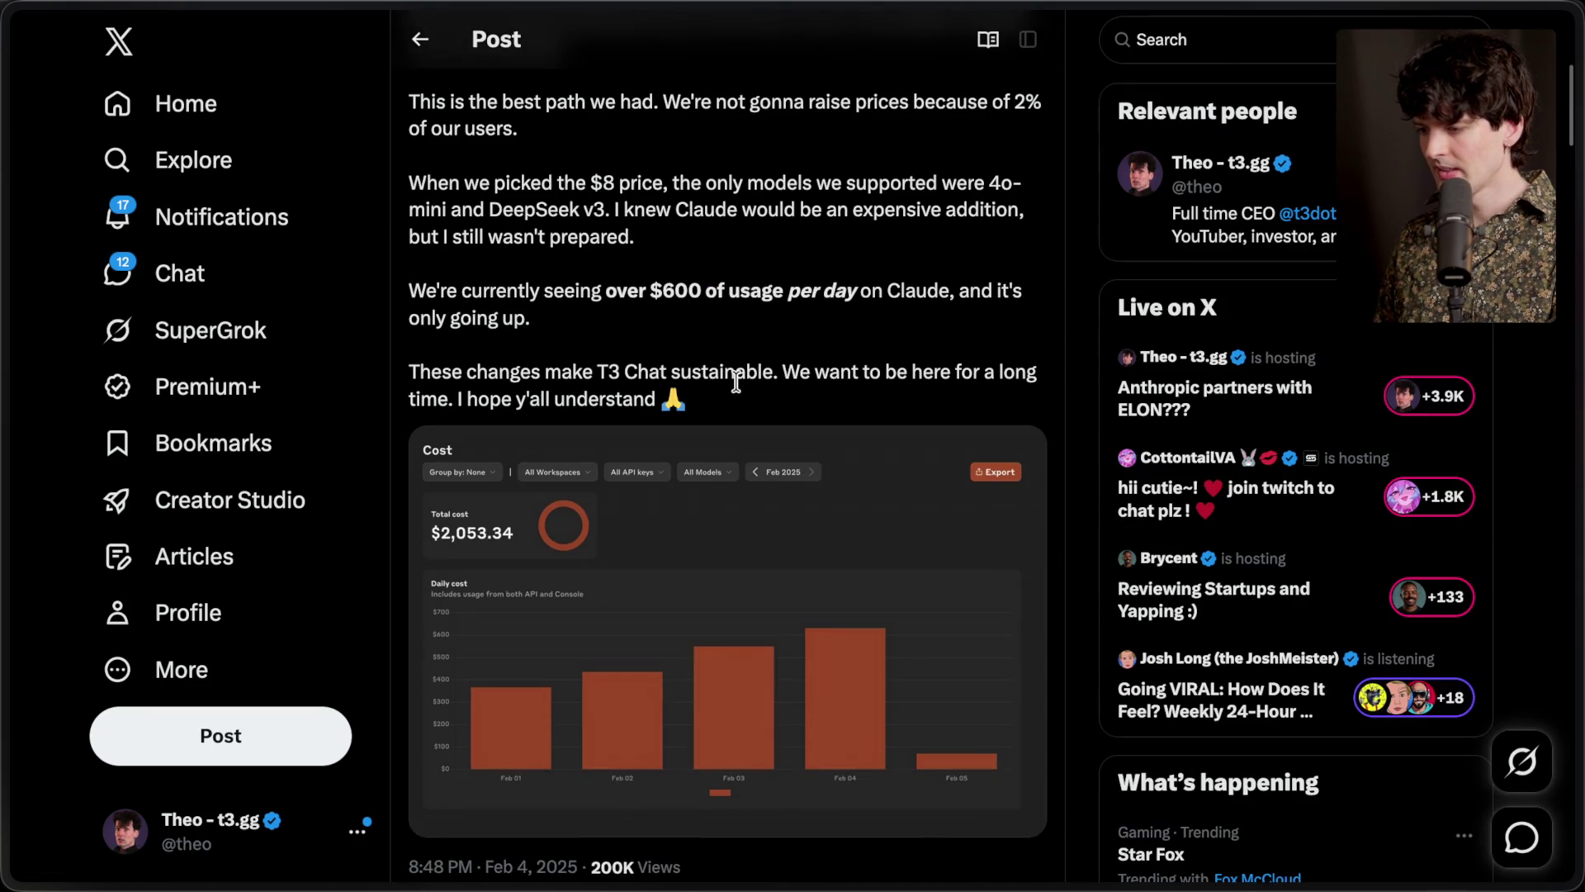
scroll(740, 388, "down", 1)
scroll(738, 384, "down", 2)
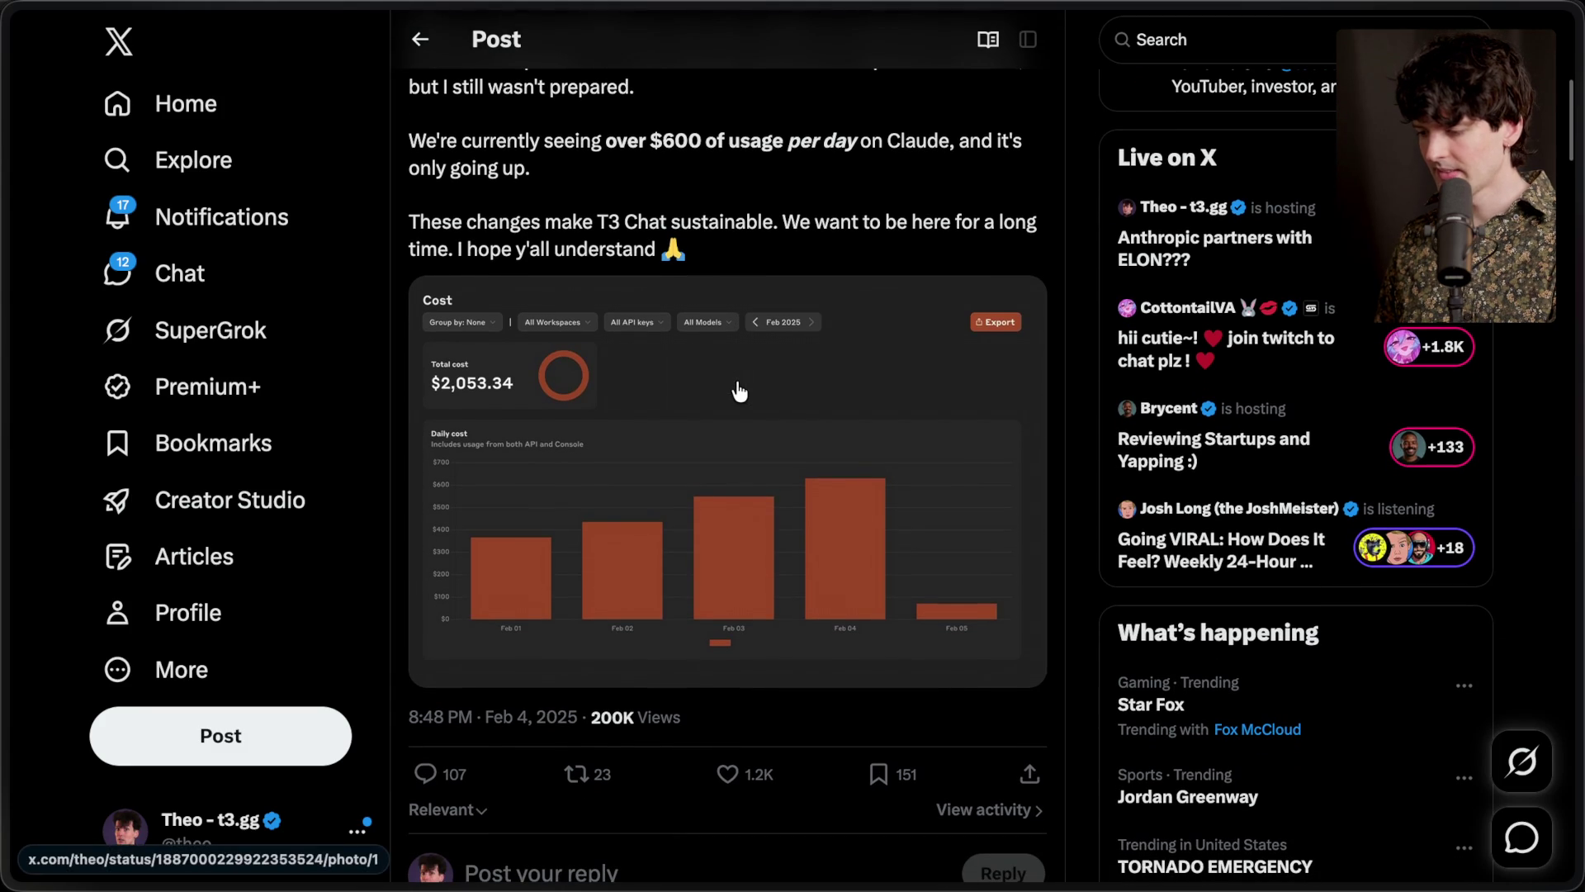
scroll(739, 391, "up", 8)
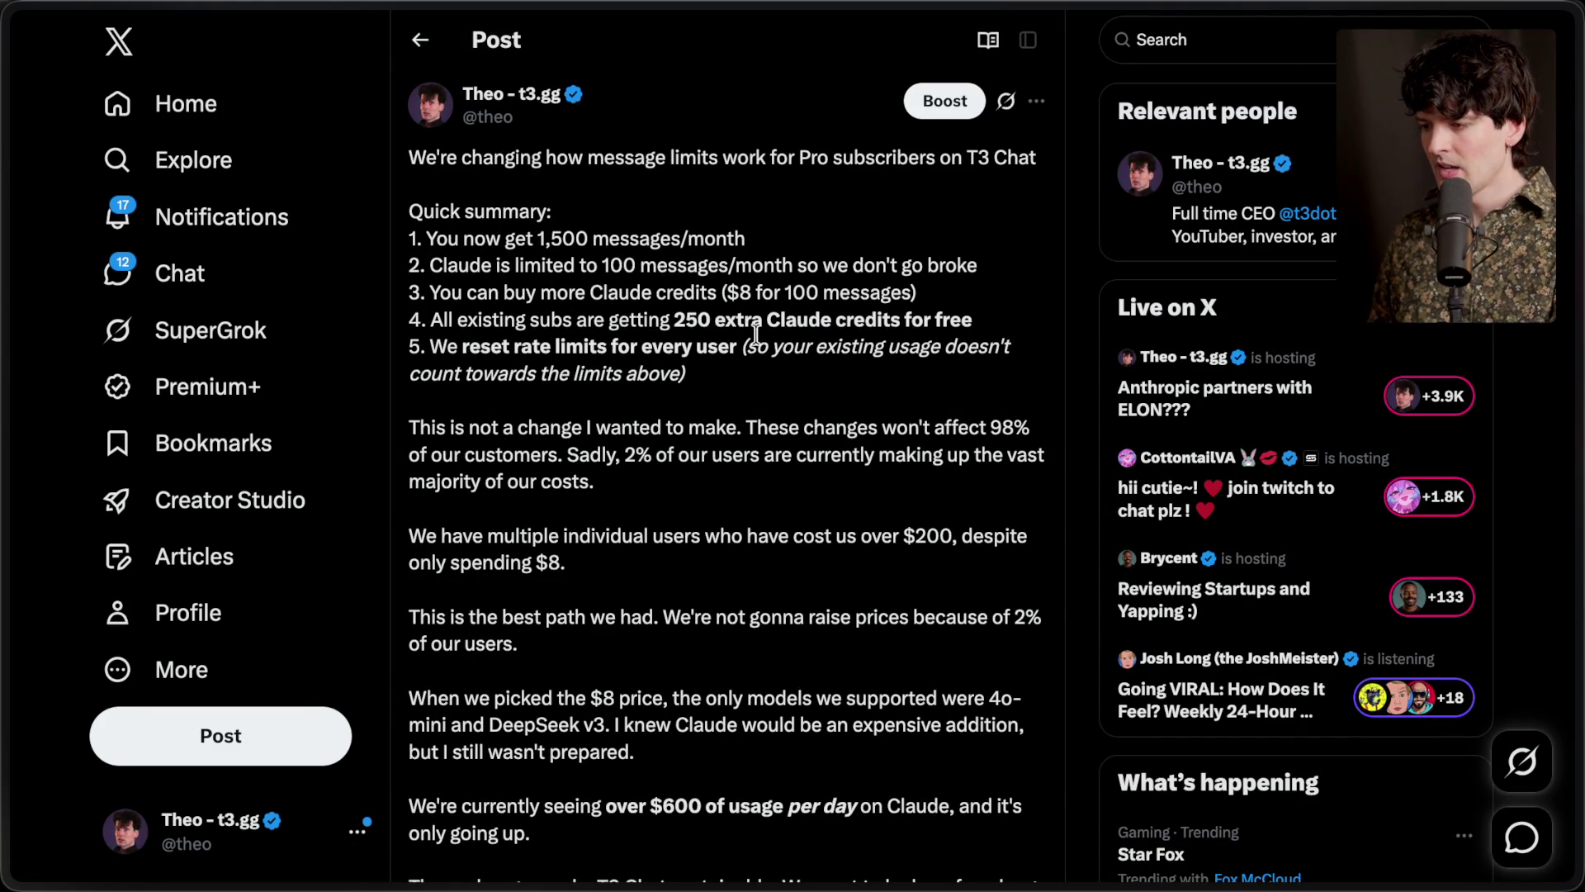
scroll(768, 314, "down", 1)
scroll(771, 303, "down", 8)
scroll(771, 302, "up", 8)
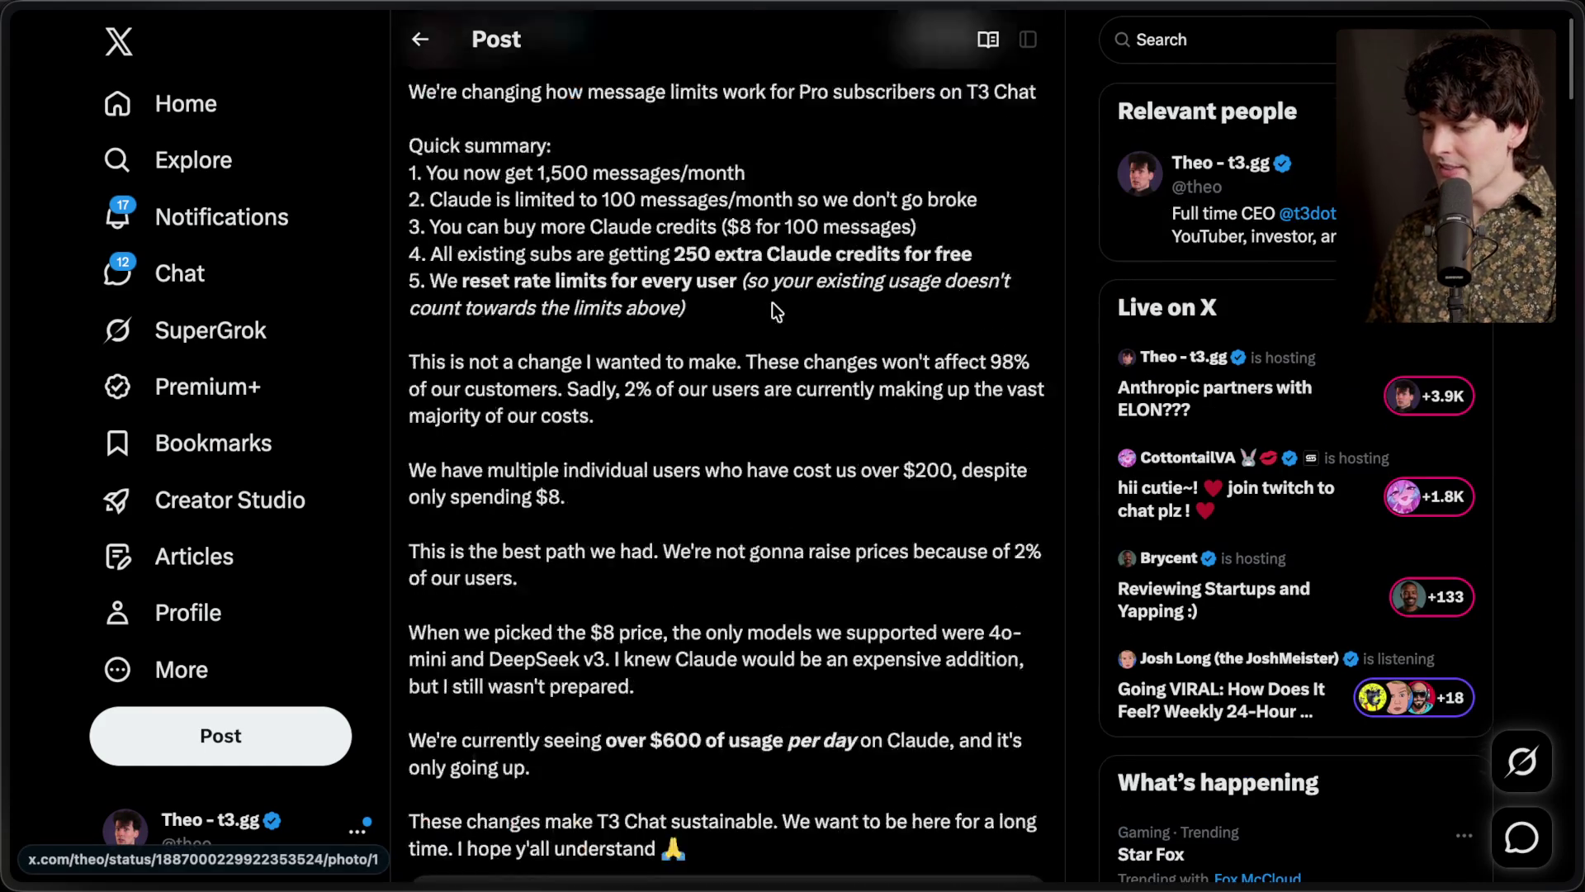
left_click_drag(411, 154, 698, 374)
left_click(699, 373)
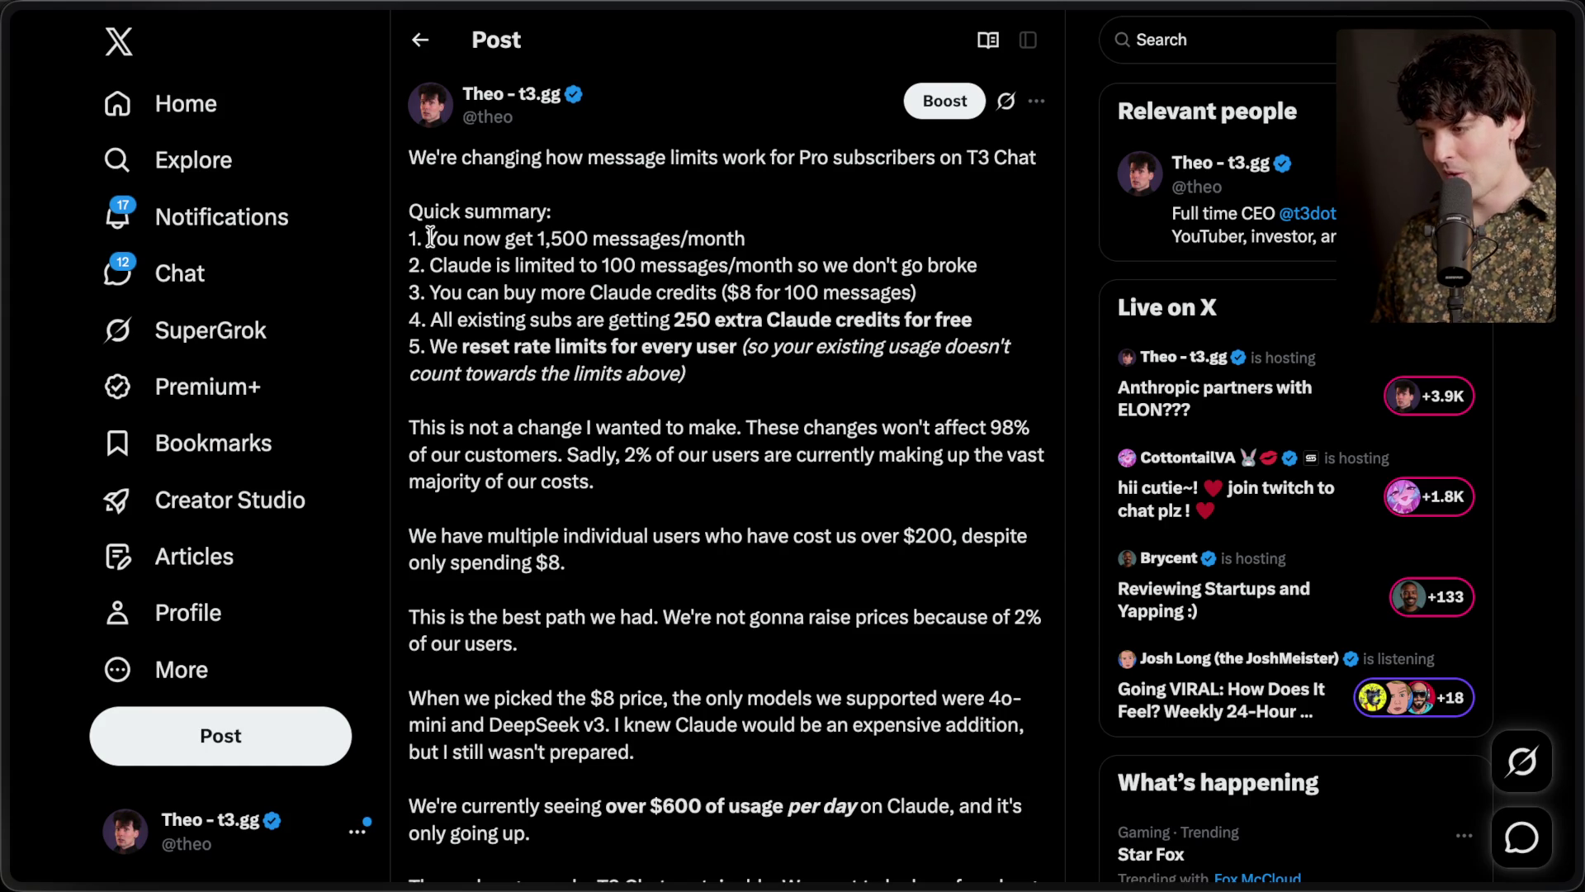
Highlight the 1,500 messages/month, Claude 100-message limit, 250 extra credits and rate-limit reset lines
left_click_drag(418, 239, 748, 239)
left_click(752, 244)
left_click_drag(410, 265, 995, 278)
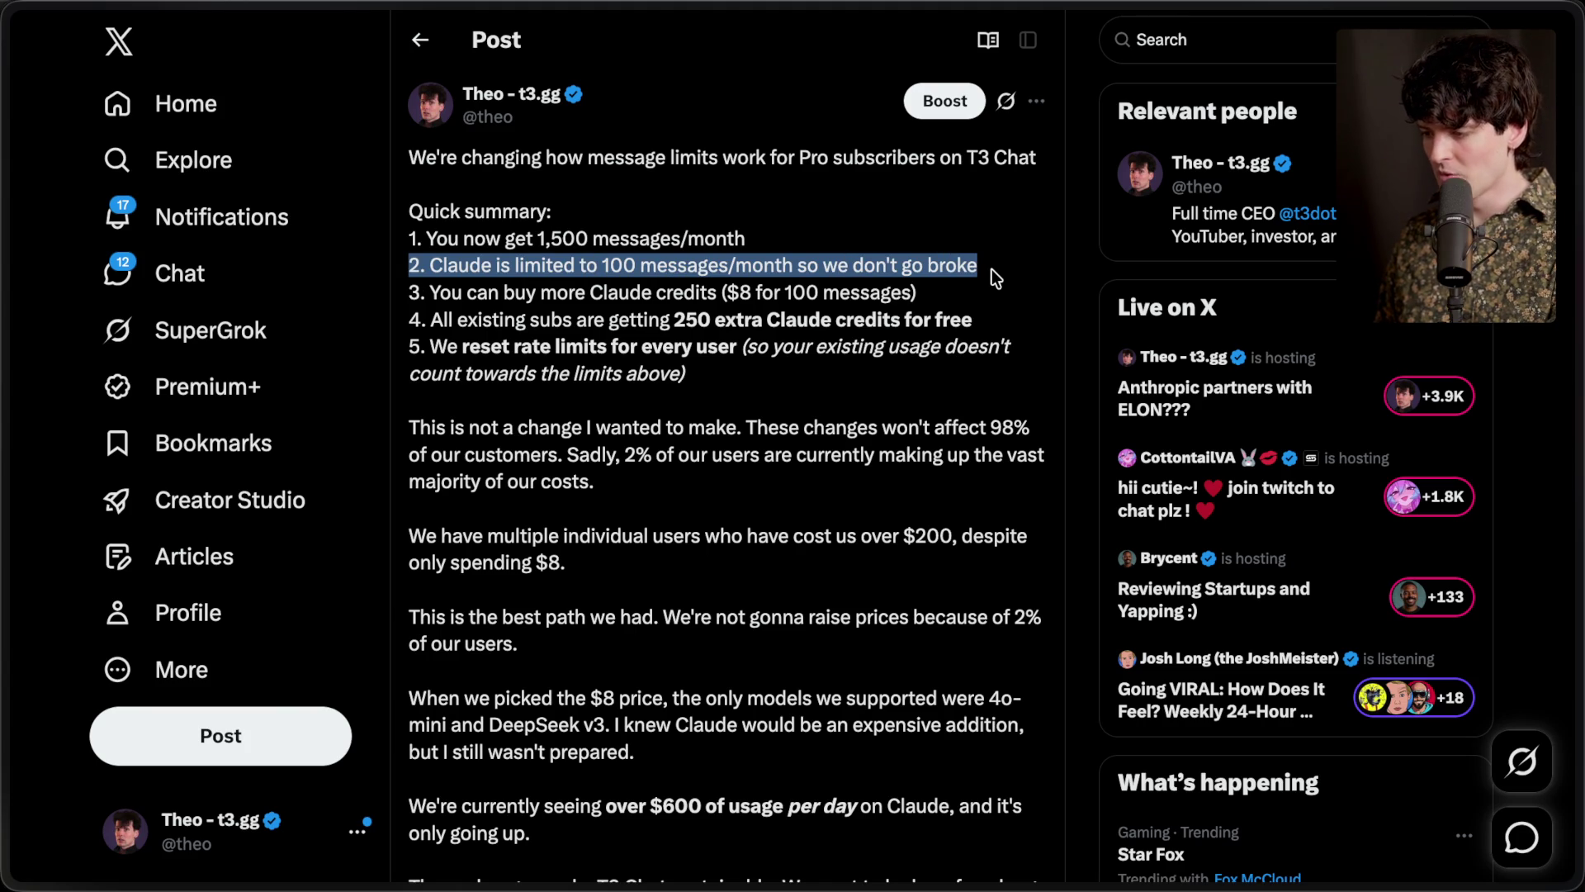
triple_click(951, 298)
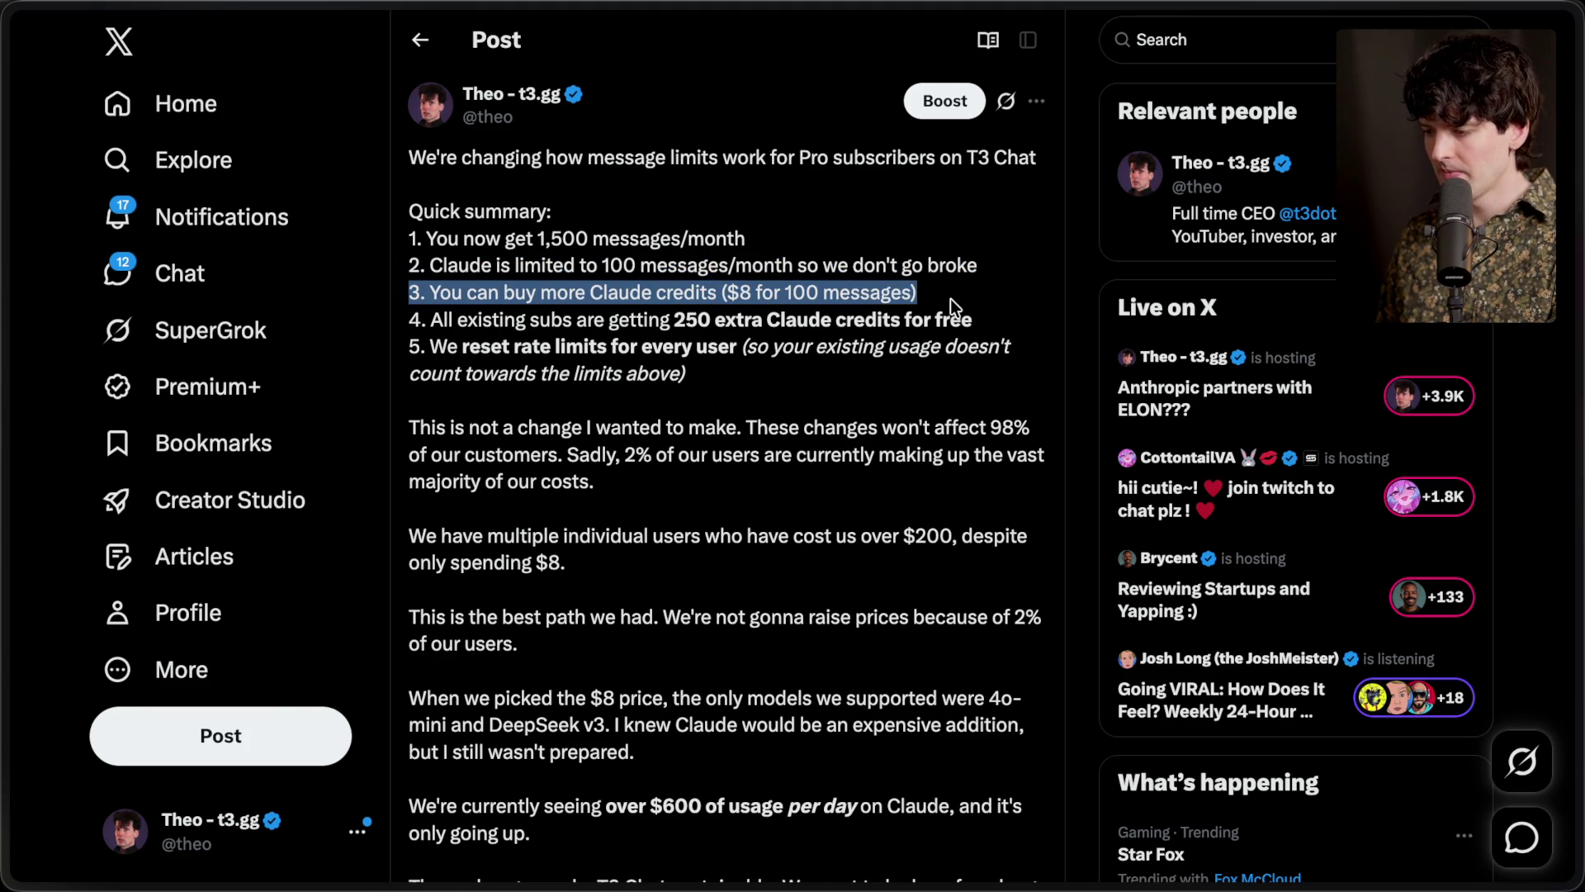
left_click(951, 300)
left_click_drag(409, 322, 1001, 324)
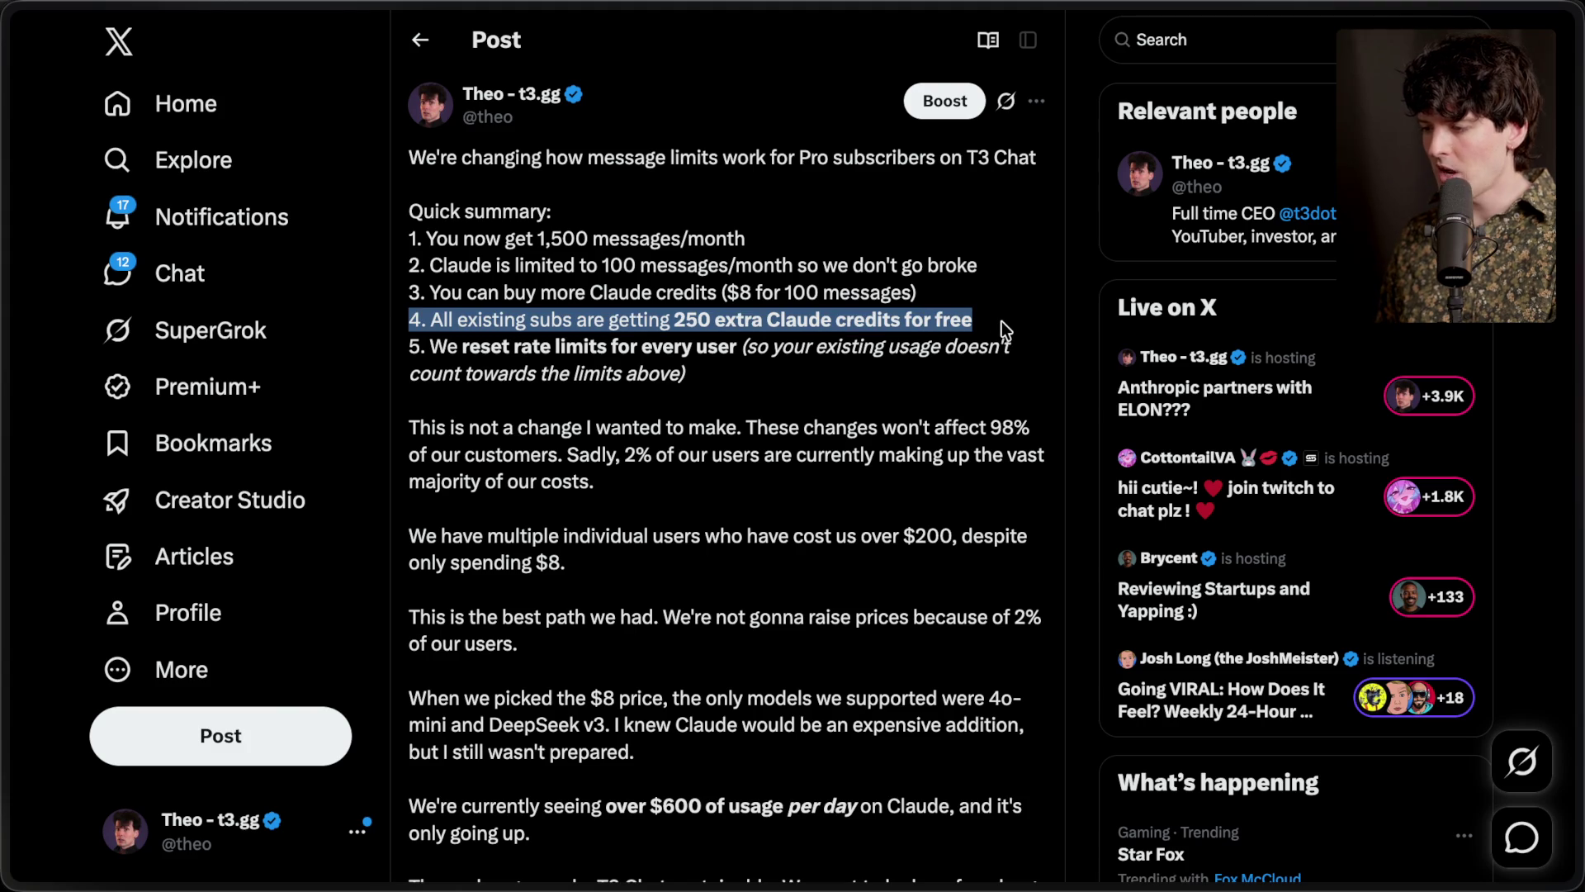
mouse_move(751, 376)
left_mouse_down()
mouse_move(383, 342)
mouse_move(403, 355)
left_mouse_up()
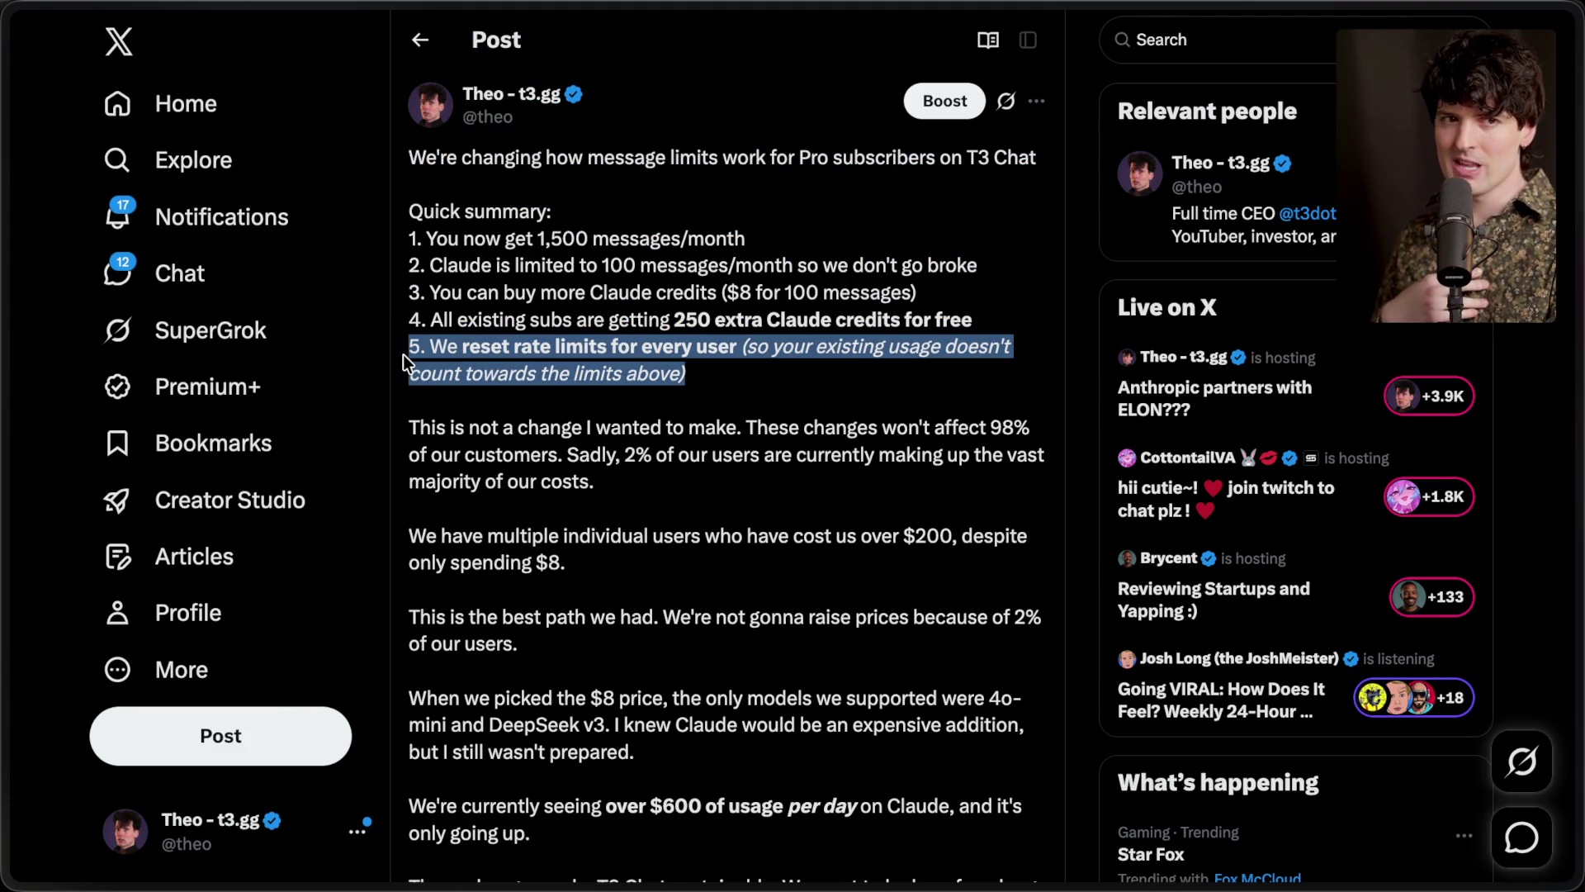
left_click(704, 312)
Highlight the sentence about users costing over $200, then view the Cost chart full-size
scroll(704, 312, "down", 3)
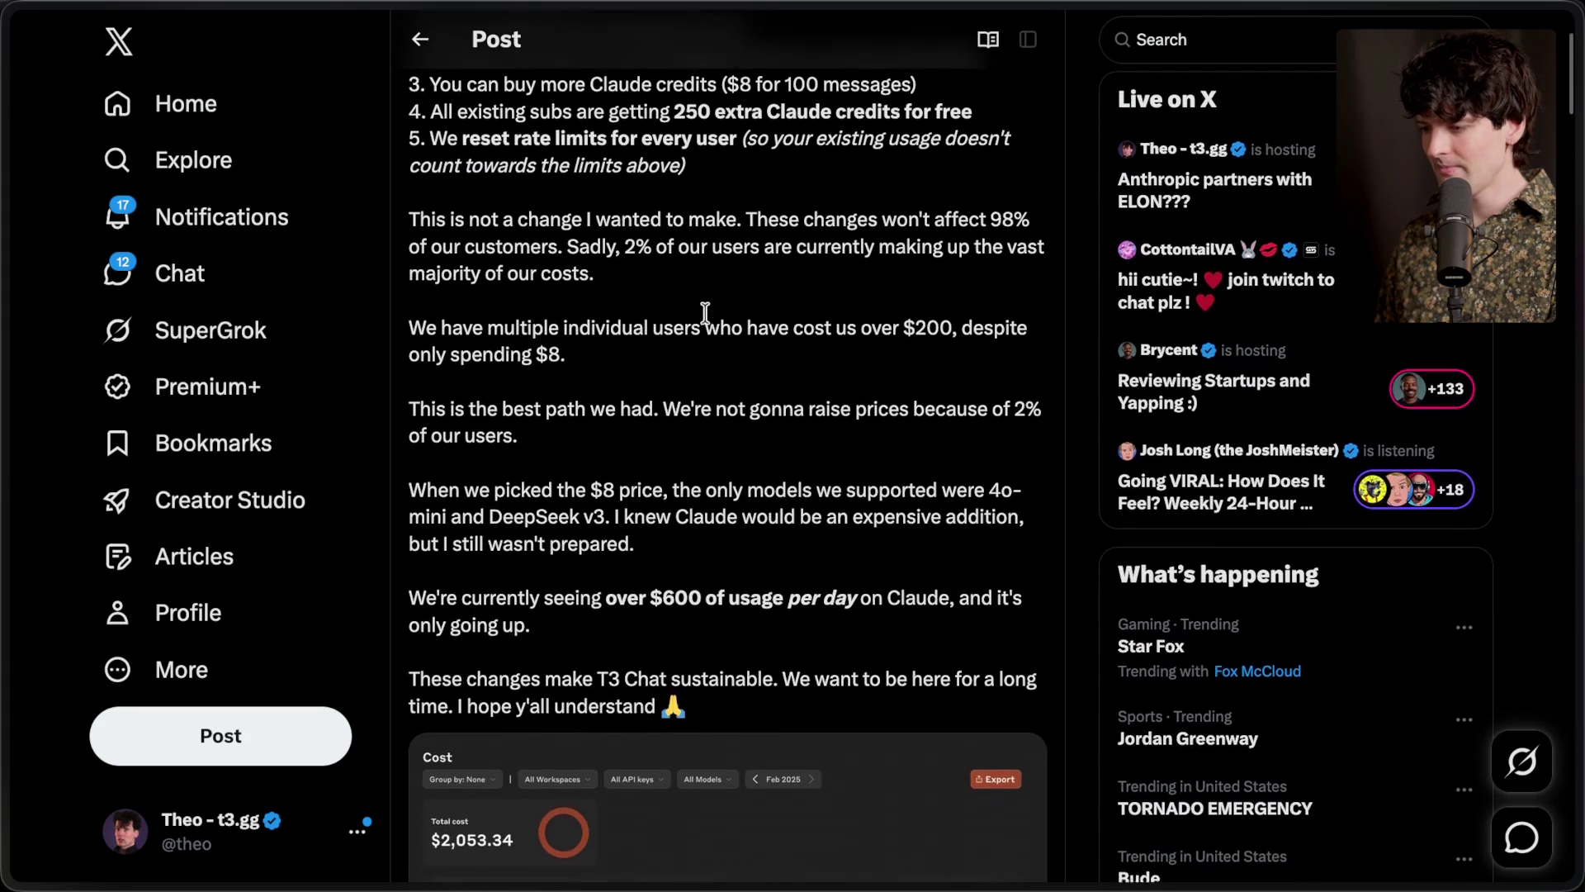
left_click_drag(411, 322, 611, 354)
left_click(611, 353)
scroll(611, 355, "down", 5)
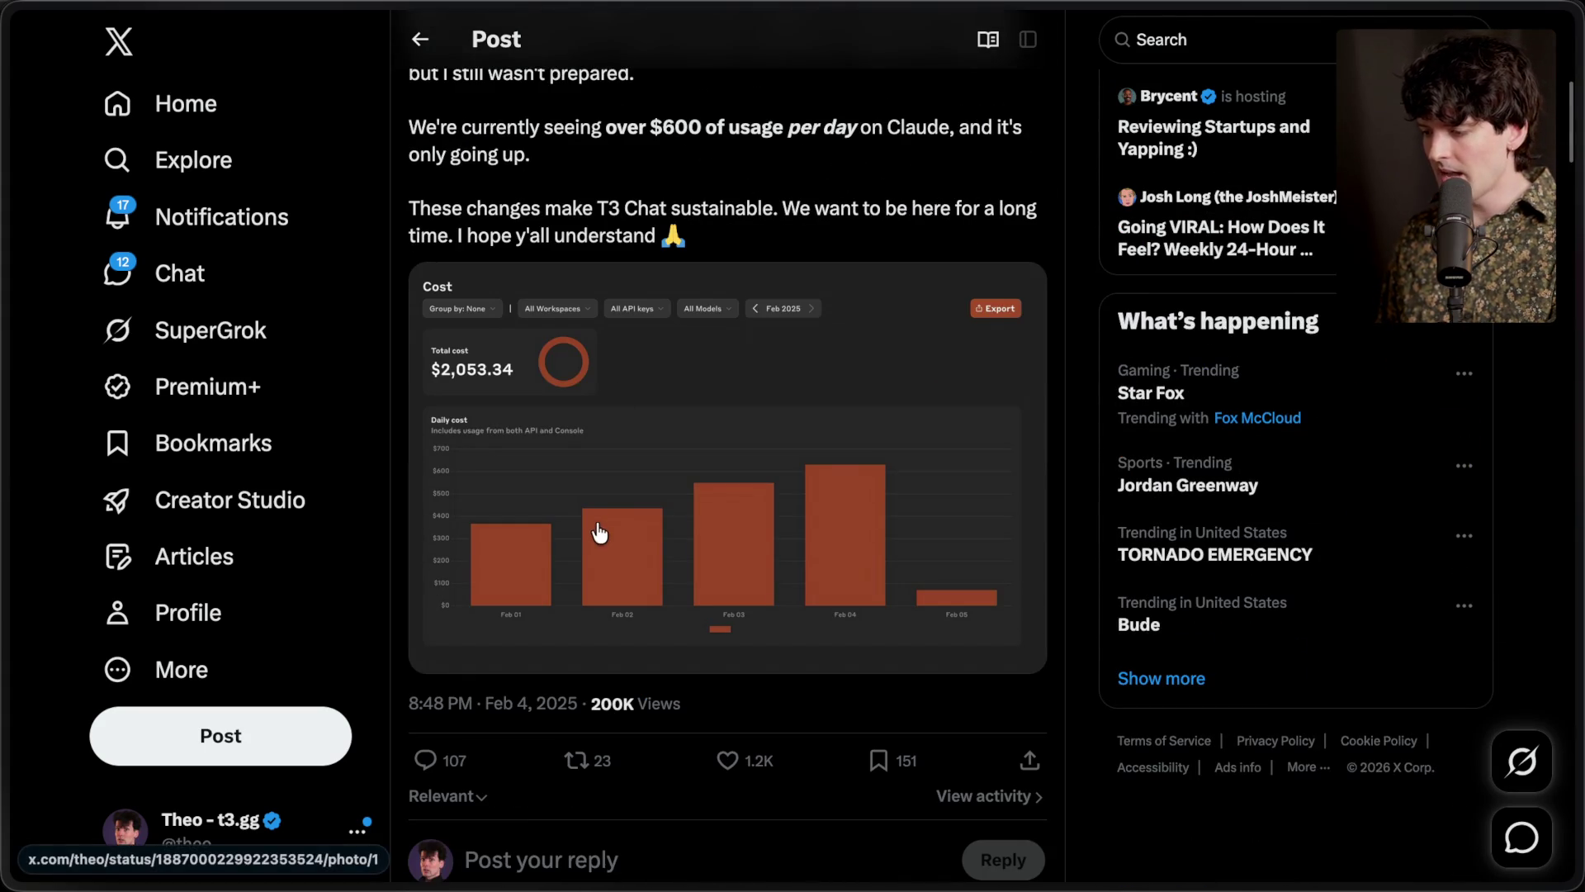
left_click(600, 534)
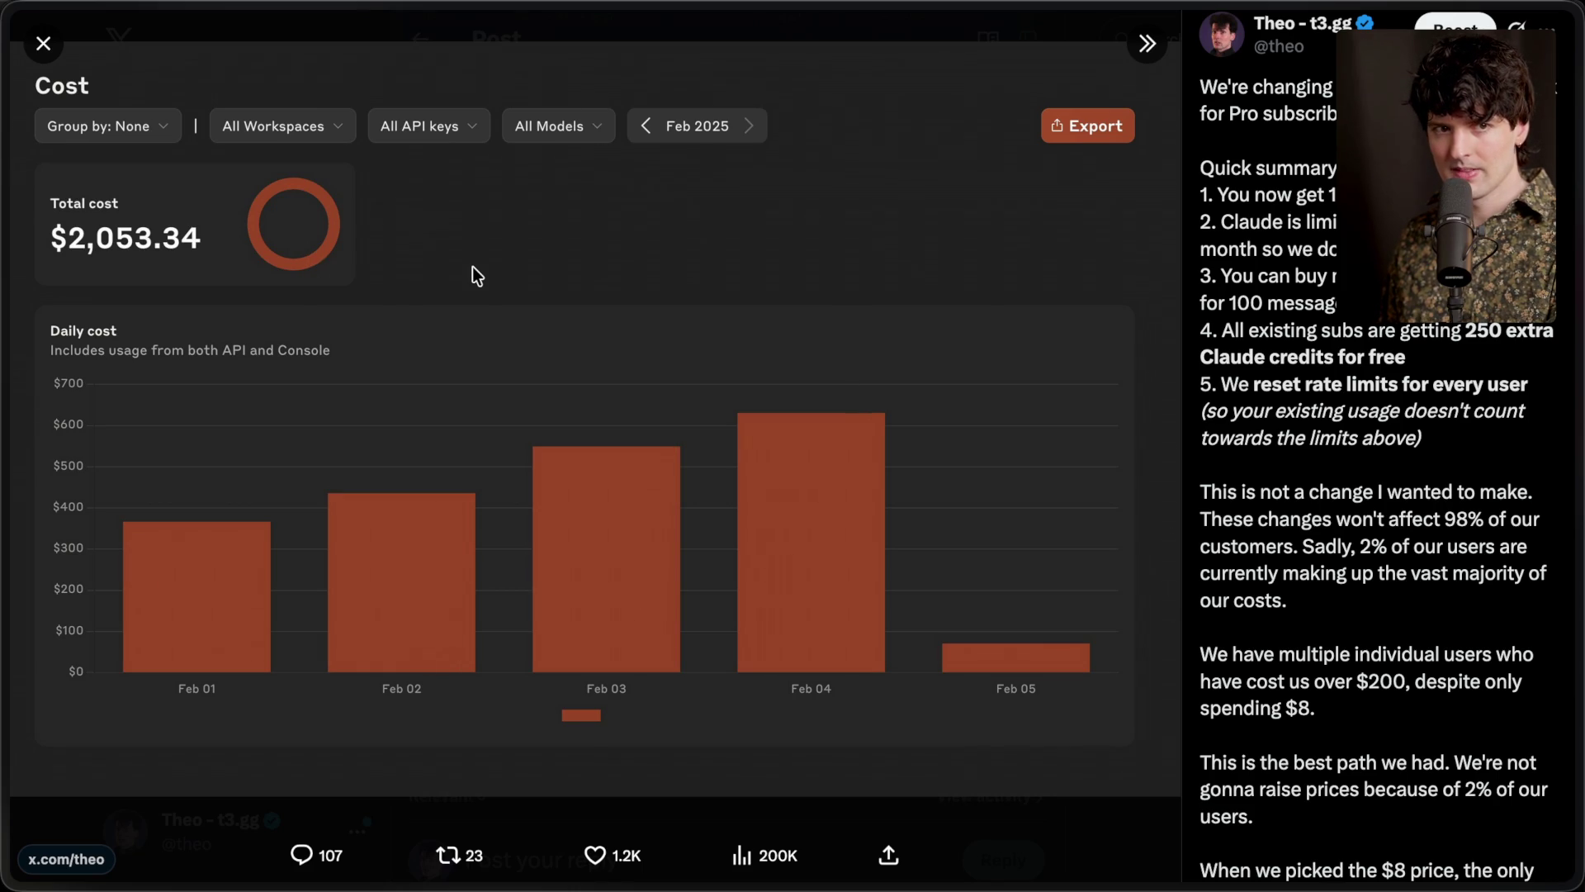
Close the chart and highlight the summary's Claude 100-message limit and 1,500 messages/month lines
key("Escape")
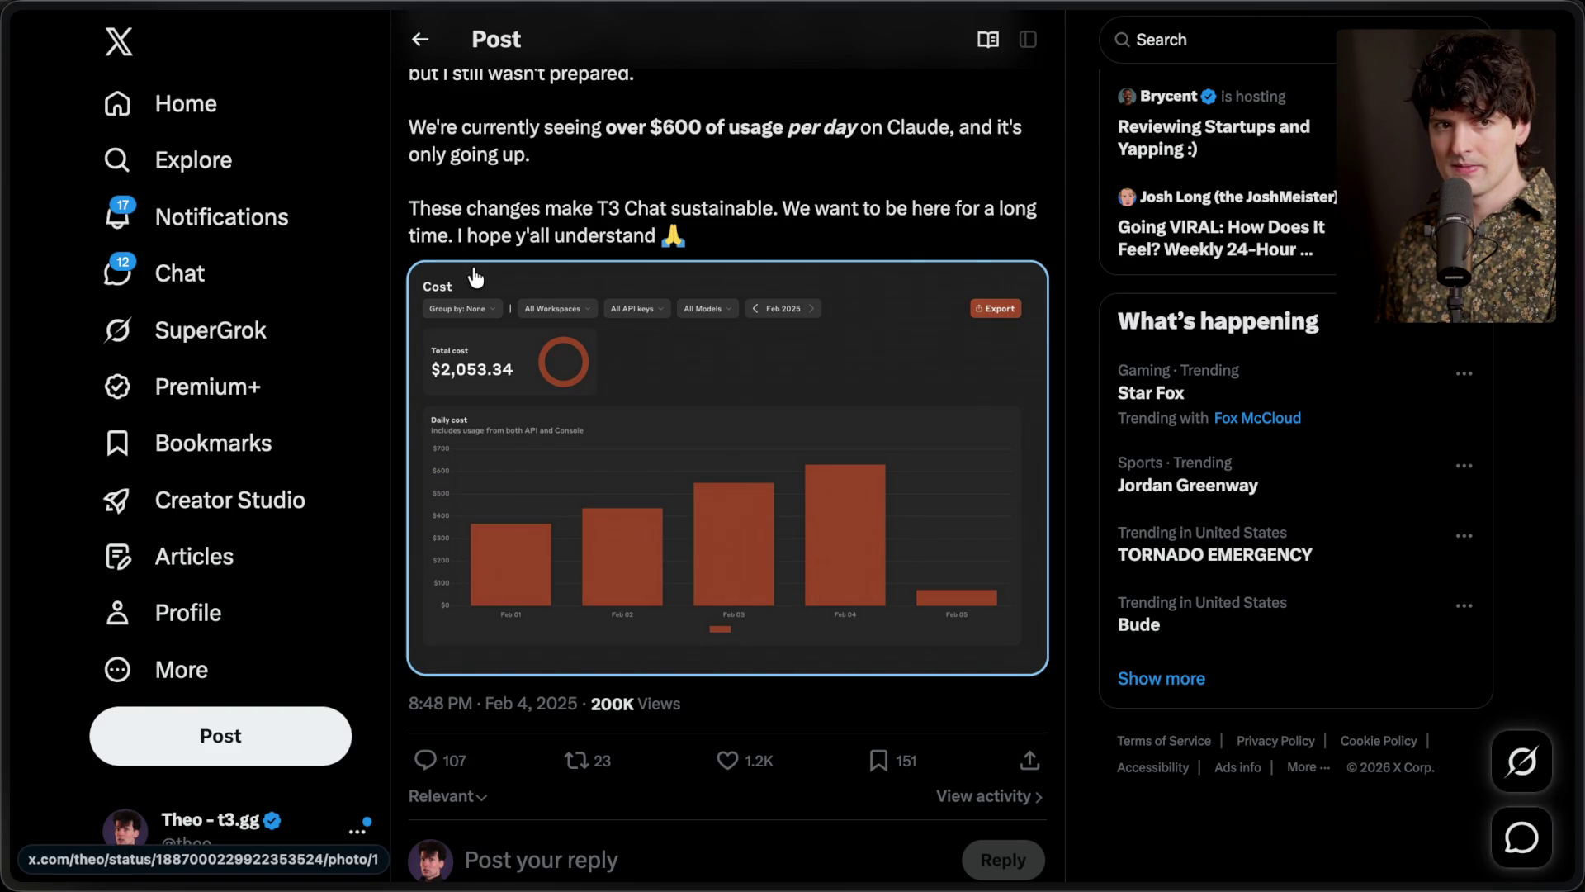
scroll(1086, 205, "up", 5)
scroll(1083, 197, "up", 3)
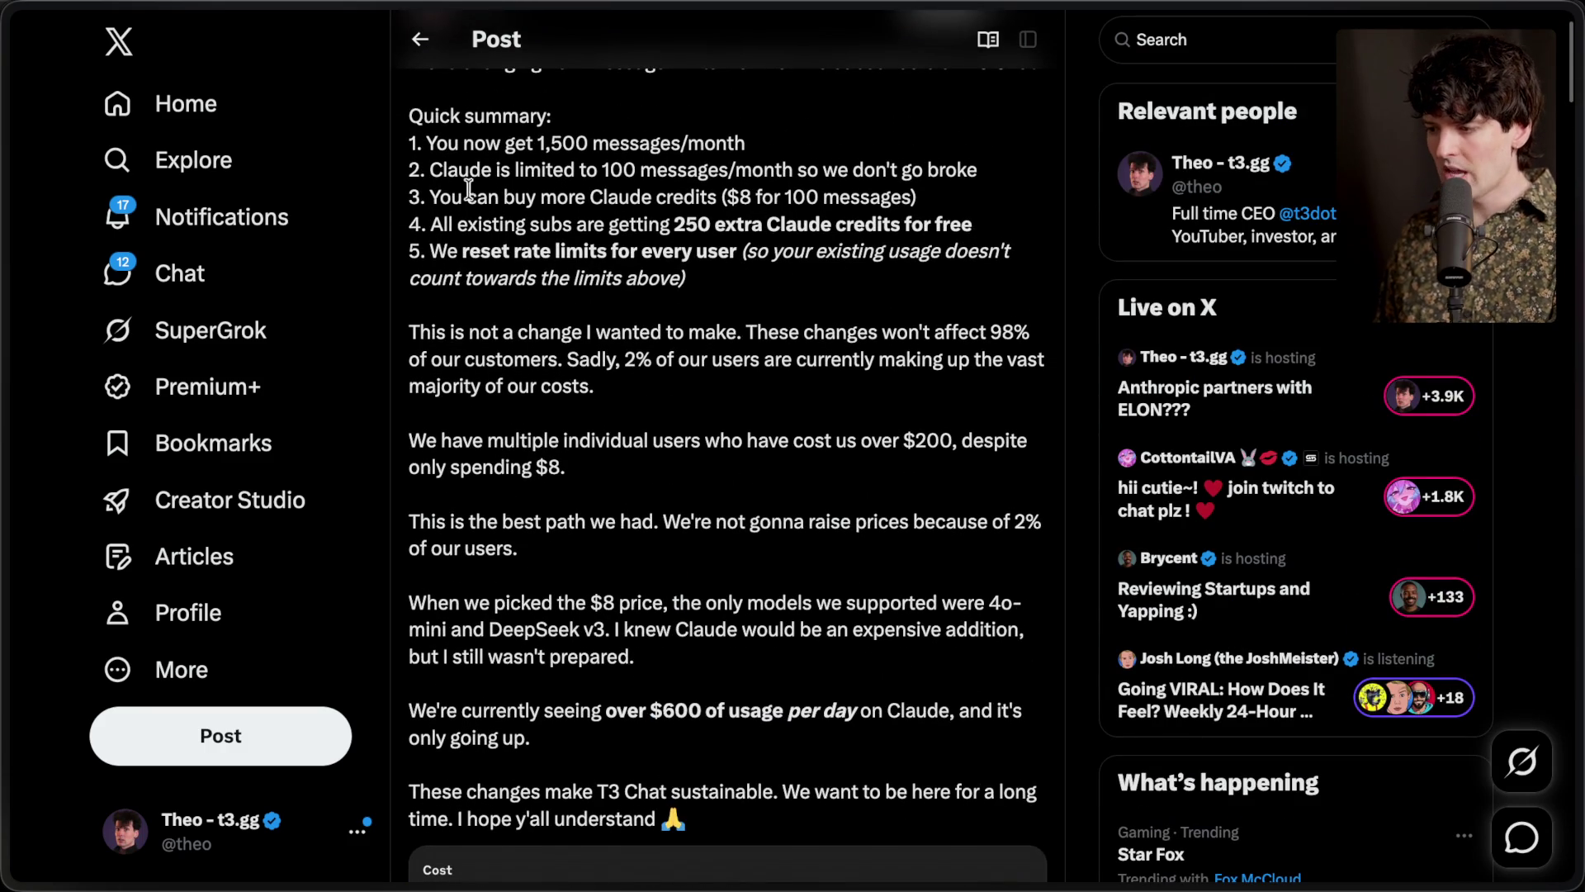
left_click_drag(479, 169, 962, 169)
left_click(938, 180)
left_click_drag(538, 143, 749, 147)
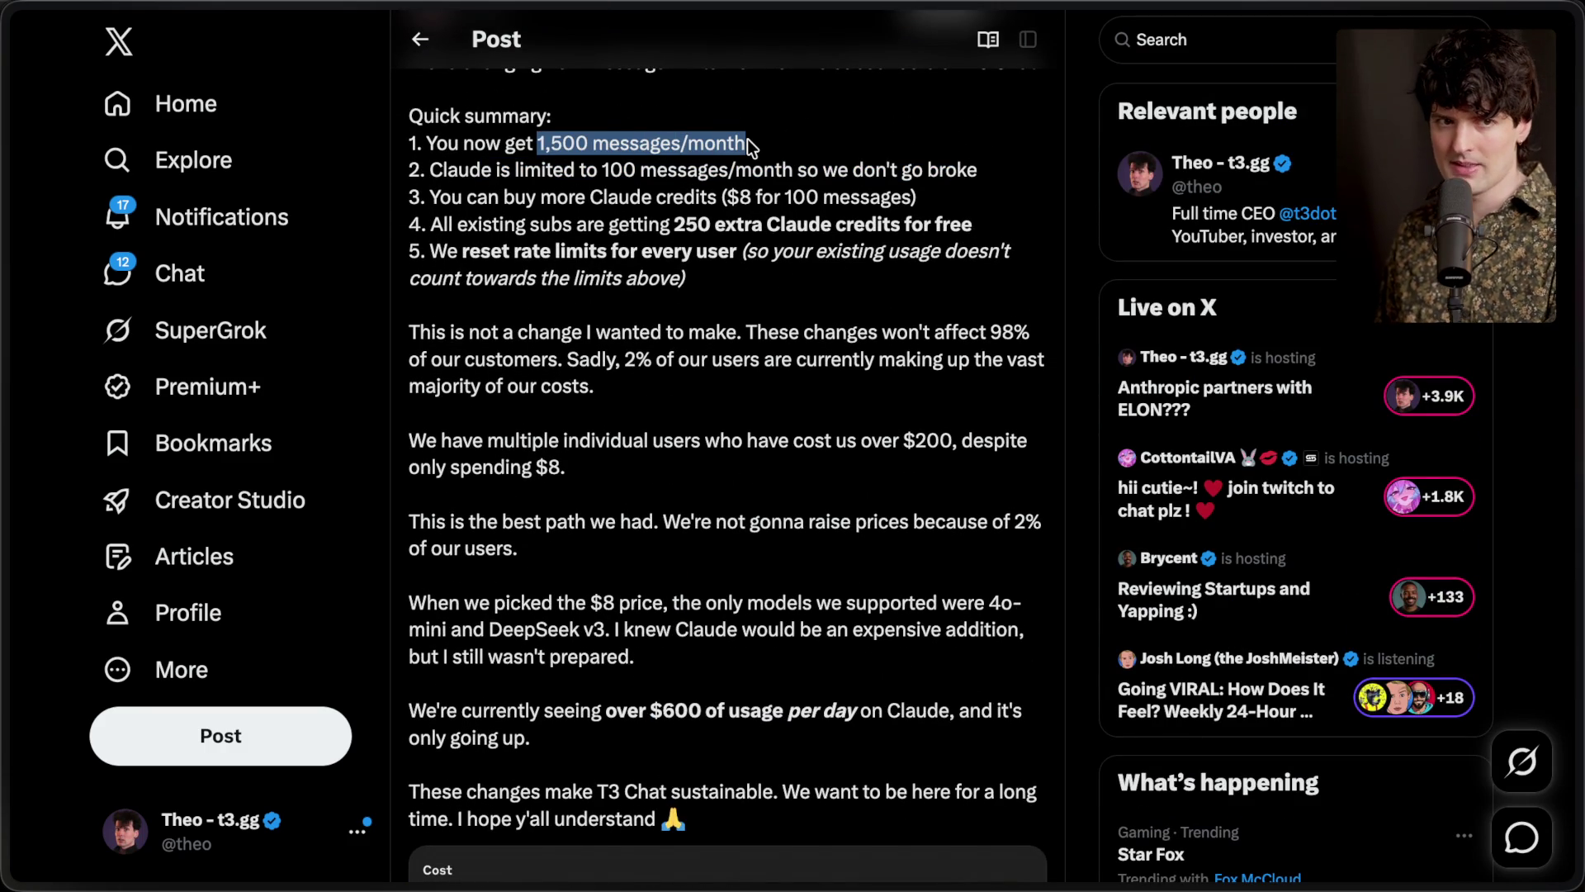
left_click(749, 147)
scroll(667, 439, "down", 2)
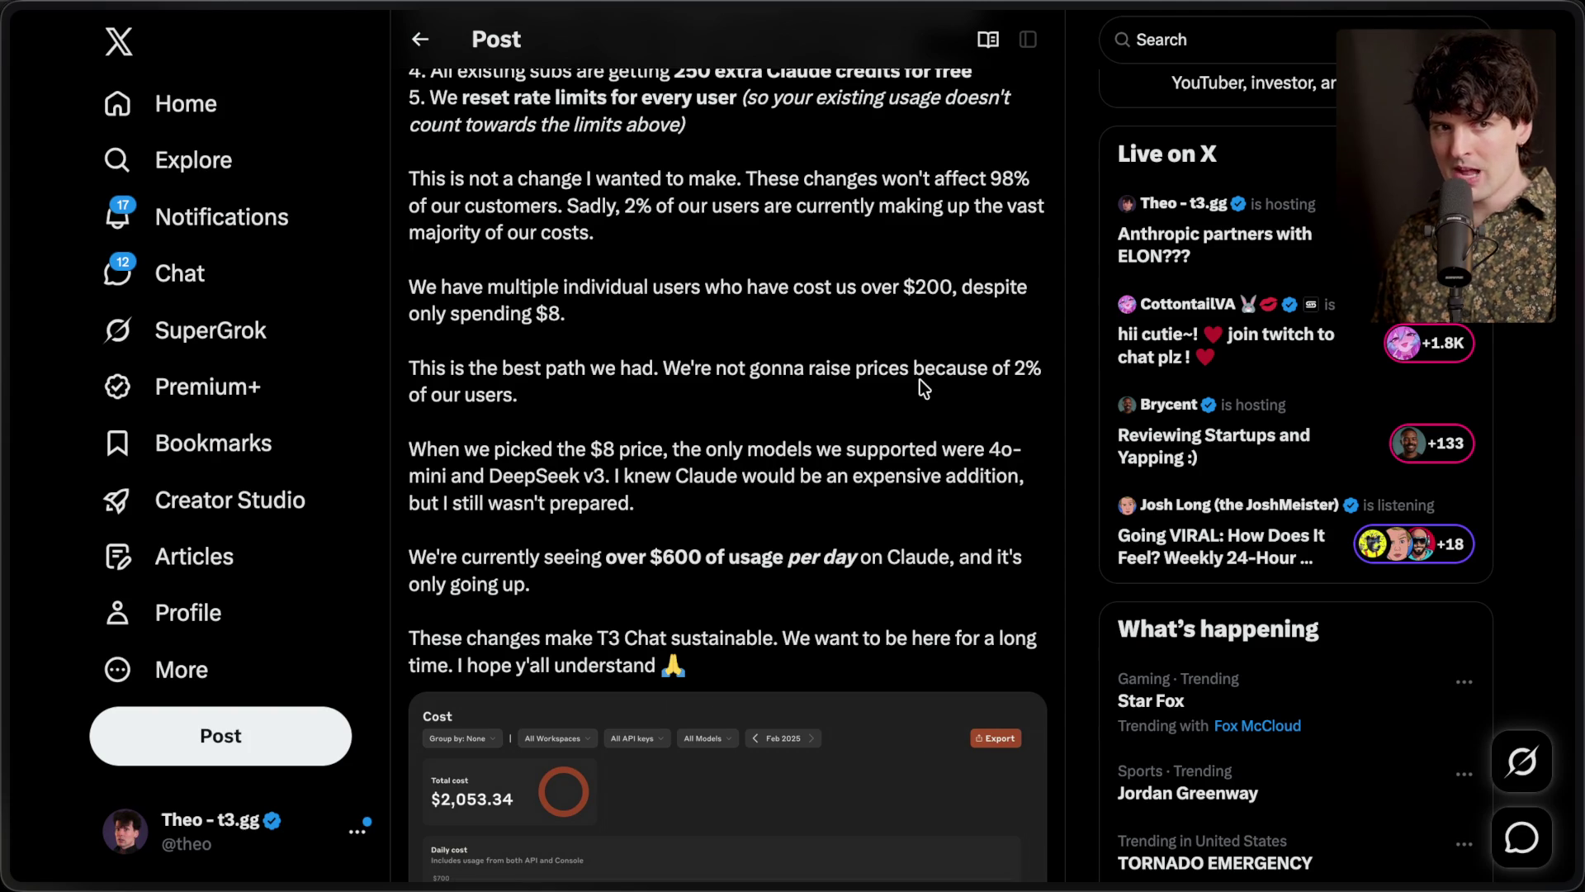
On the Copilot hellscape board, draw a short arrow pointing down-right at the T3 Chat notes
mouse_move(1578, 446)
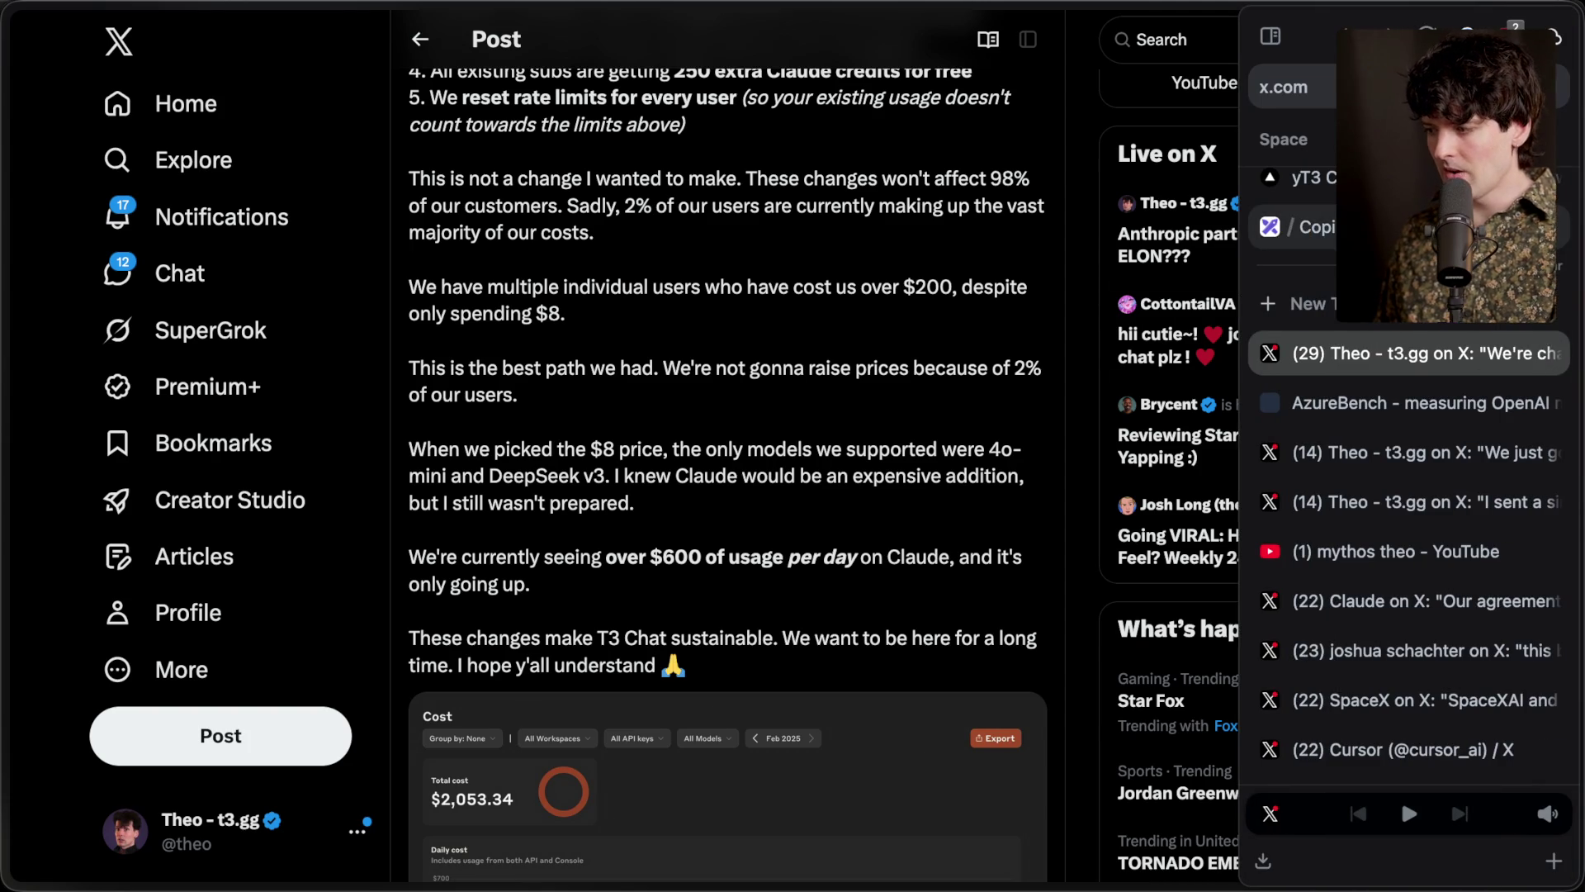
left_click(1295, 227)
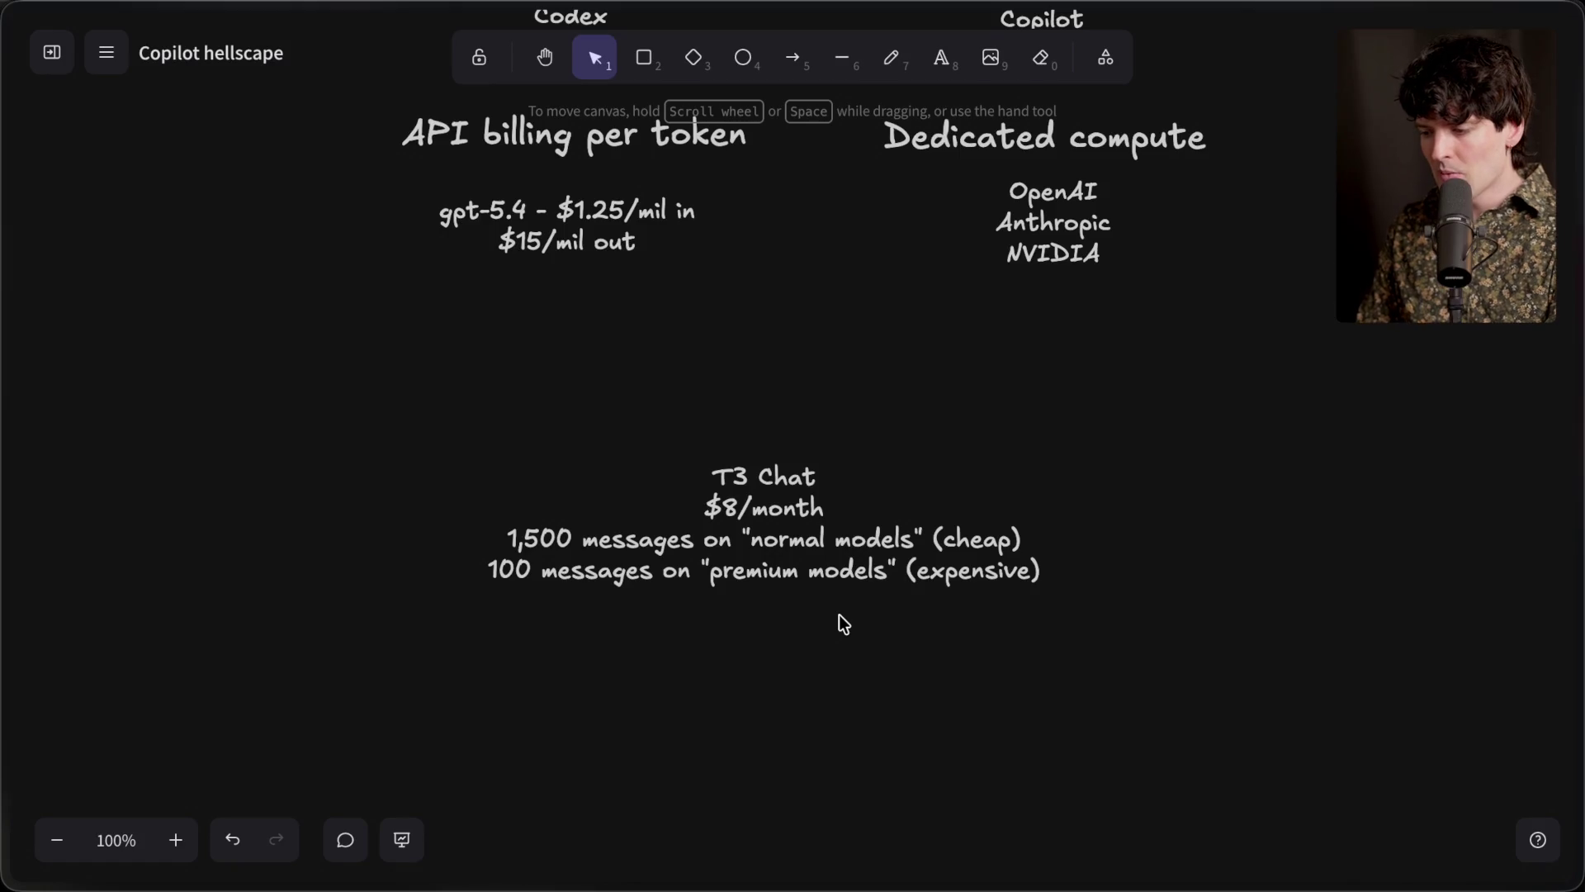
left_click(794, 59)
mouse_move(419, 451)
left_mouse_down()
mouse_move(532, 536)
mouse_move(495, 538)
mouse_move(481, 503)
left_mouse_up()
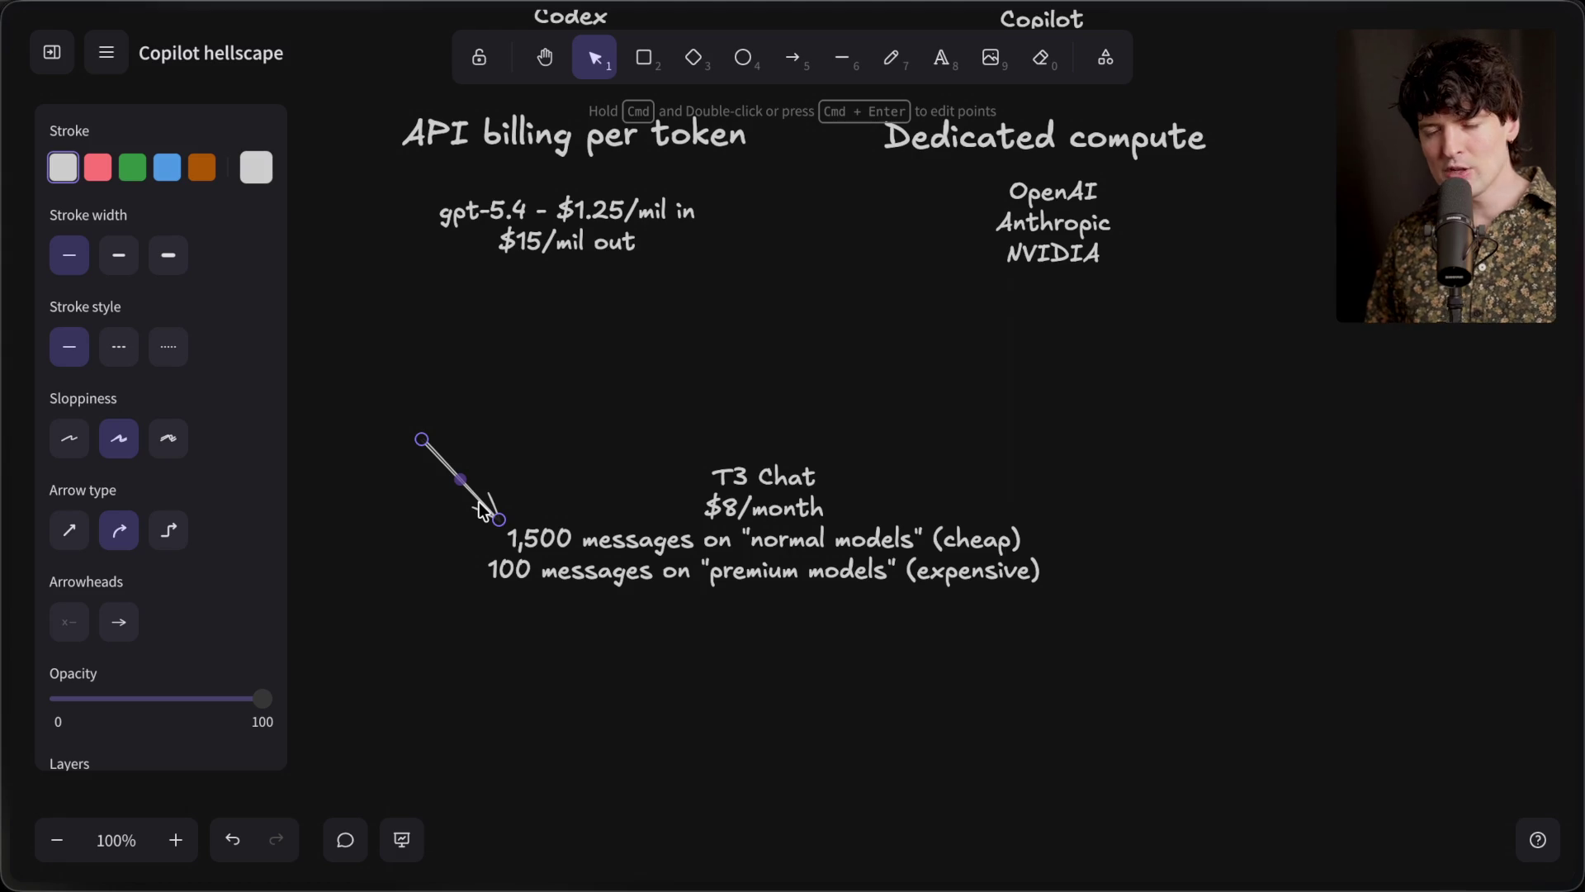
Move the arrow left and down beside the T3 Chat message-limit lines, undoing an accidental text move
left_click(864, 672)
left_click_drag(1310, 637, 355, 390)
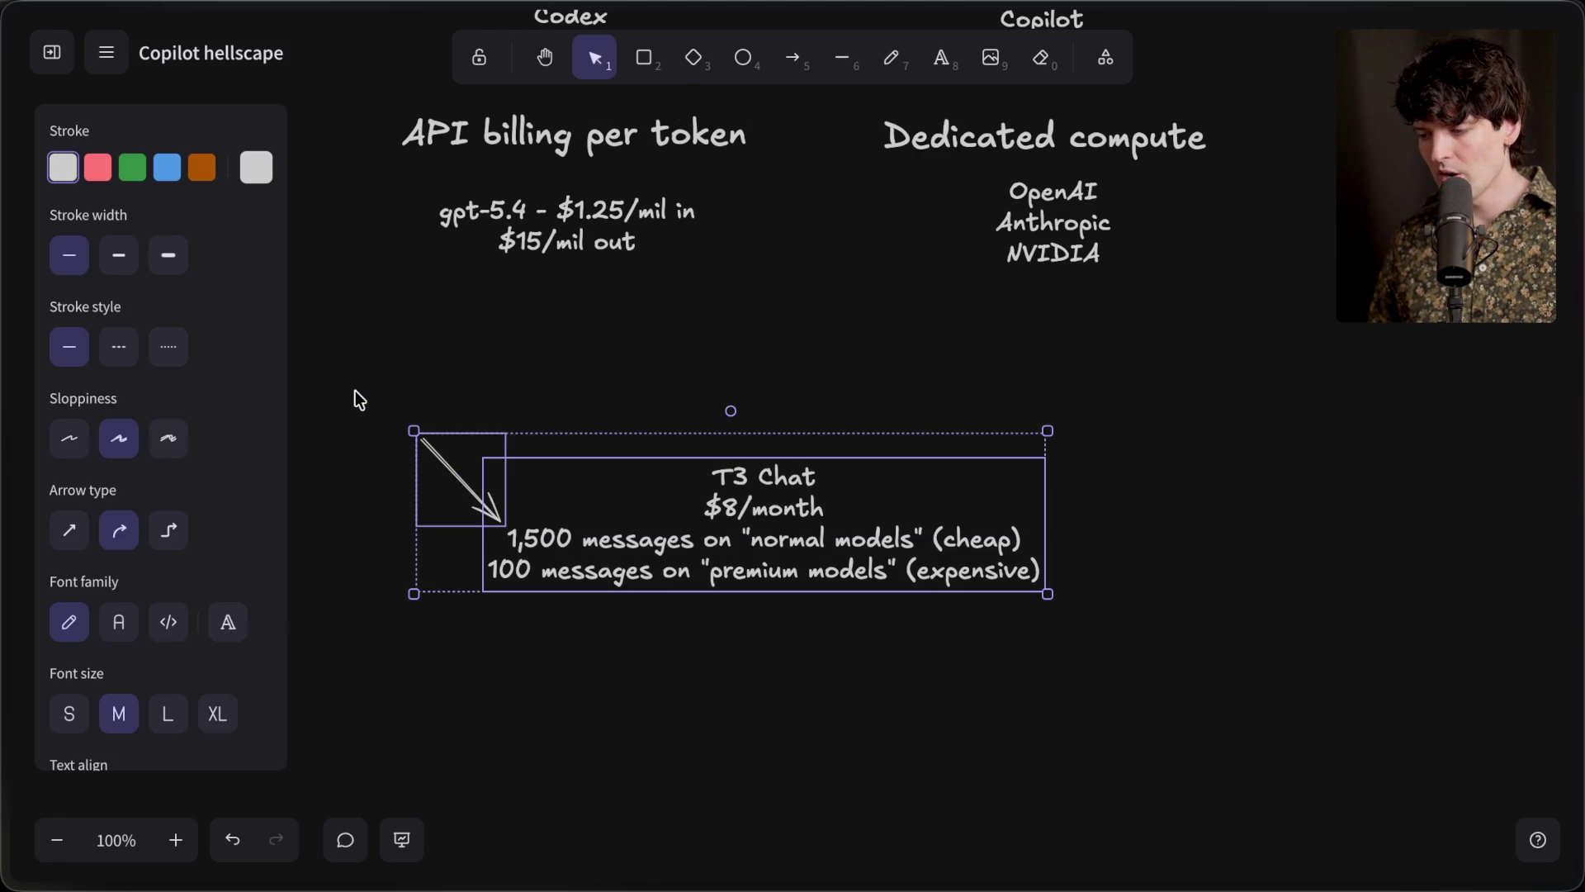
left_click(355, 390)
left_click(466, 490)
left_click_drag(467, 490, 432, 489)
key("super+z")
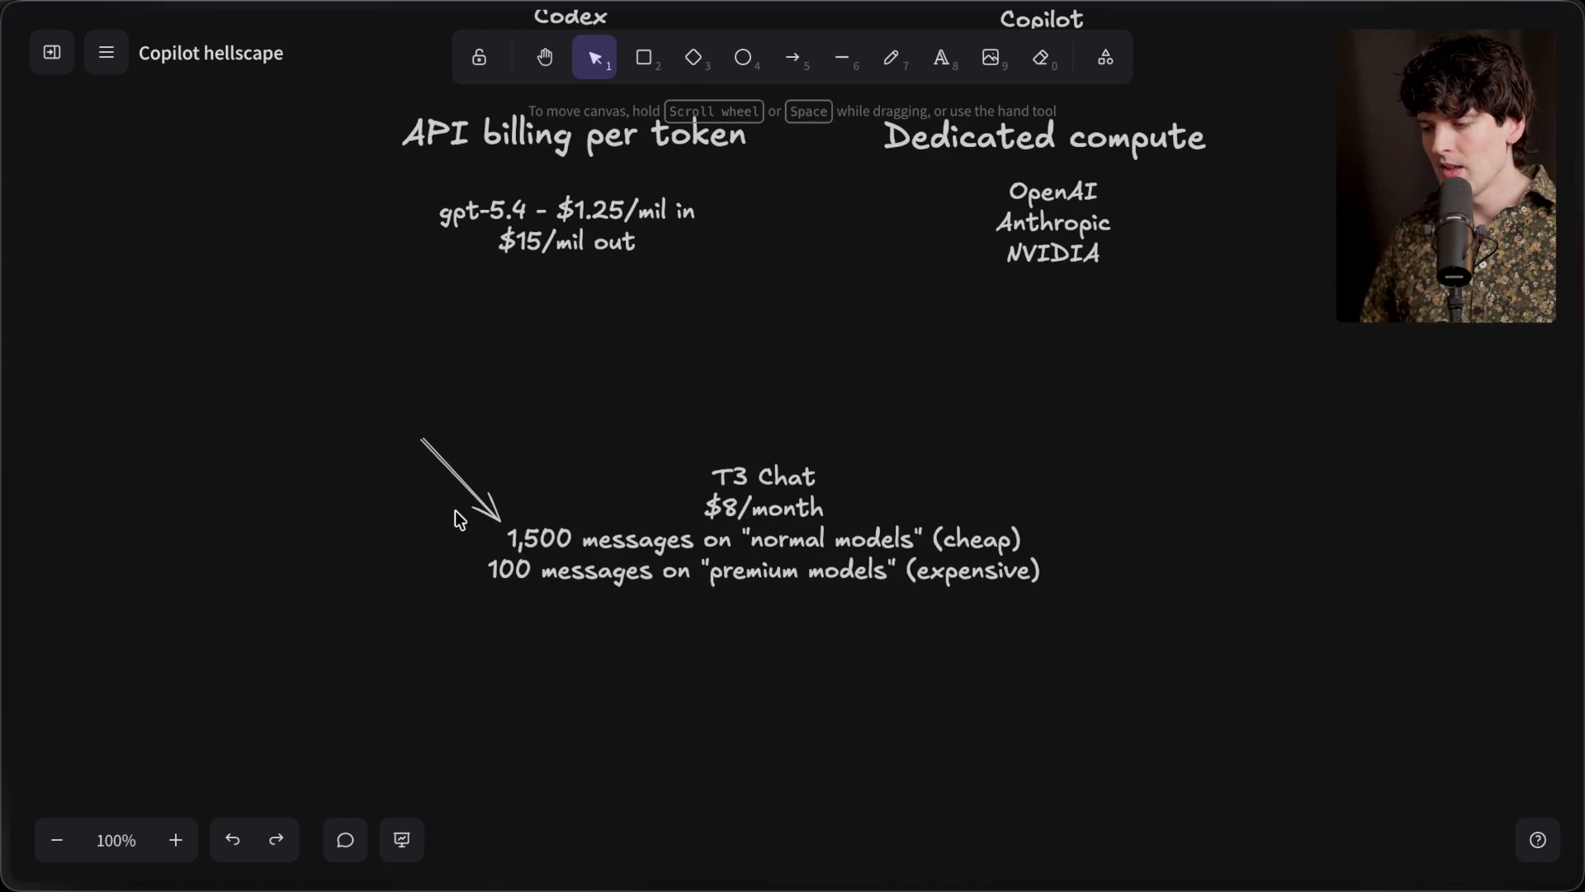
left_click(467, 493)
left_click_drag(468, 493, 436, 478)
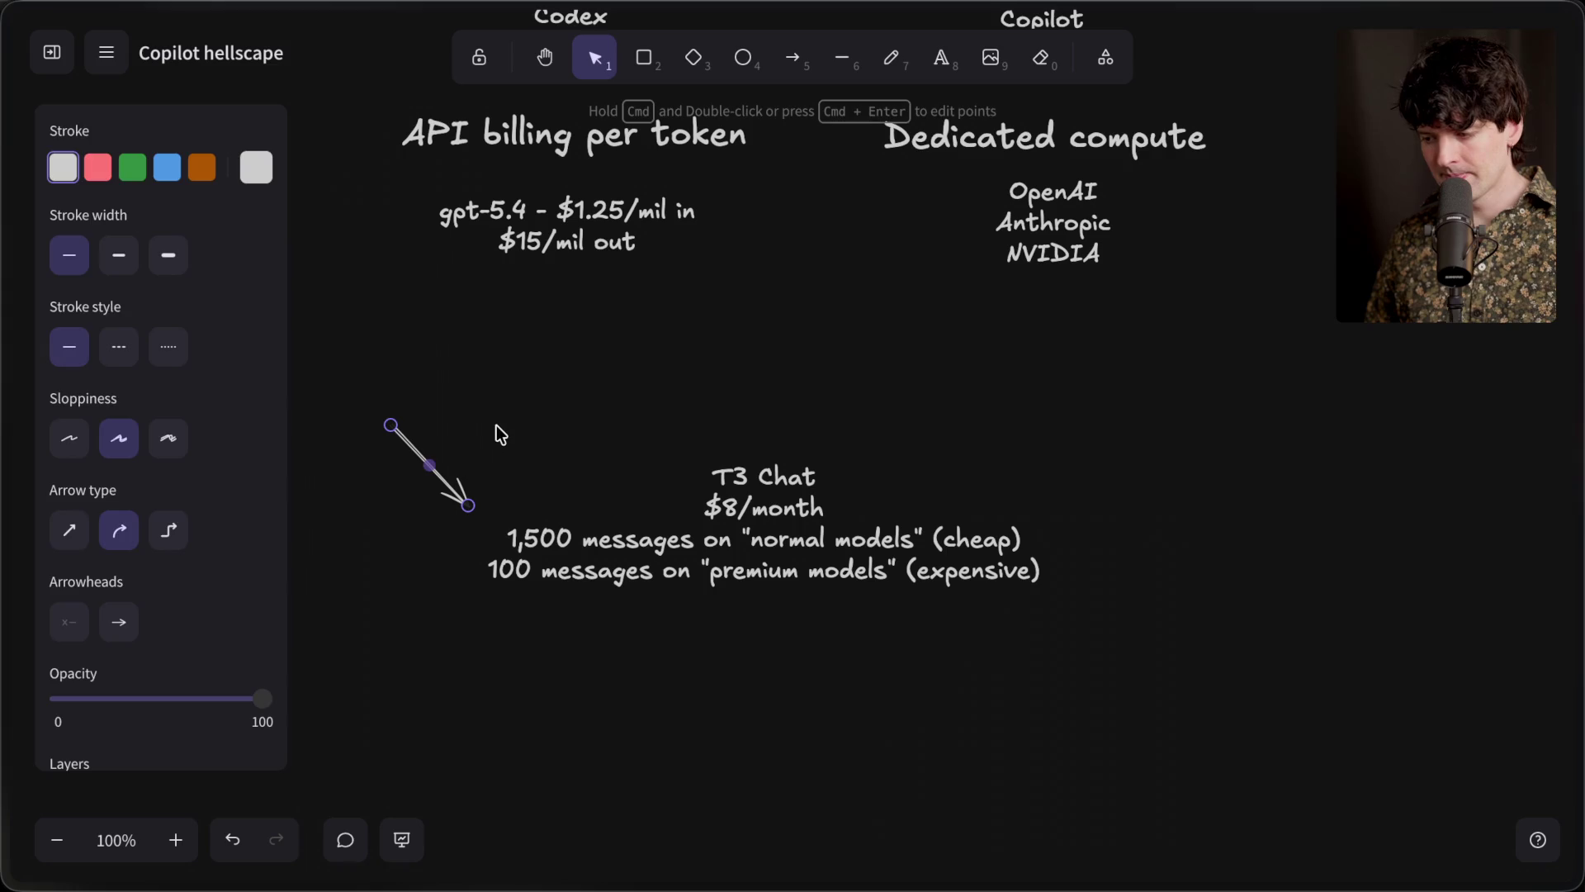
left_click(498, 425)
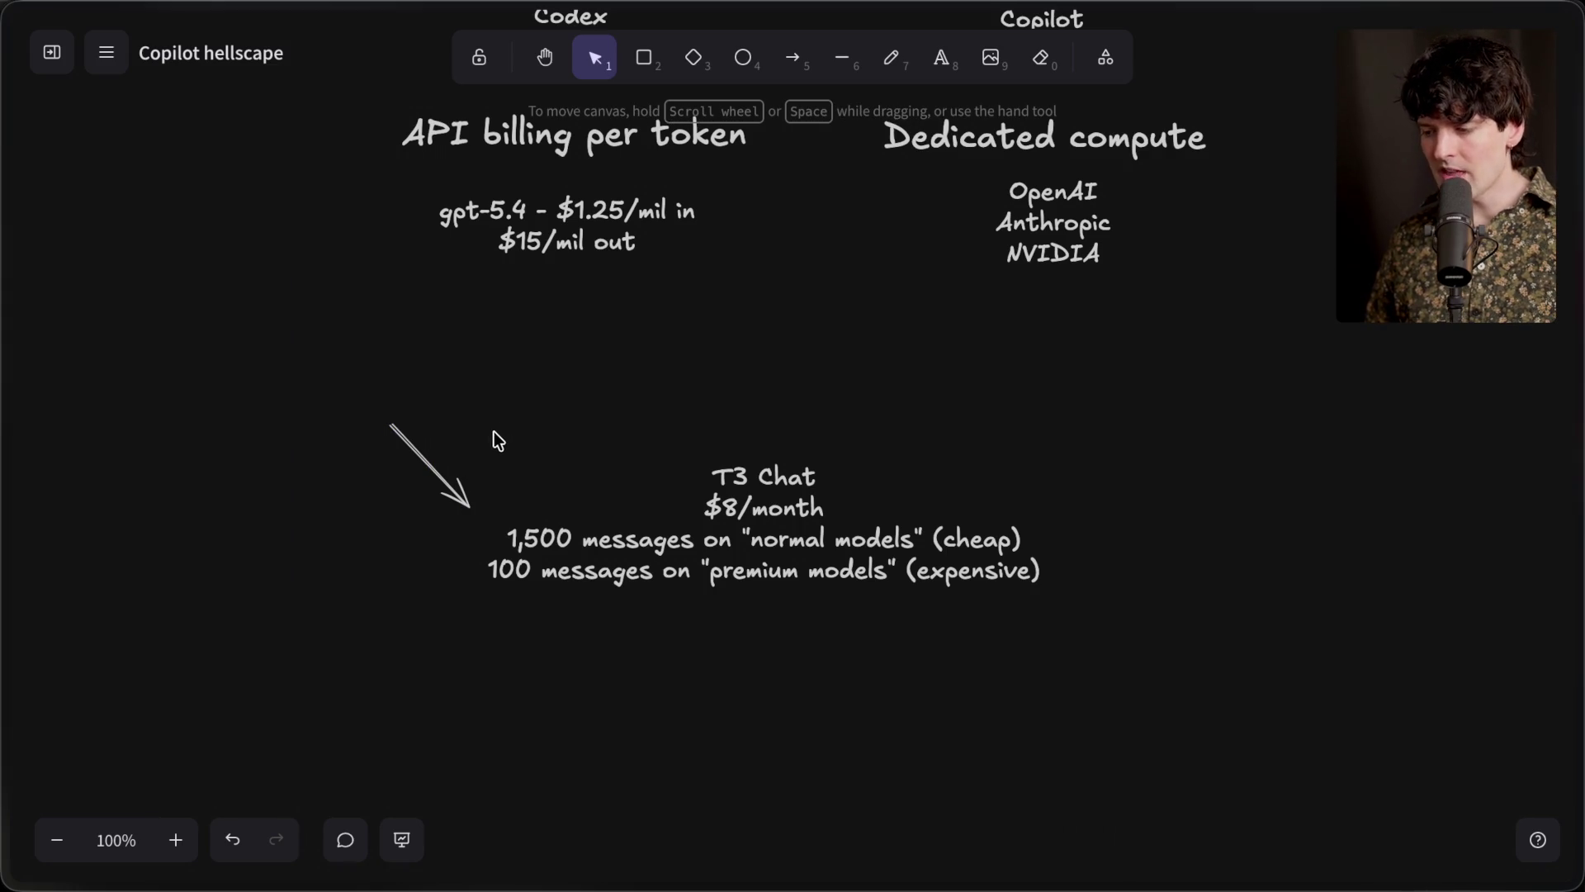
left_click_drag(453, 489, 451, 544)
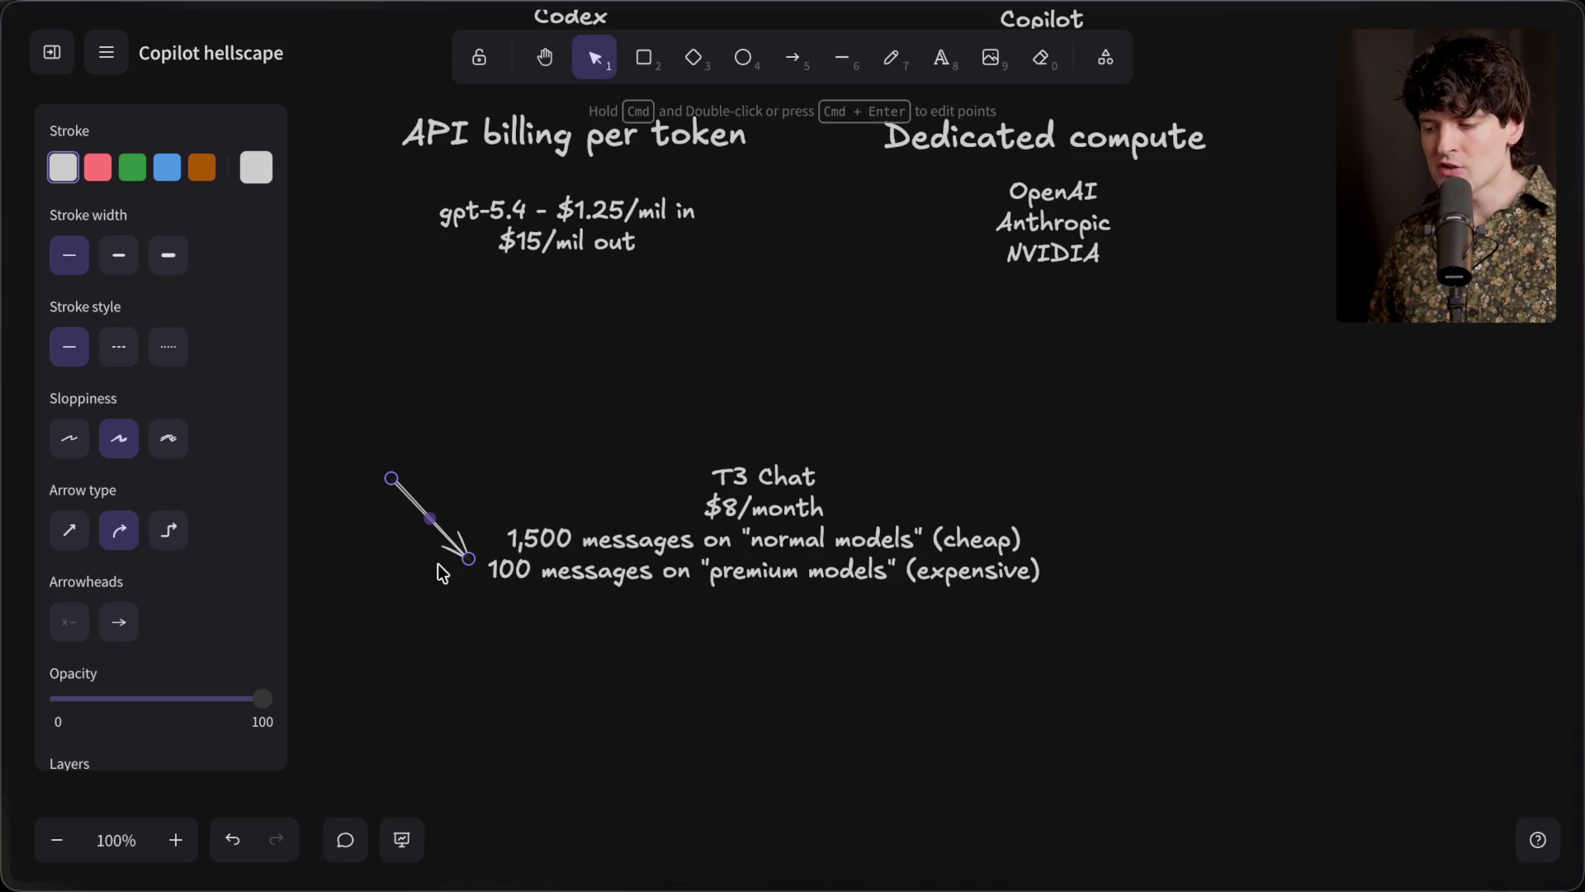
key("super+t")
Search for repomix and open the repomix.com website
type("repomix")
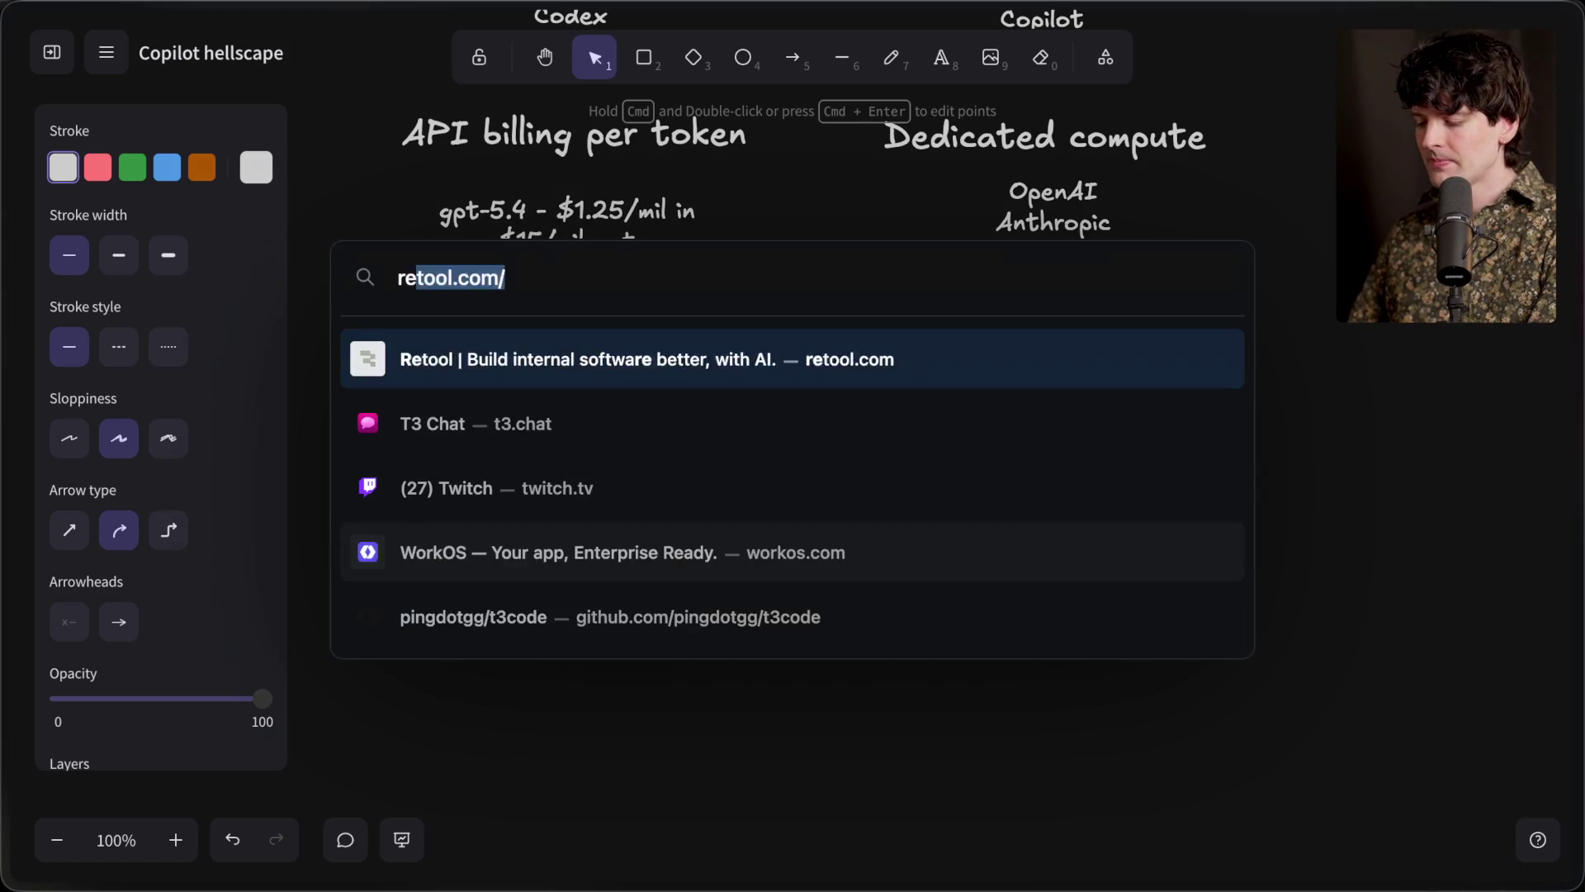
key("Down")
key("Return")
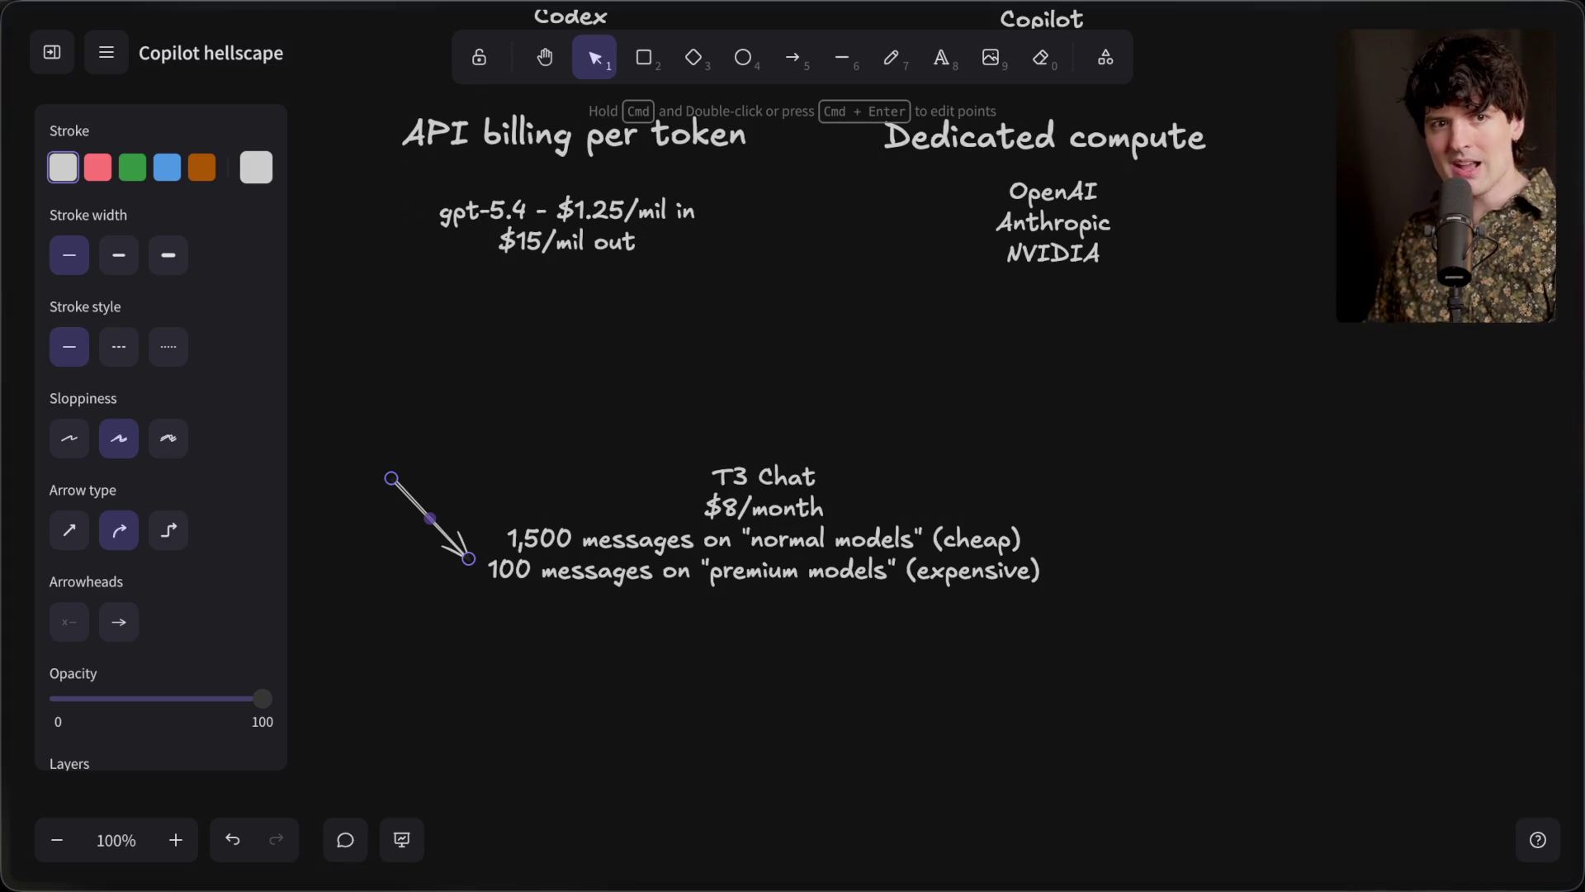
Google 'github acquisition' and highlight Microsoft's $7.5 billion in stock purchase
key("super+t")
type("gith")
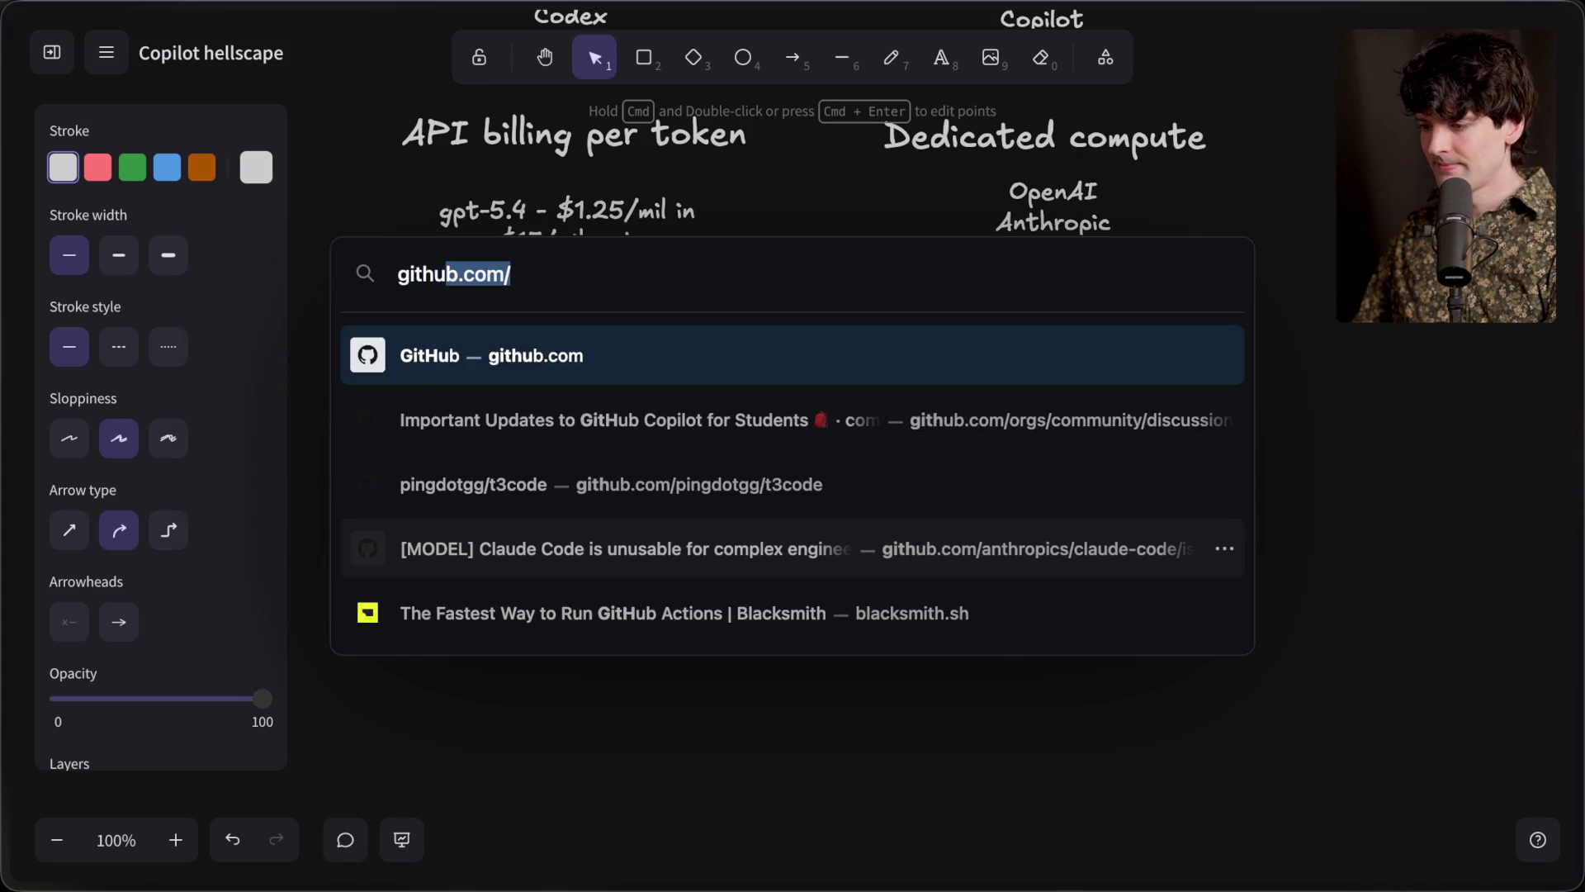
type("ub acquisition")
key("Return")
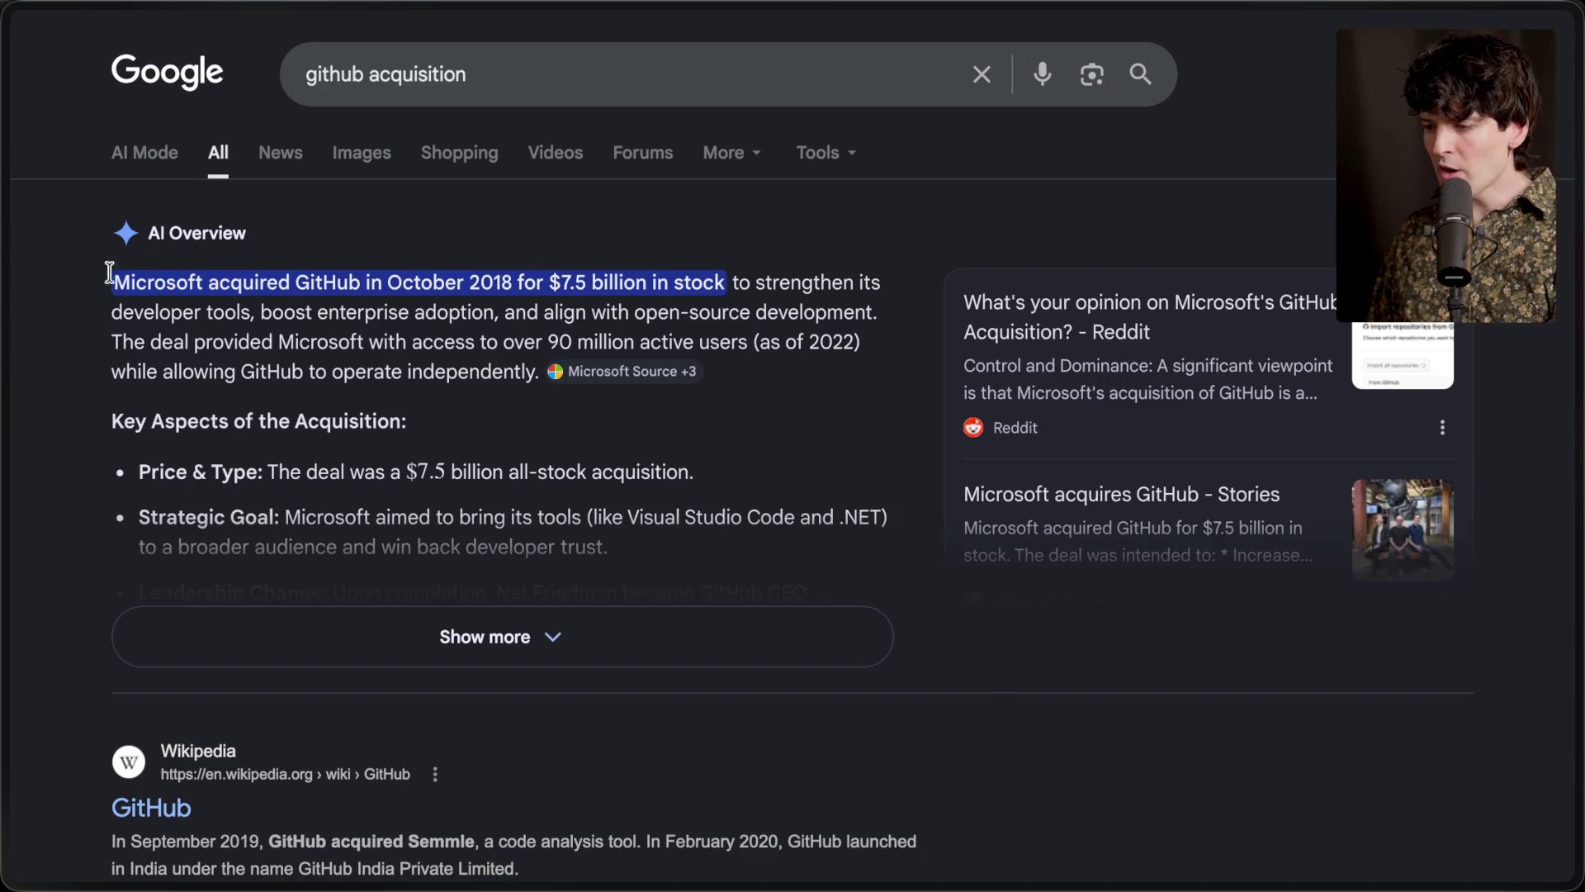
left_click_drag(549, 283, 725, 289)
left_click(592, 256)
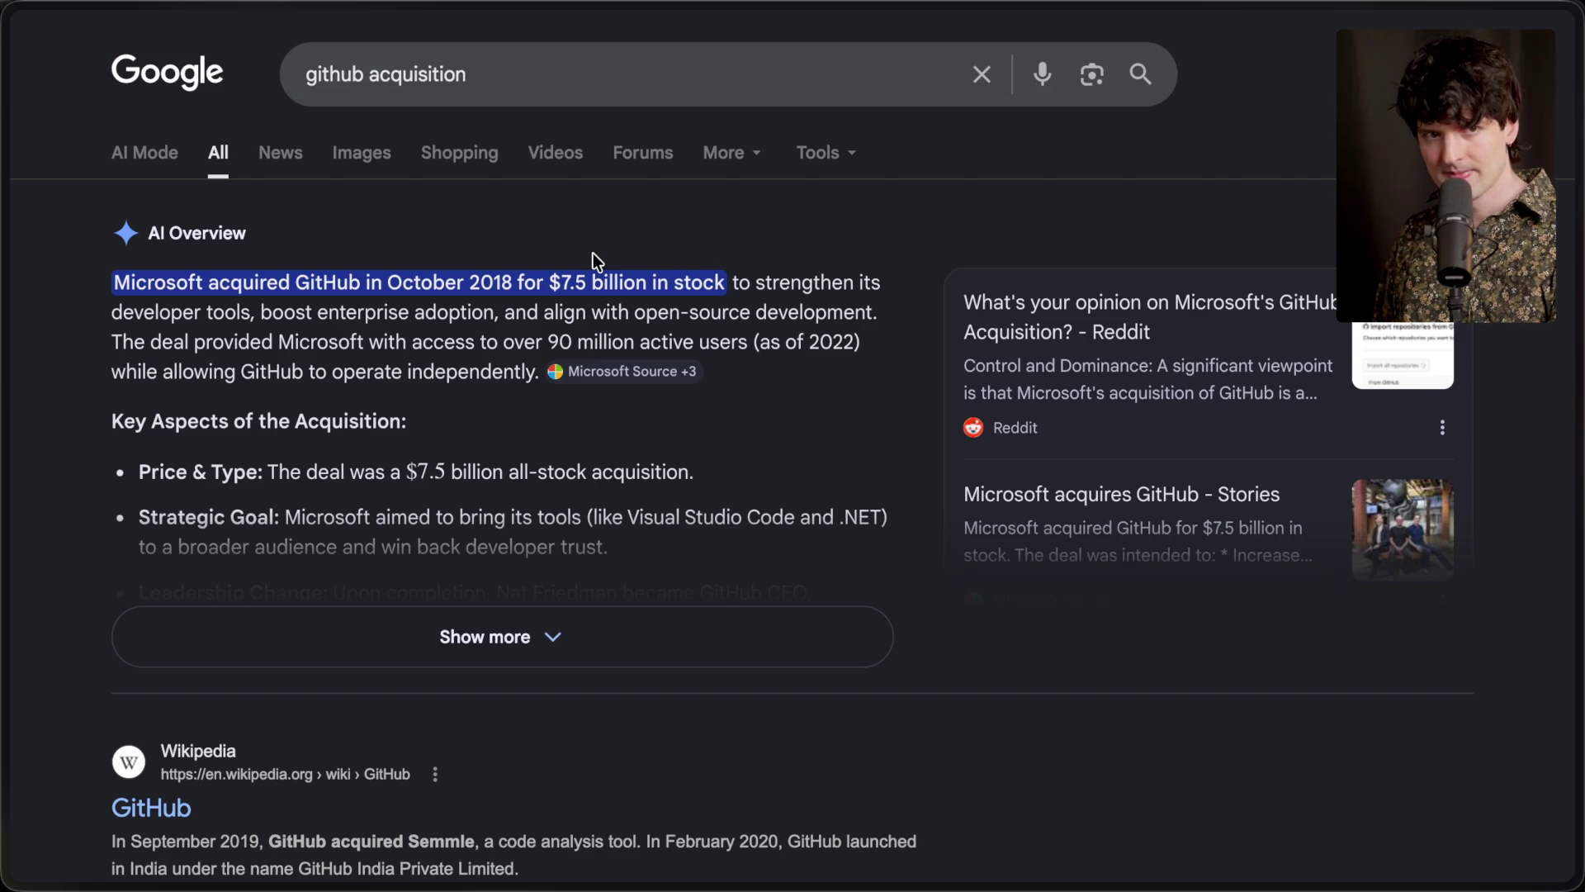
key("ctrl+Tab")
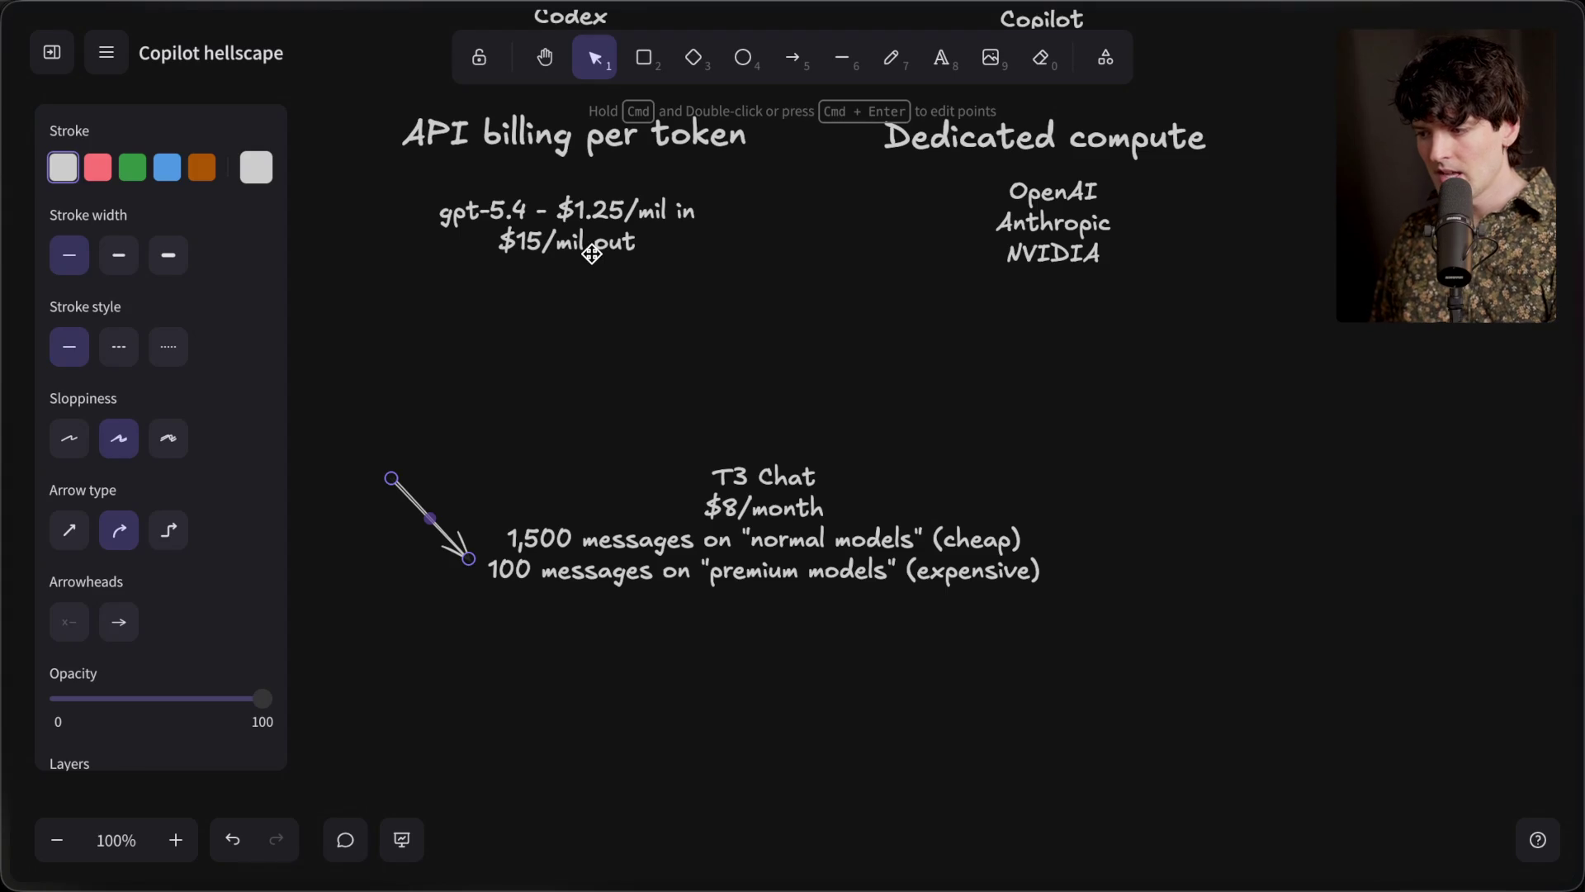
Move the arrow so it sits beside Copilot under 'Subscriptions with message limits'
mouse_move(459, 369)
left_mouse_down()
mouse_move(956, 655)
mouse_move(1123, 722)
left_mouse_up()
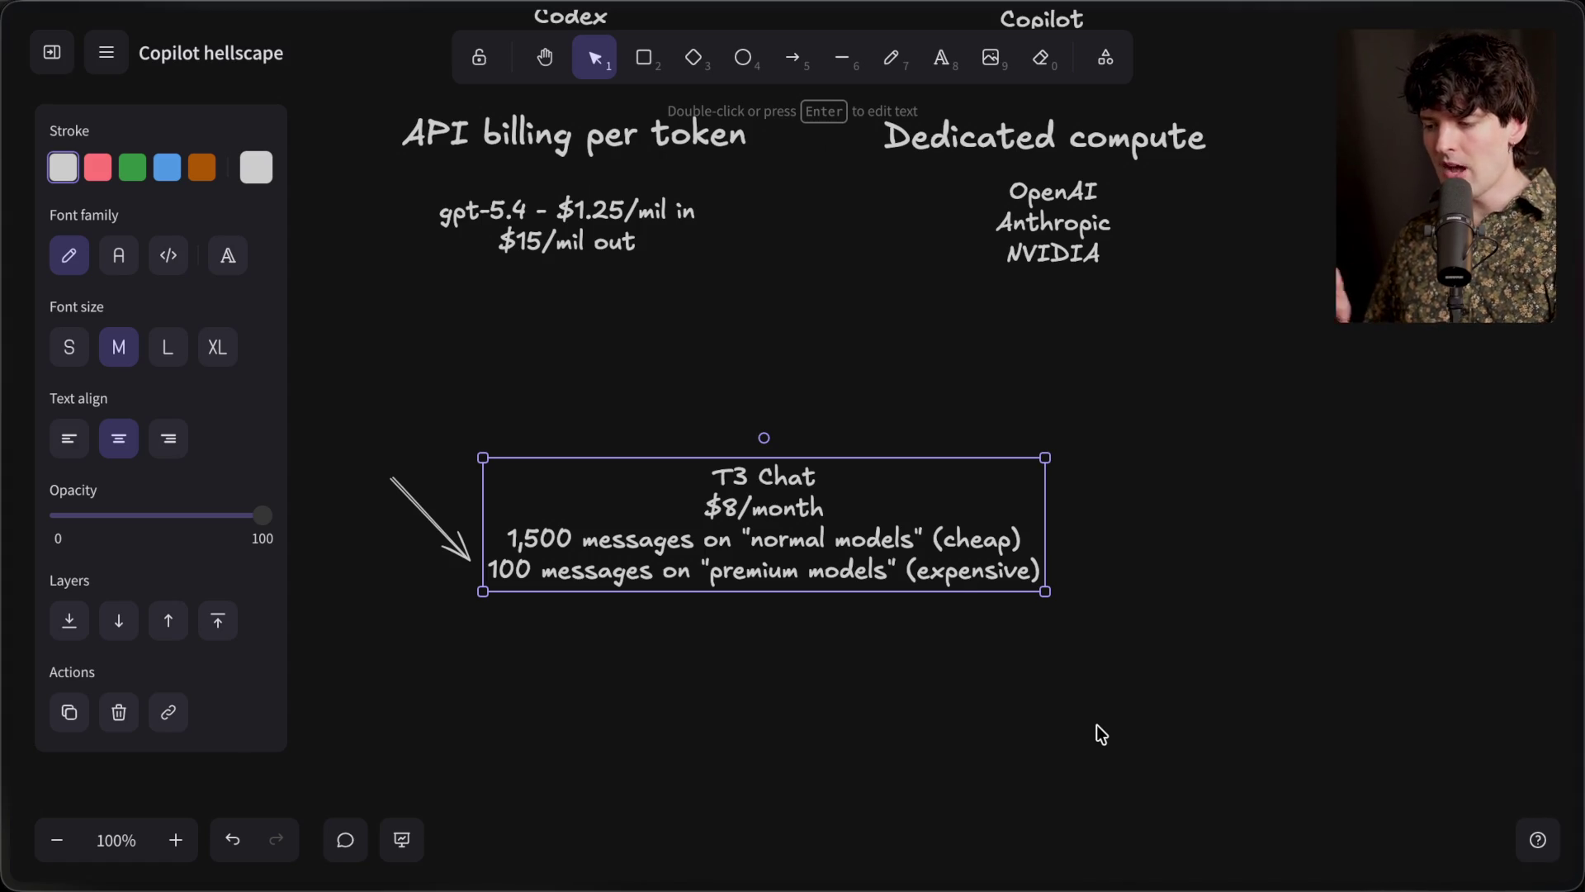
scroll(1096, 731, "up", 4)
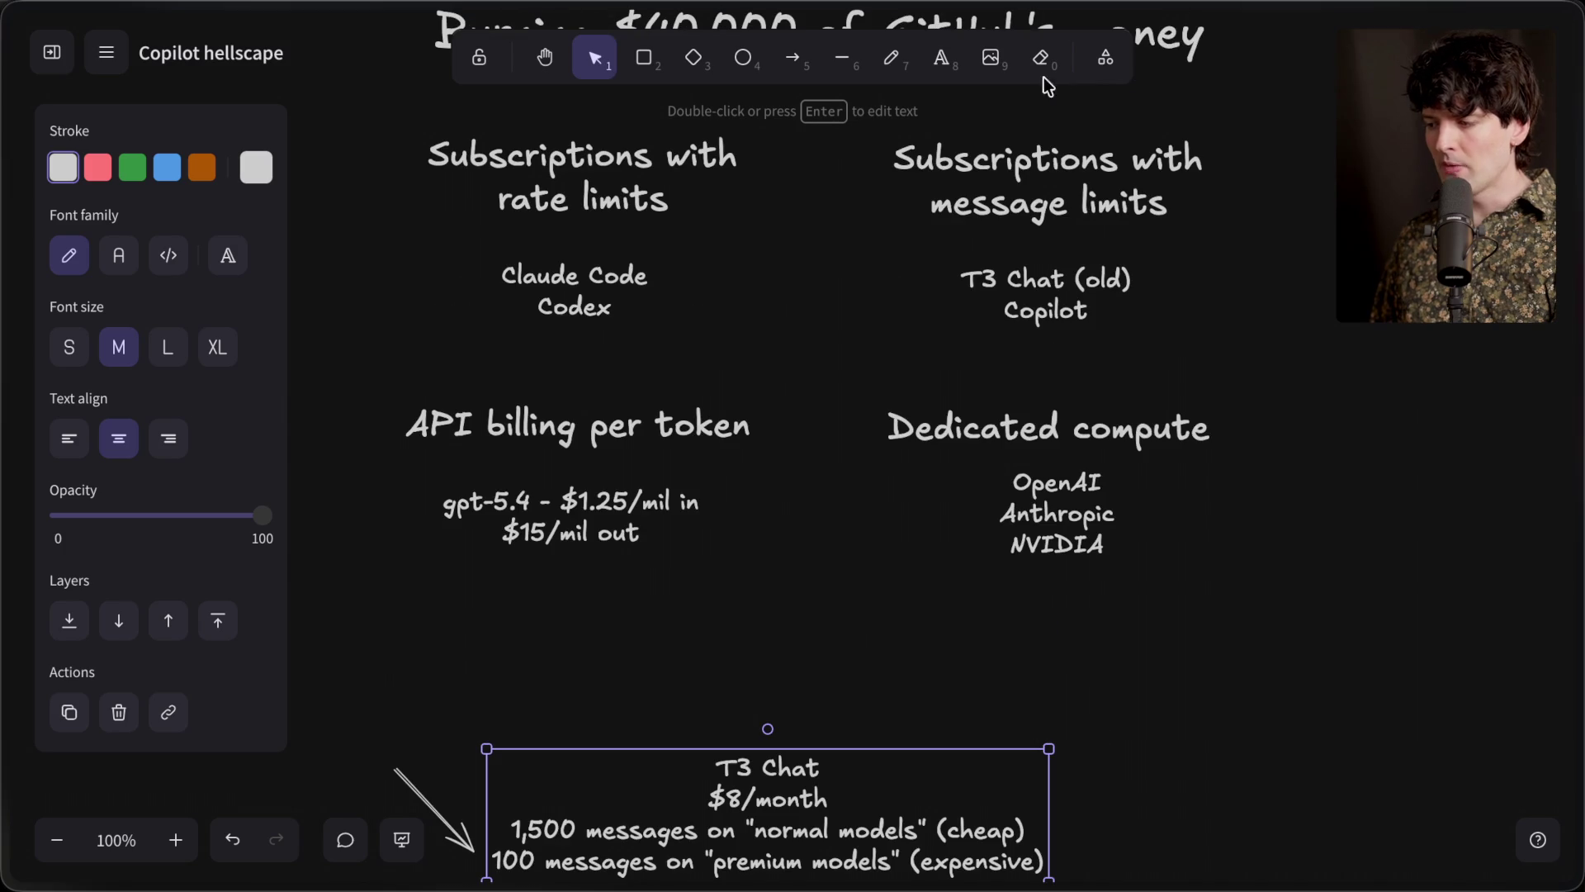
mouse_move(419, 796)
left_mouse_down()
mouse_move(728, 486)
mouse_move(862, 258)
mouse_move(892, 255)
mouse_move(839, 324)
mouse_move(953, 321)
left_mouse_up()
left_click(727, 665)
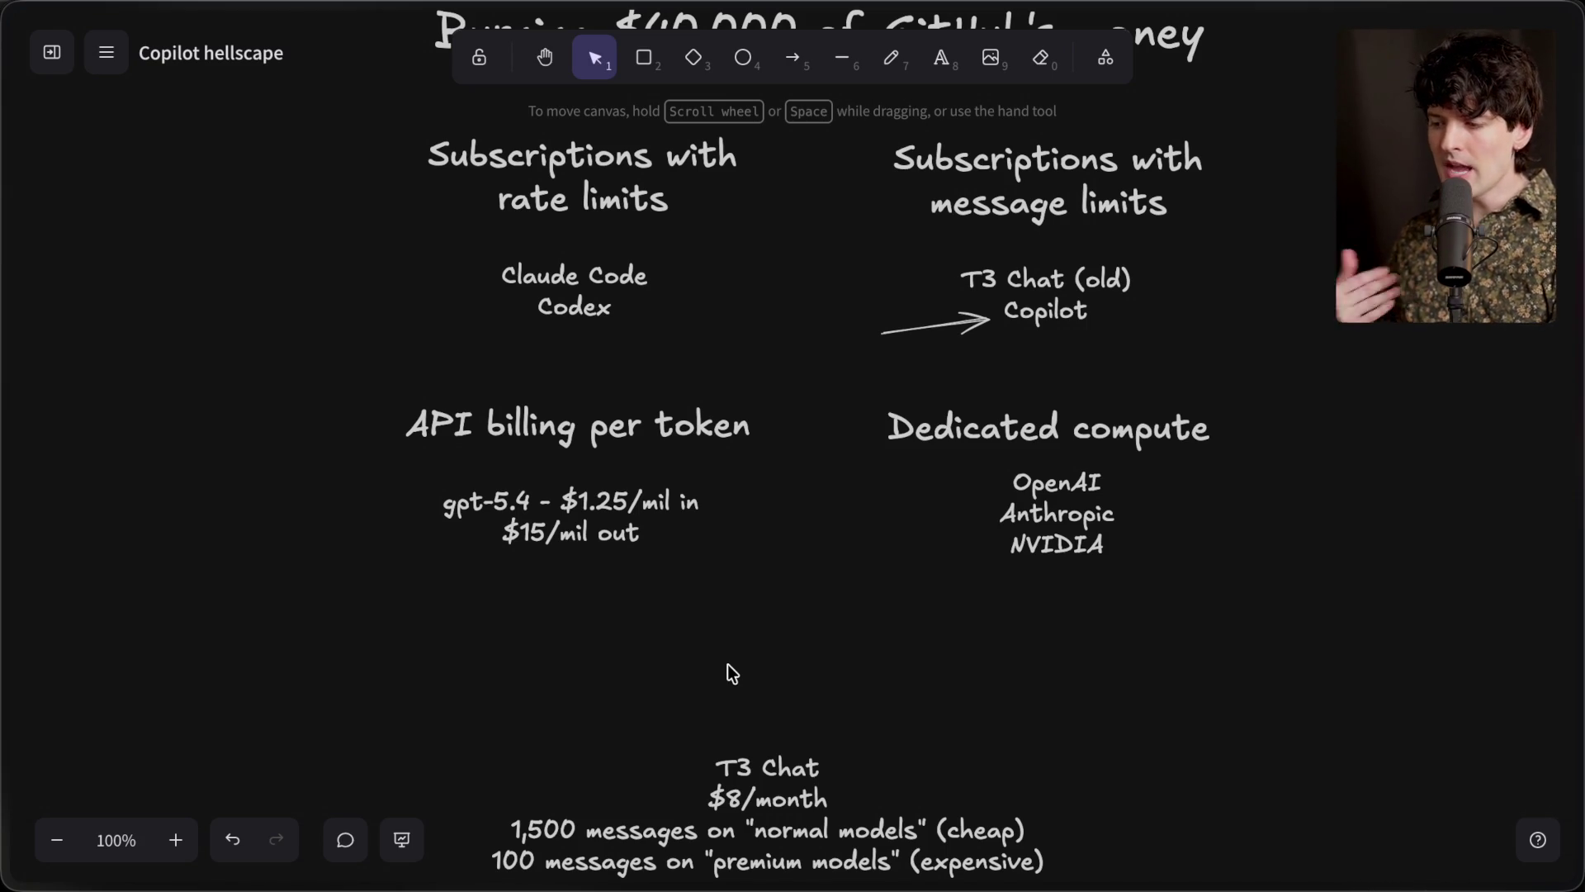
In a new T3 Chat thread, ask 'Who is the president of the US?'
mouse_move(1573, 247)
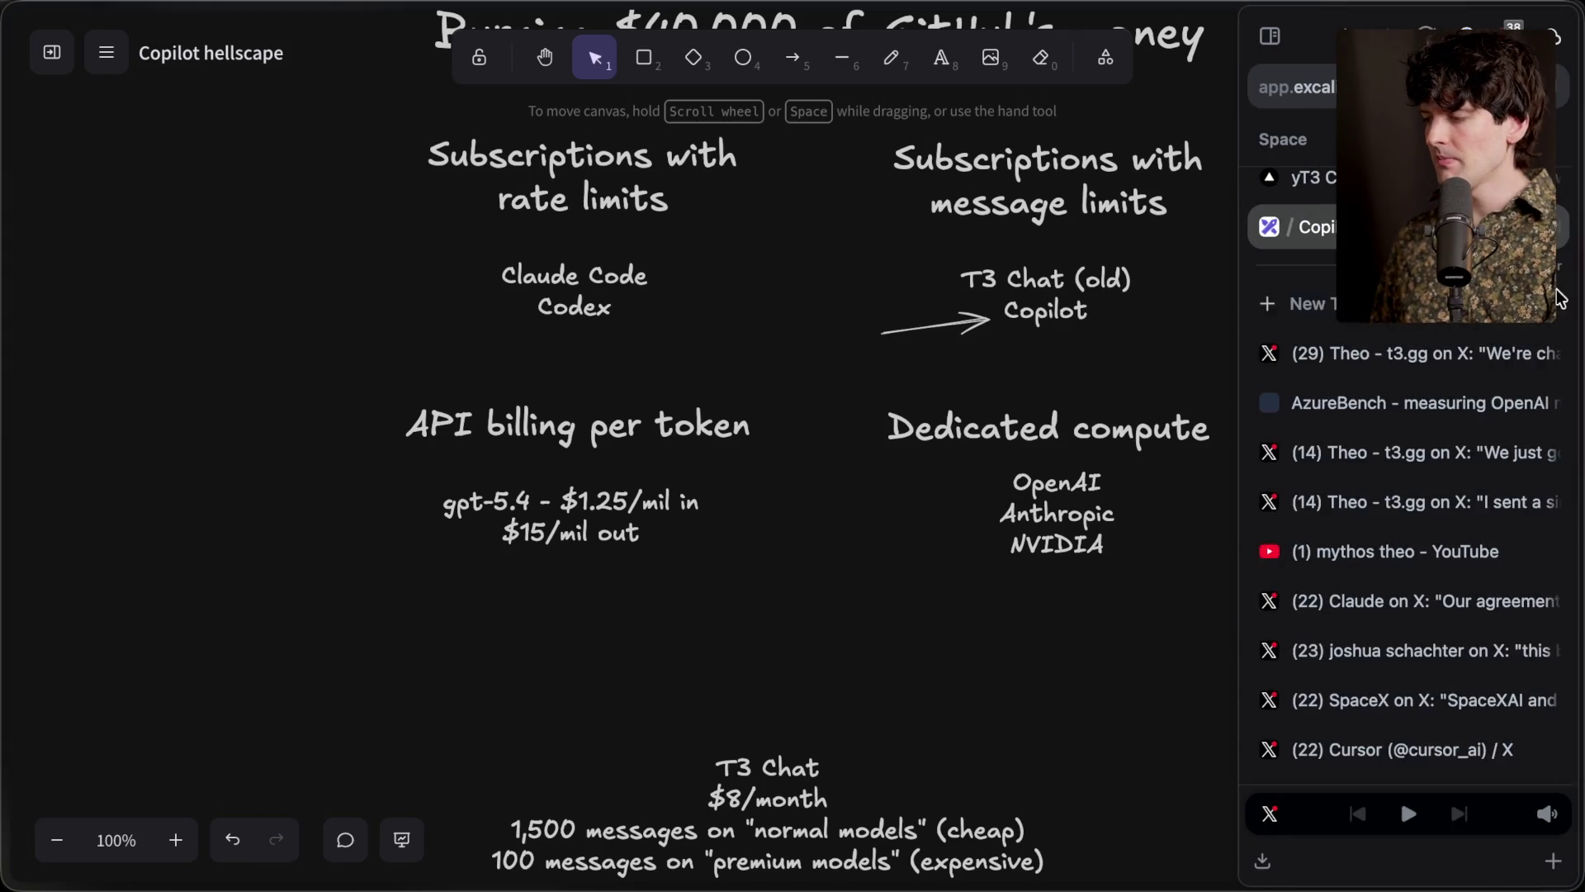
left_click(1404, 240)
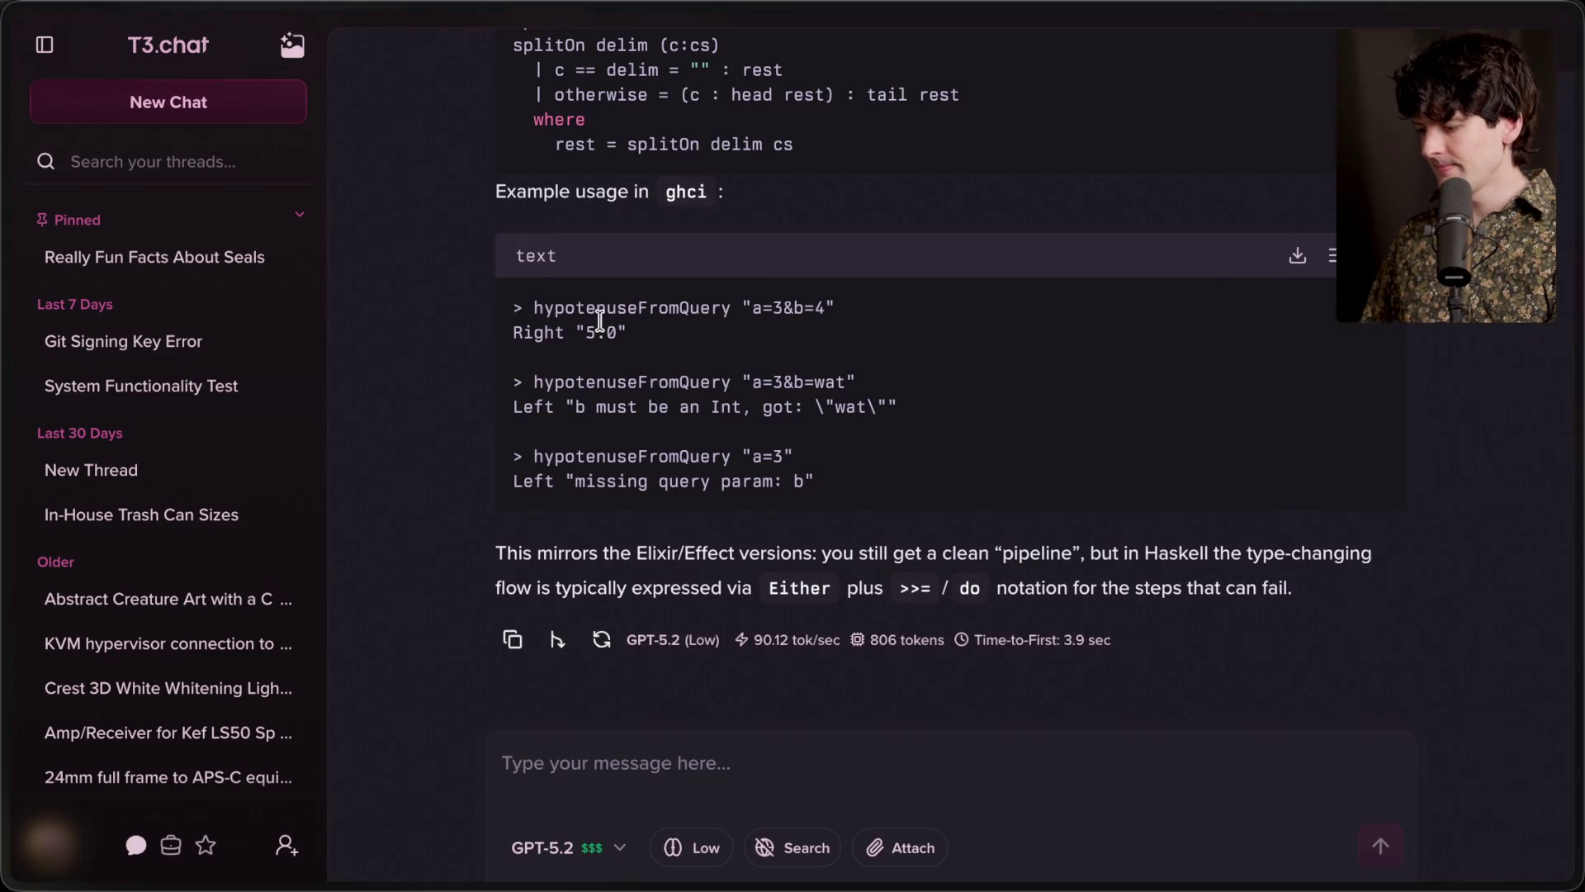
key("ctrl+shift+o")
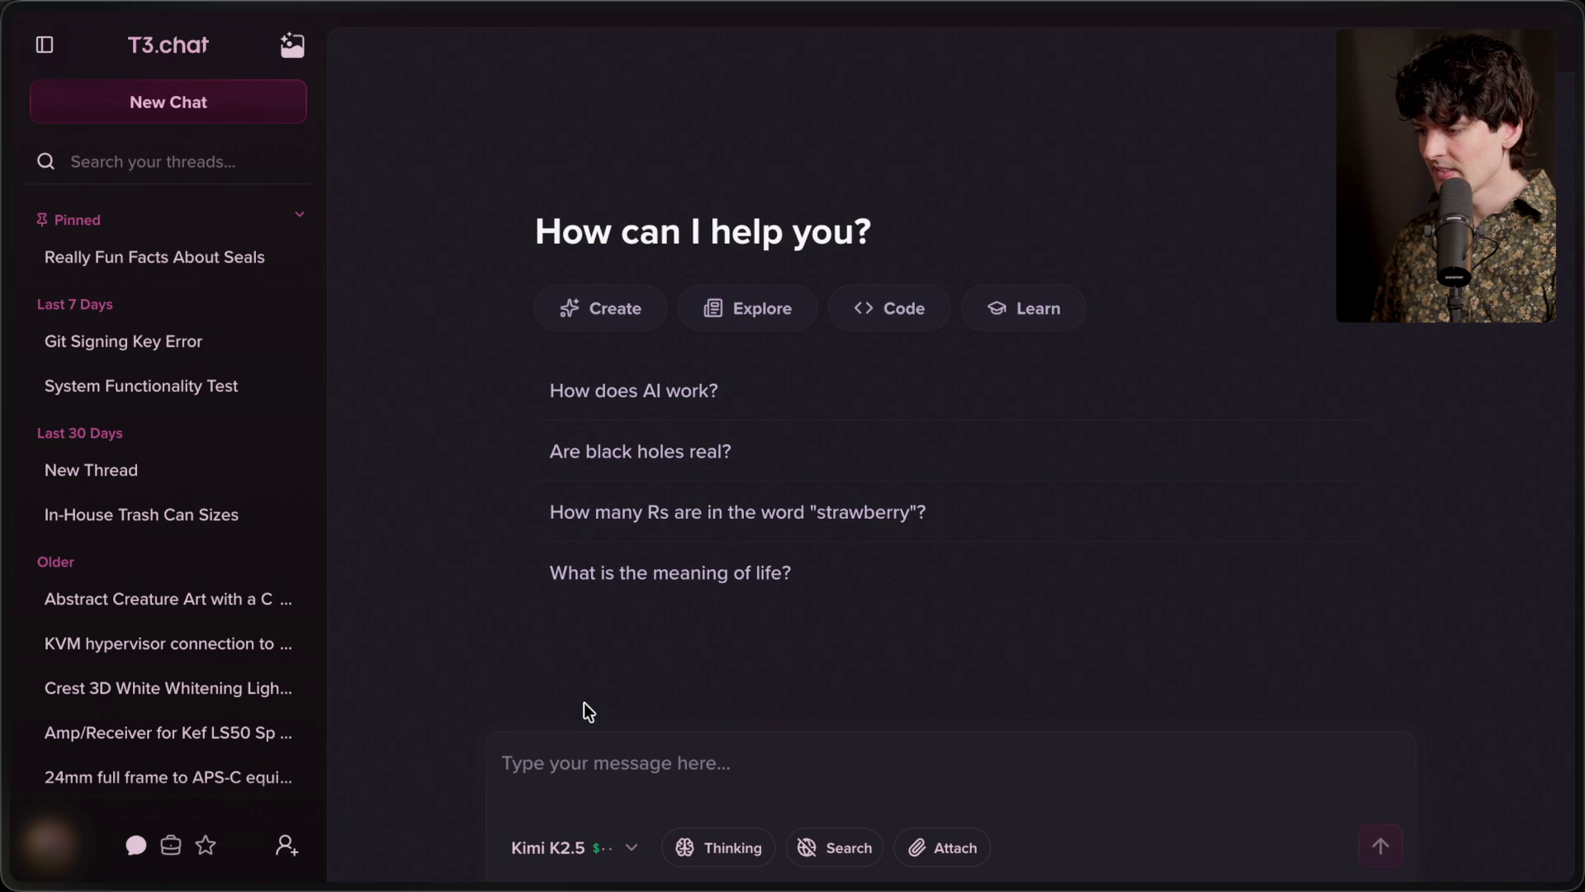
type("Who is the pr")
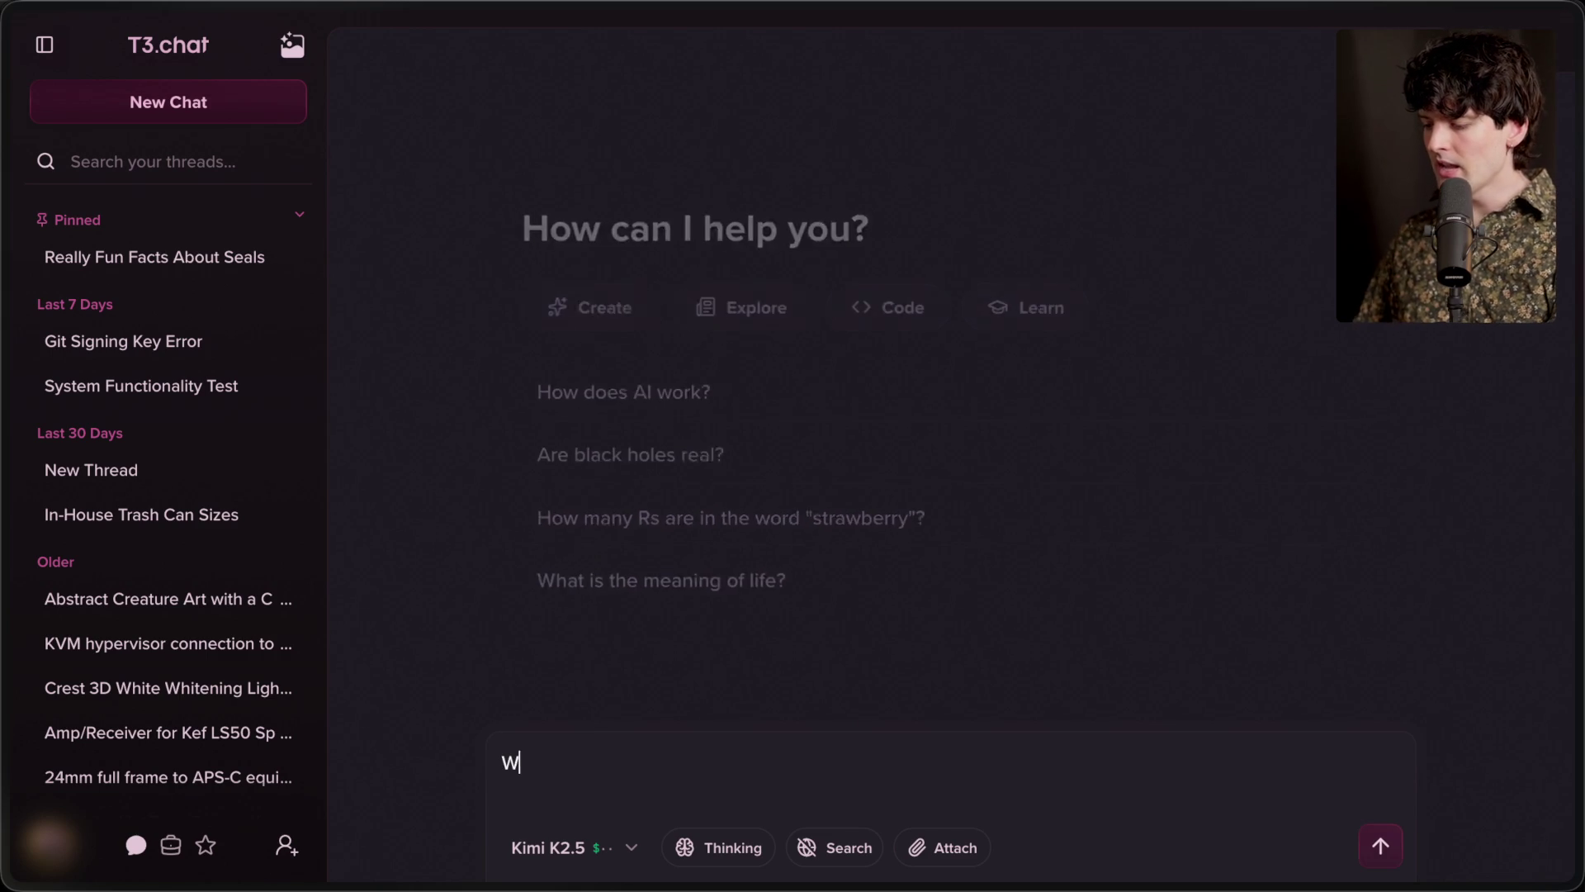
type("sident of the US?")
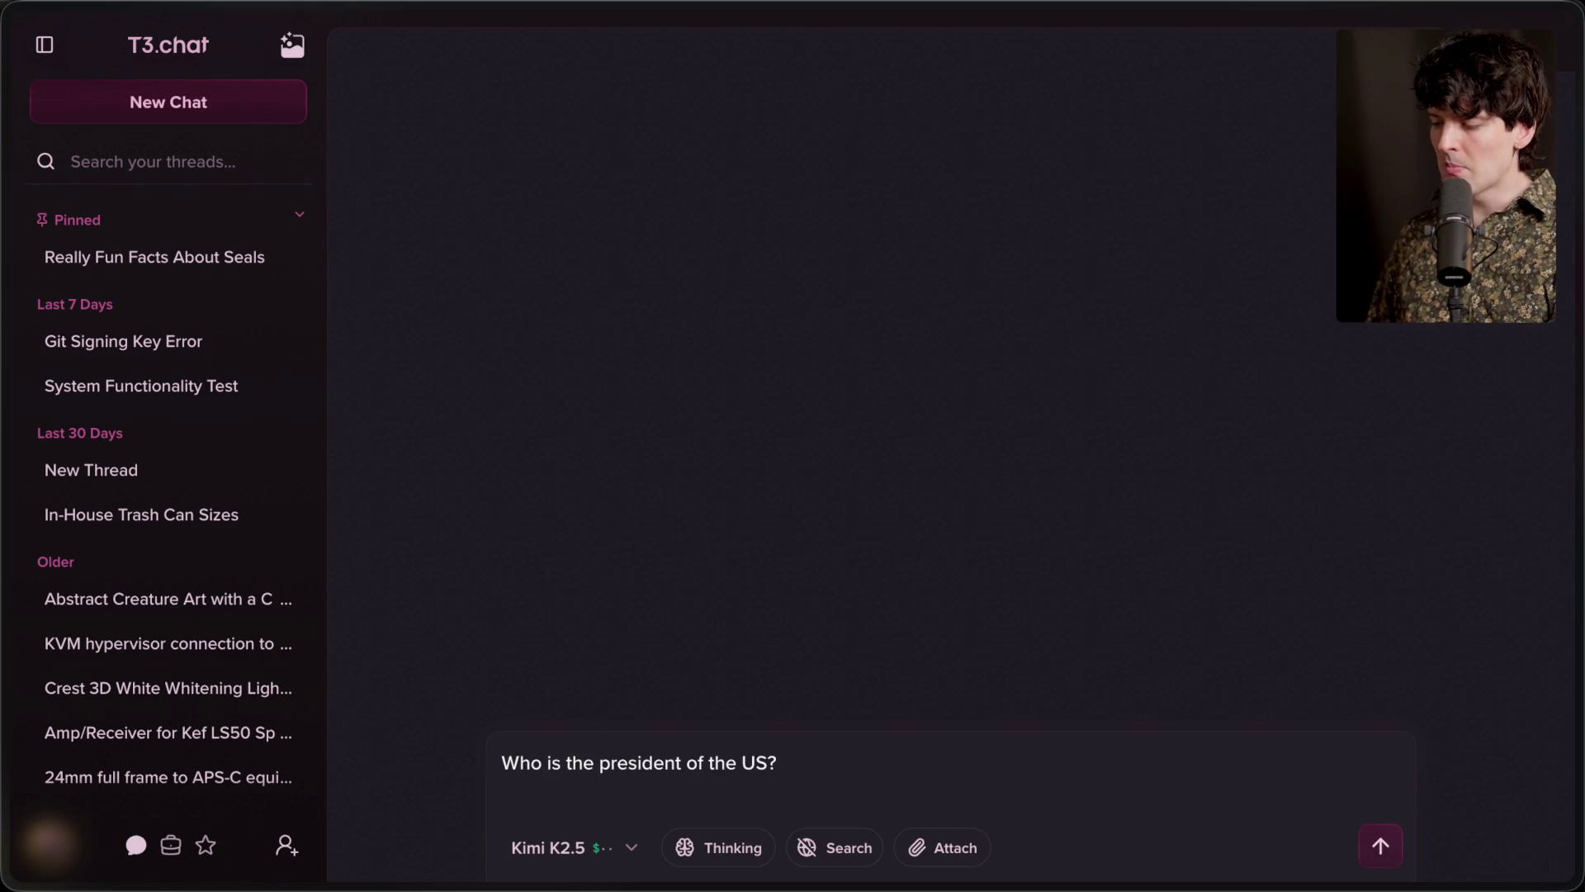
left_click(1379, 847)
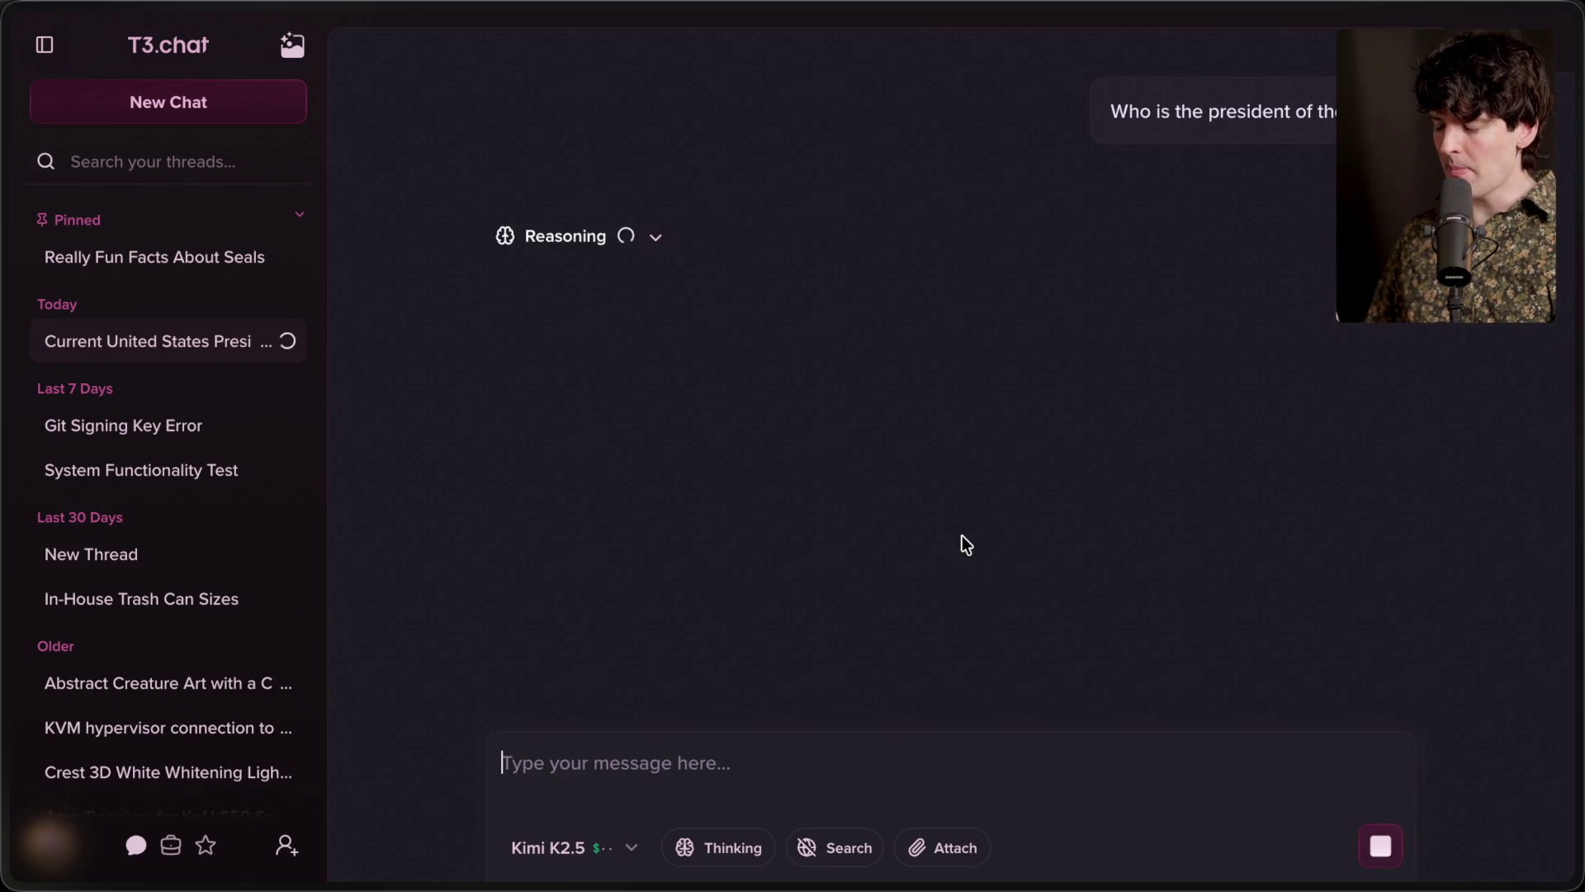
Review Kimi K2.5's reasoning and answer, then start a fresh empty chat
left_click(655, 239)
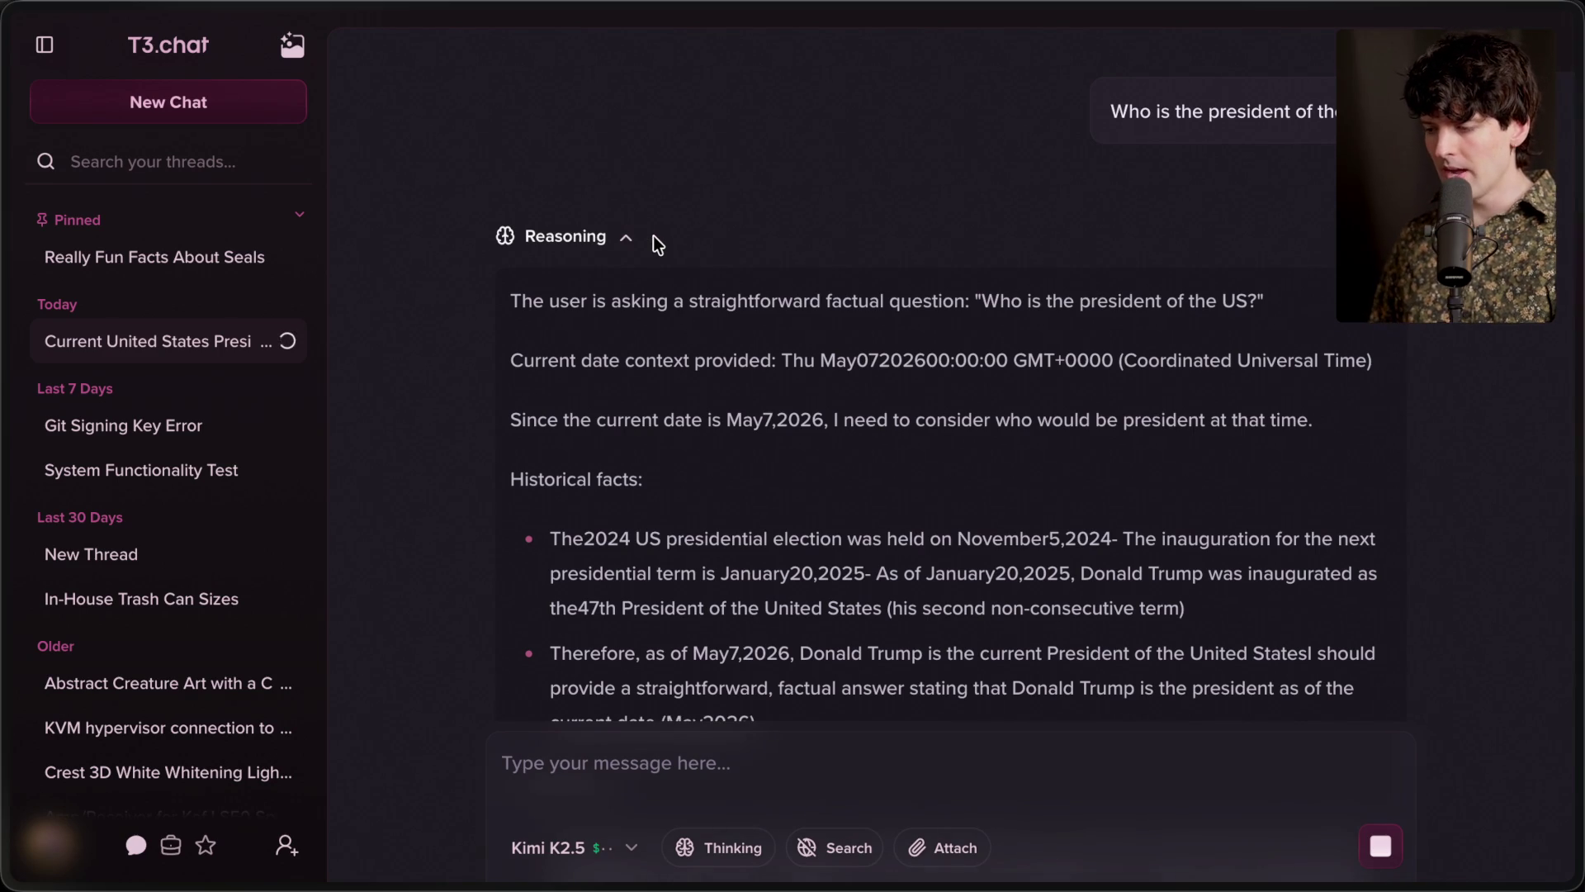
mouse_move(471, 310)
left_mouse_down()
mouse_move(1318, 310)
mouse_move(1315, 348)
left_mouse_up()
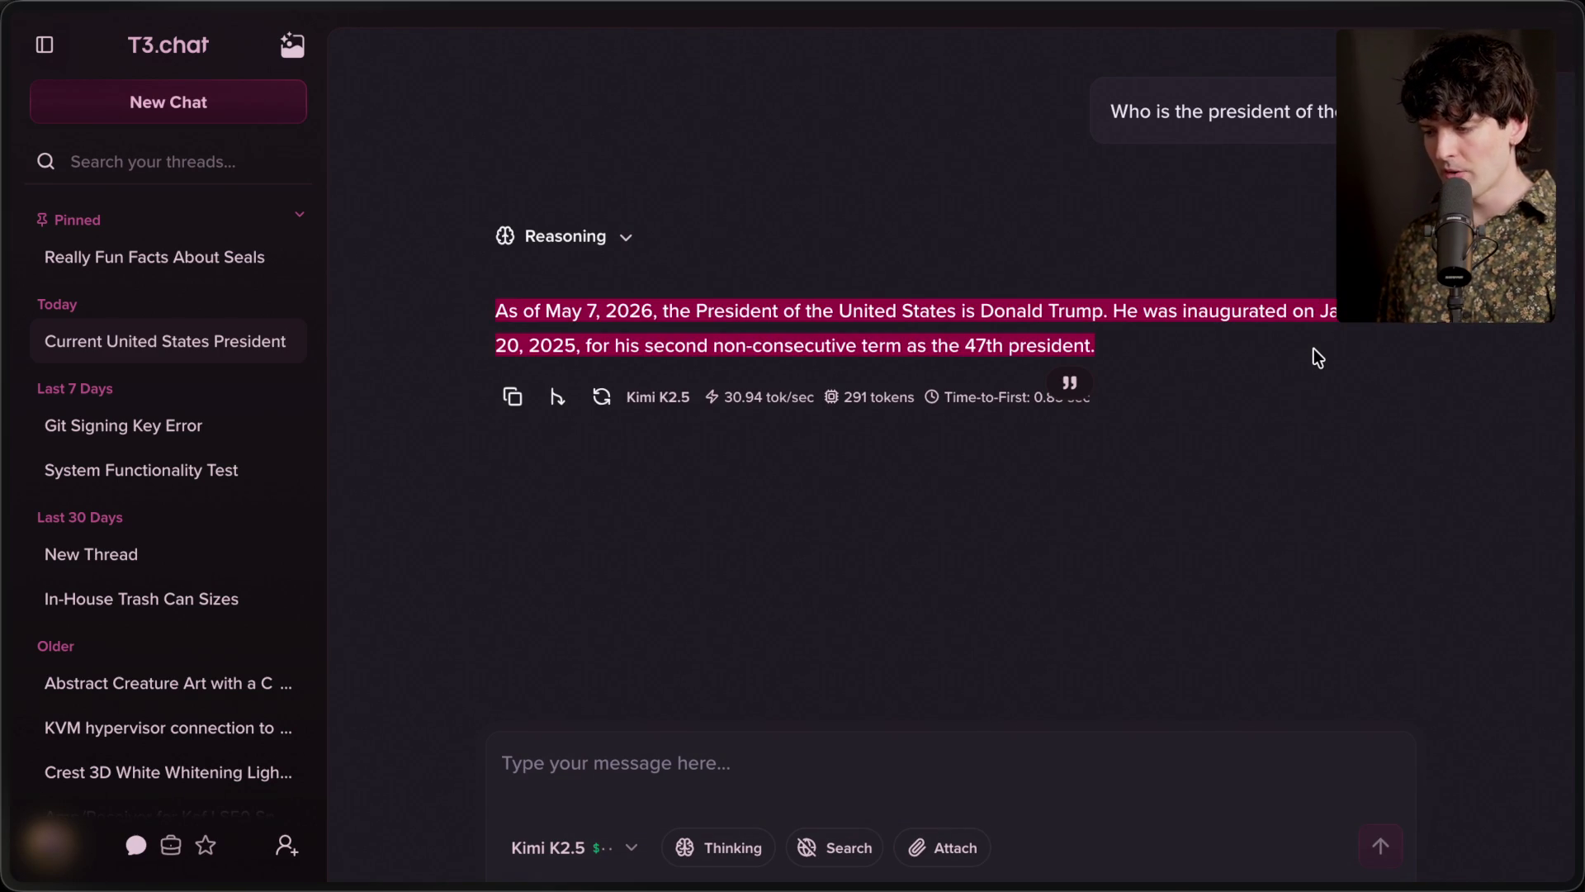
left_click(1315, 349)
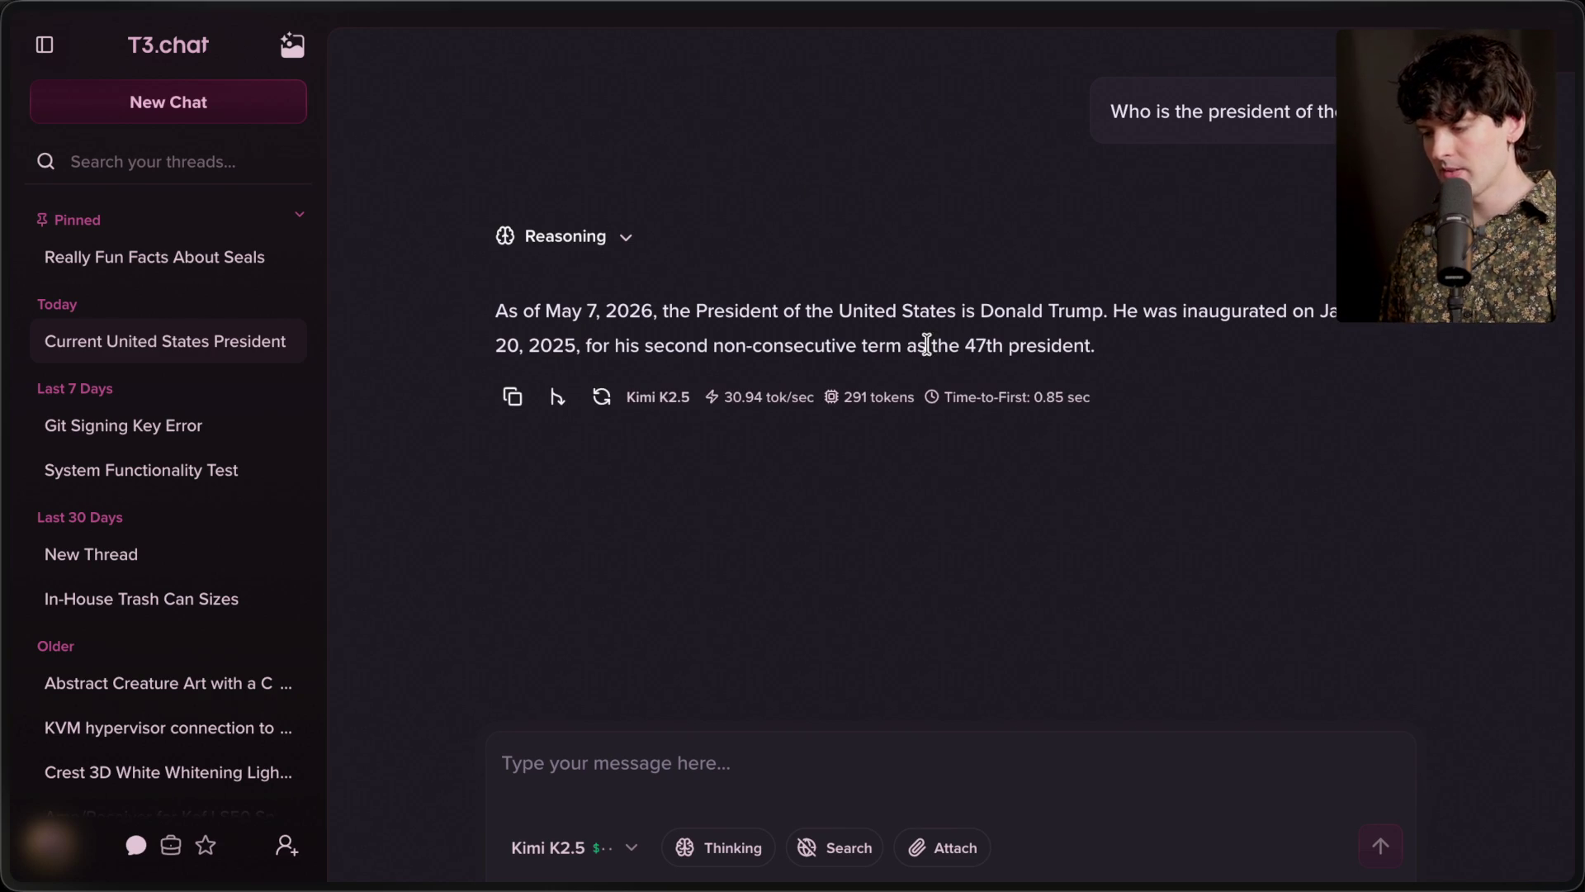
key("ctrl+shift+o")
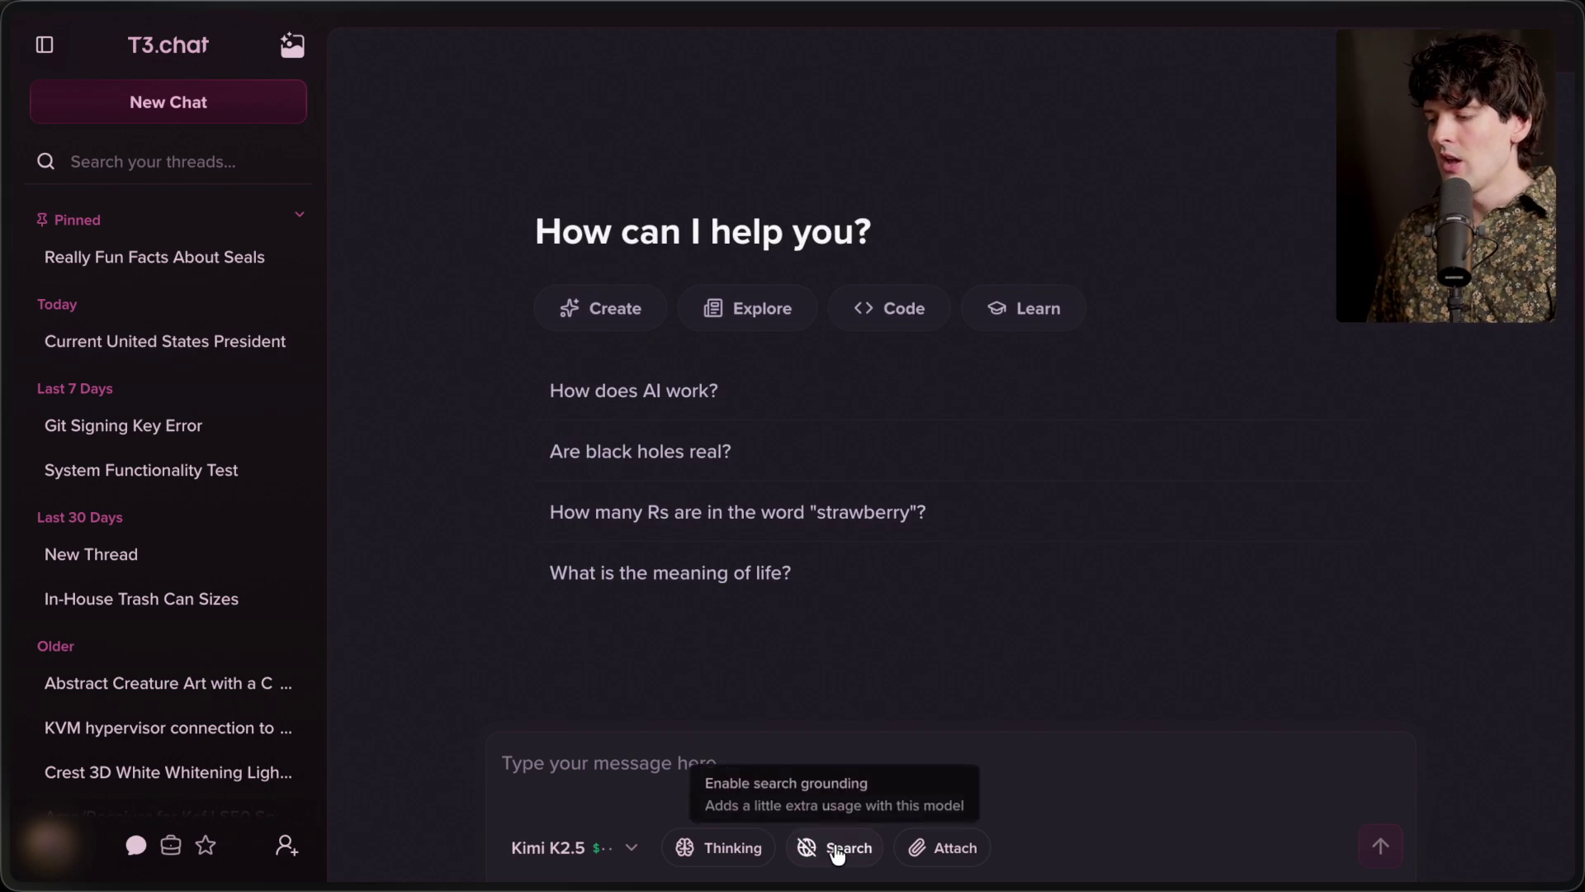
With web search on, ask 'How did the stock market perform last week?'
left_click(836, 851)
type("How did the stock market perform last week?")
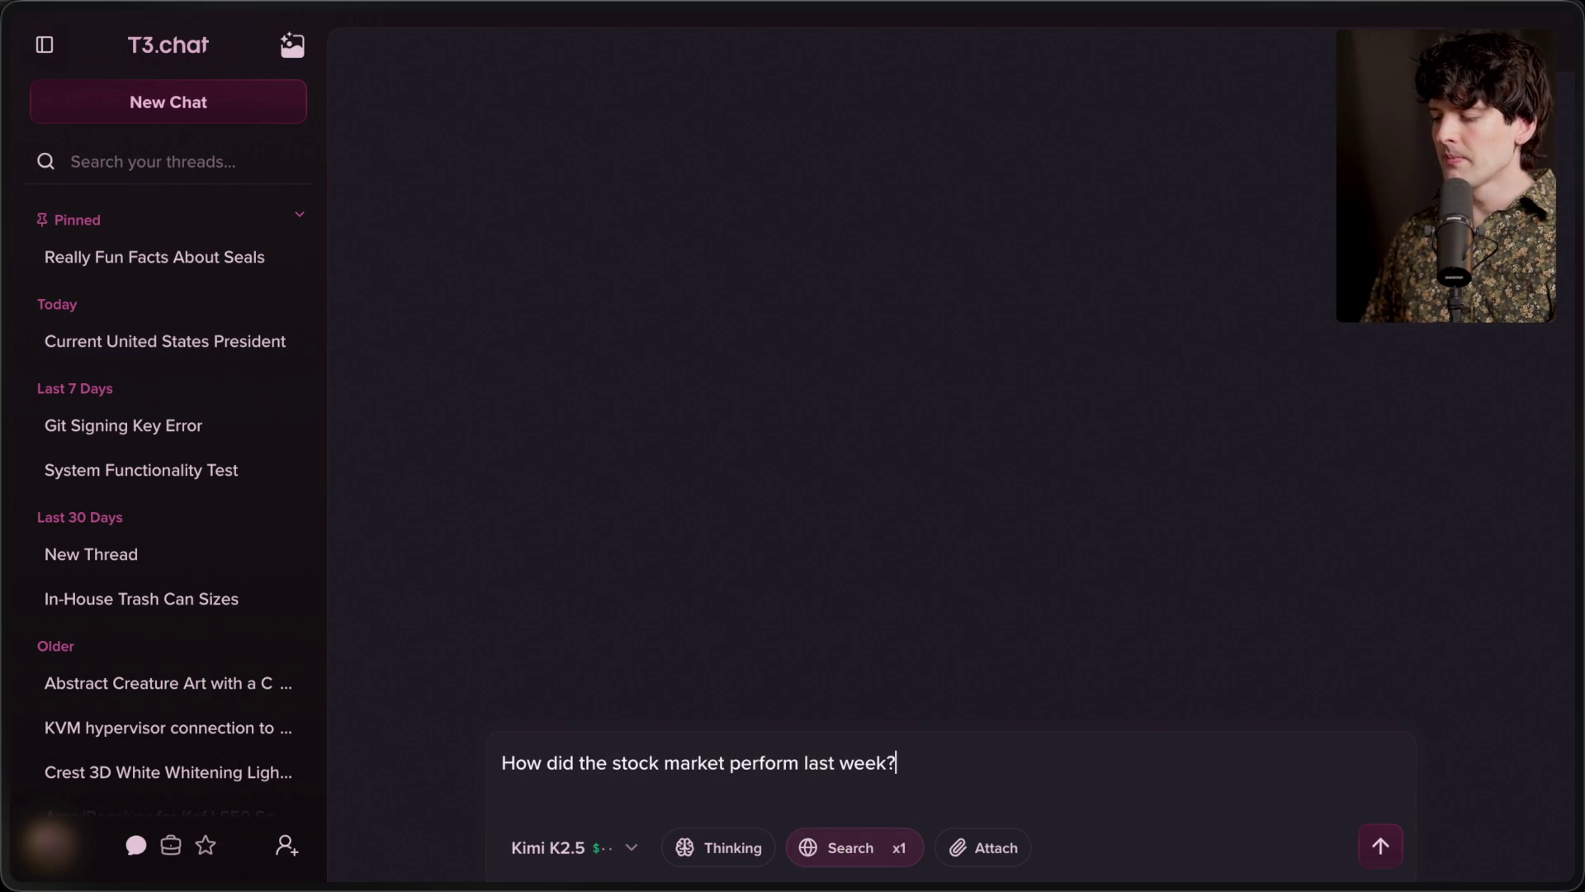
key("Return")
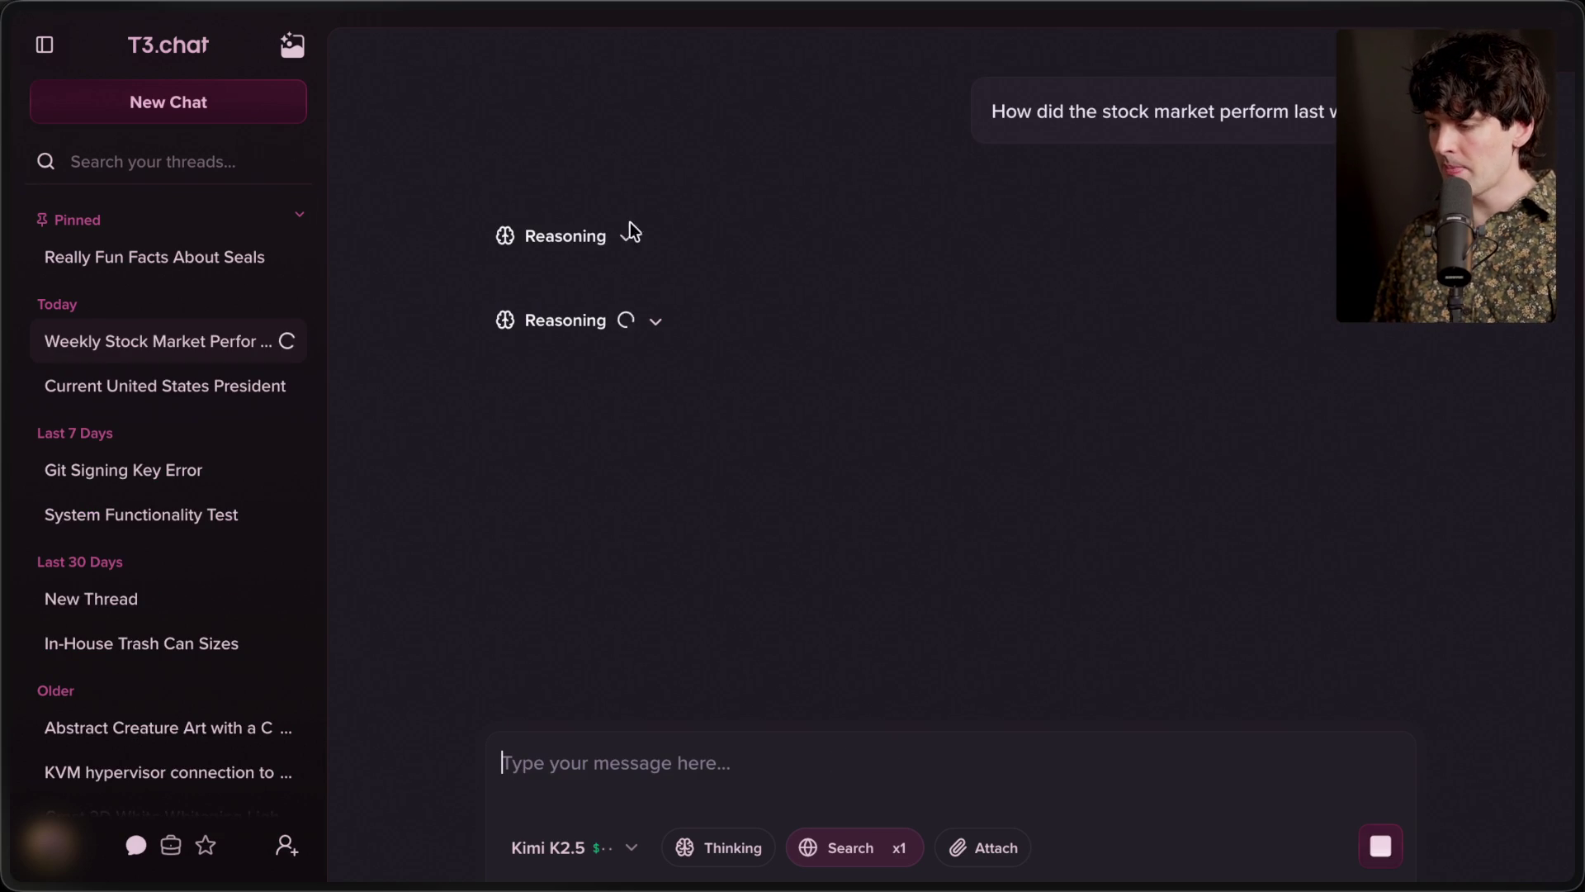
Peek at the reasoning and web search results while the answer generates
left_click(603, 241)
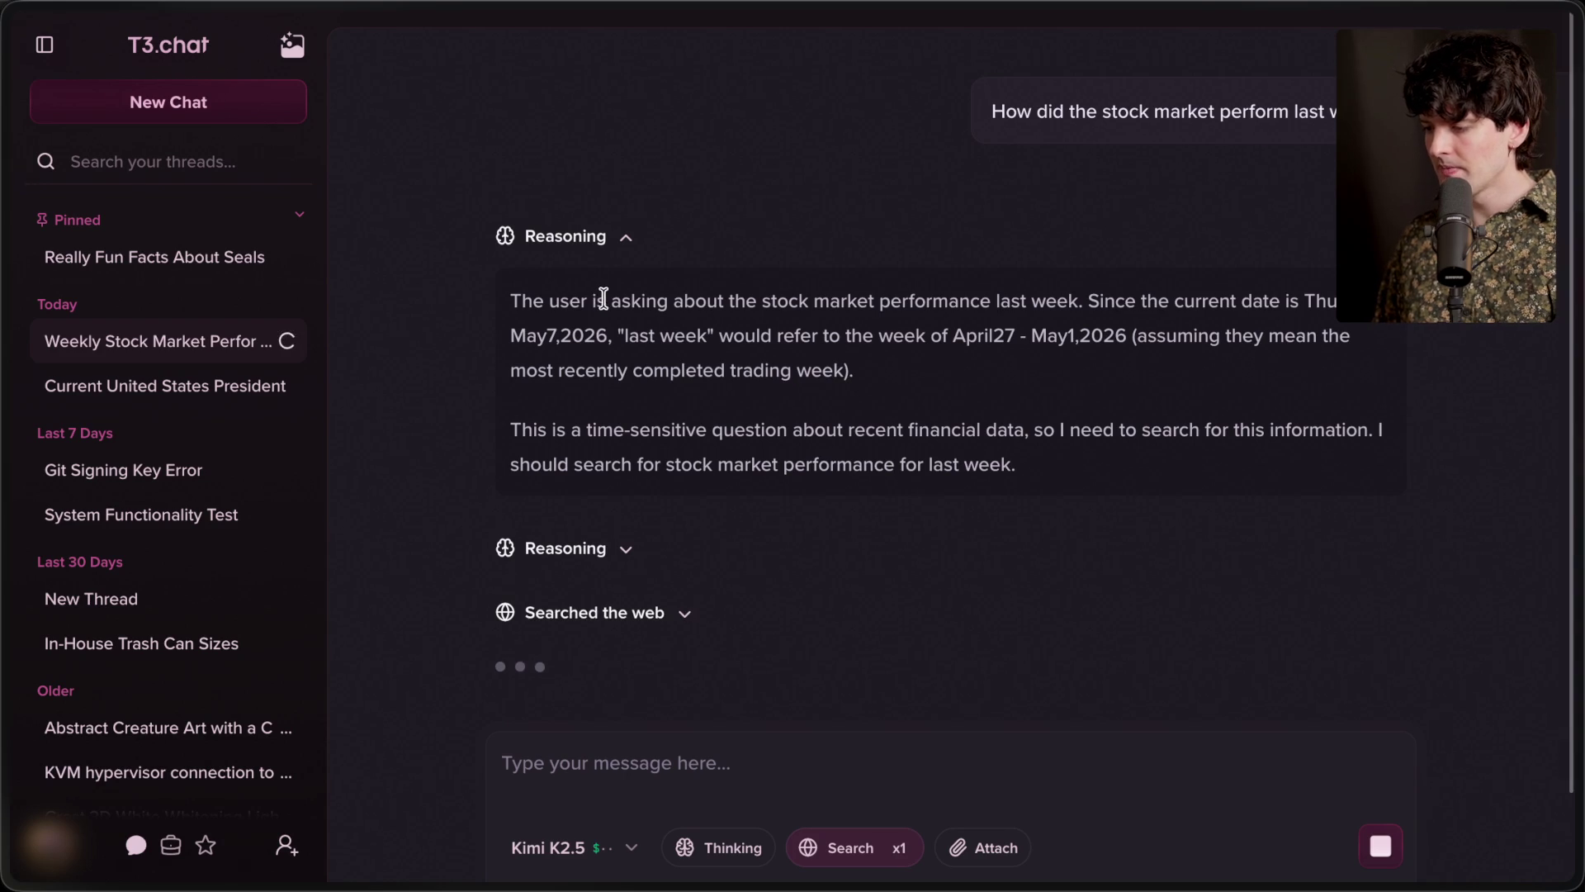
left_click(624, 237)
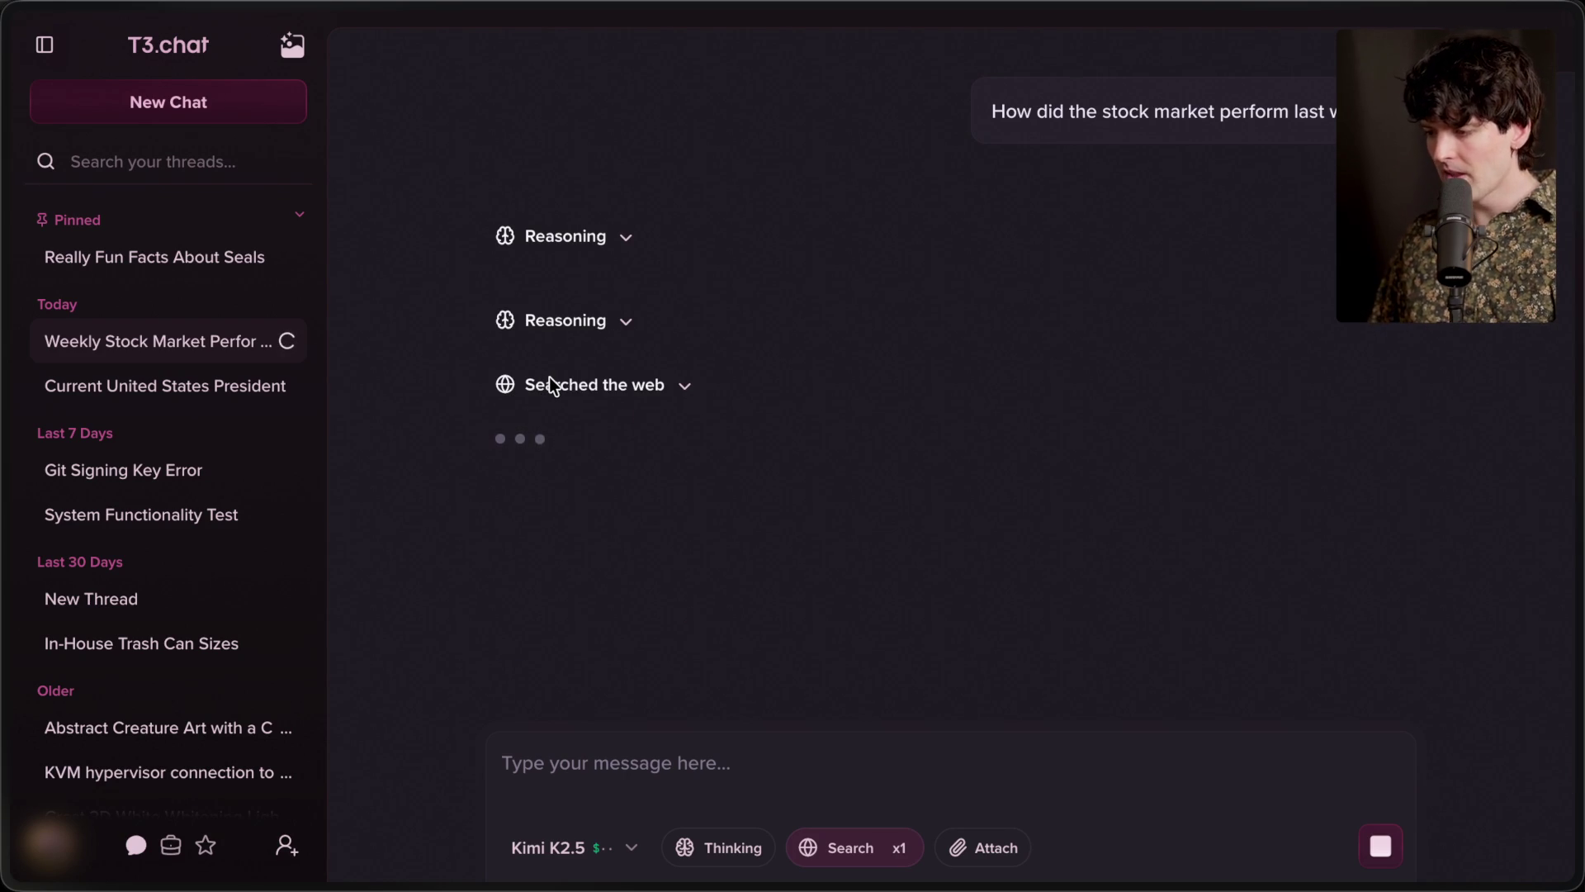
left_click(551, 386)
left_click(641, 384)
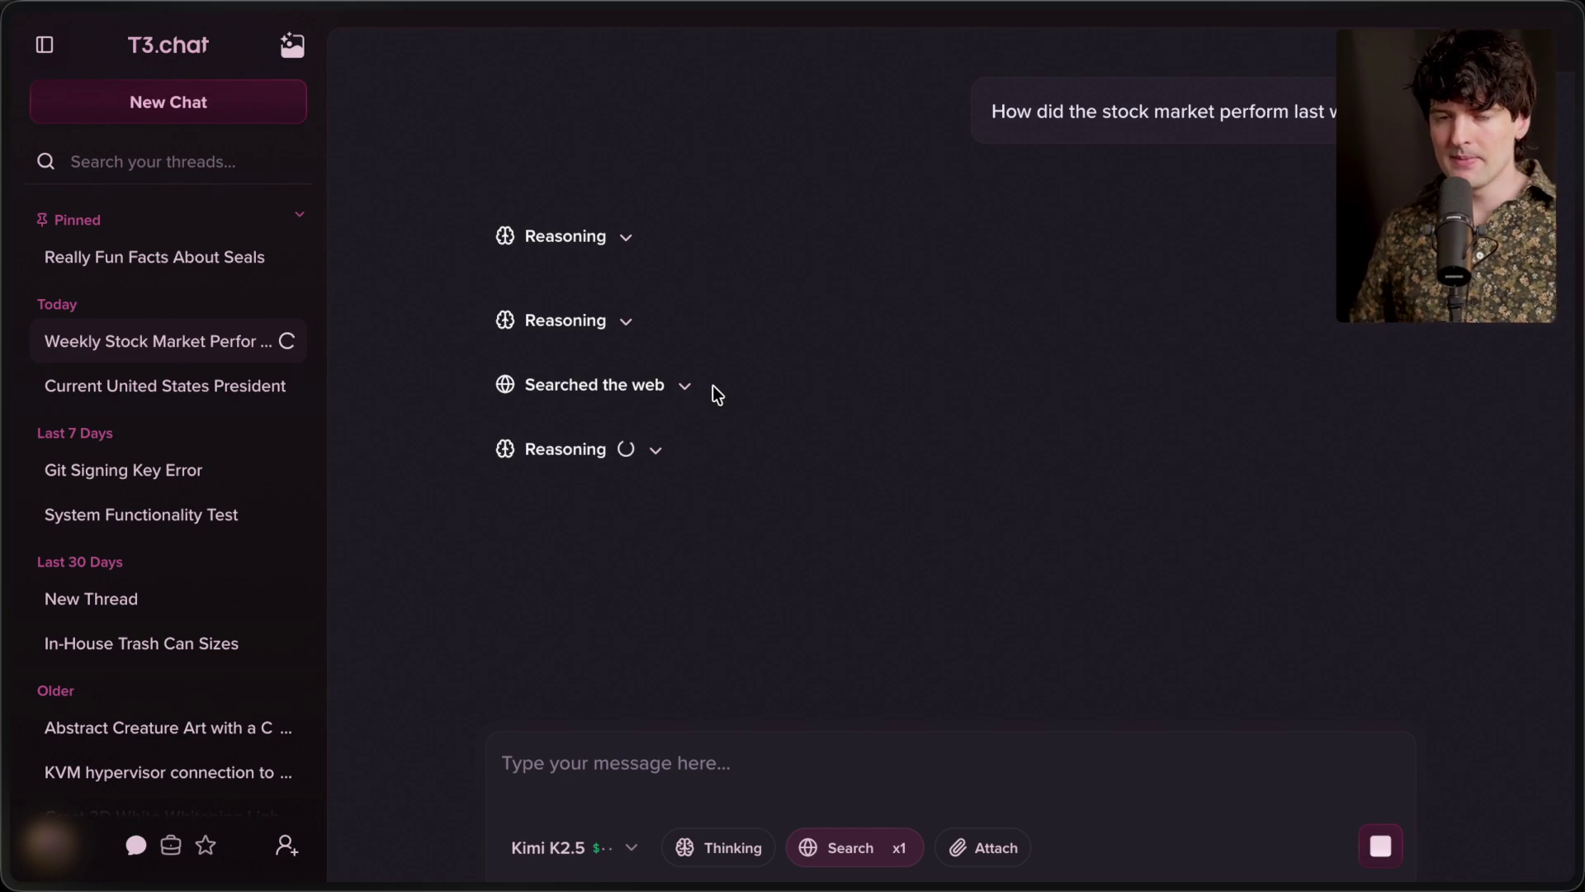
left_click(213, 384)
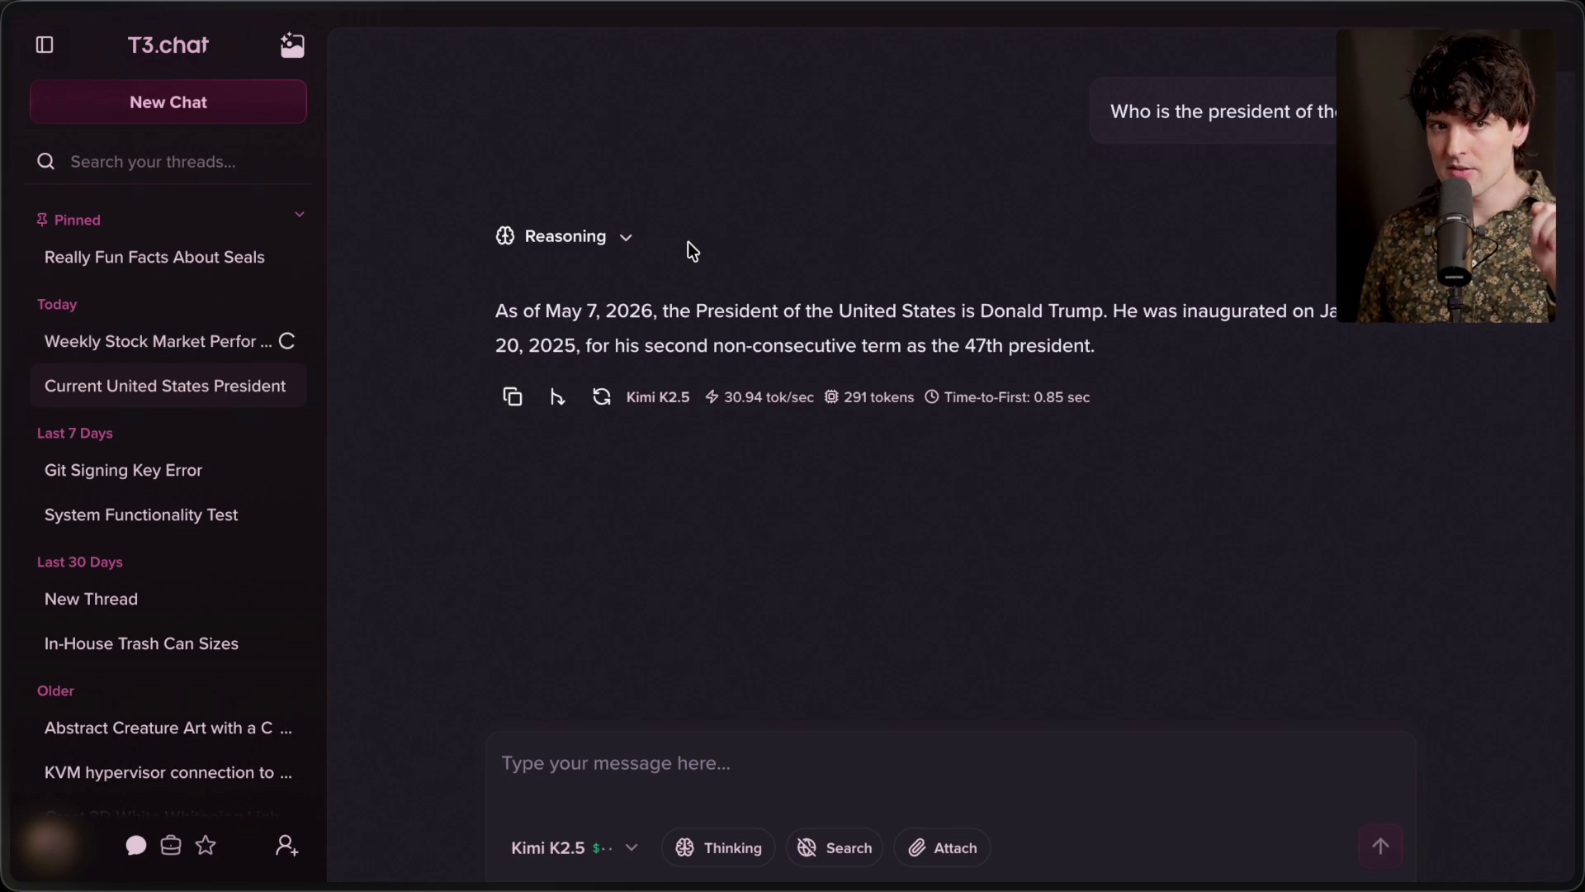
Return to the Weekly Stock Market thread and read through its finished answer
left_click(169, 343)
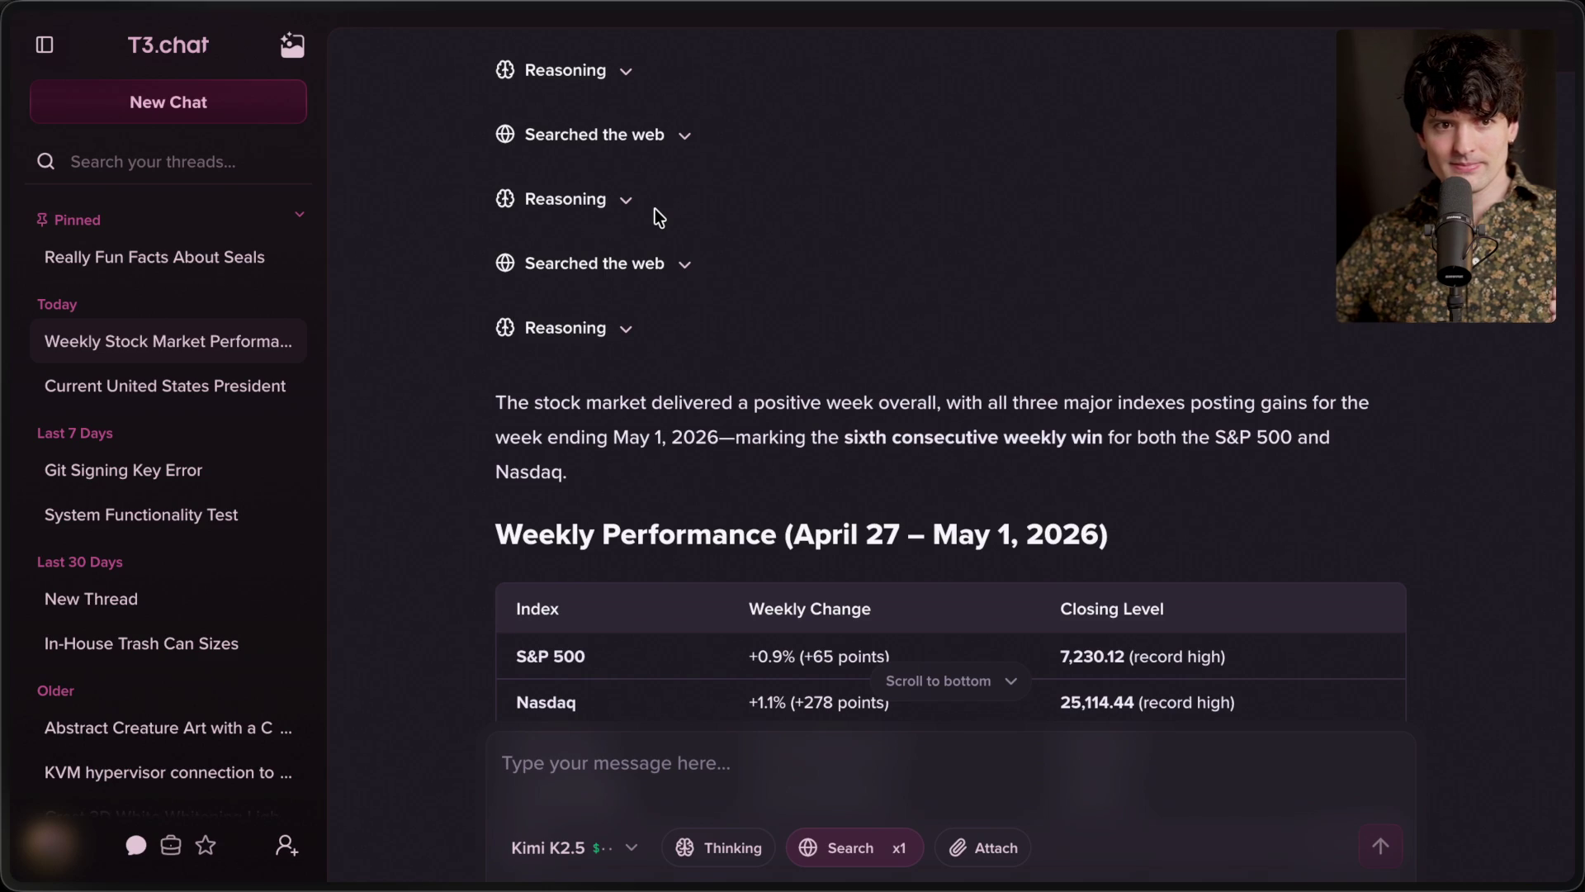
scroll(655, 208, "down", 12)
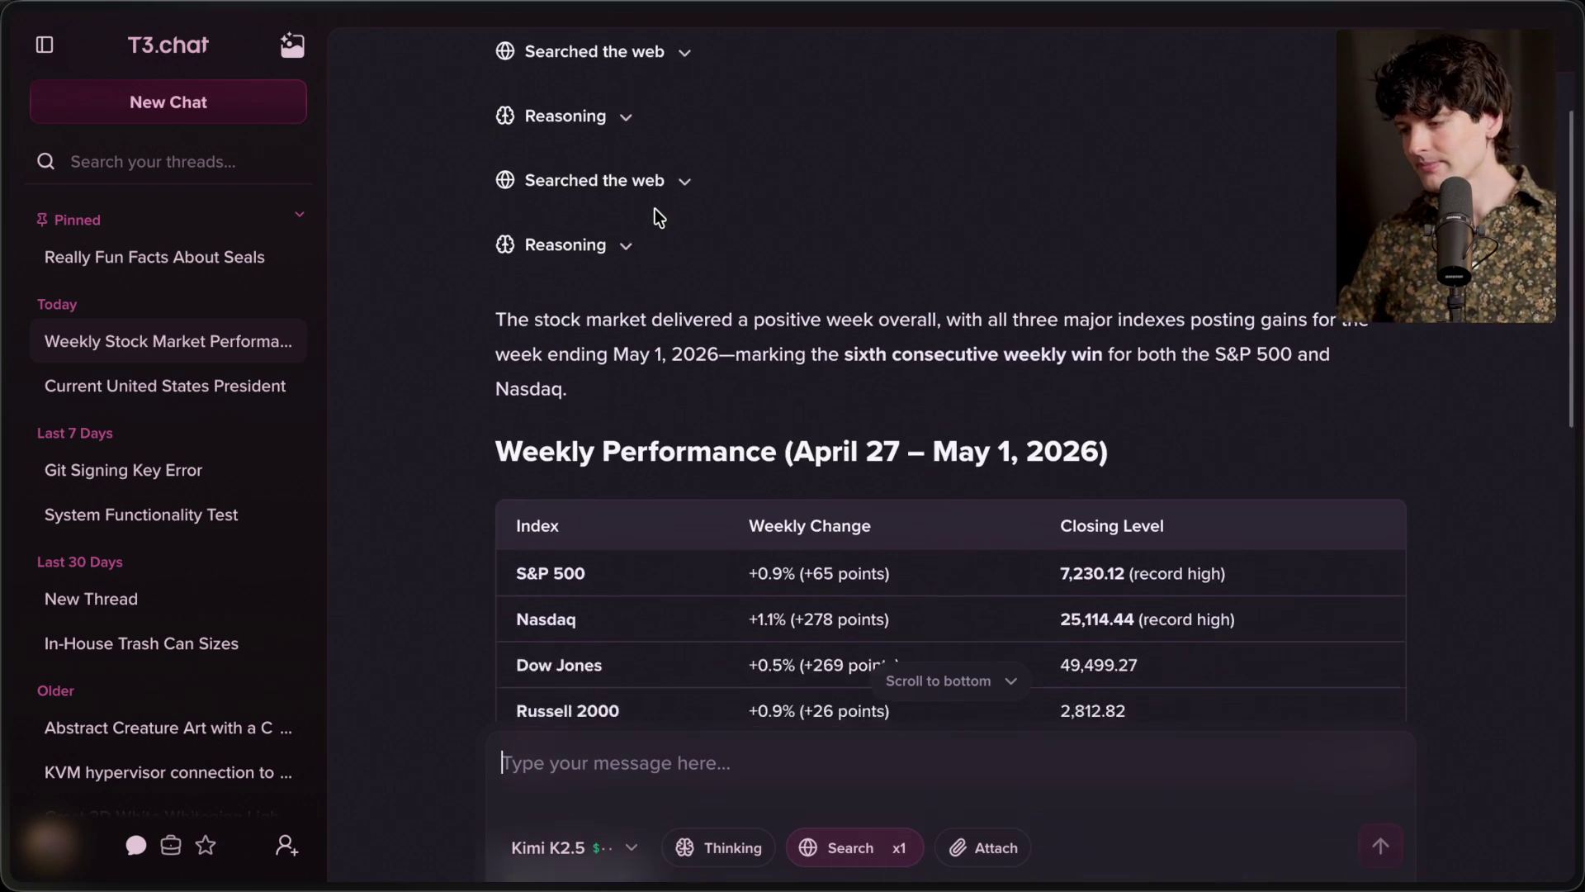
scroll(655, 208, "down", 3)
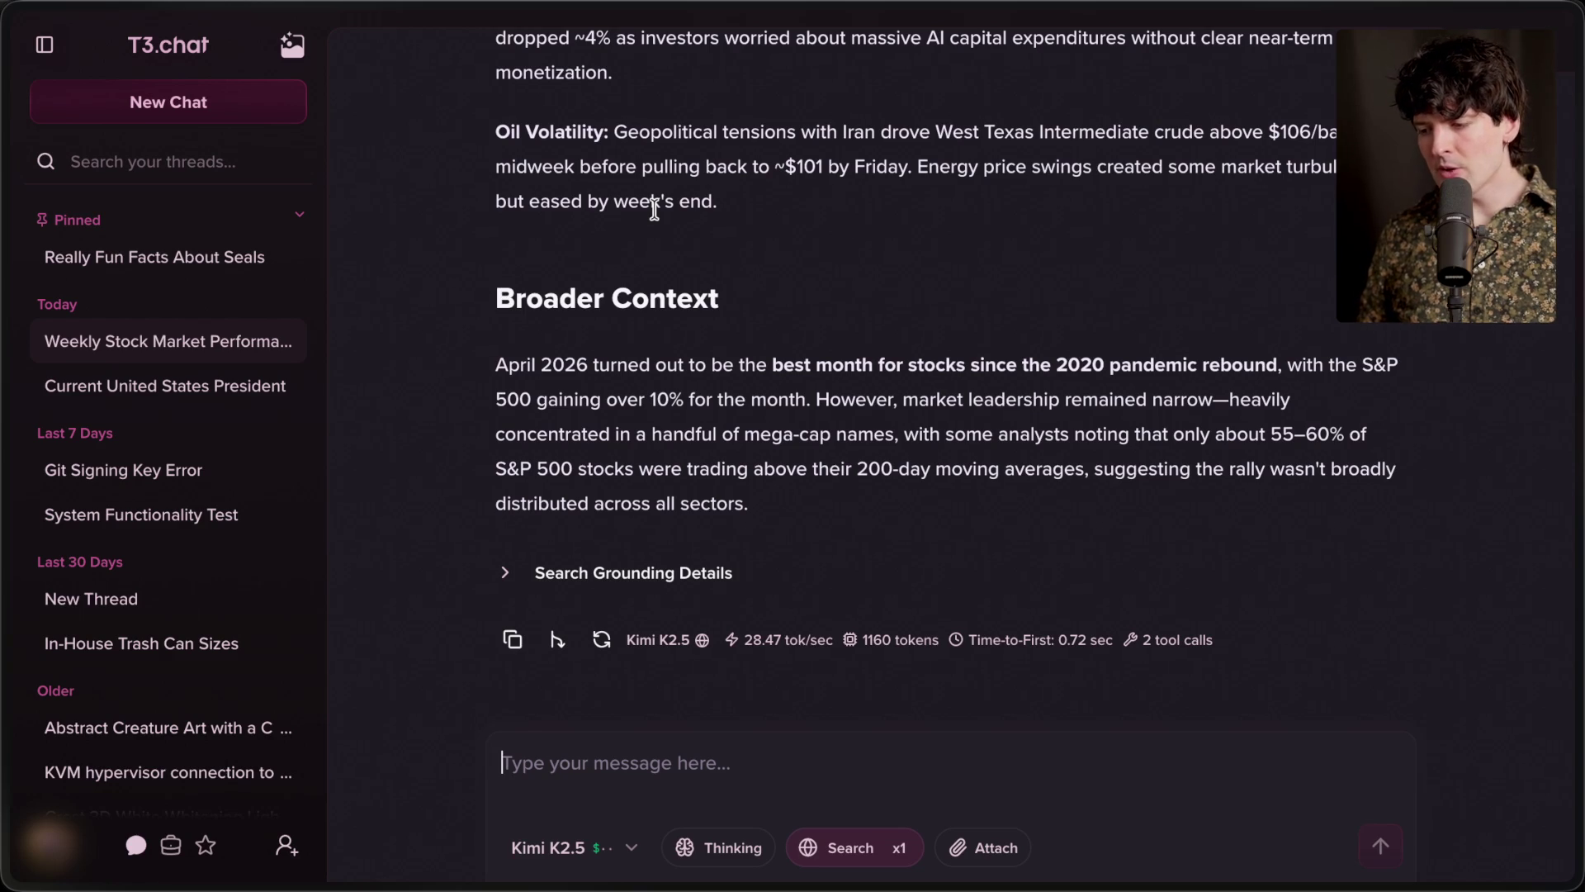
Try a higher web search count, then set it back to one search per message
left_click(900, 851)
left_click(872, 850)
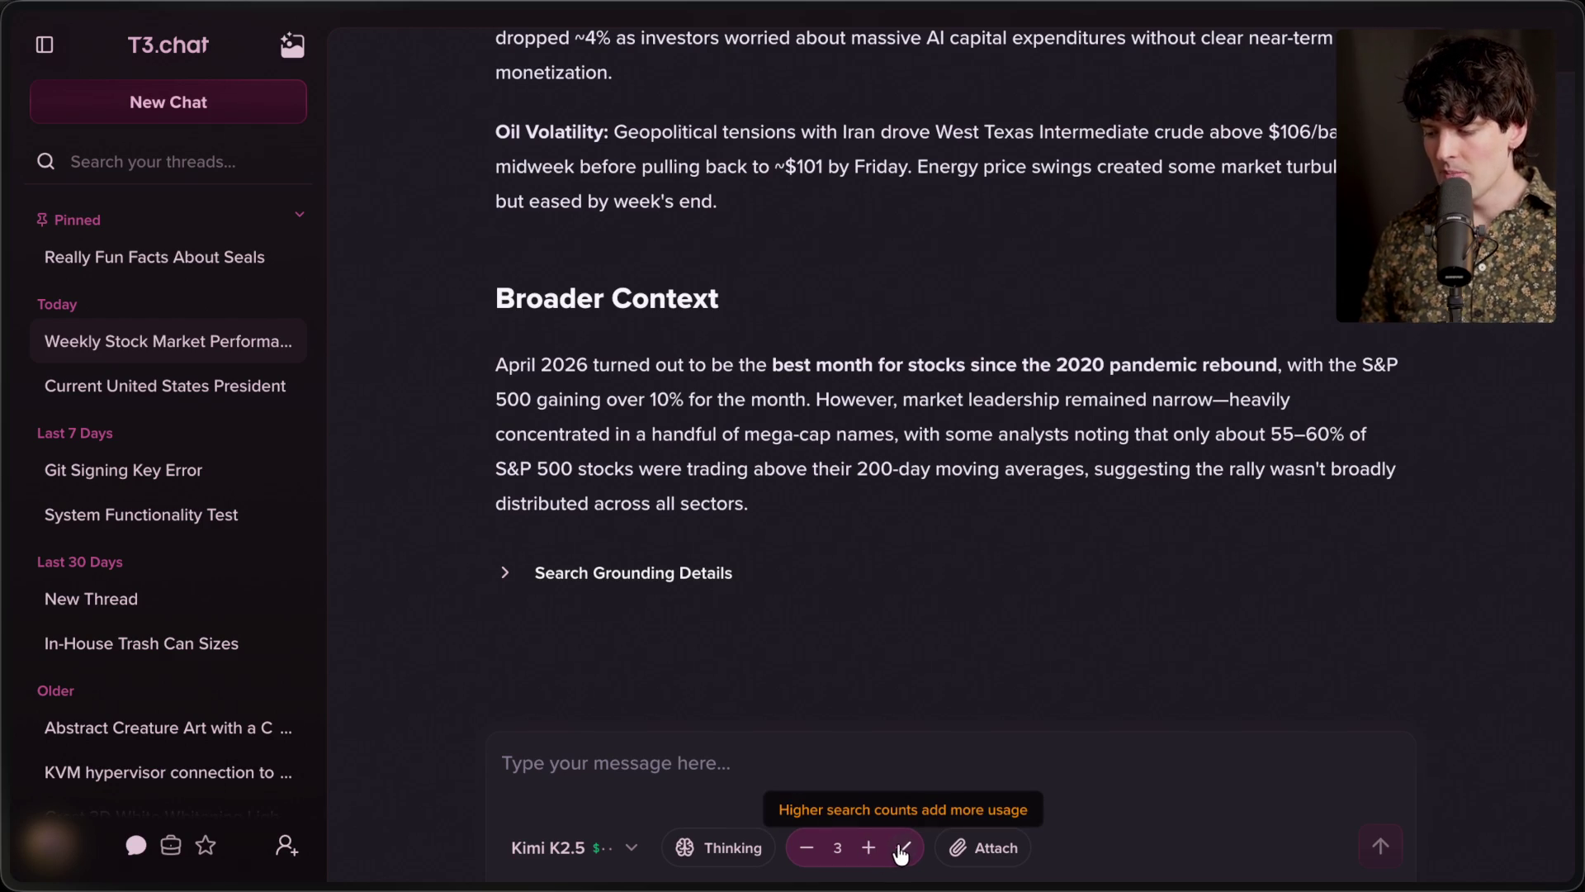
left_click(806, 848)
left_click(806, 848)
left_click(903, 851)
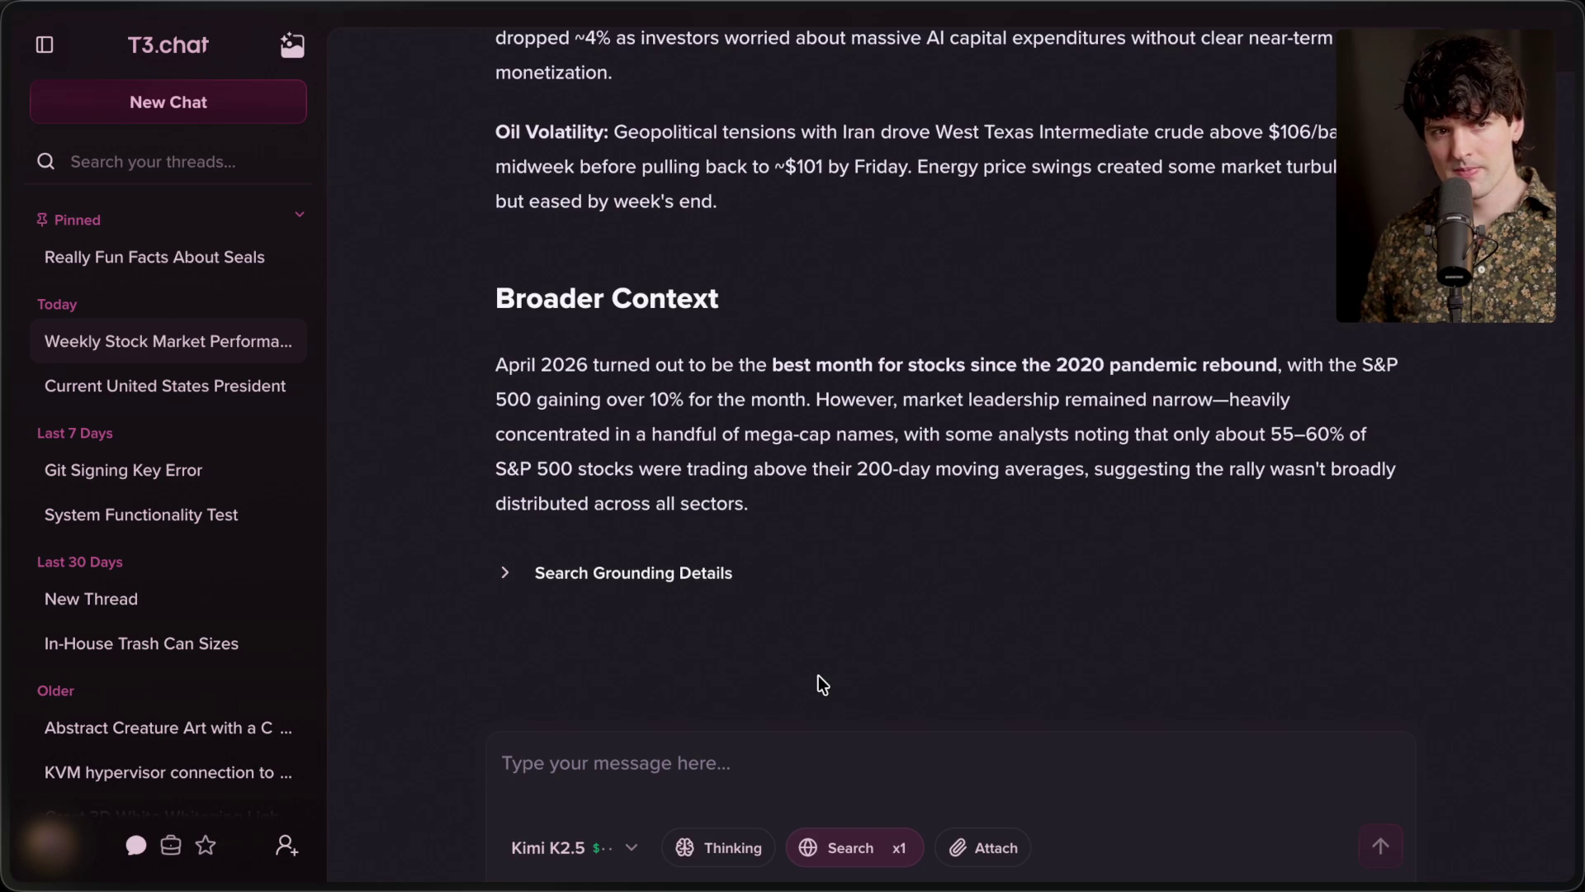
mouse_move(1459, 568)
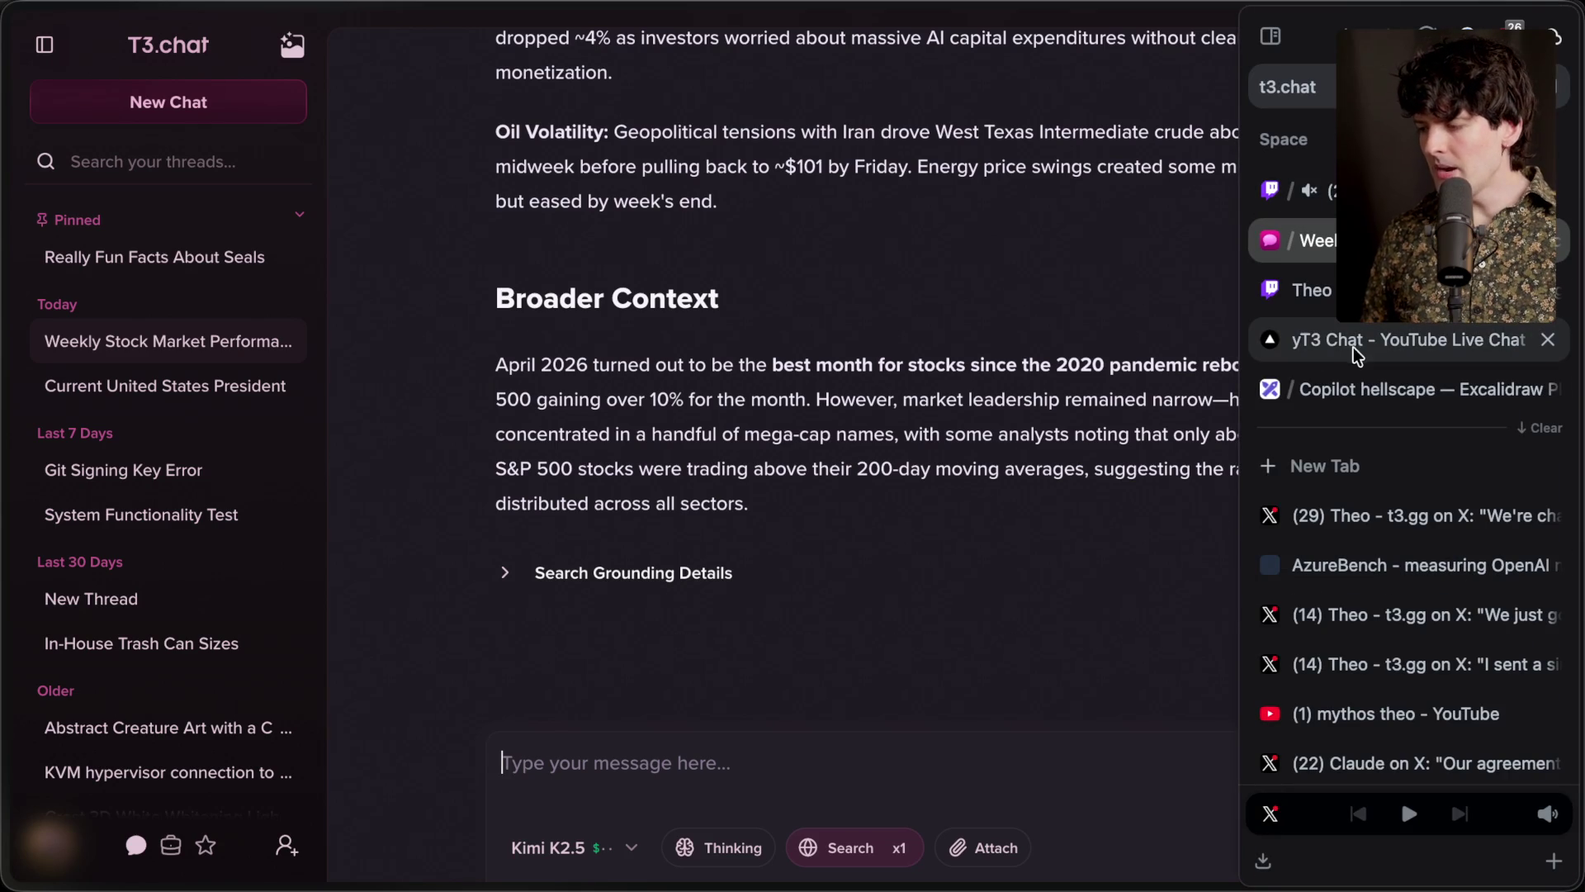
left_click(1363, 389)
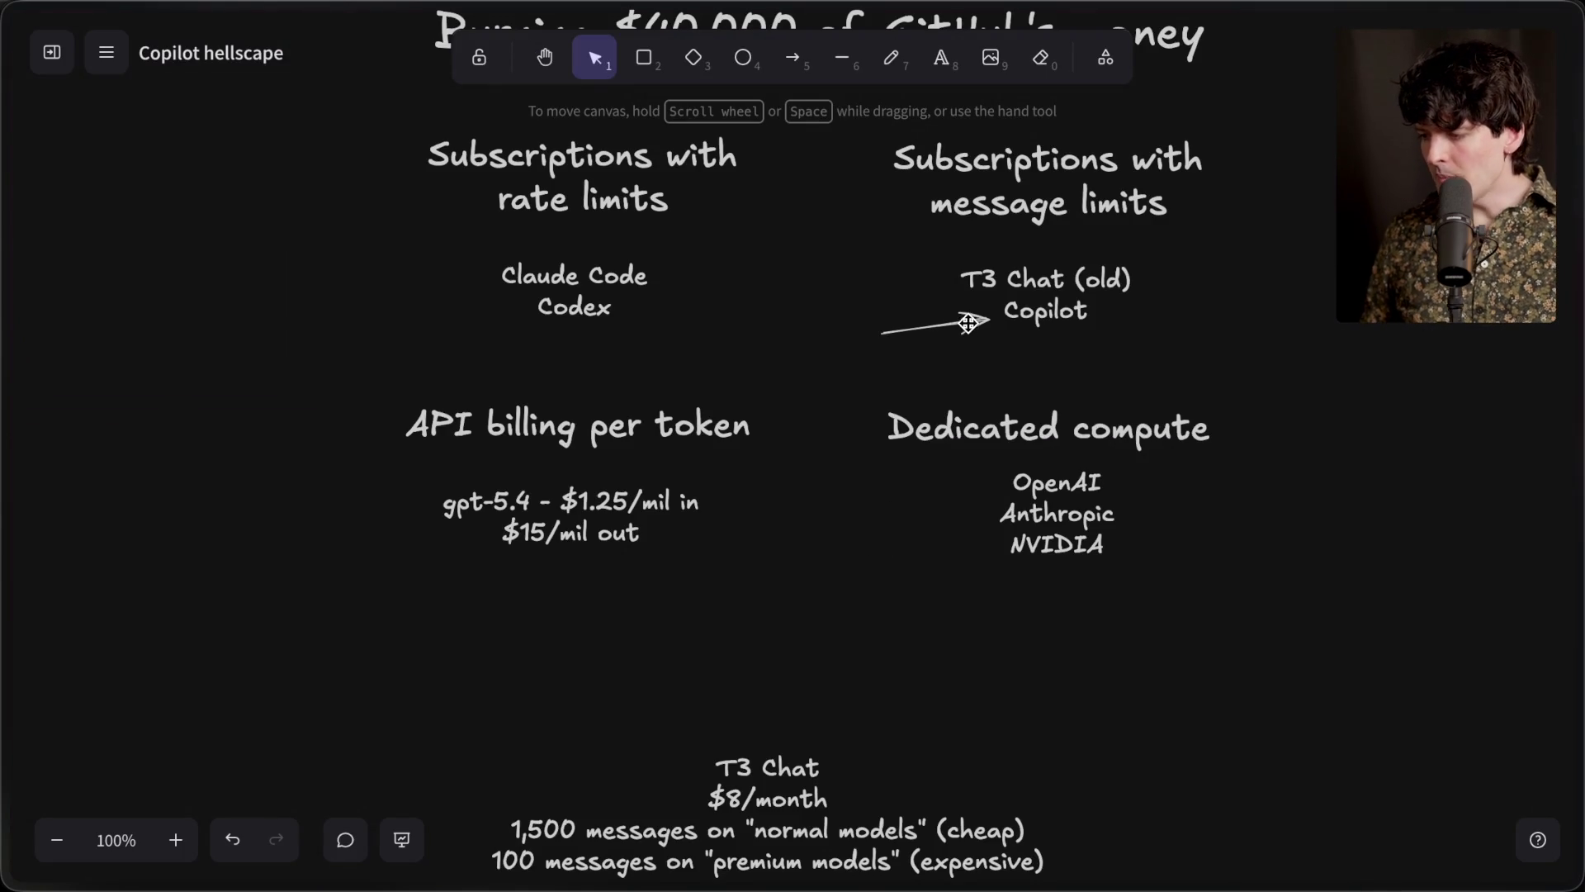
Undo the accidental label move and nudge the arrow slightly down-left beside Copilot
left_click(932, 307)
key("ctrl+z")
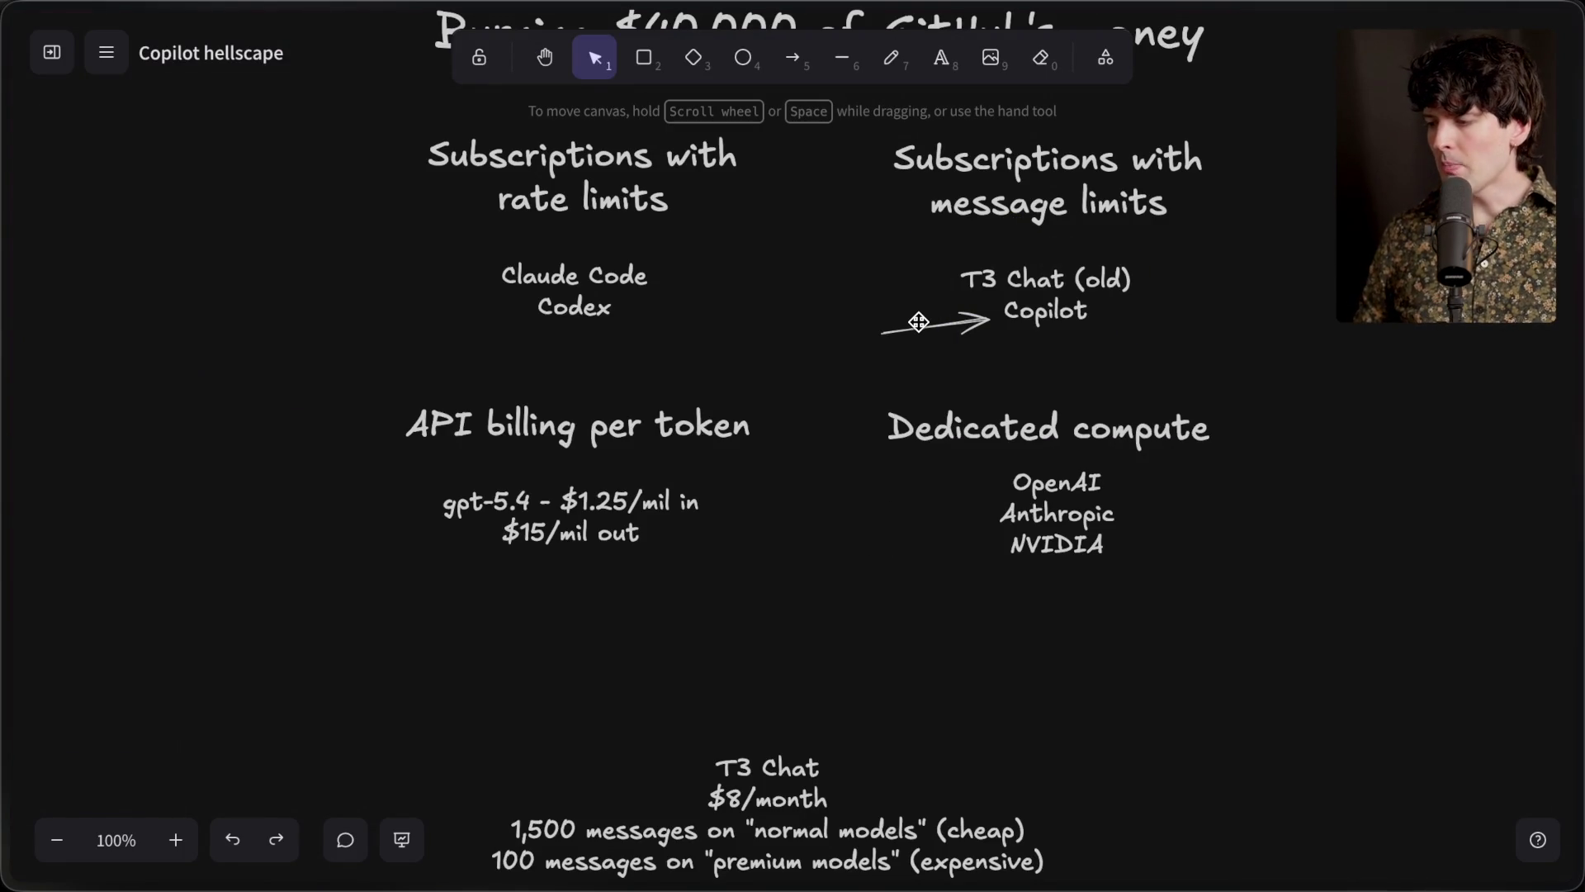
mouse_move(919, 322)
left_mouse_down()
mouse_move(898, 291)
mouse_move(906, 319)
mouse_move(372, 578)
mouse_move(825, 294)
mouse_move(903, 311)
mouse_move(898, 328)
left_mouse_up()
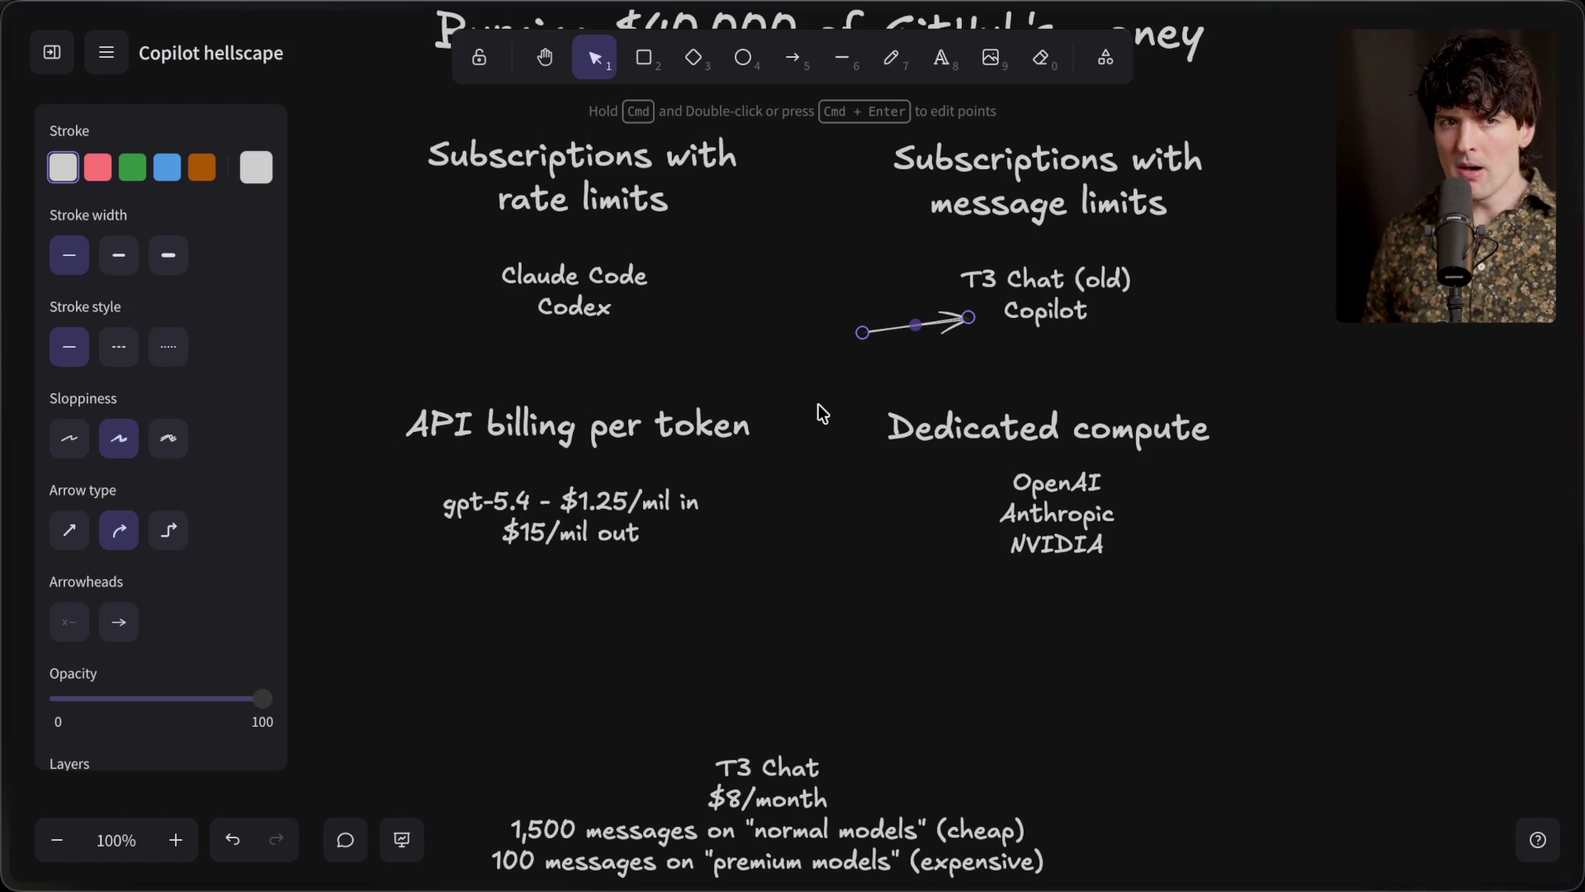
left_click(819, 404)
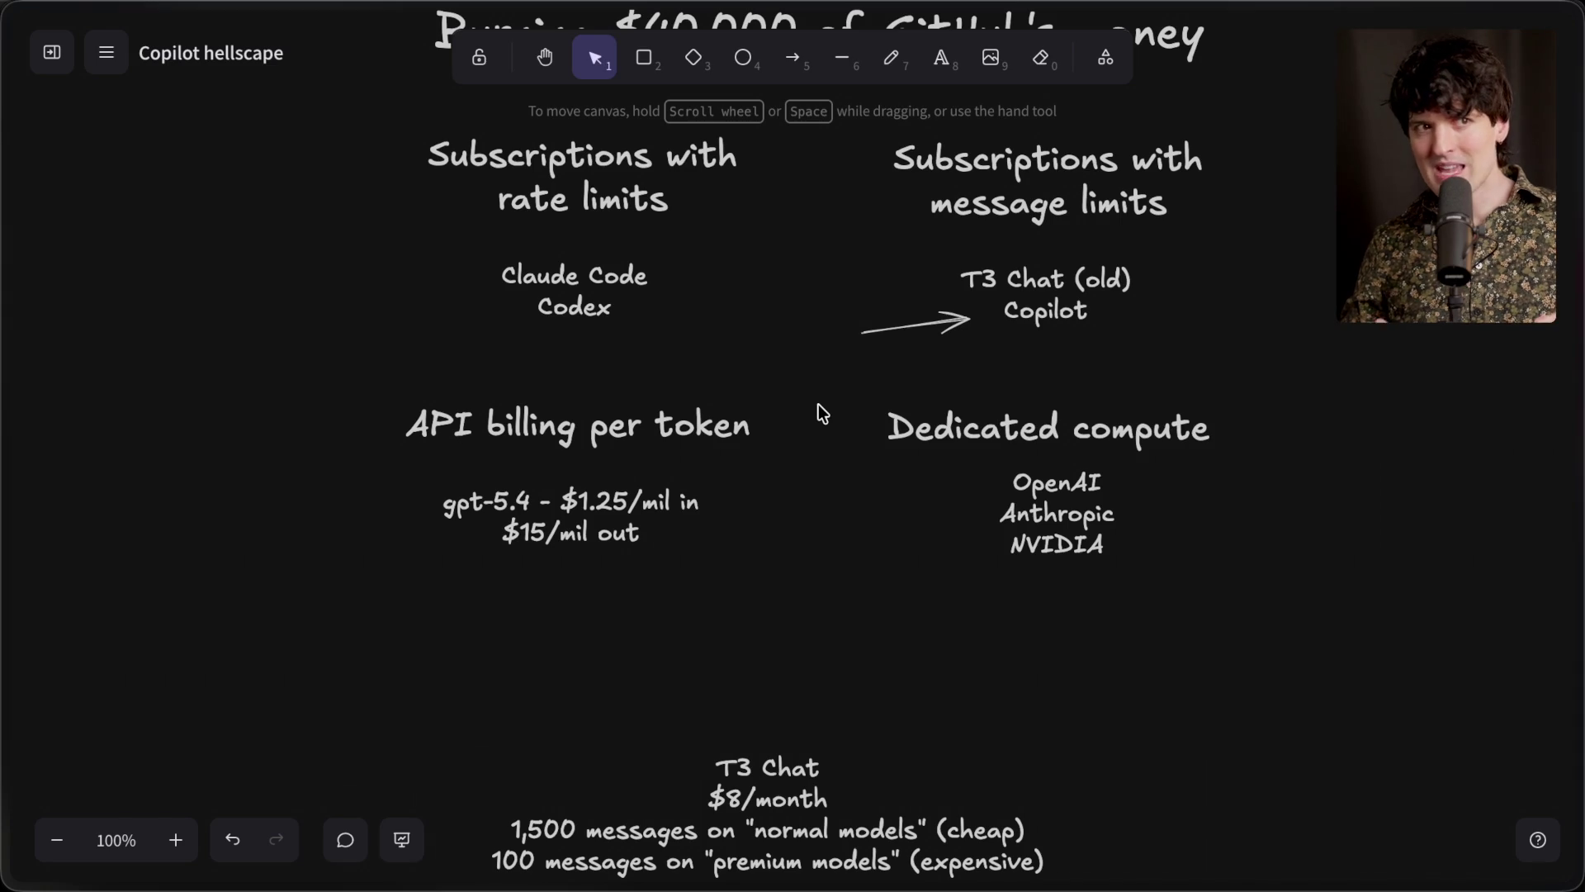
mouse_move(1576, 217)
left_click(1375, 515)
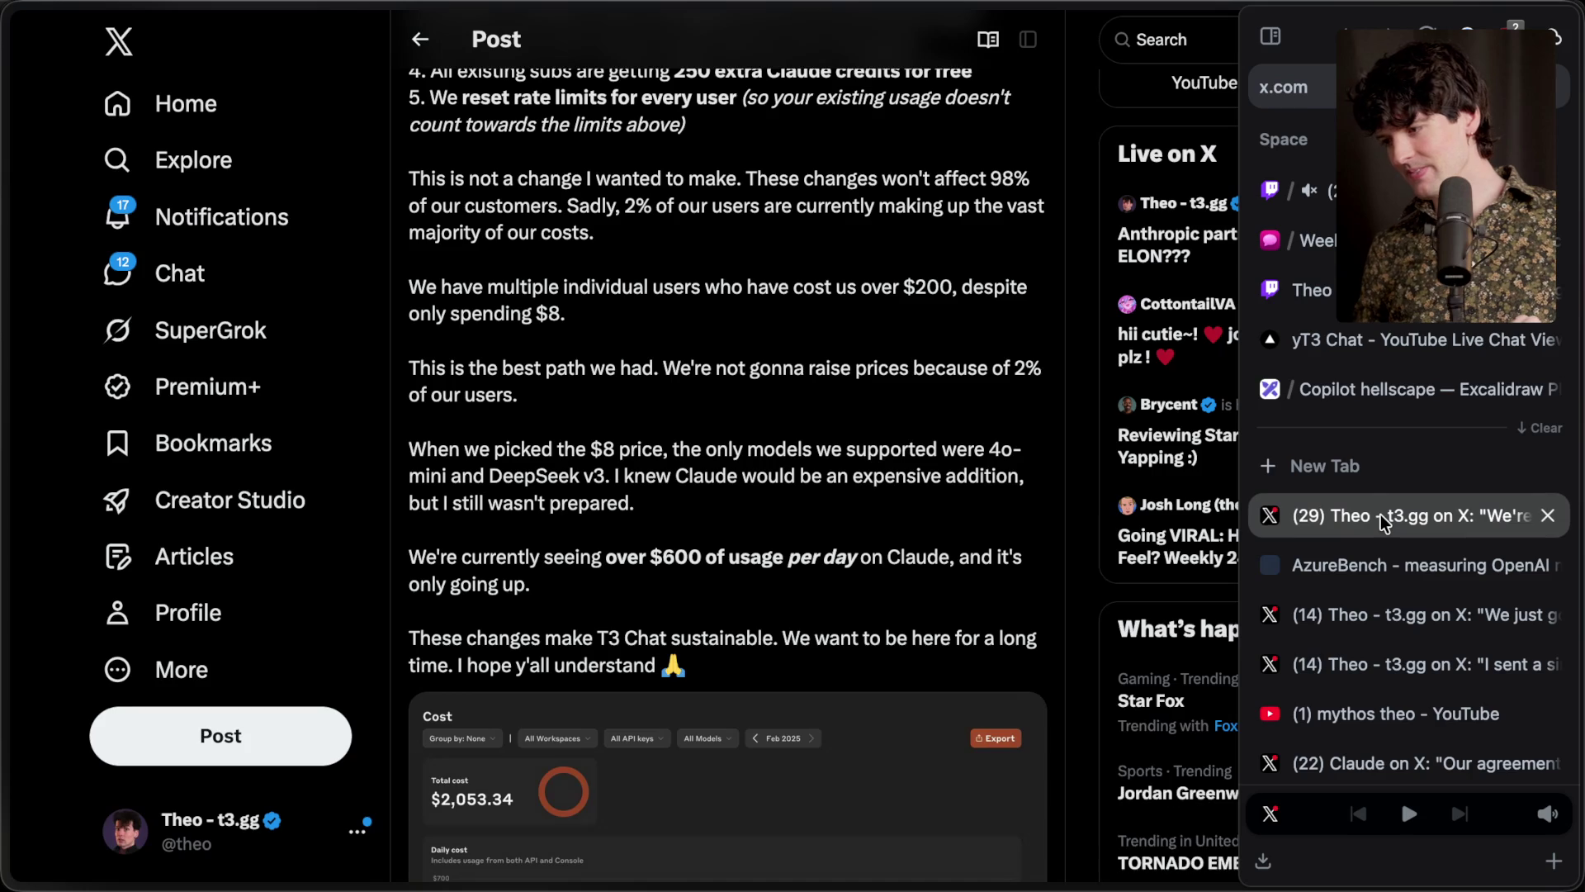
Open the X post whose screenshot shows 1 premium request with 111.3m input tokens
left_click(1362, 627)
left_click(1363, 662)
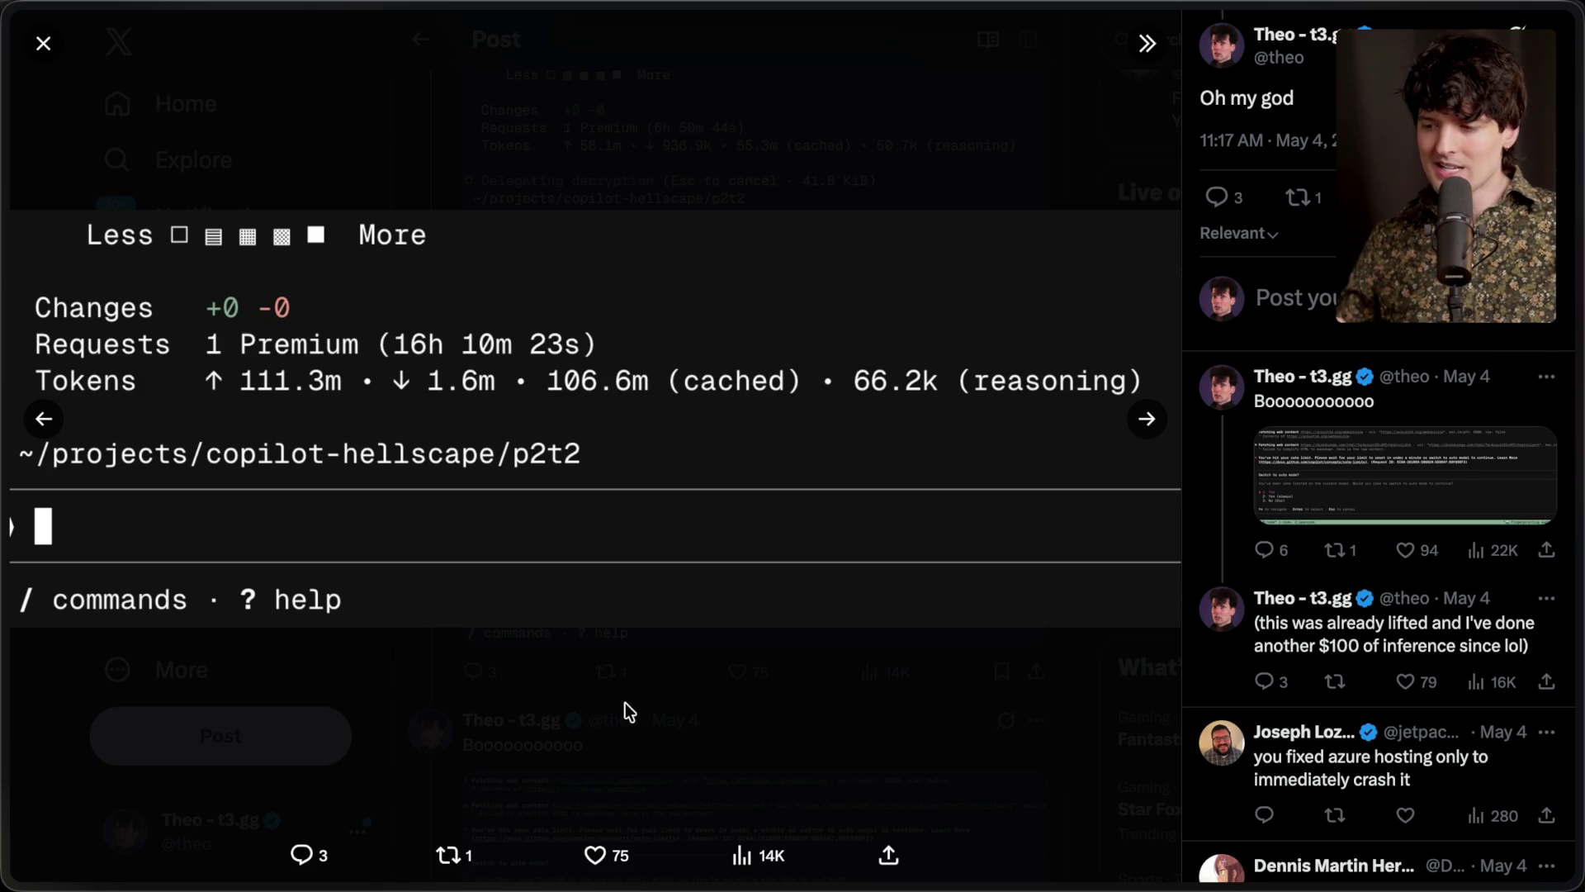
Start a Raycast calculation from 111.3 * 1.25 while rechecking the token counts
key("super+space")
type("ca")
key("Return")
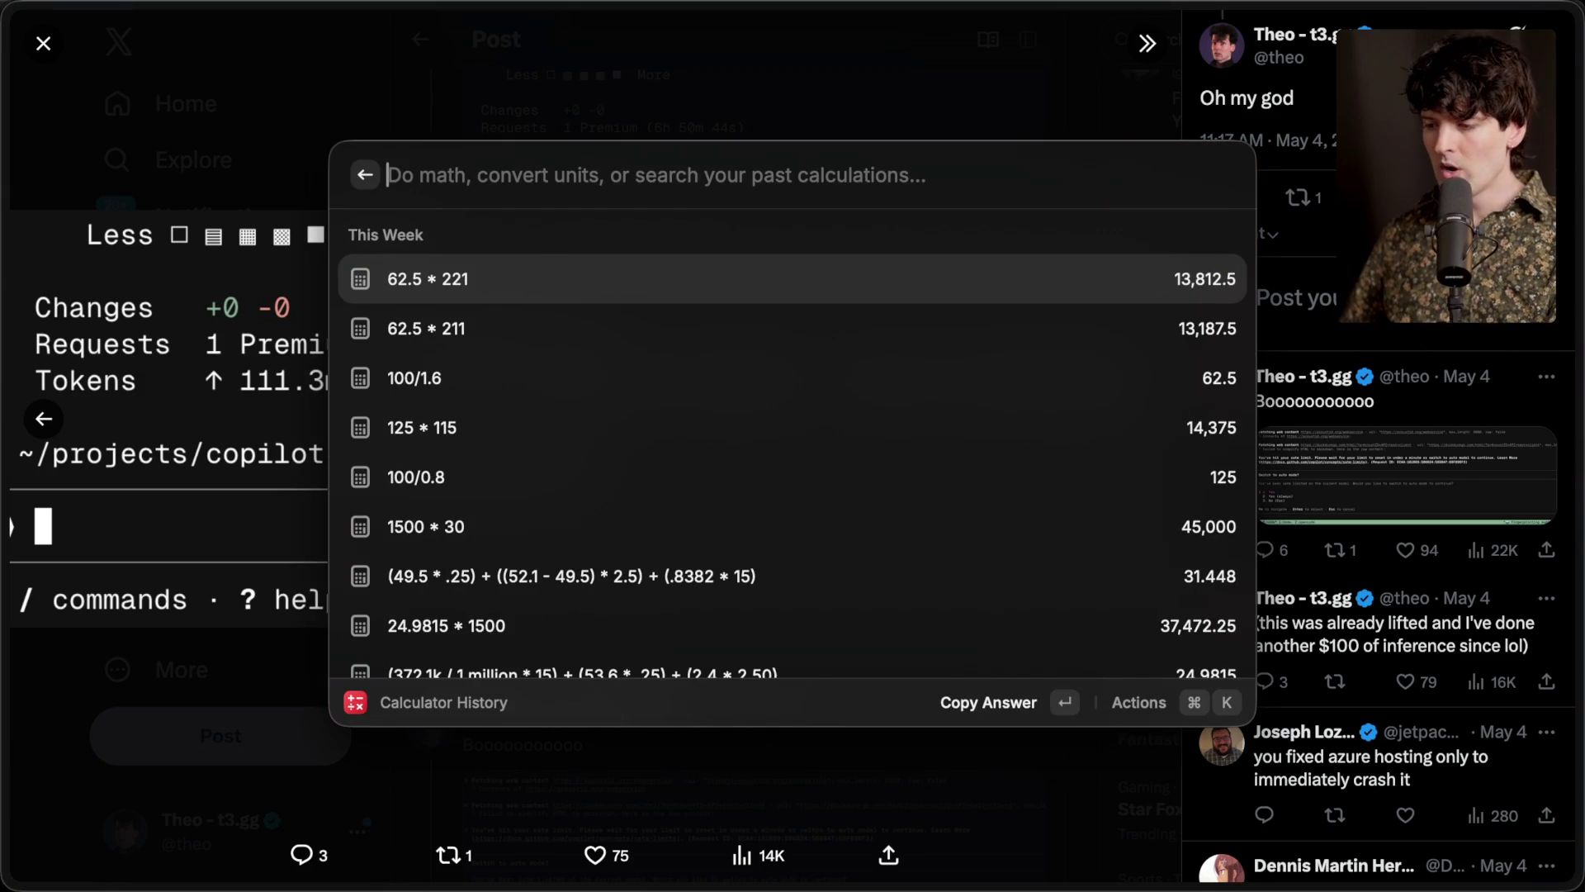
type("111.")
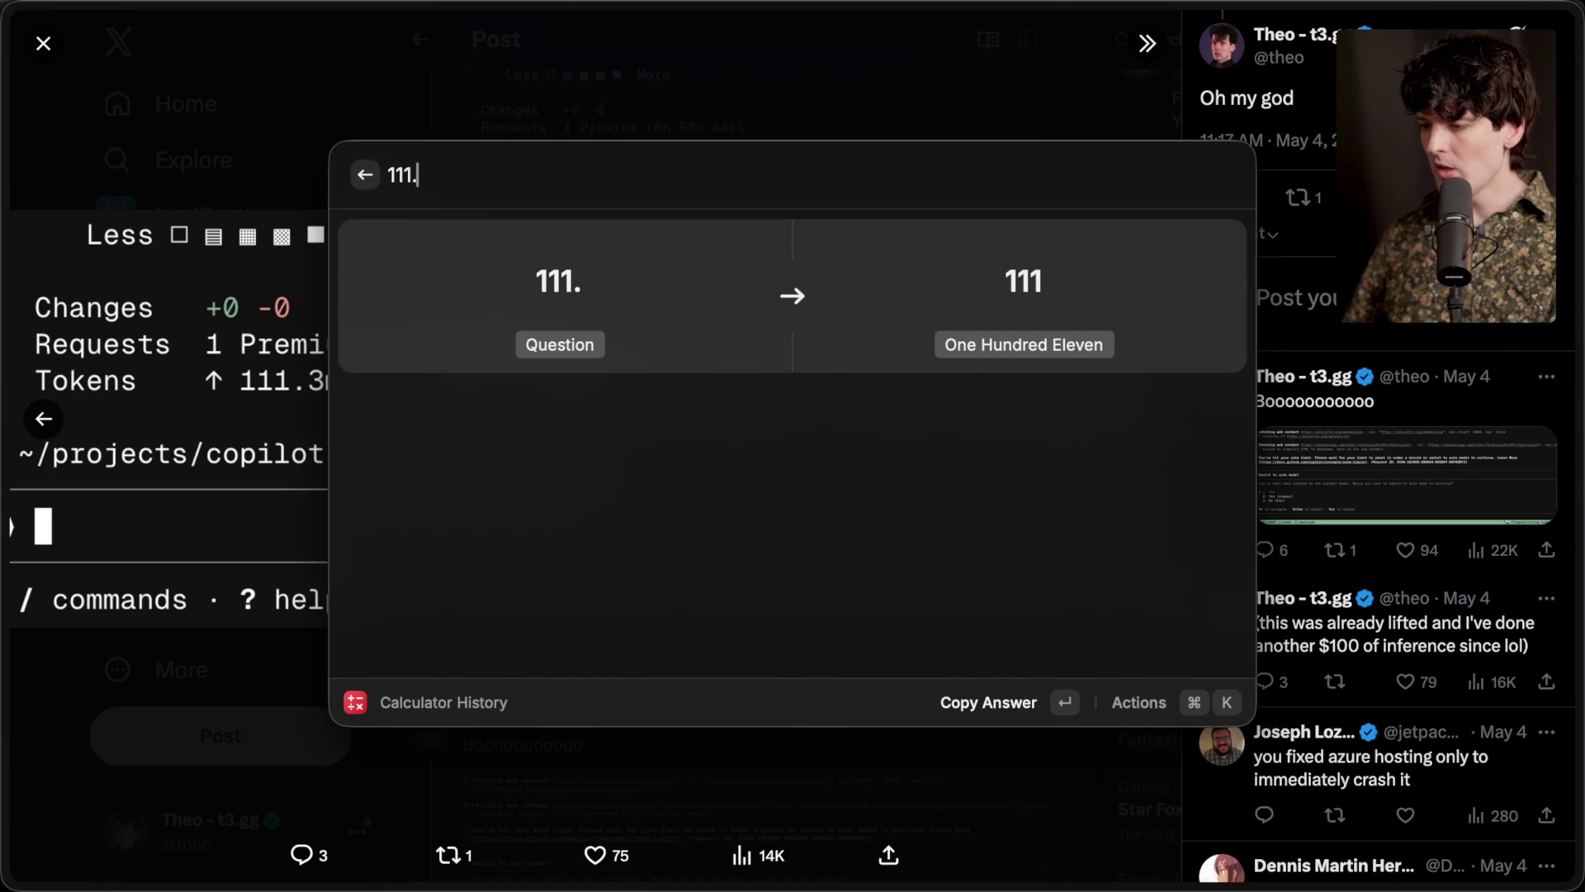
type("3 * 1")
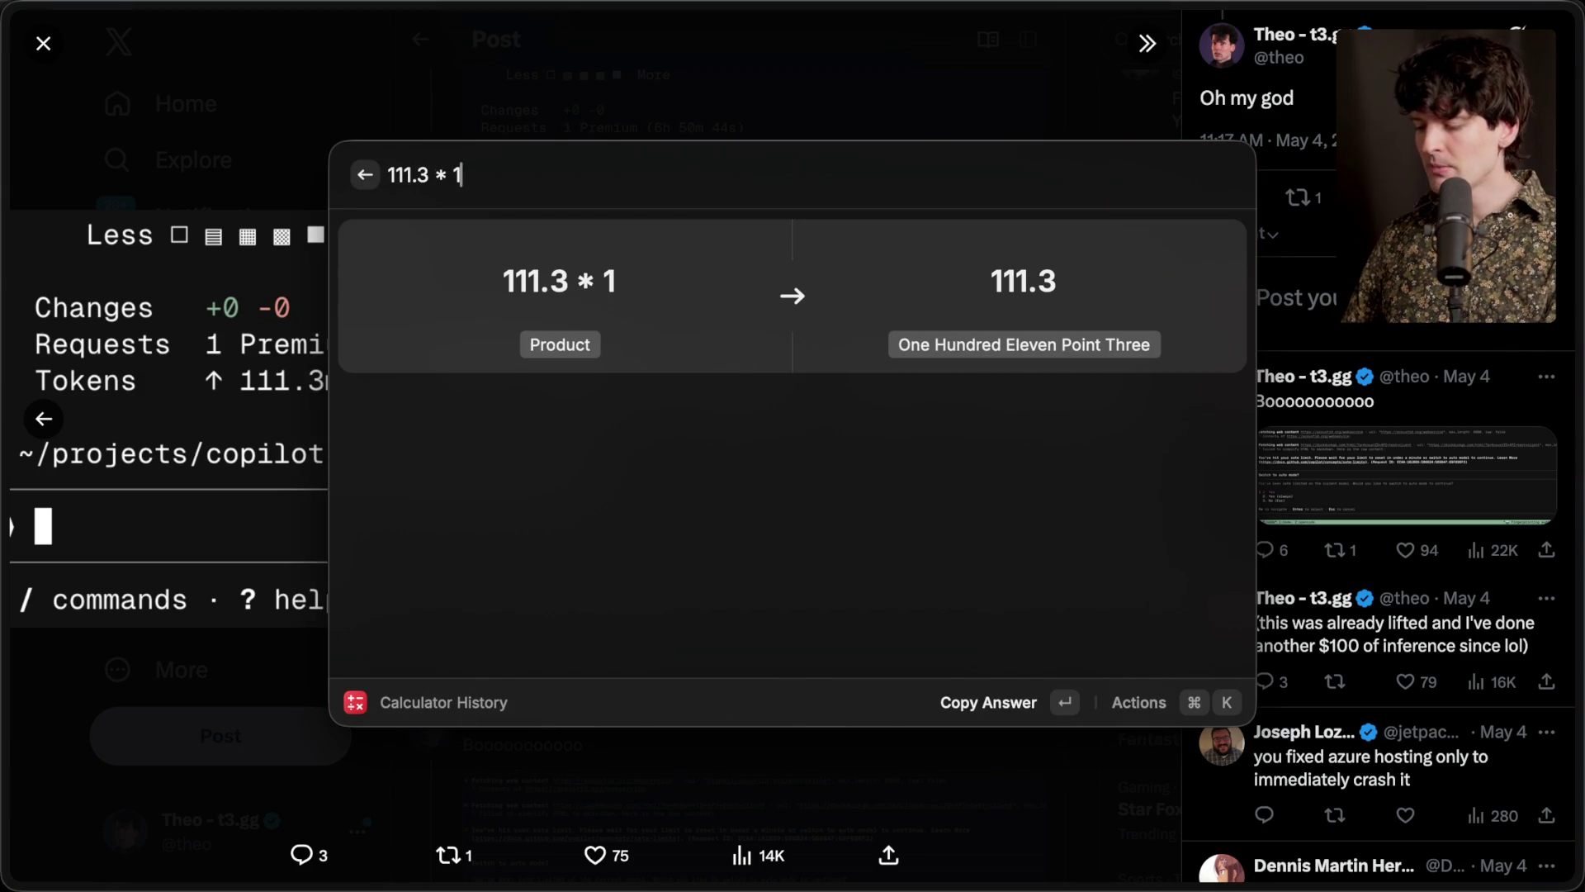
type(".25 +")
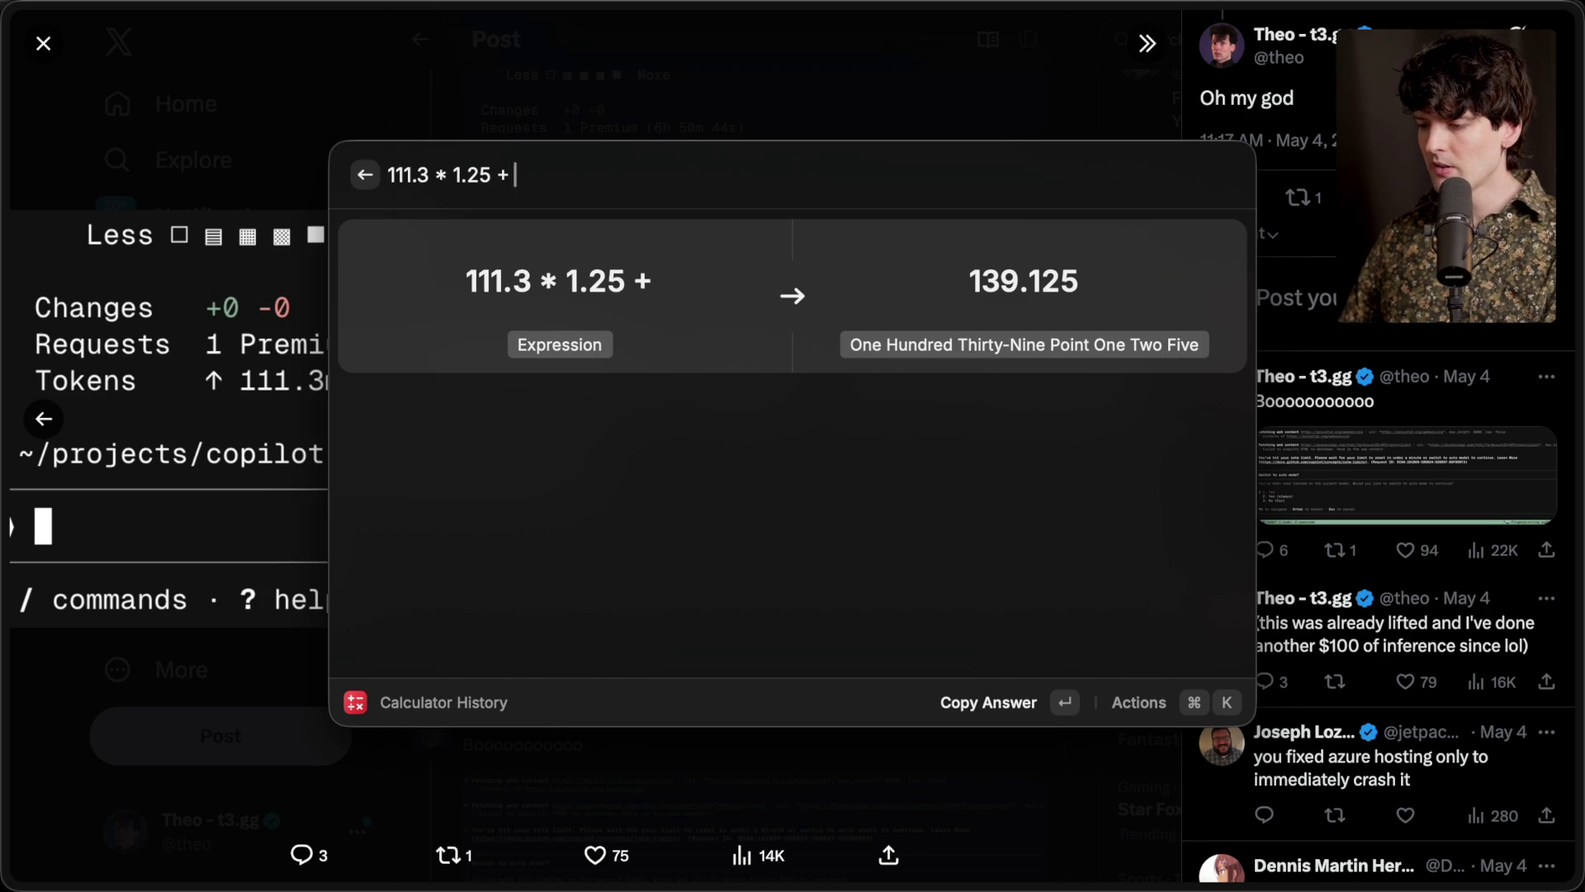
key("Escape")
key("alt+space")
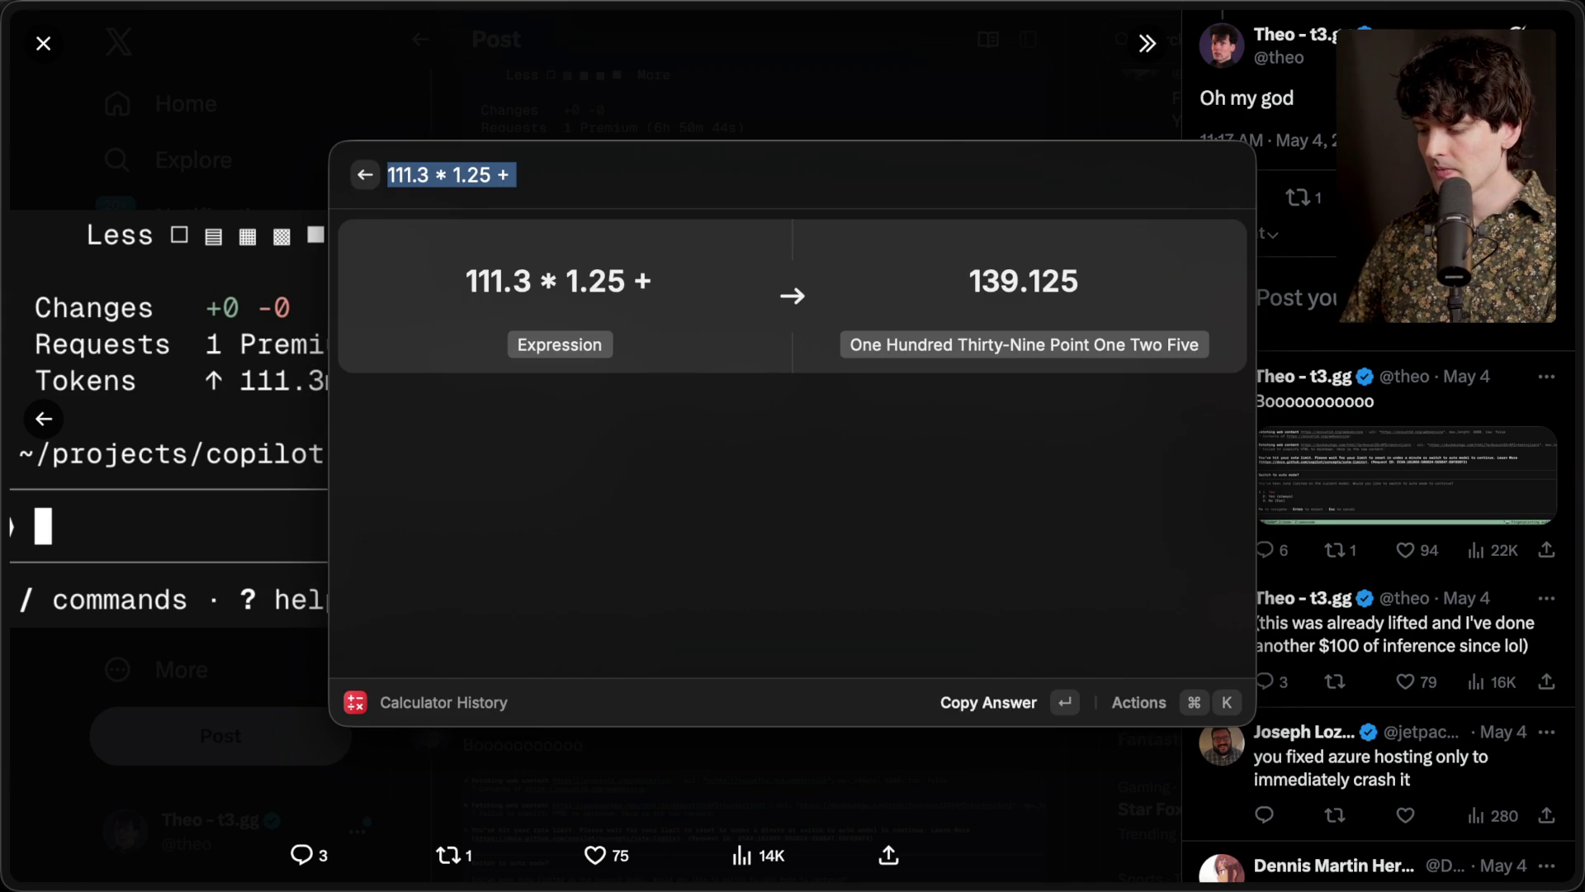
type("15 *")
key("Escape")
key("alt+space")
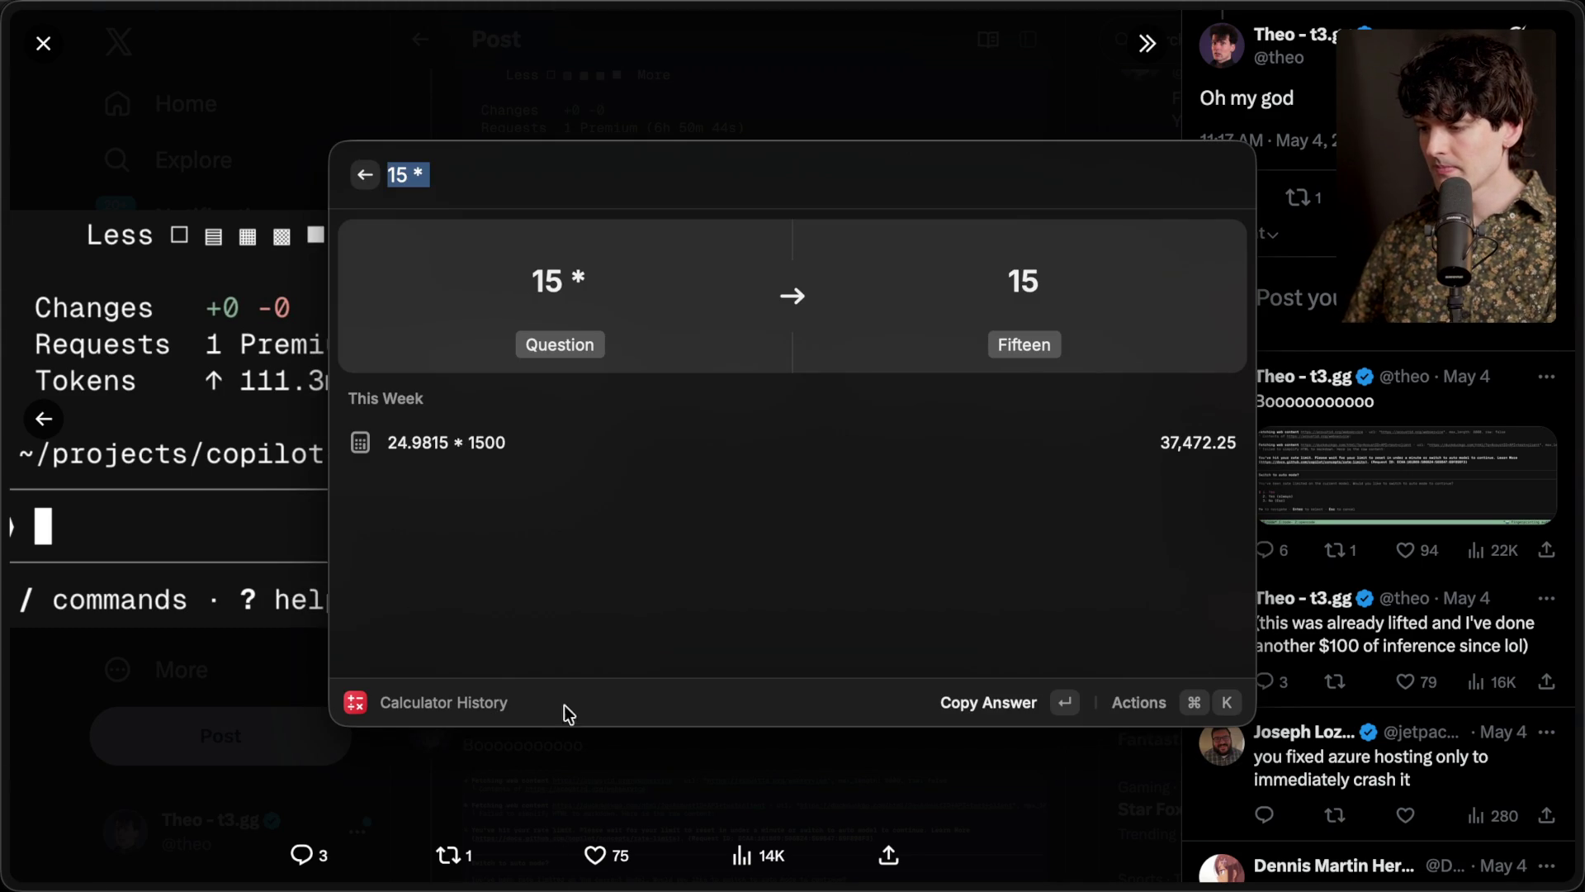
key("BackSpace")
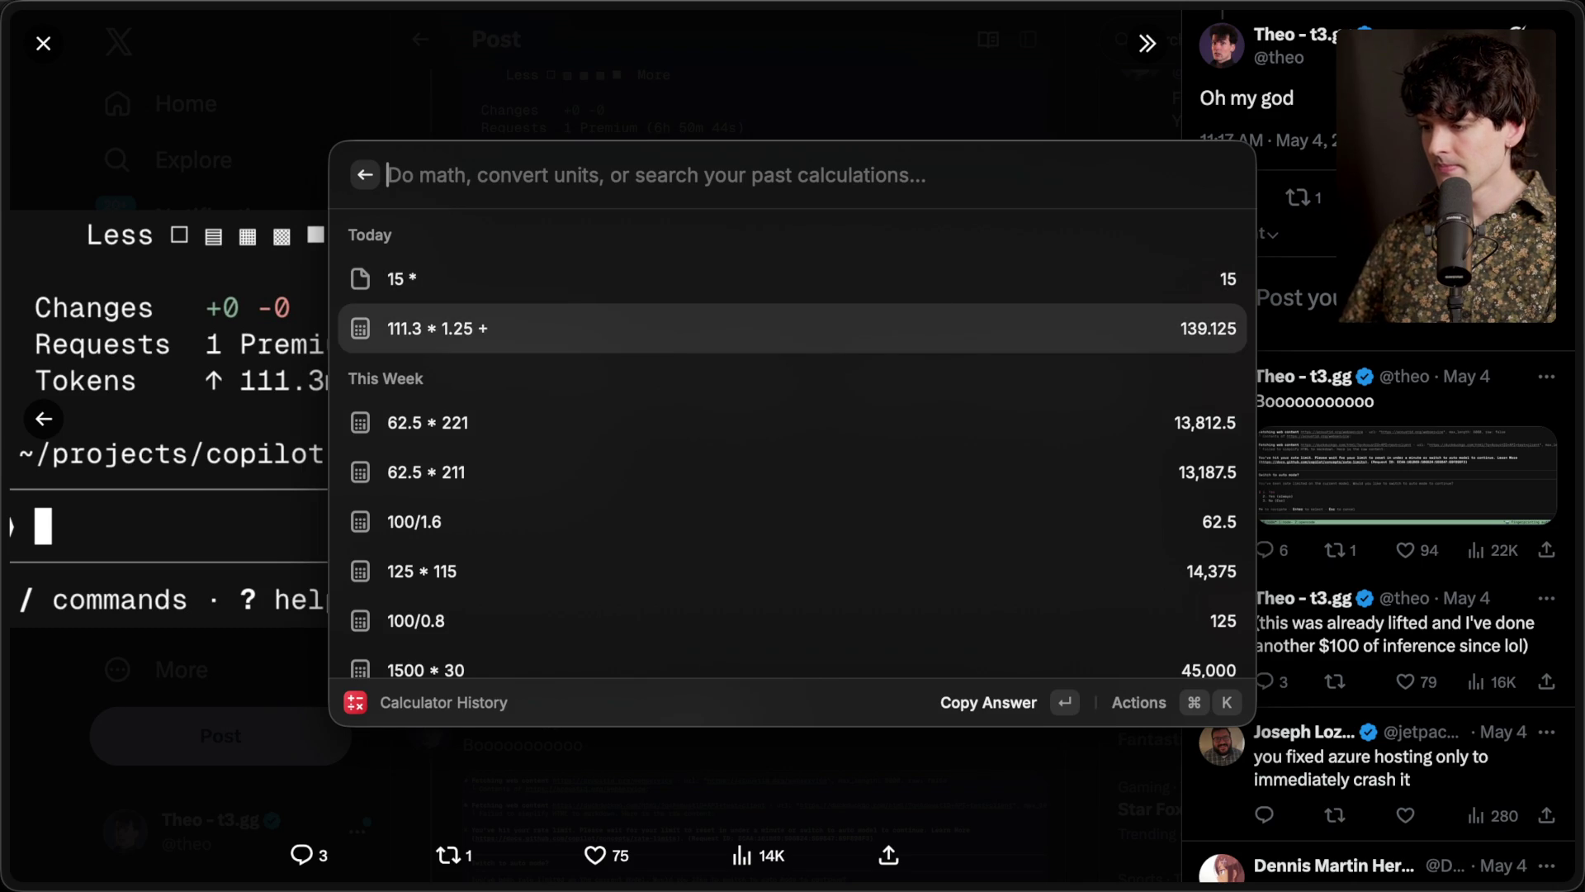
Reload the past 111.3 * 1.25 expression and append + 1.6 * 15
key("super+k")
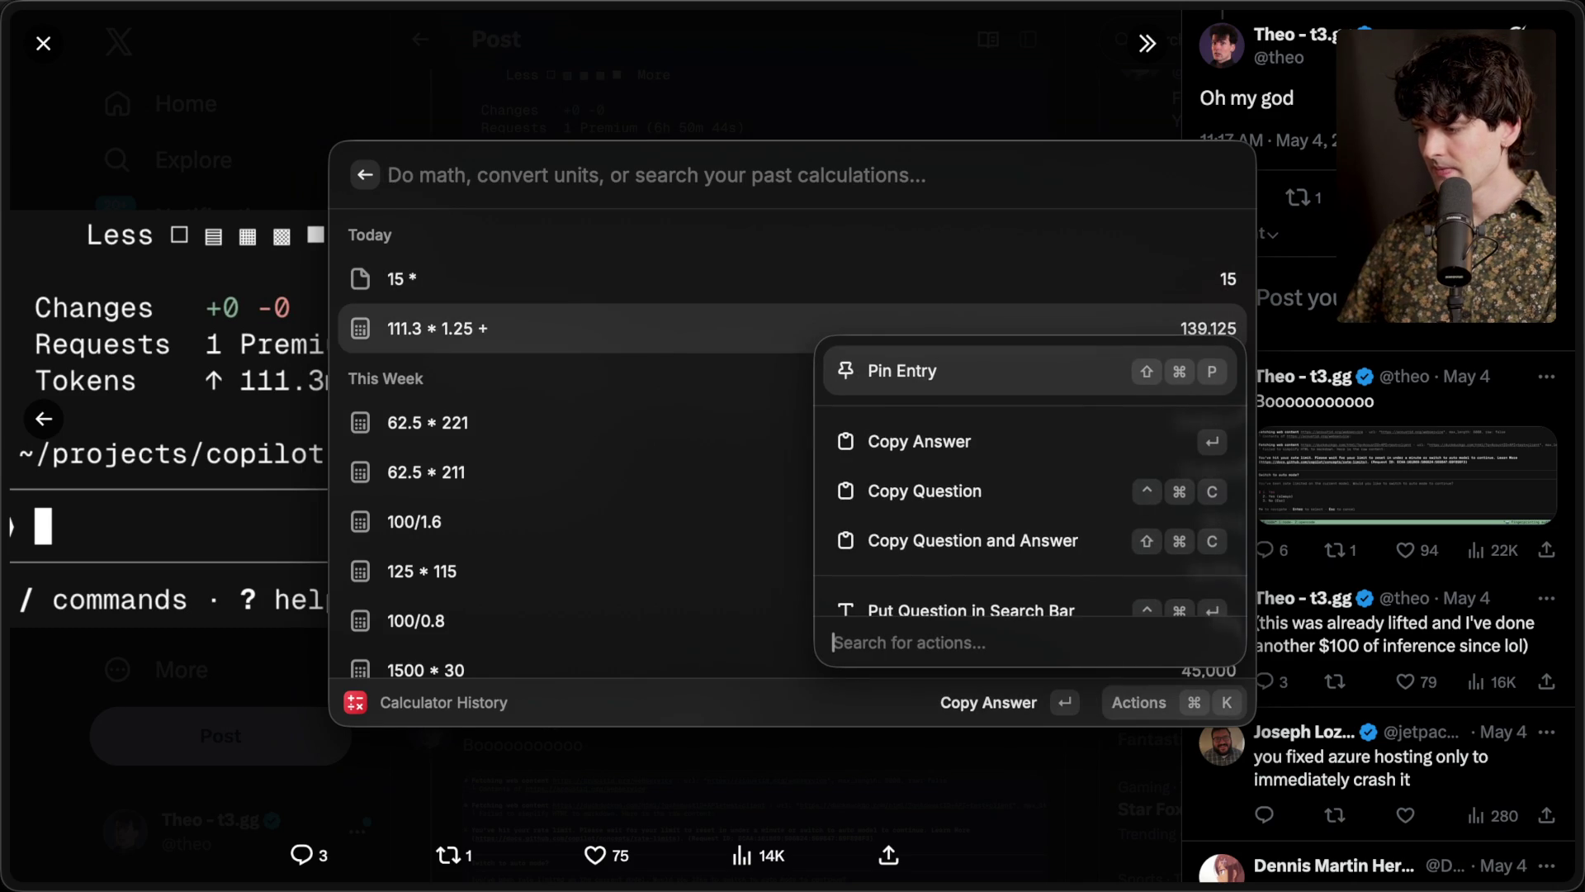
key("Down")
key("Down")
key("Down")
key("Return")
key("Right")
type("15")
key("Escape")
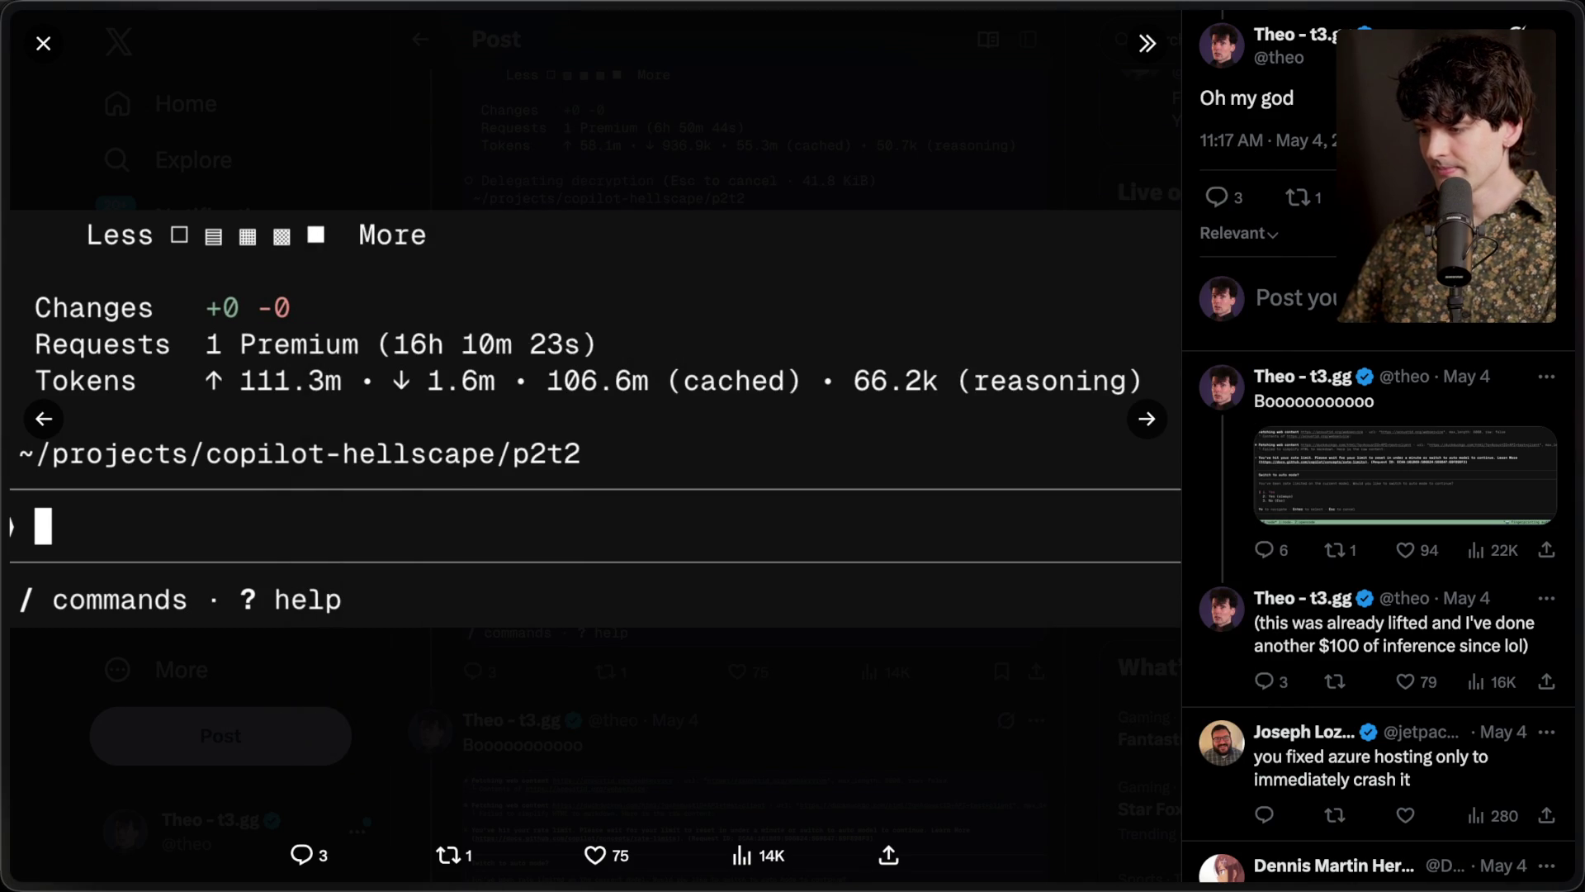
key("alt+space")
key("Right")
key("BackSpace")
key("BackSpace")
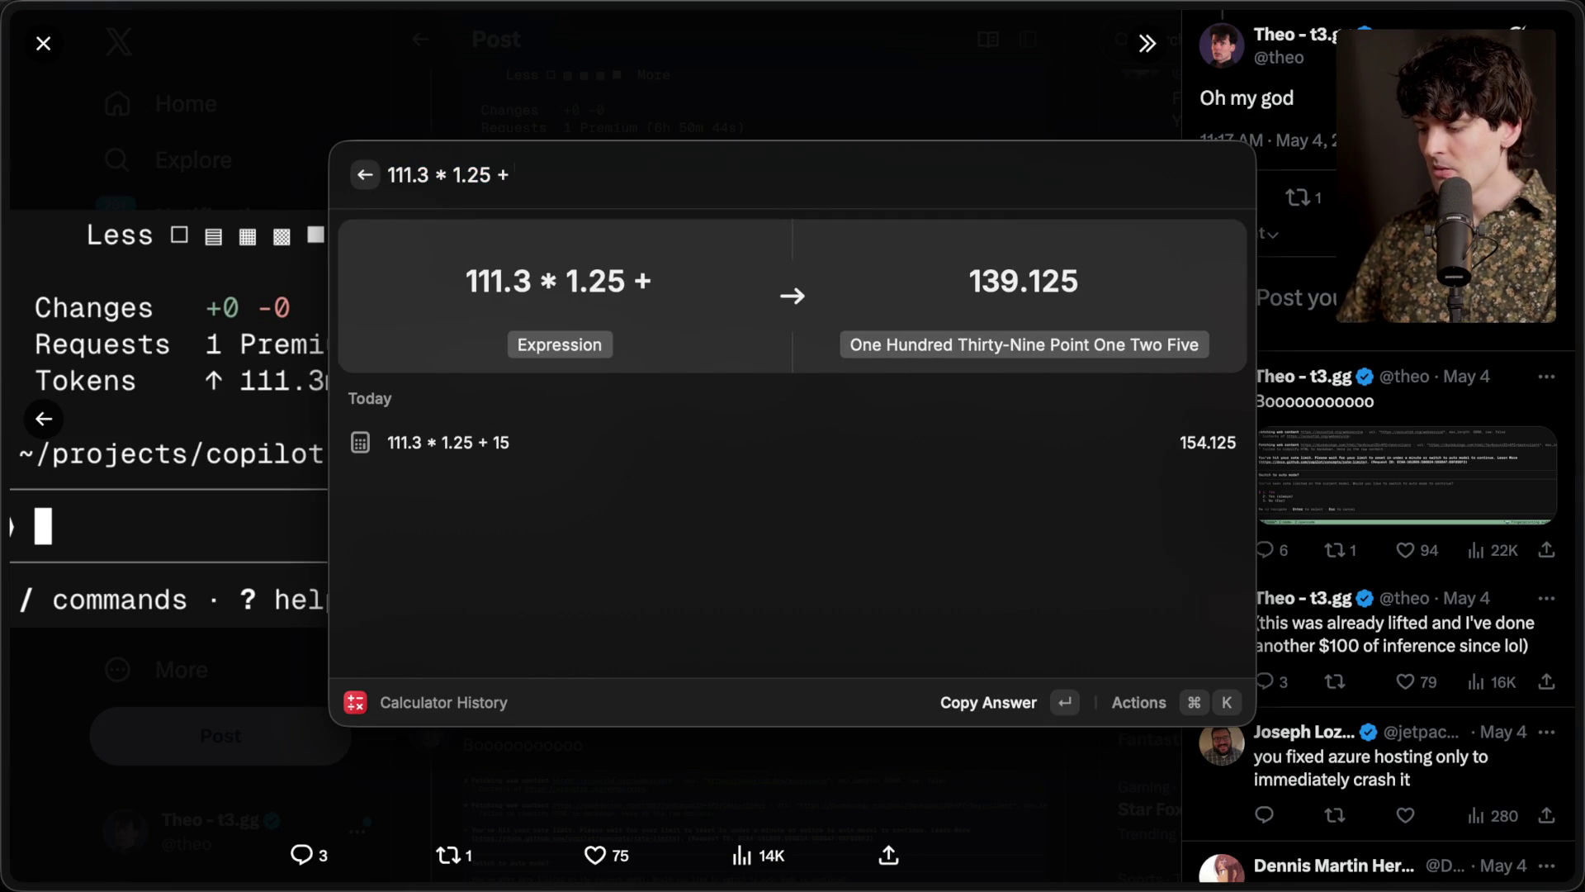
type("1.6 * 15")
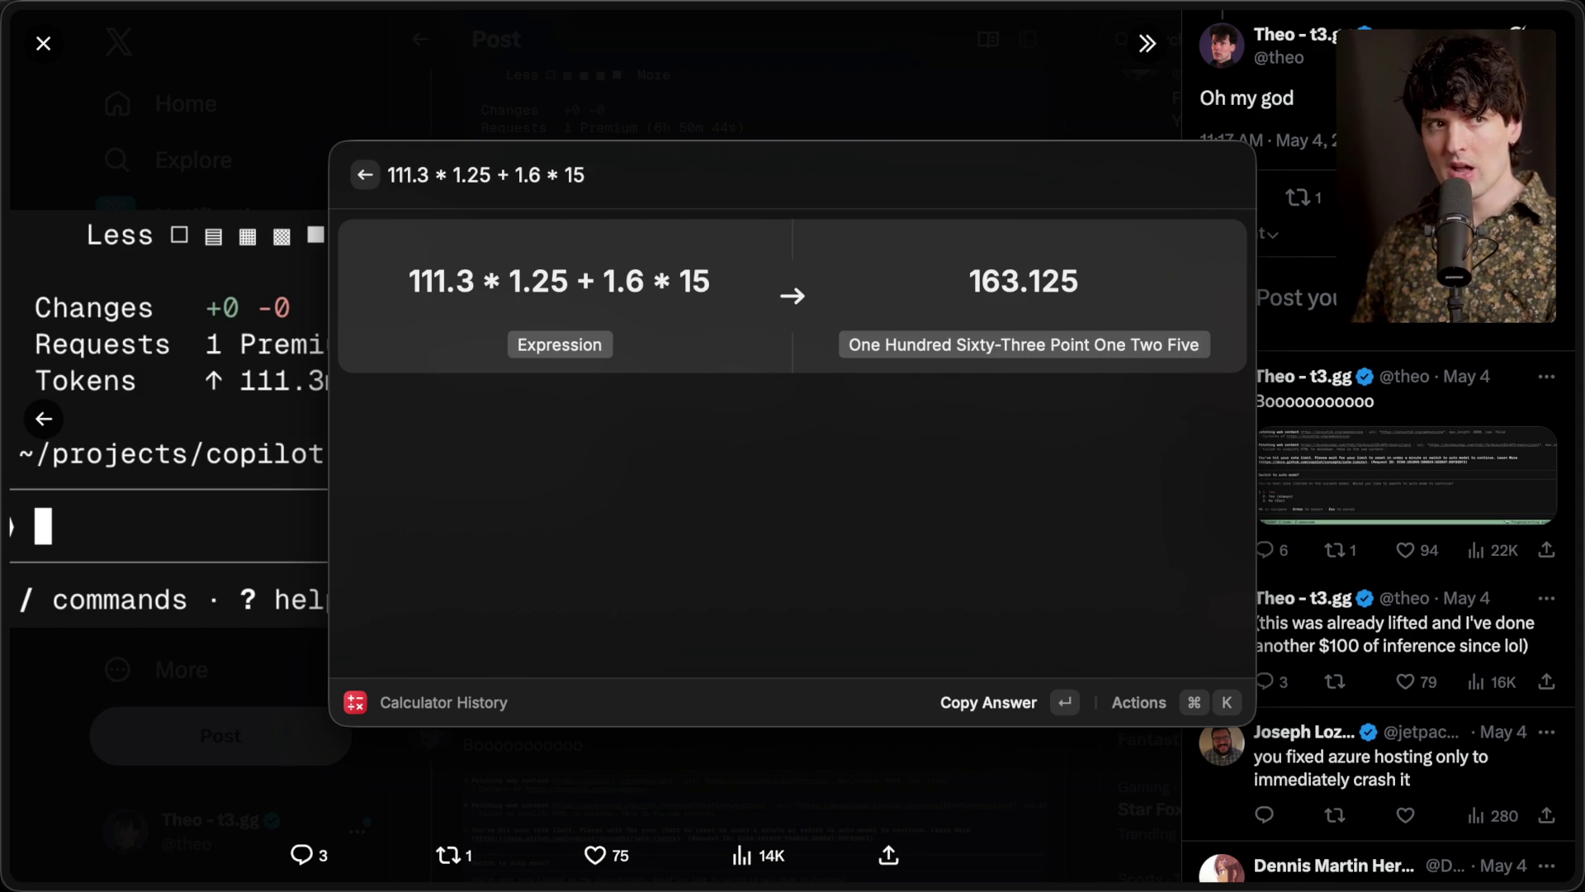
Wrap 111.3 in parentheses and begin subtracting the cached tokens
left_click(388, 174)
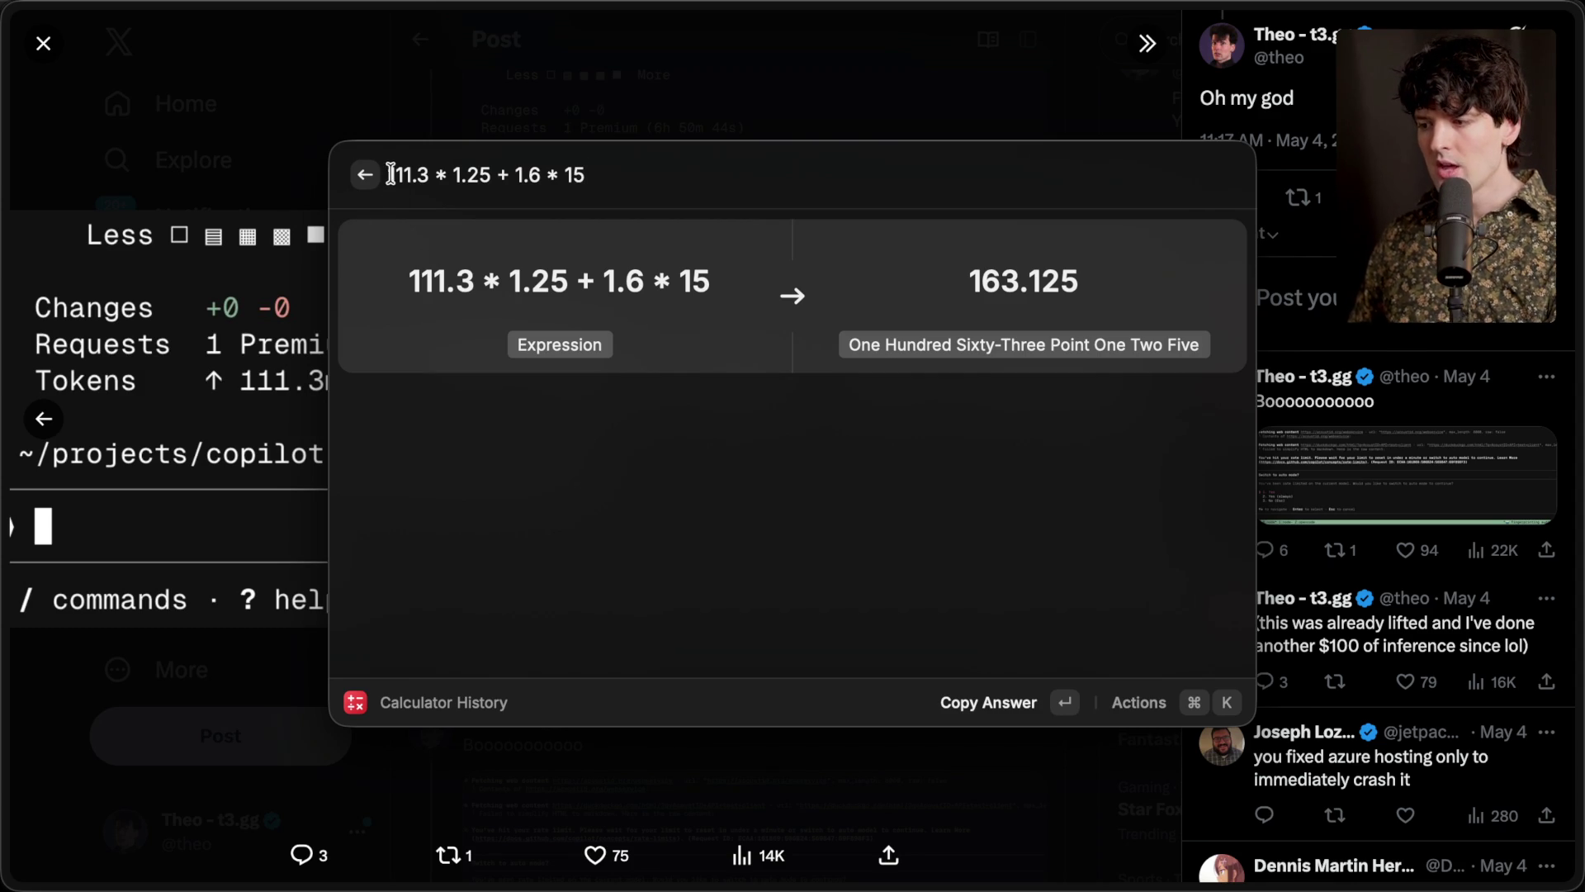
type("(")
left_click(436, 174)
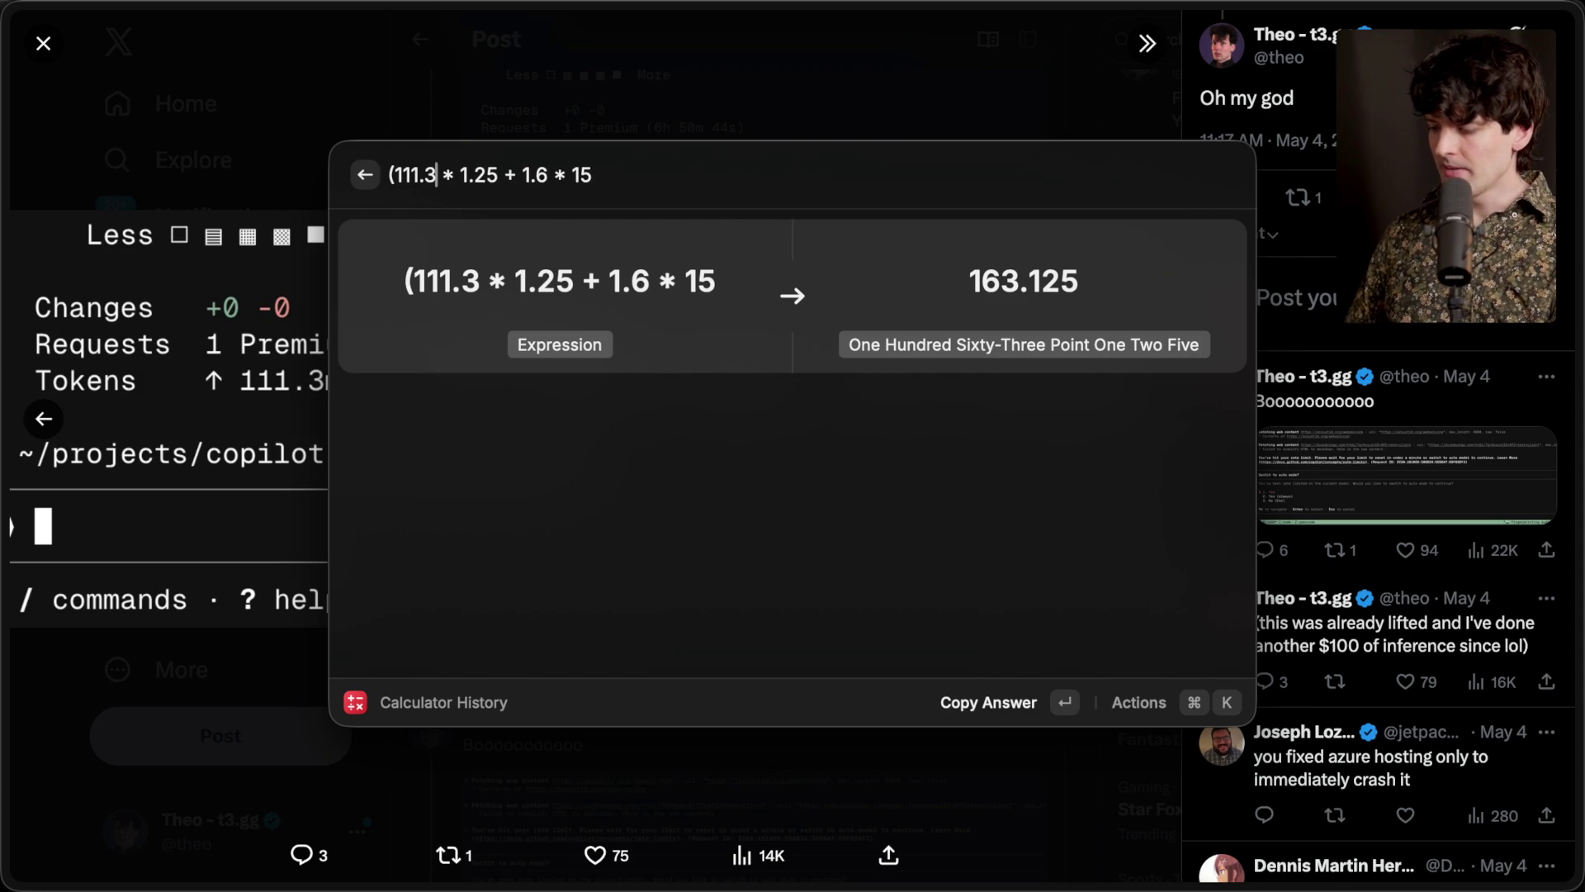
type("_")
key("BackSpace")
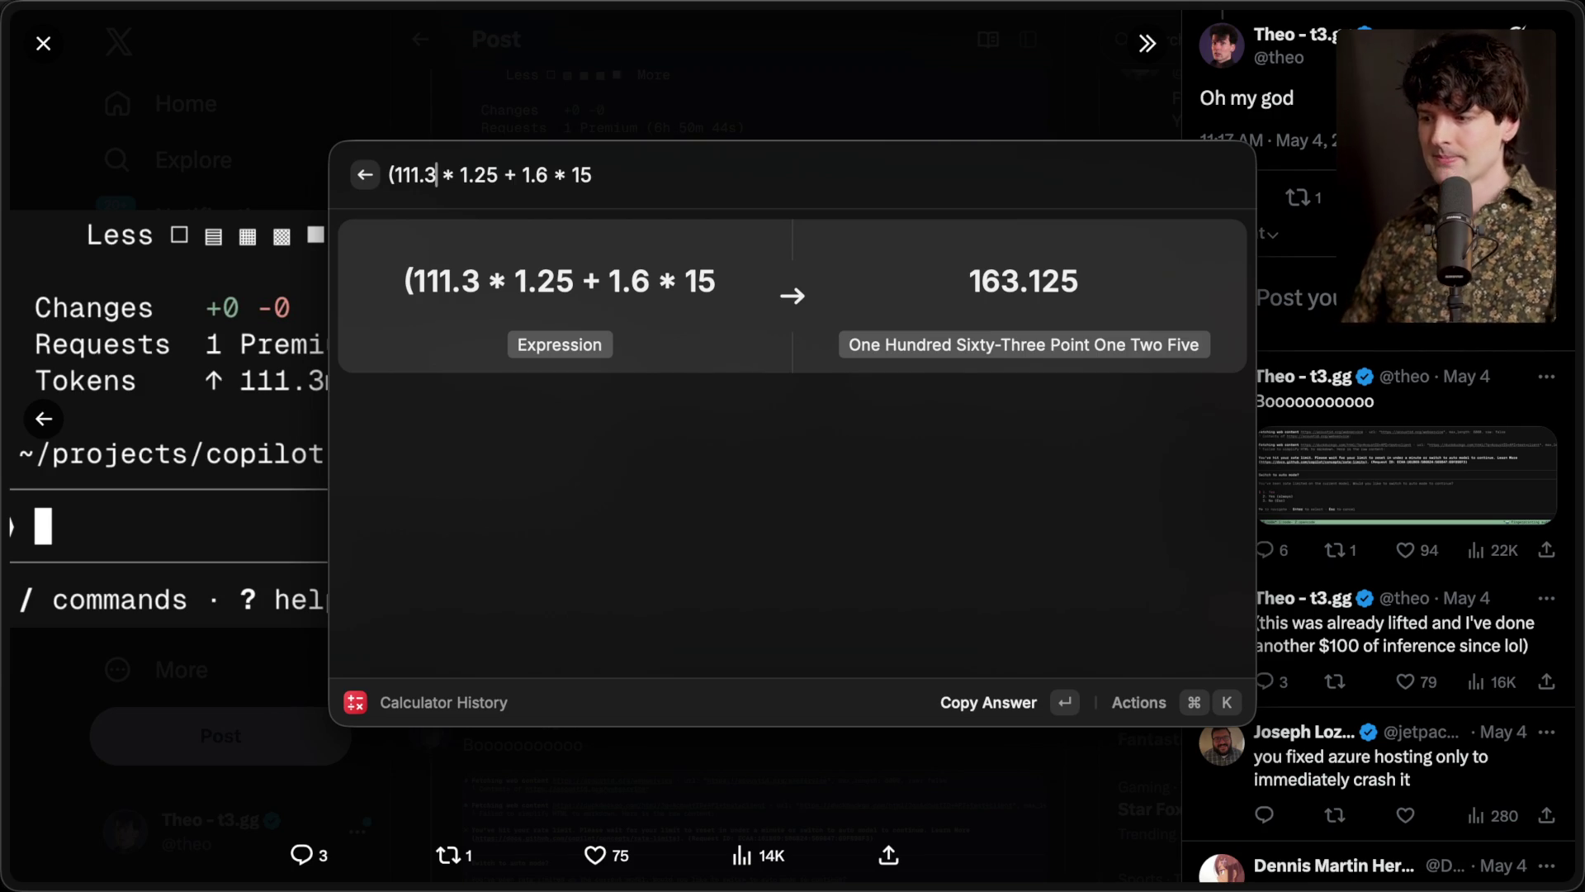
type("- 10")
key("Return")
Complete the expression as (111.3 - 106.6m) * 1.25 + 1.6 * 15, giving 29.875
key("super+space")
key("Escape")
key("super+space")
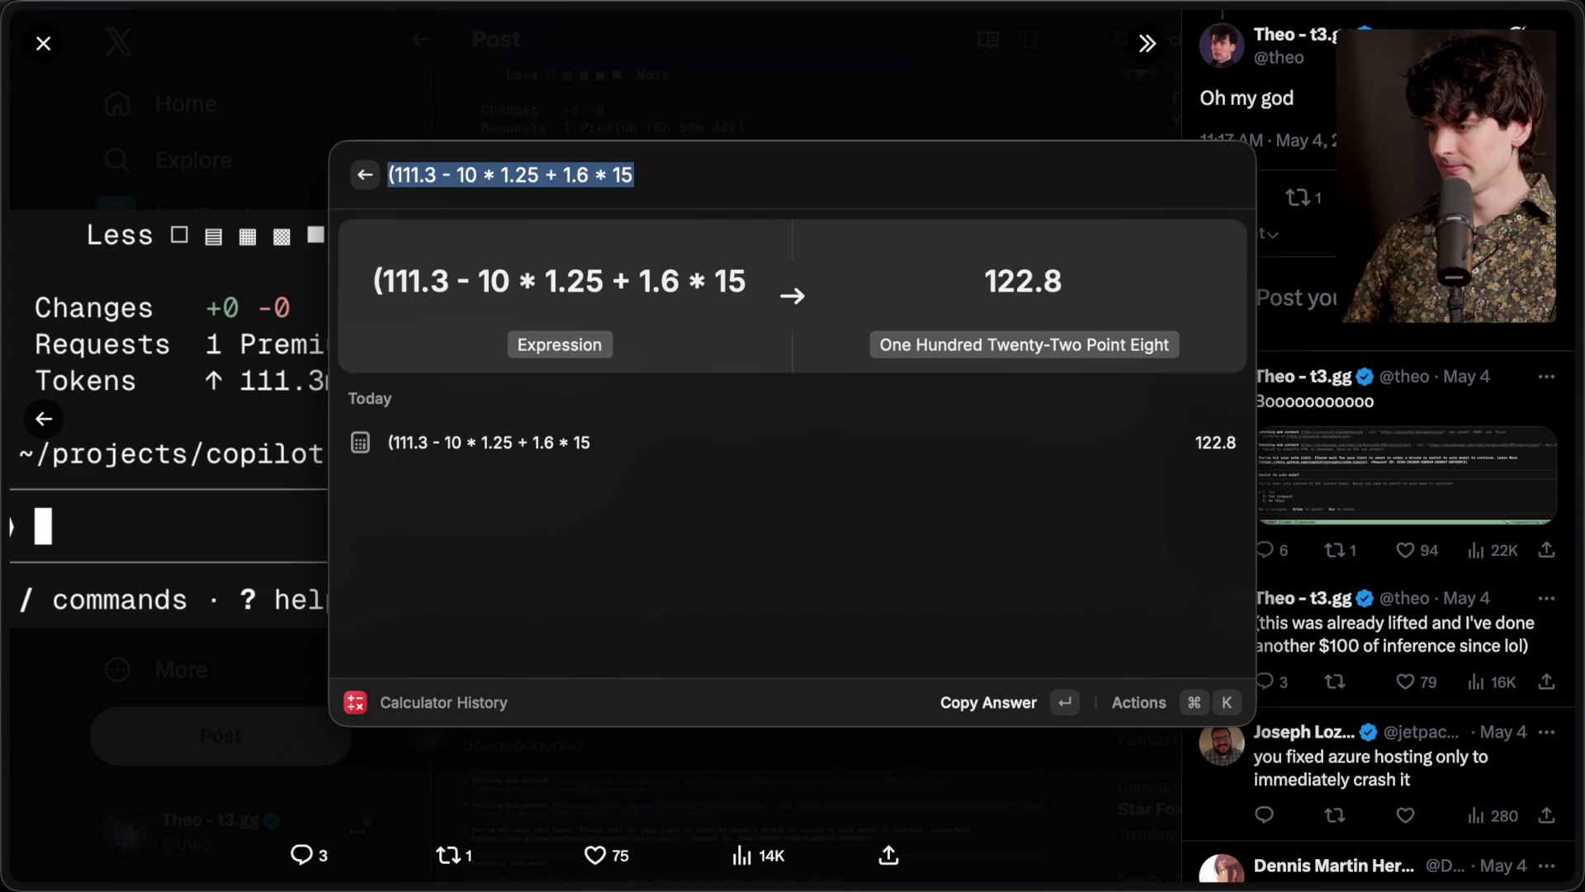
key("Right")
key("Left")
key("Left")
key("Left")
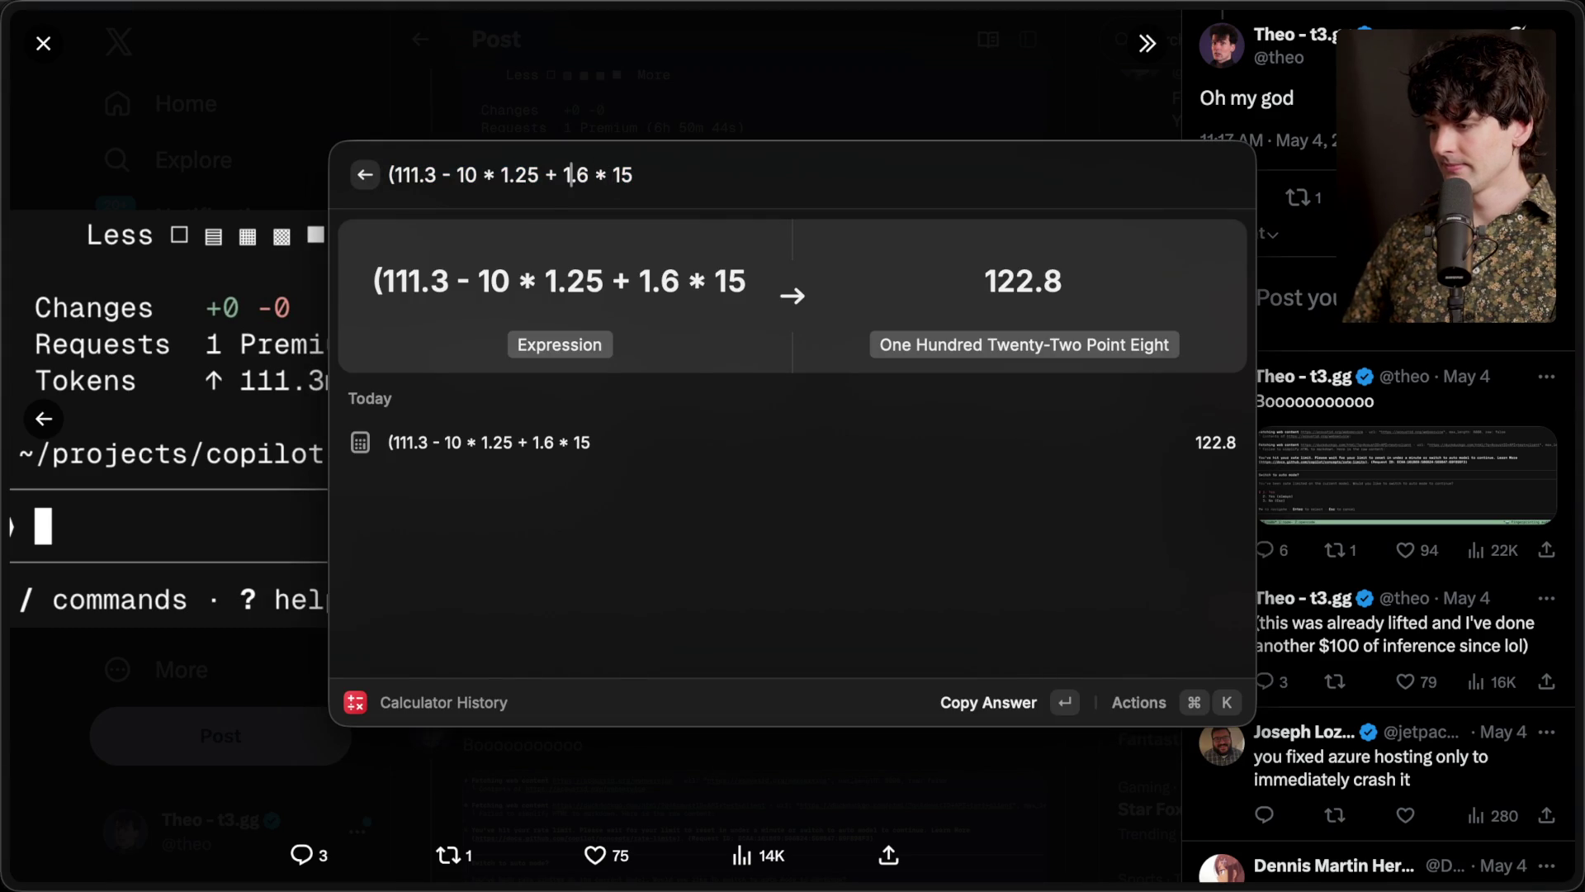
key("Left")
key("Left")
key("Left")
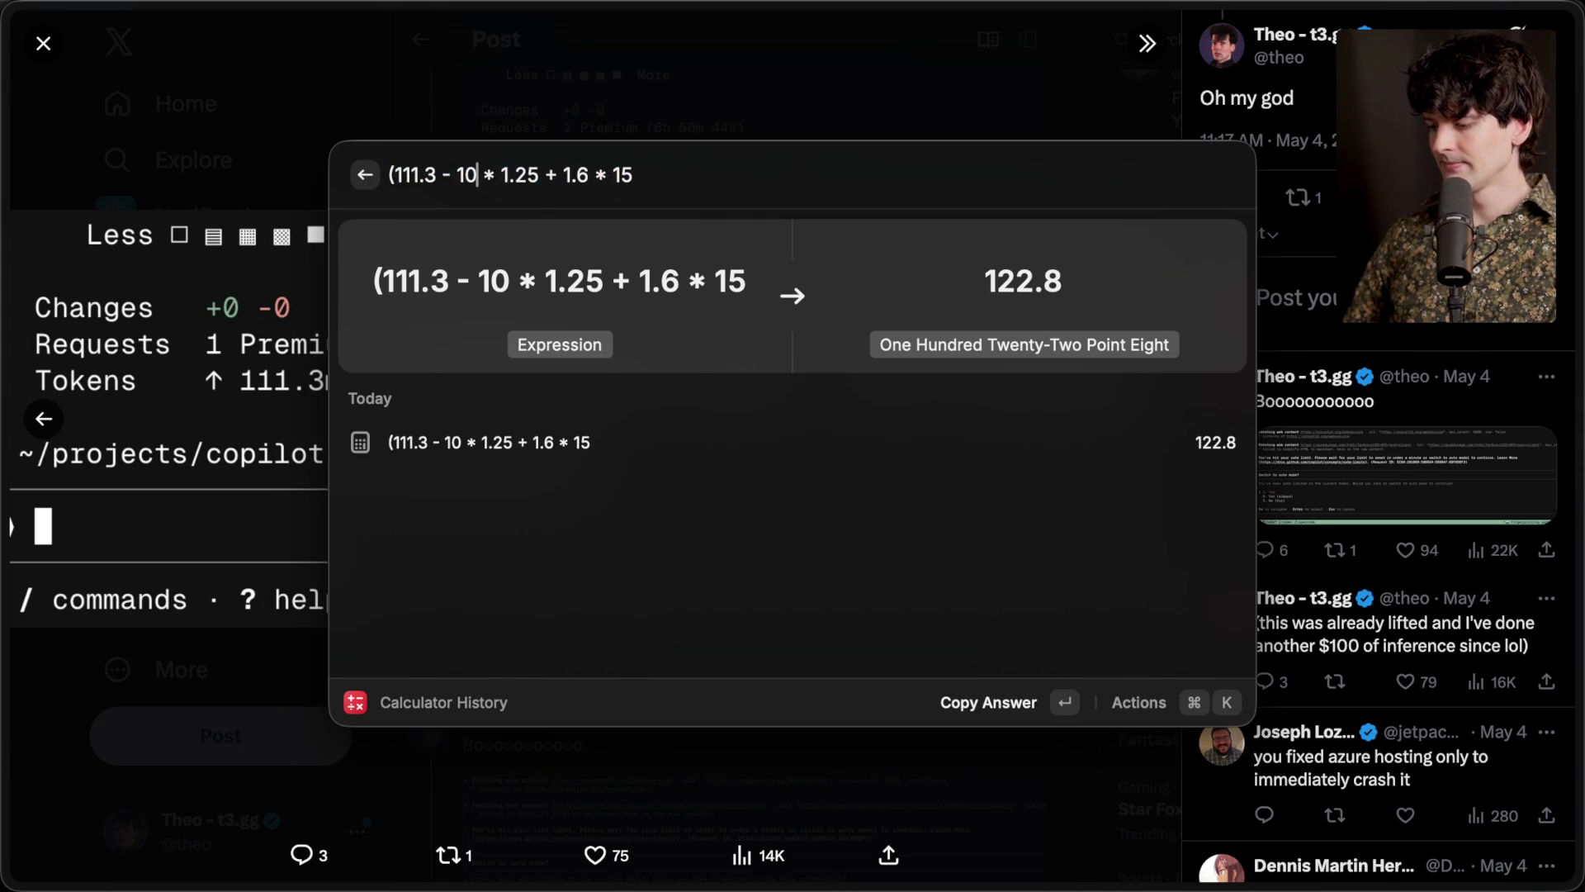
type("6.6m)")
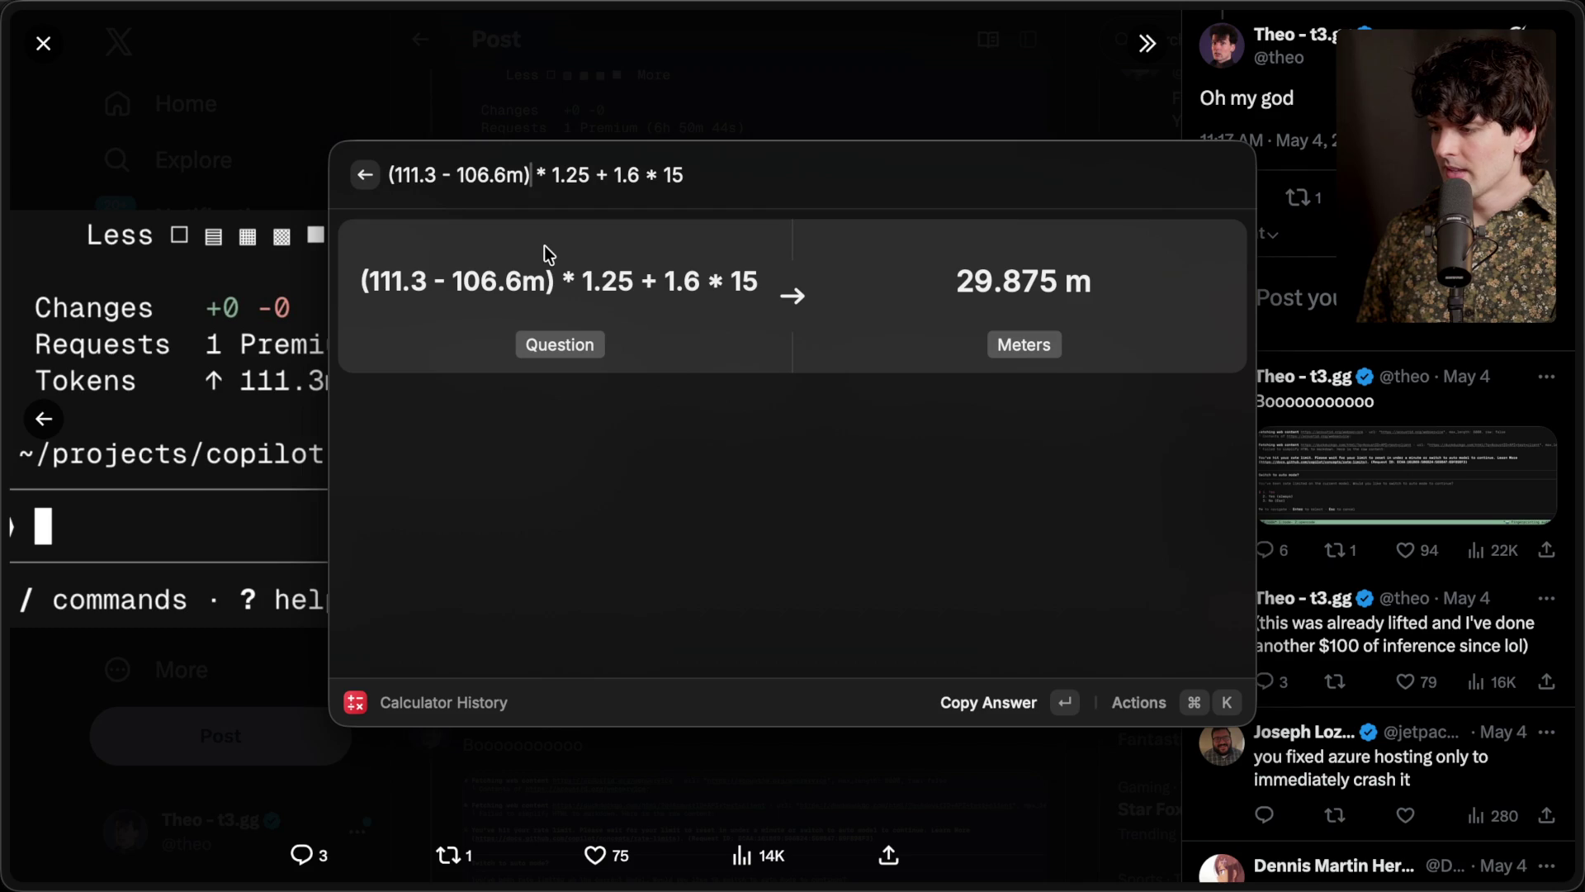
key("Escape")
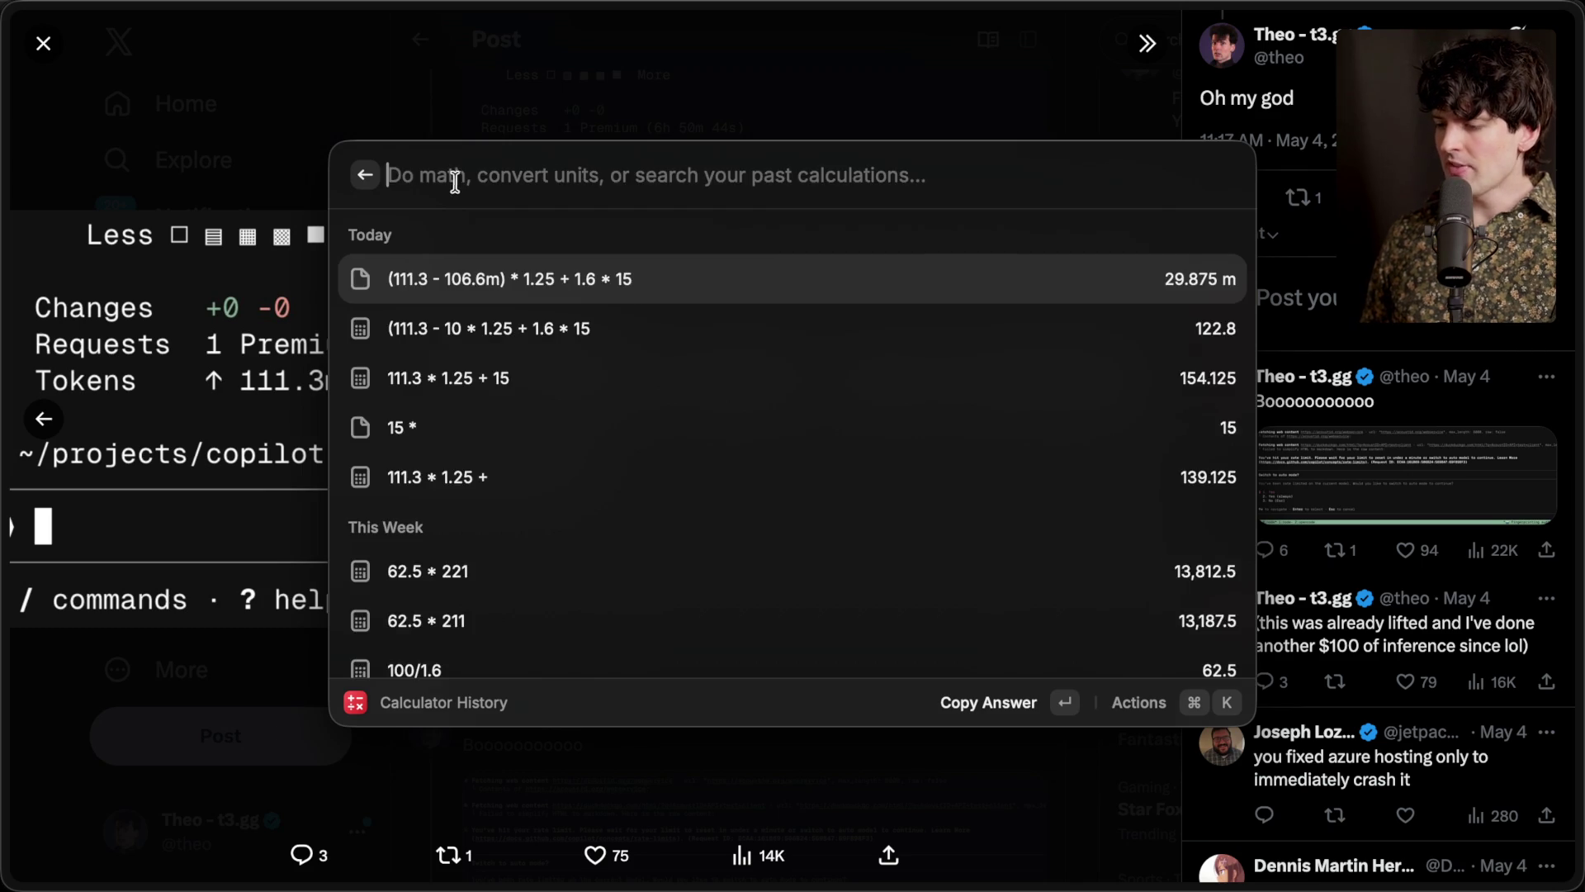
key("Escape")
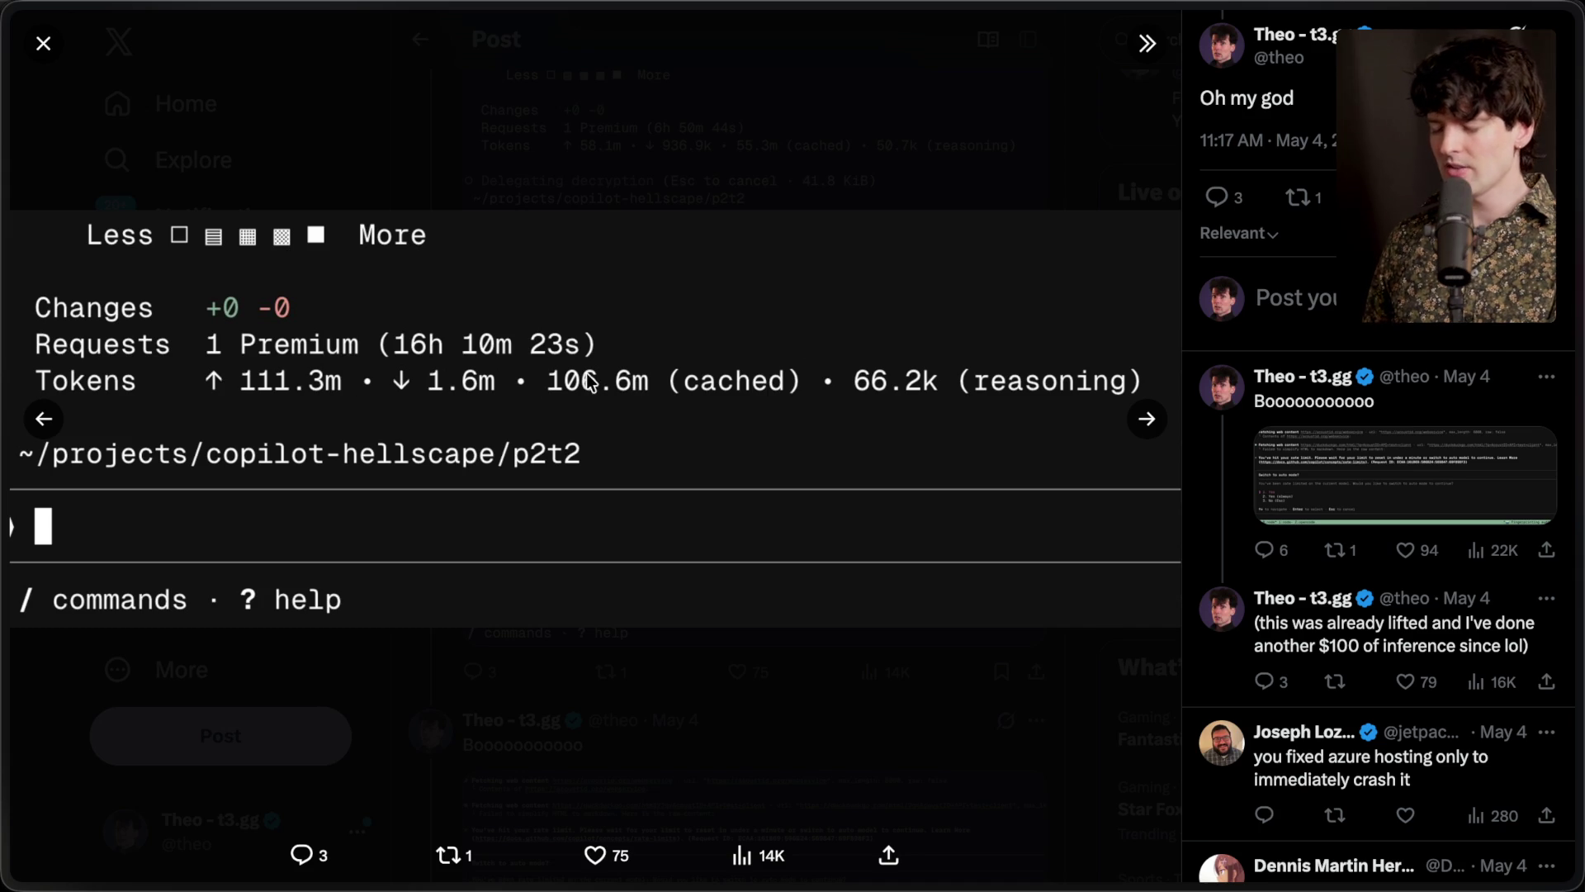
mouse_move(1581, 615)
key("super+Tab")
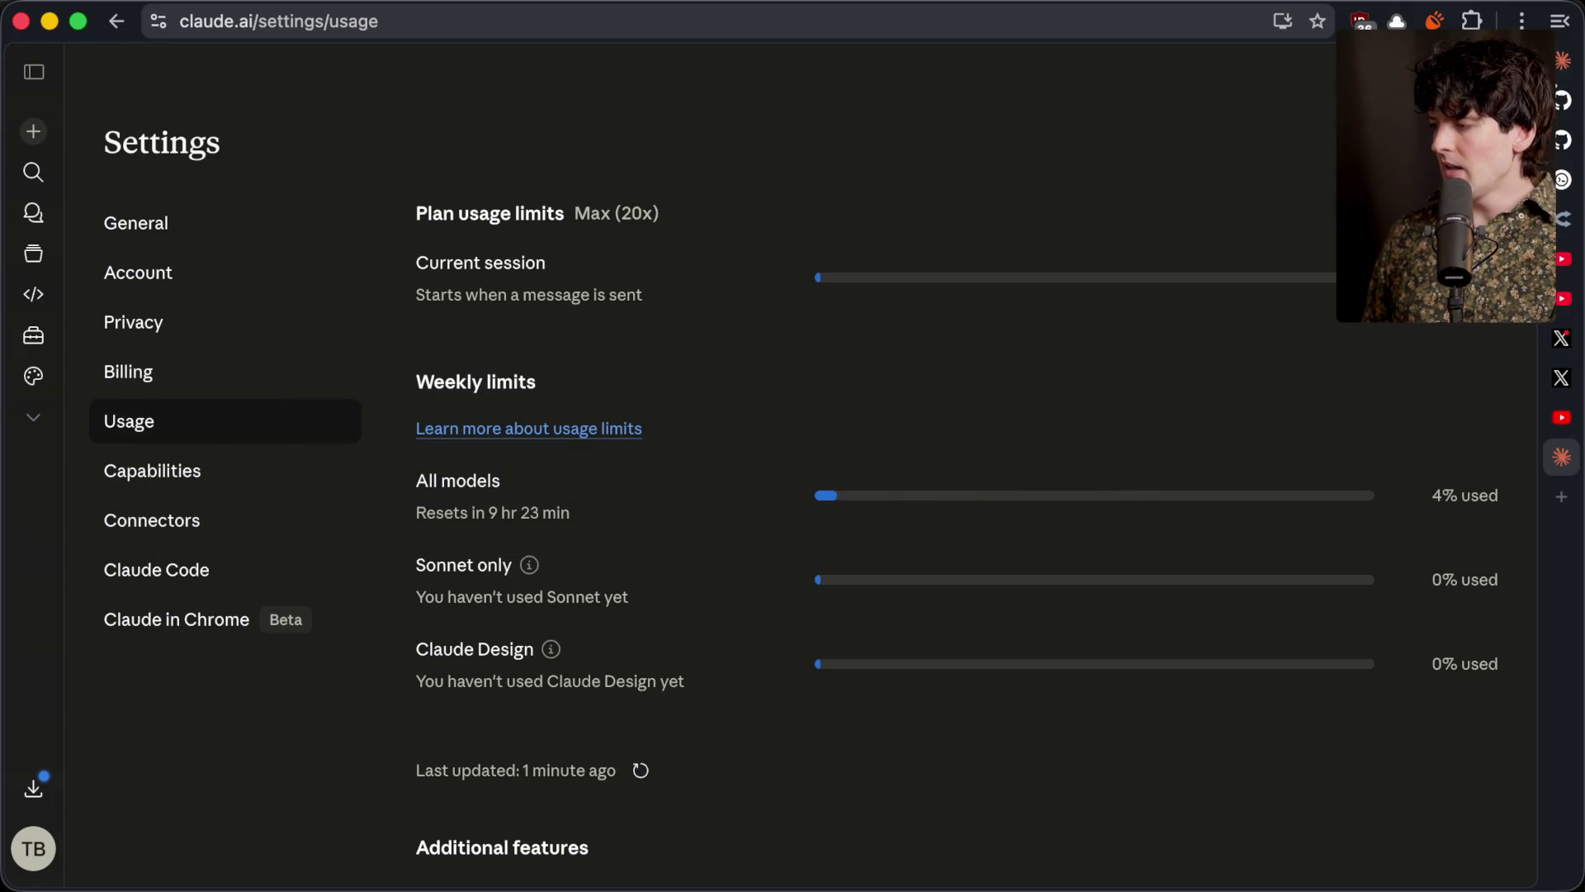
Paste the copied run data into the token cost calculator's CSV box
key("super+bracketleft")
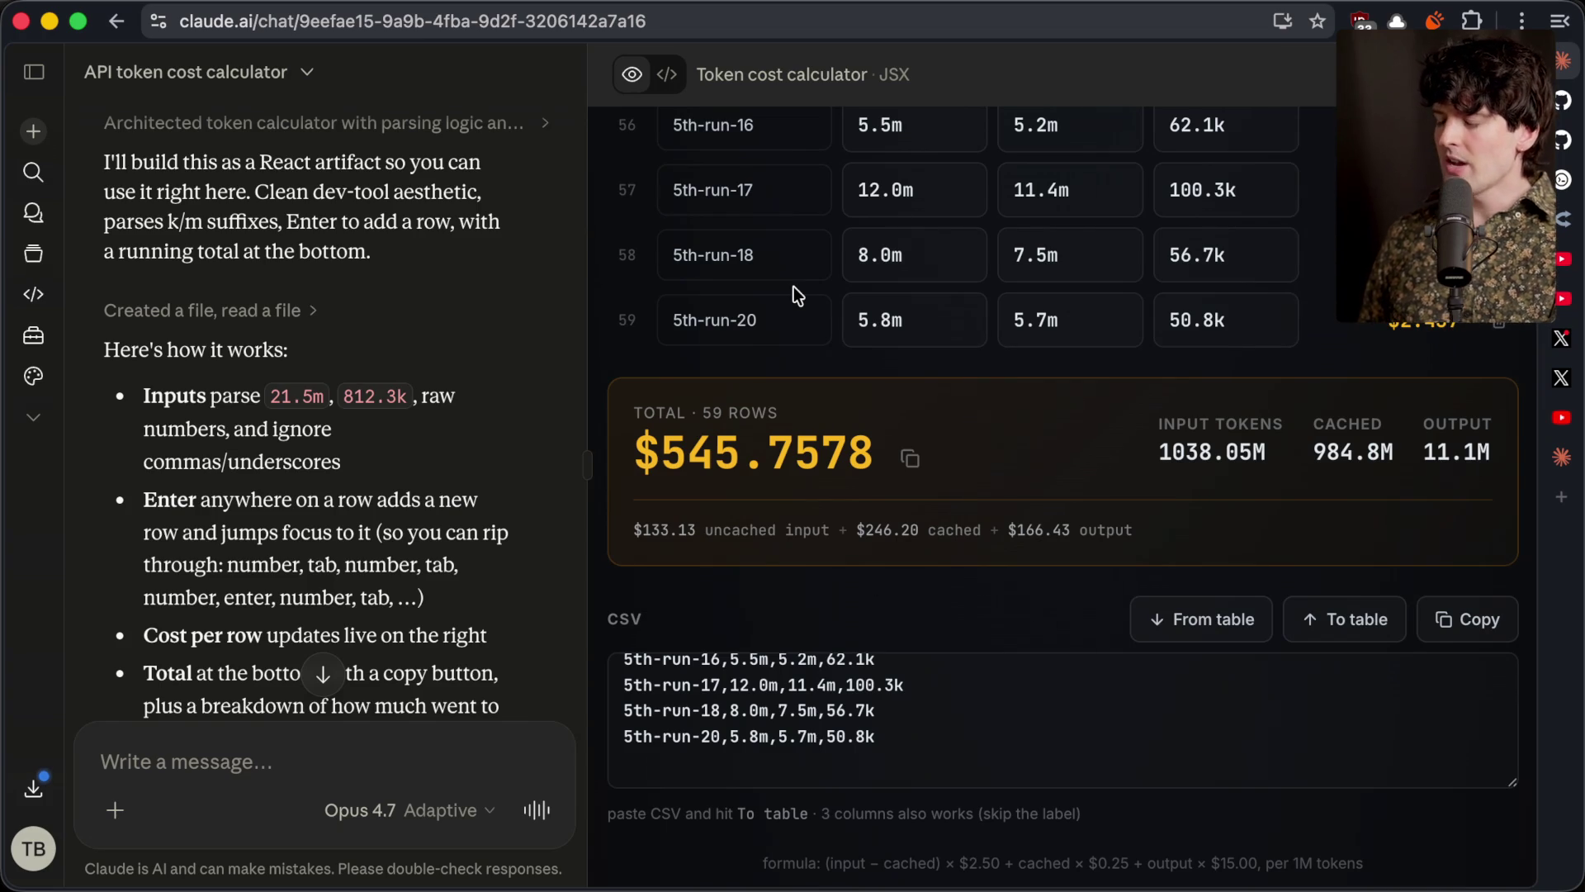
left_click(892, 731)
key("super+a")
key("super+v")
key("super+a")
left_click(913, 679, "shift")
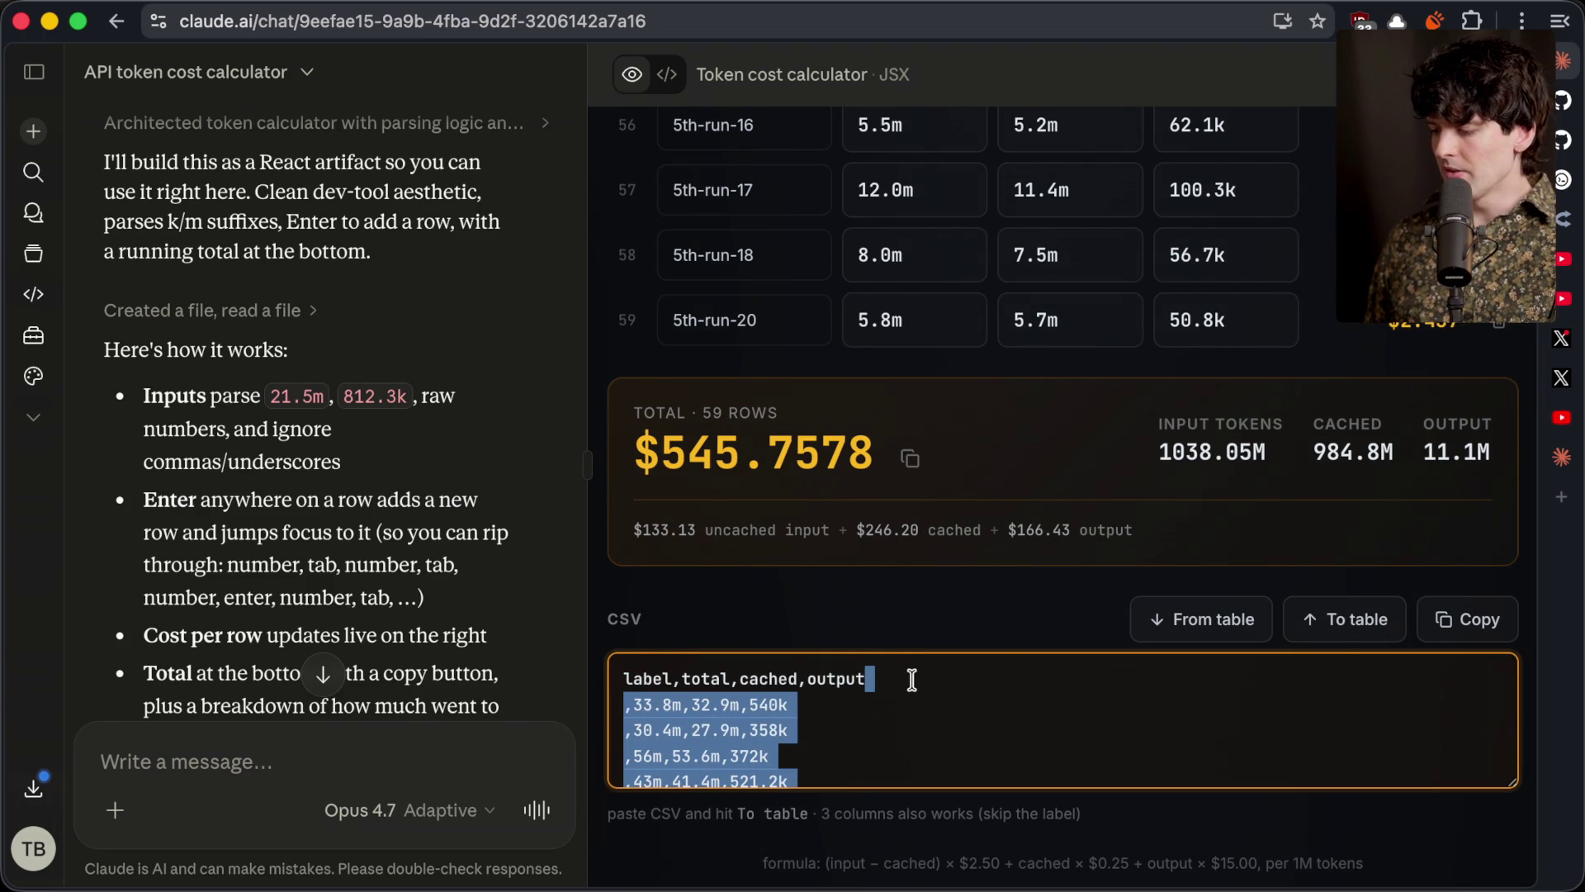
key("BackSpace")
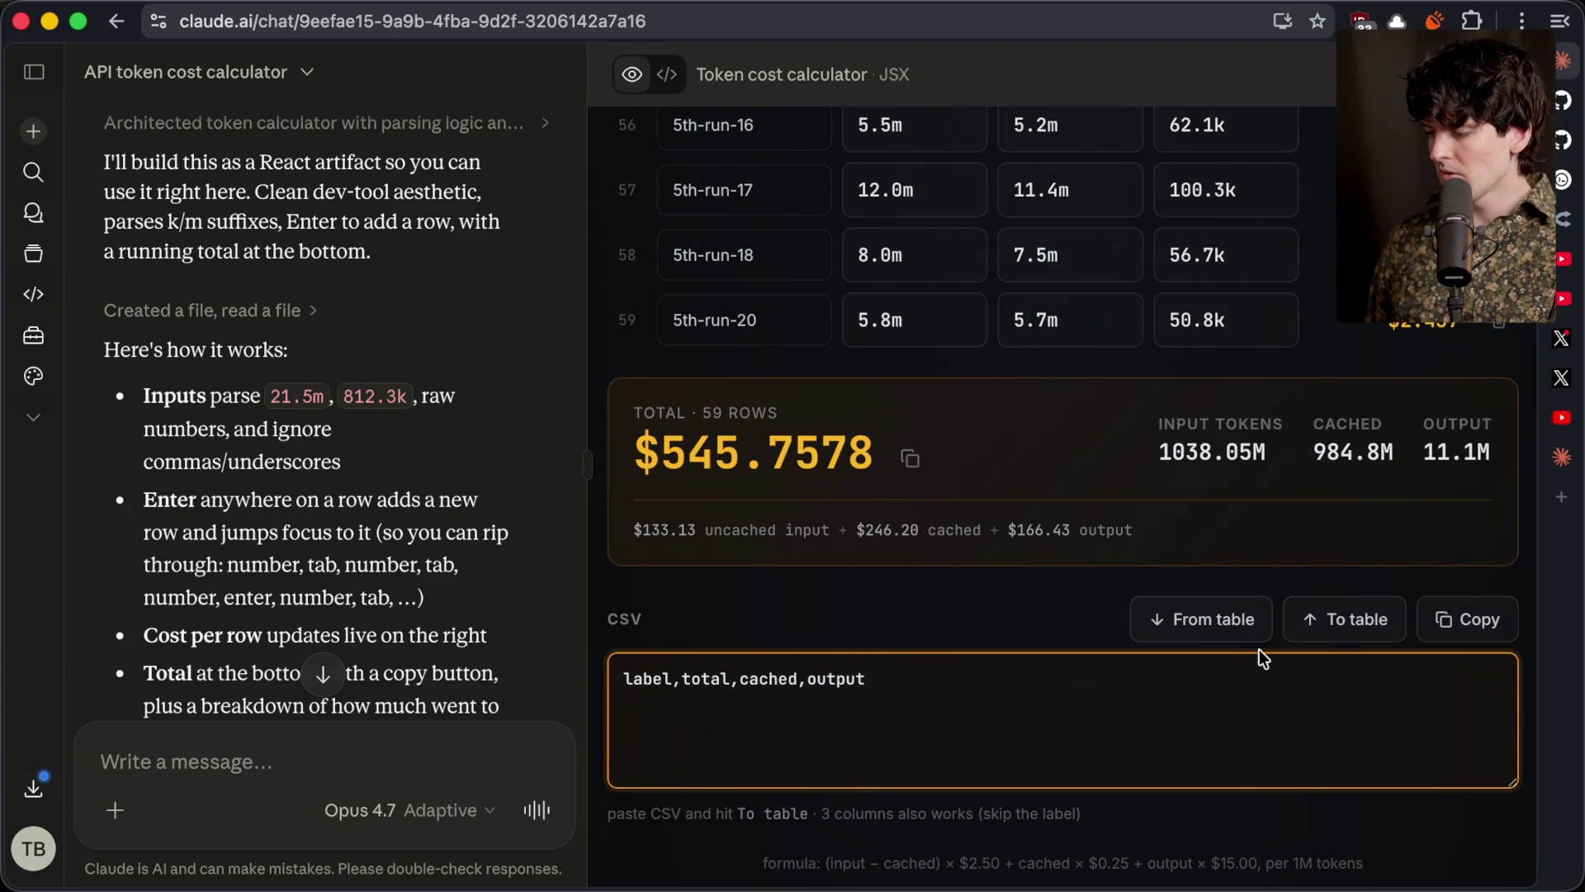
key("super+z")
key("BackSpace")
key("super+z")
key("super+a")
Trim the CSV to the header plus the 33.8m, 32.9m, 540k row and rebuild the table
key("super+Tab")
key("super+Tab")
key("super+Tab")
key("super+Tab")
scroll(1141, 726, "down", 5)
key("super+Tab")
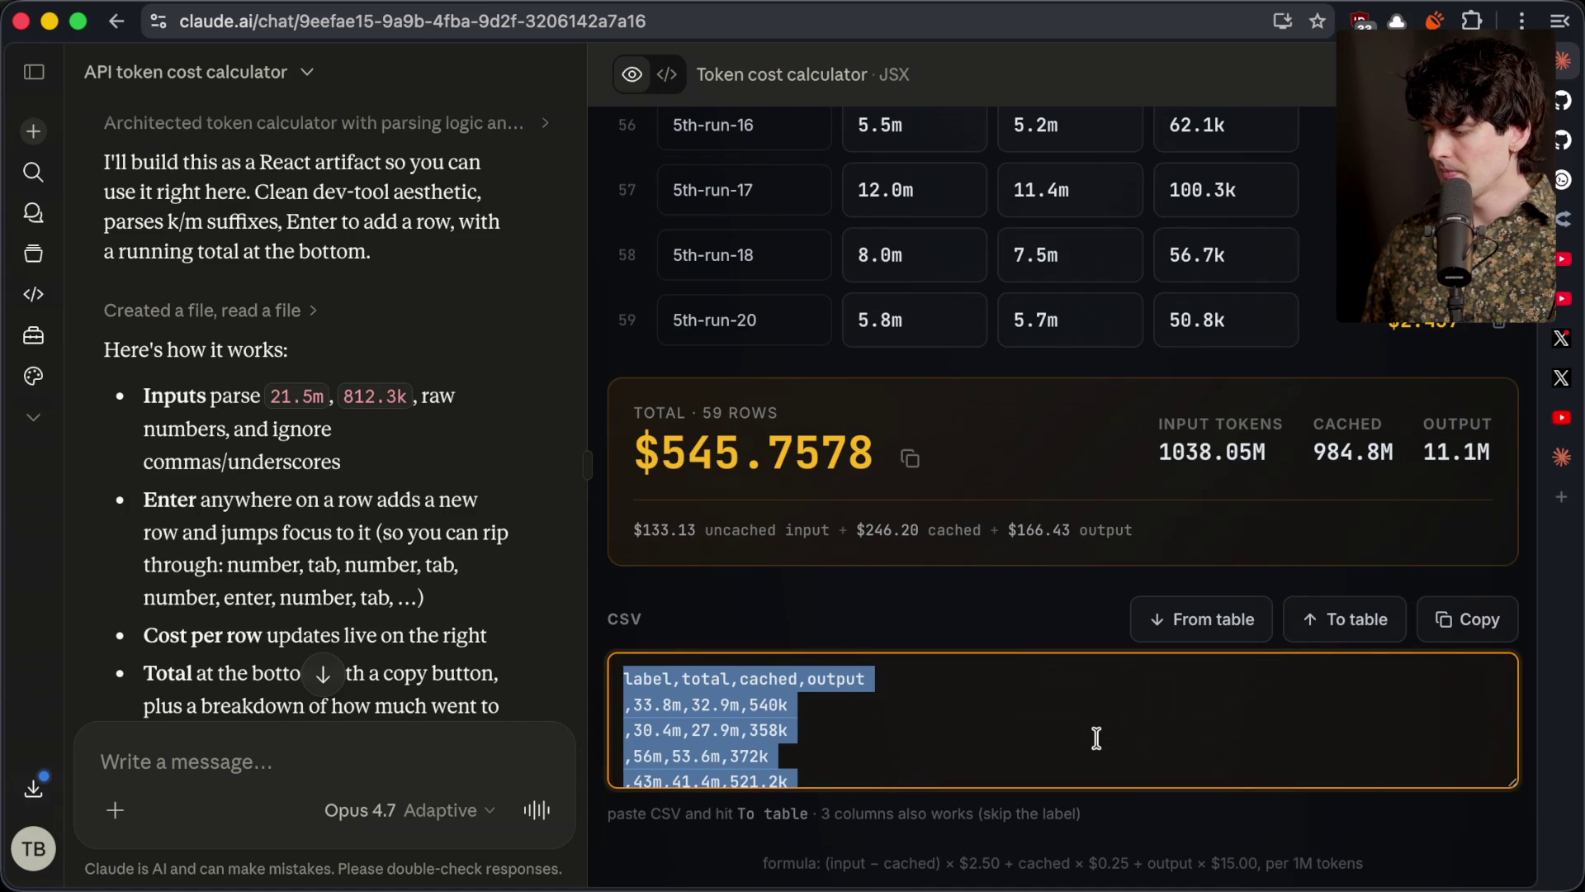
left_click(1047, 733)
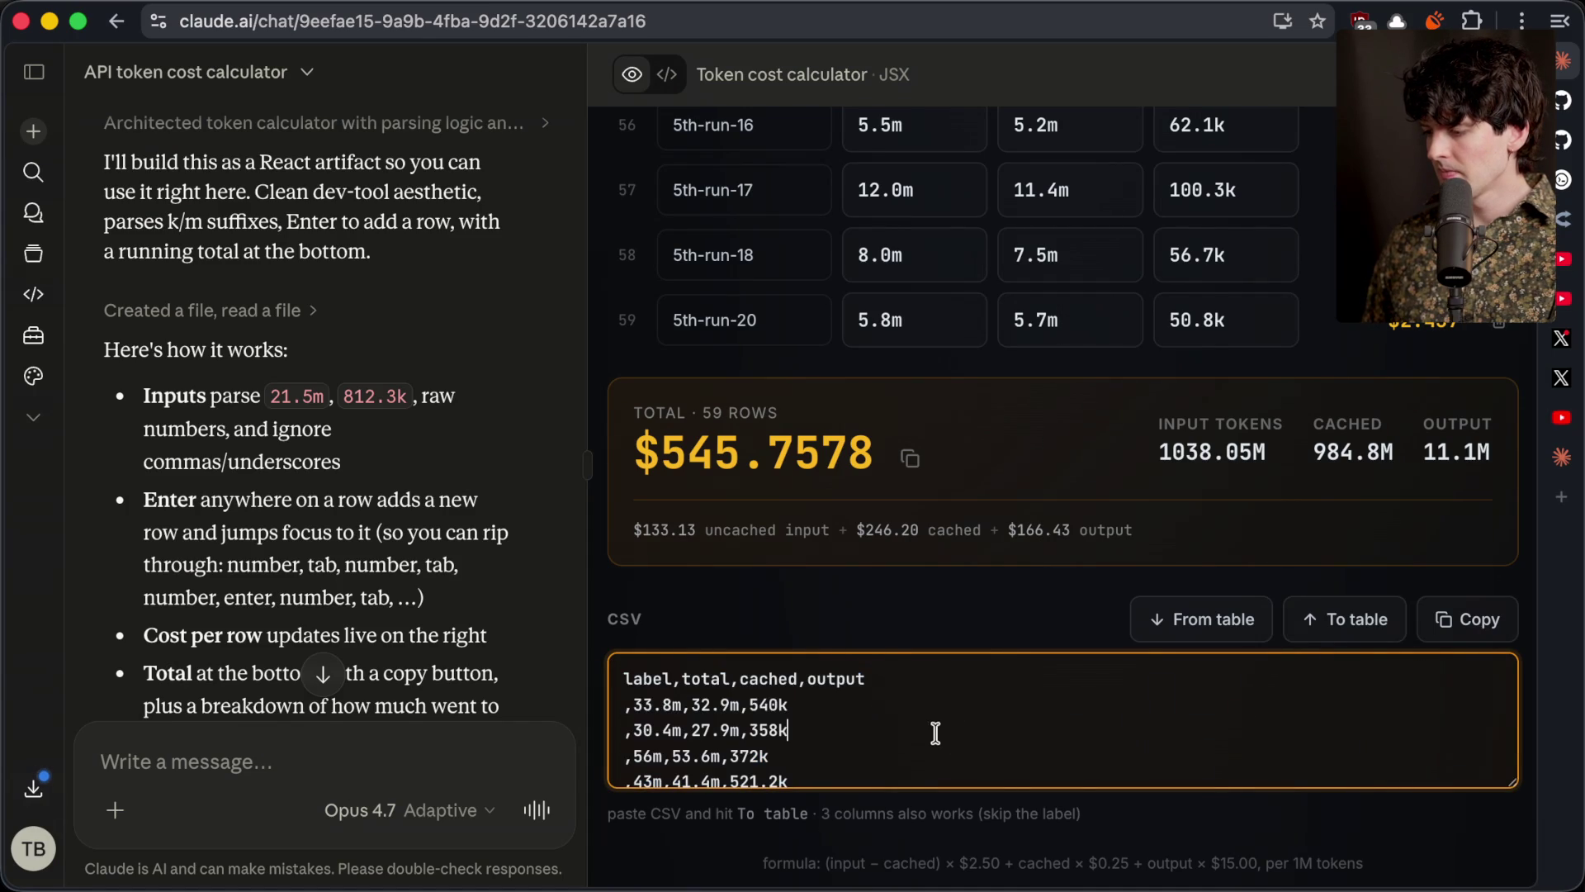
left_click_drag(832, 708, 863, 889)
key("BackSpace")
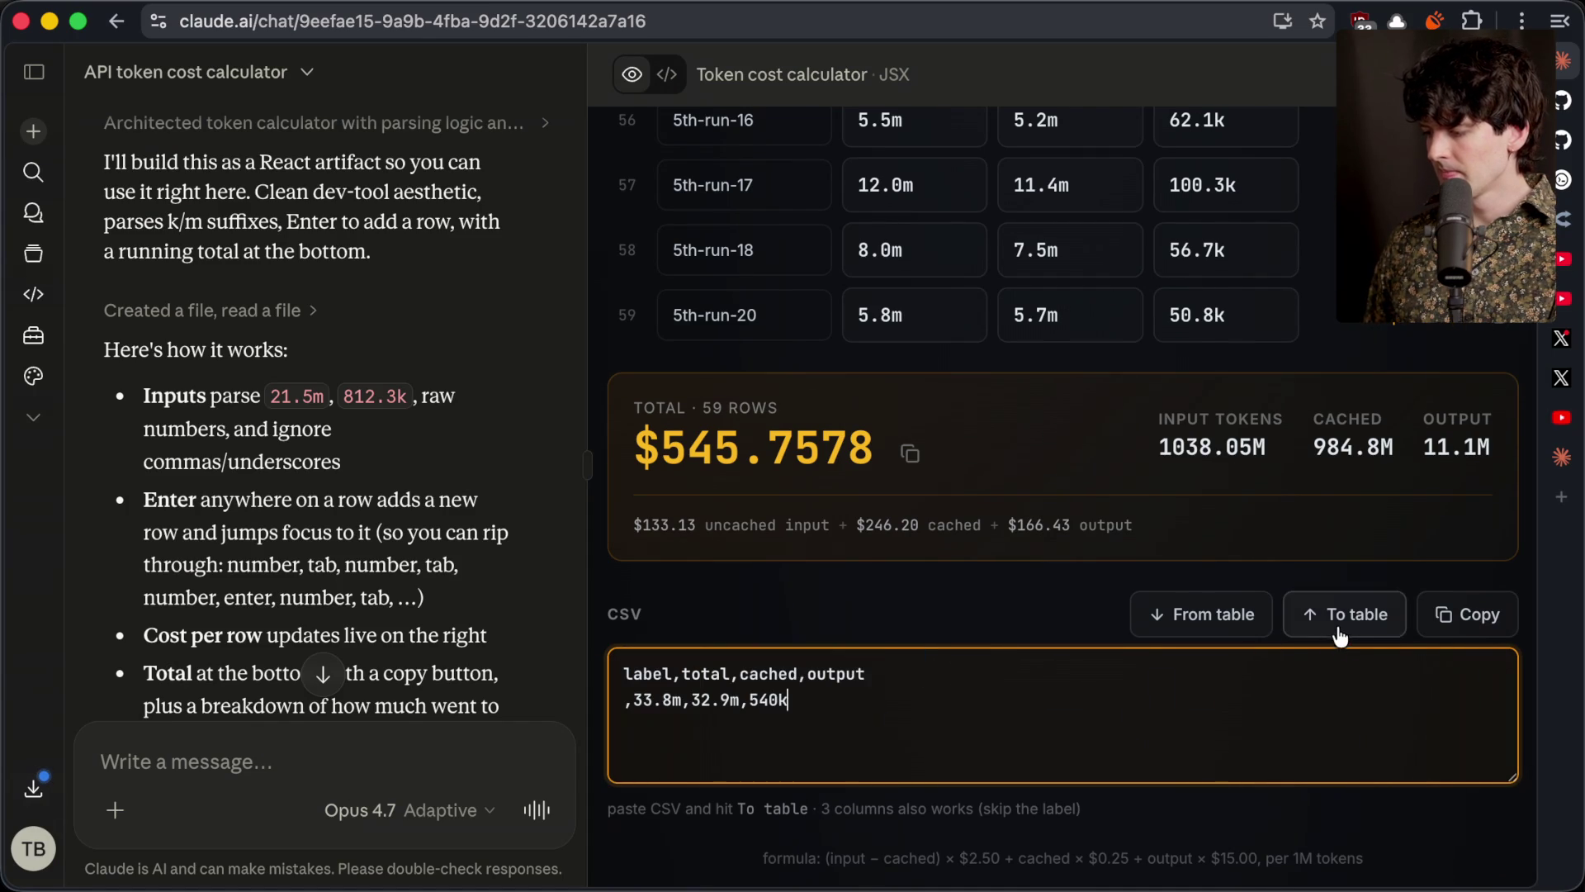
left_click(1329, 631)
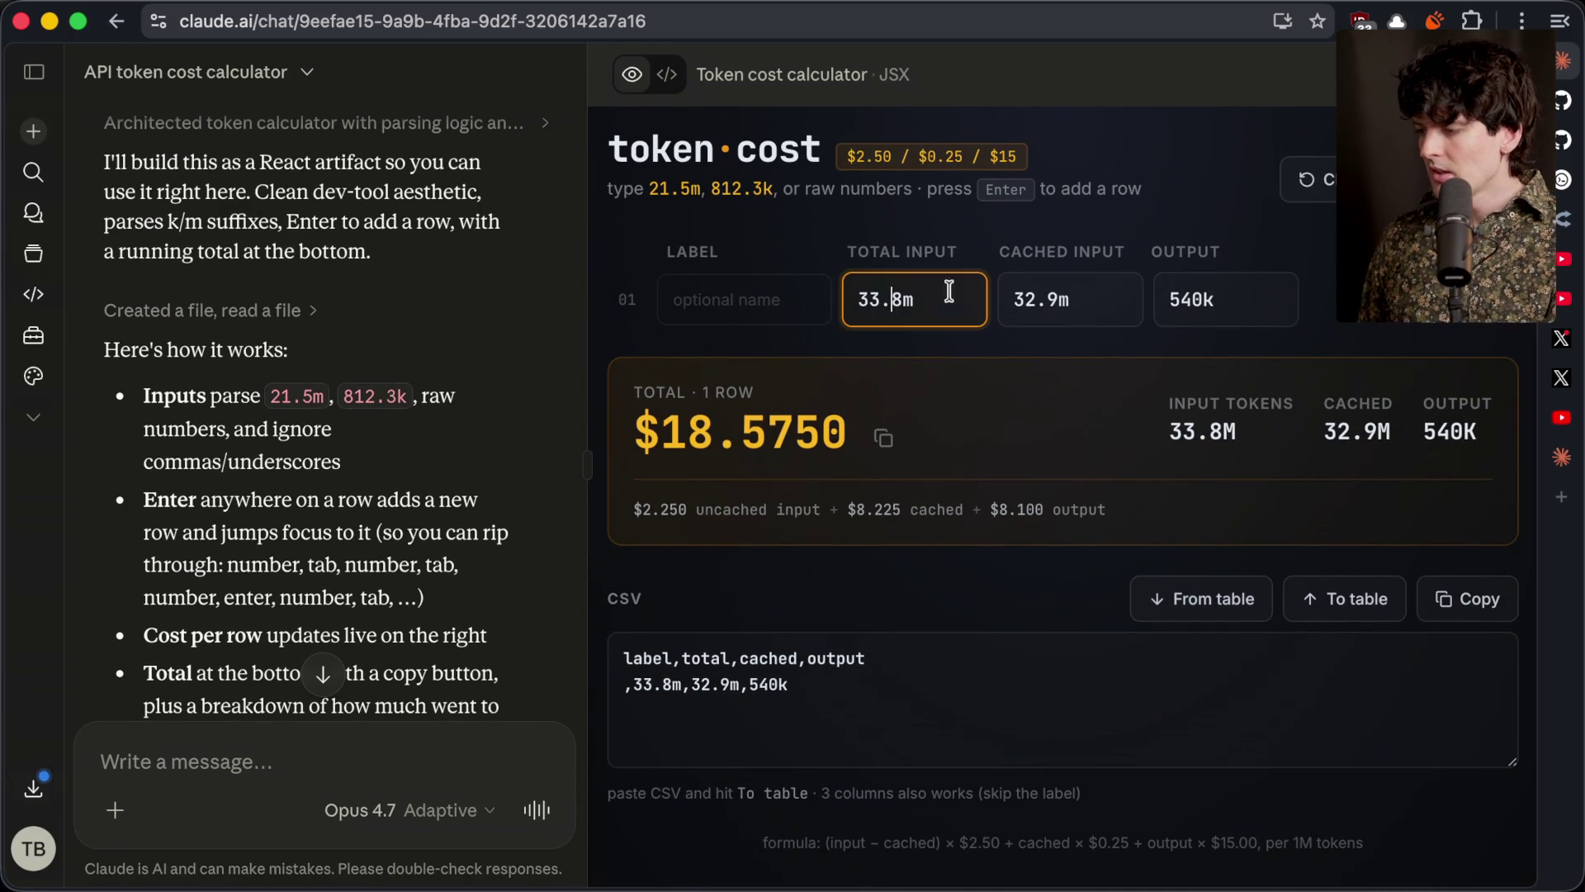
Set the row's Total Input to 111.3m, checking the terminal screenshot
key("super+Tab")
key("super+Tab")
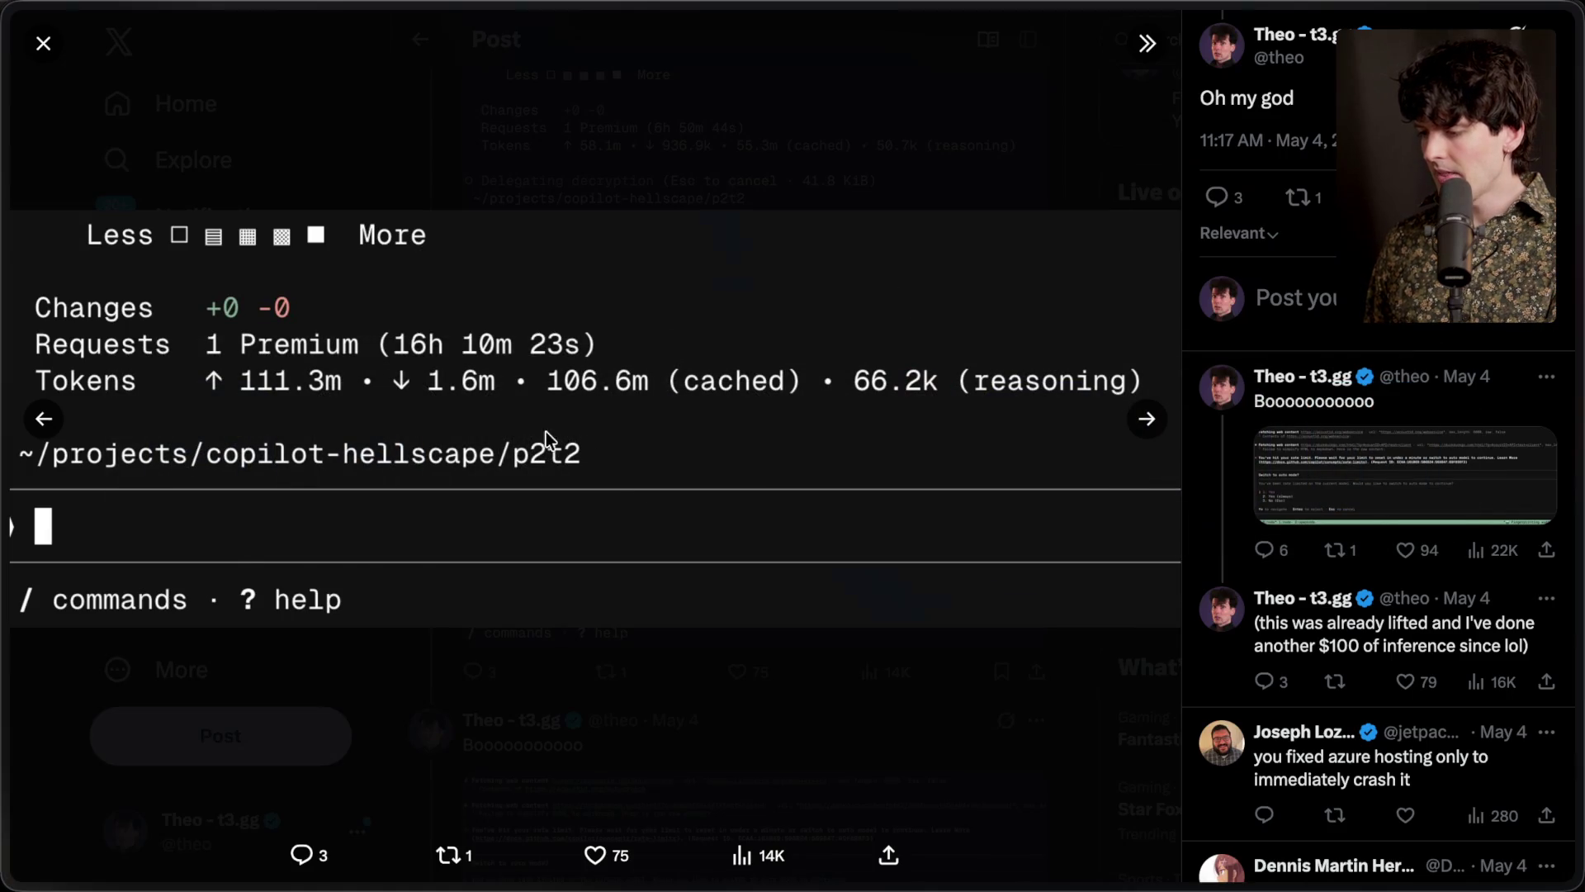
key("super+Tab")
left_click(899, 300)
key("super+a")
type("111")
key("super+Tab")
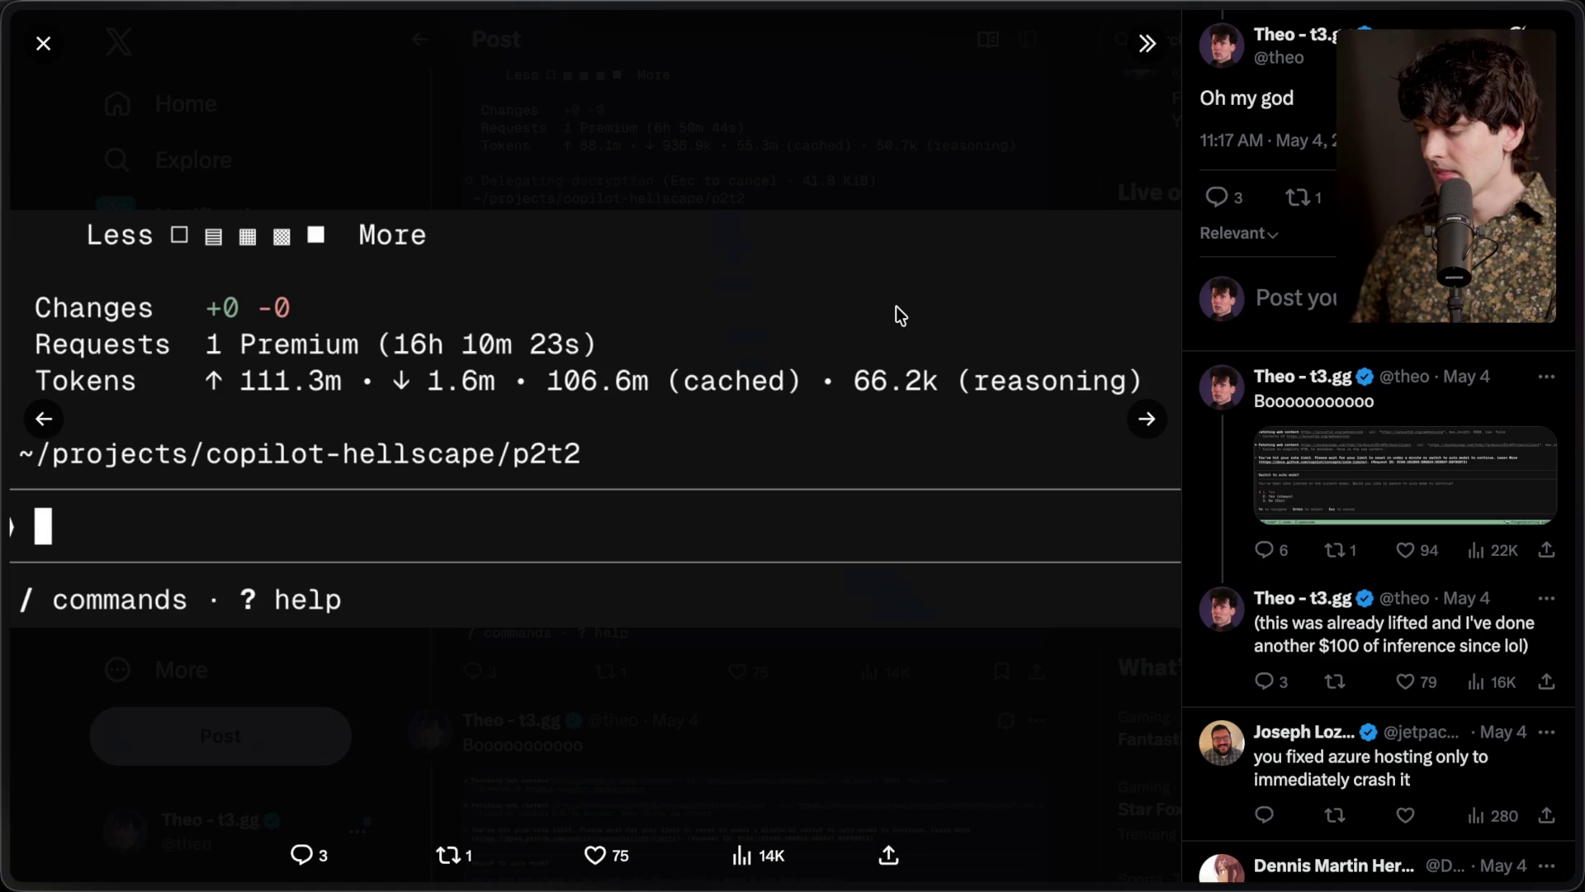
Enter 106.6m cached input and 1.6m output, and select the $62.4000 total
key("super+Tab")
type(".3m")
key("Tab")
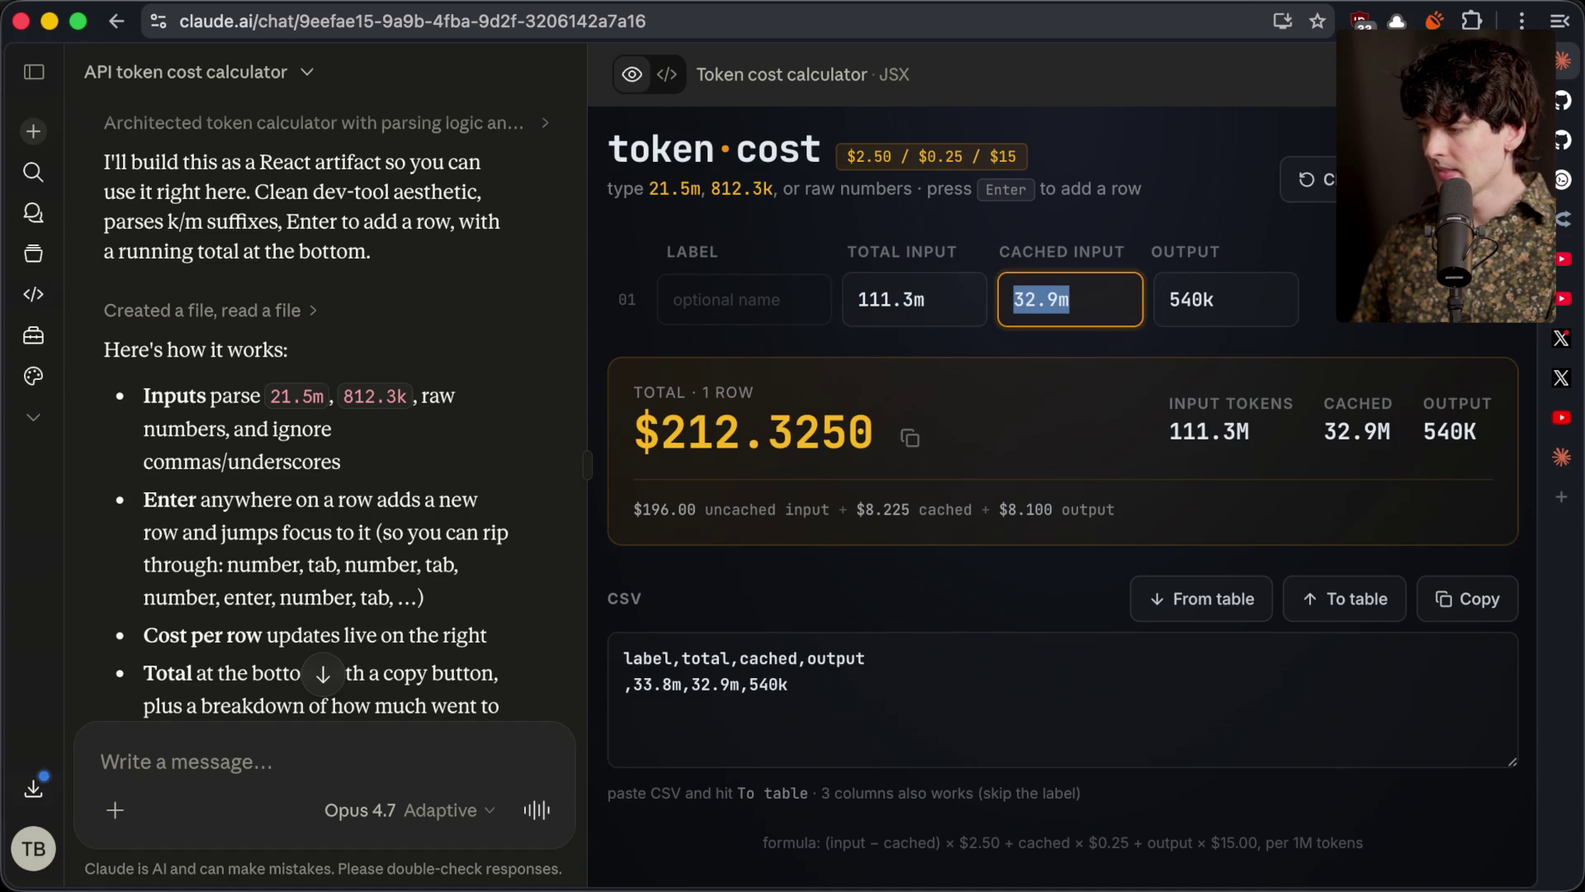
key("super+Tab")
key("super+Tab")
type("106.6m")
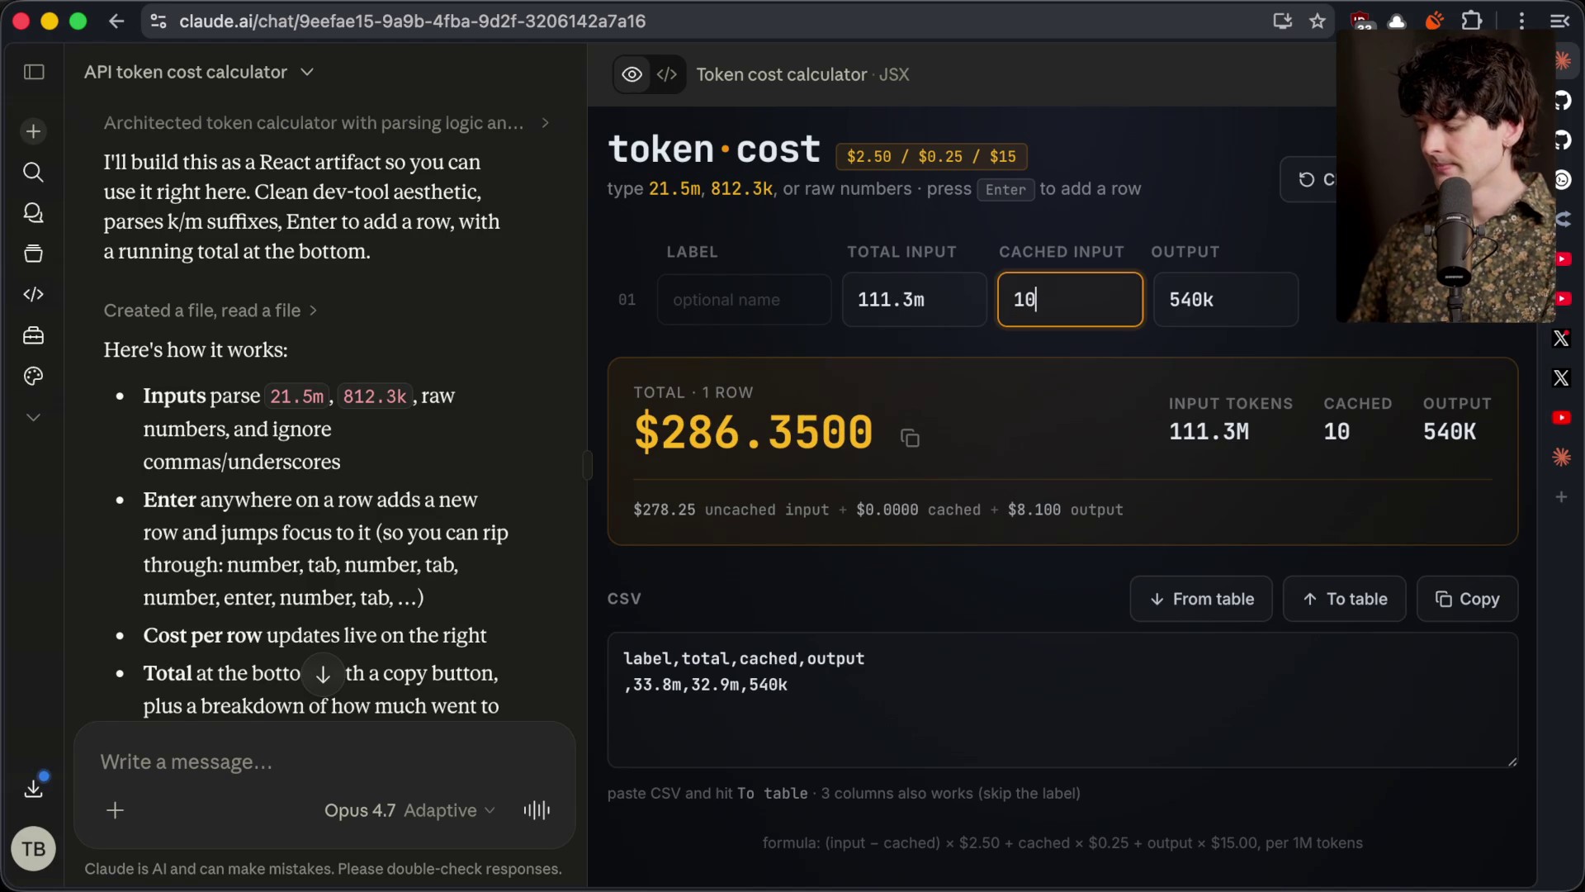
key("Tab")
key("super+Tab")
key("super+Tab")
key("BackSpace")
type("1.6m")
key("super+Tab")
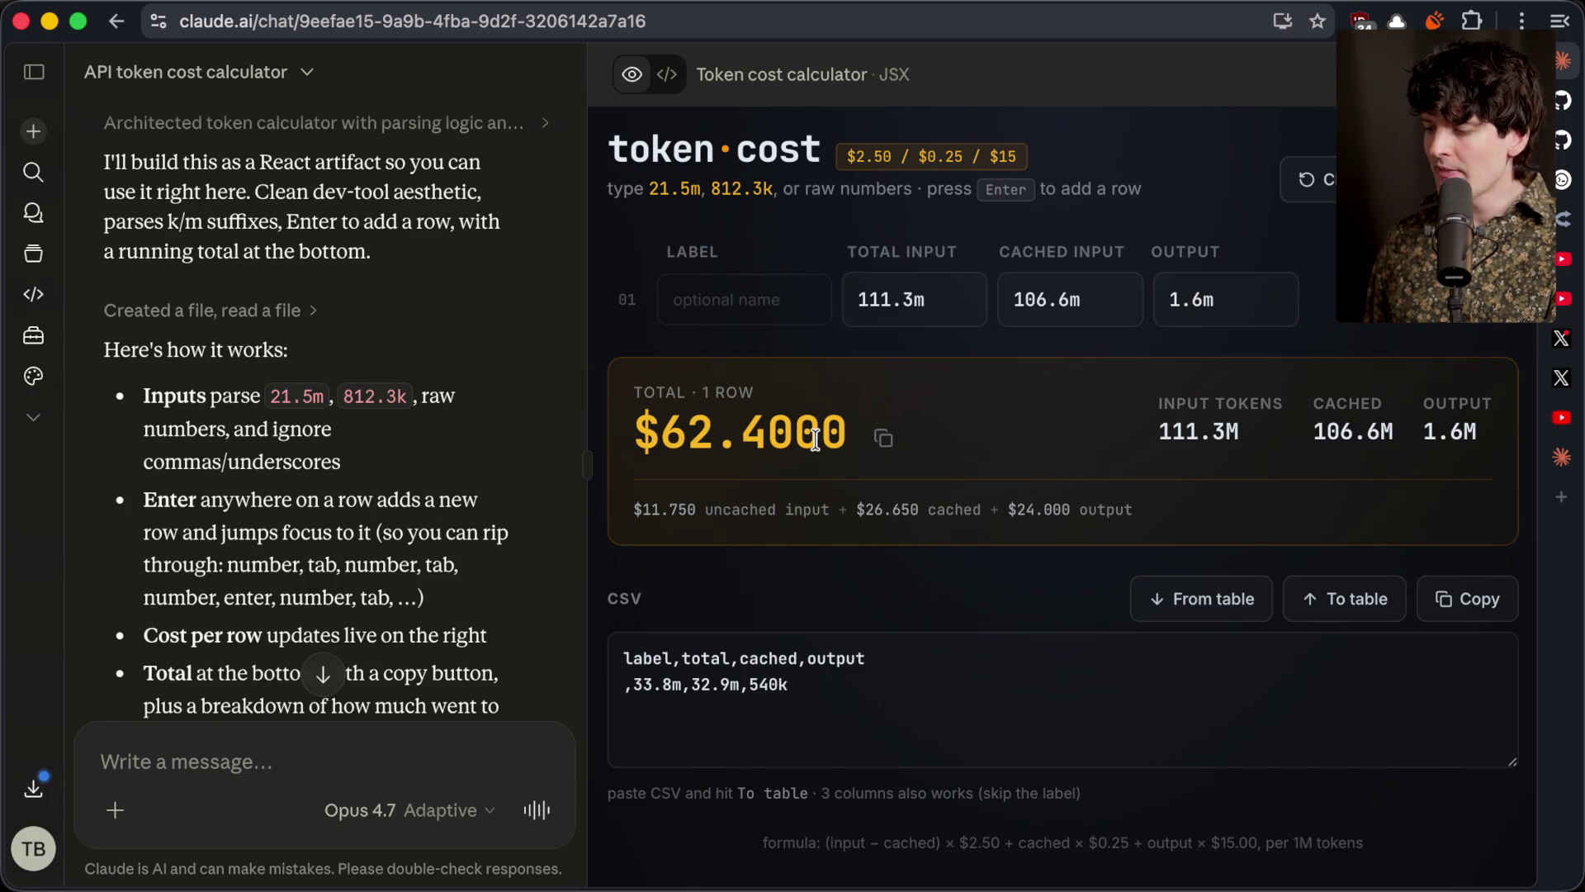
left_click_drag(632, 433, 839, 437)
key("super+c")
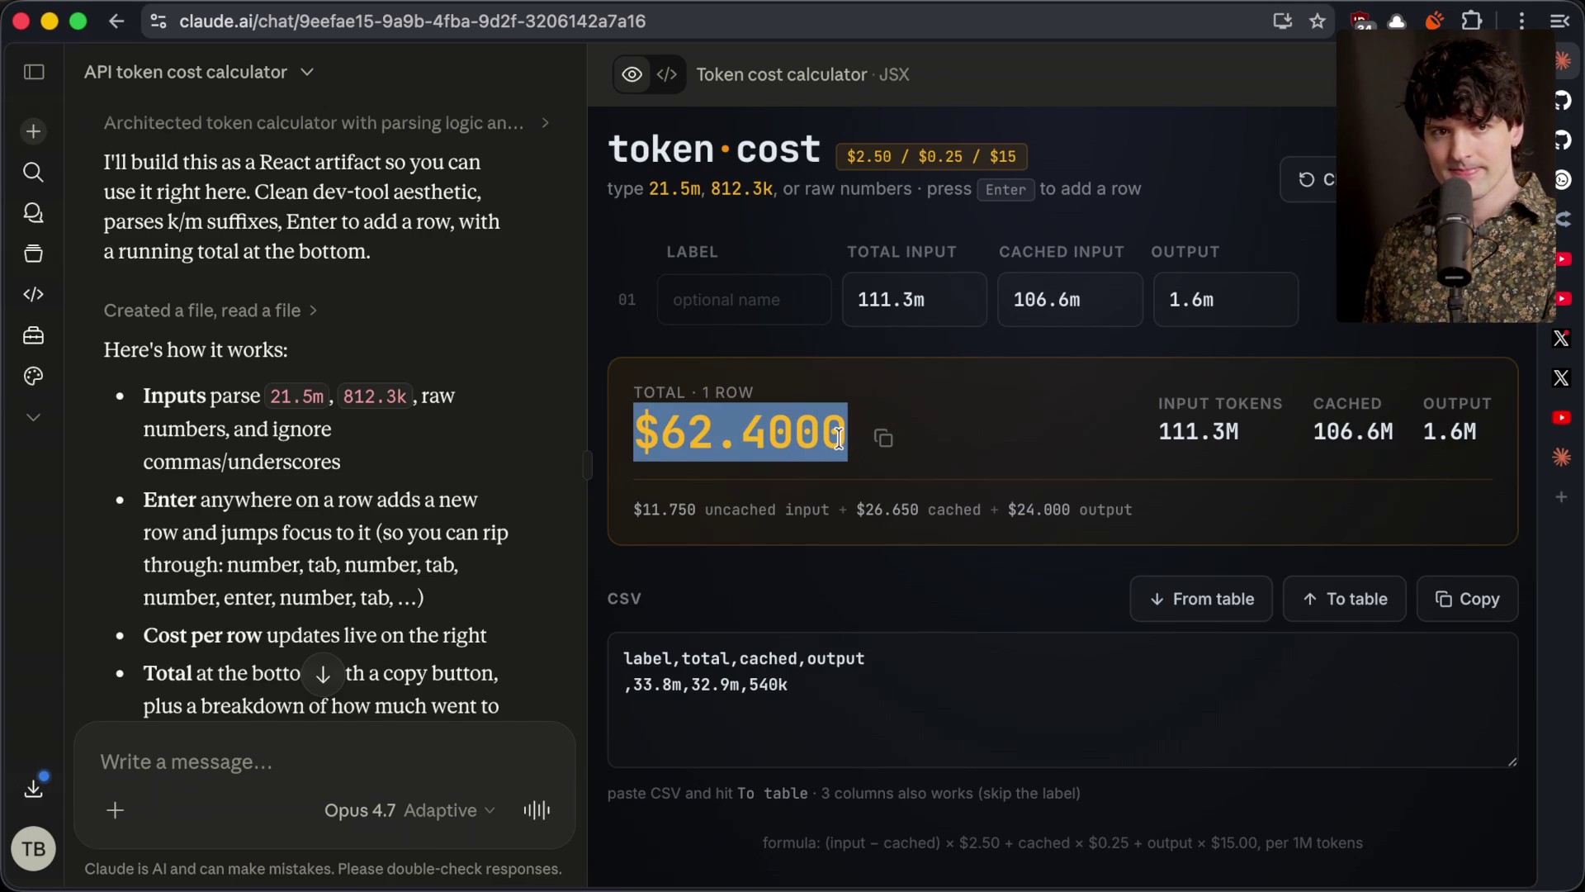
key("alt+space")
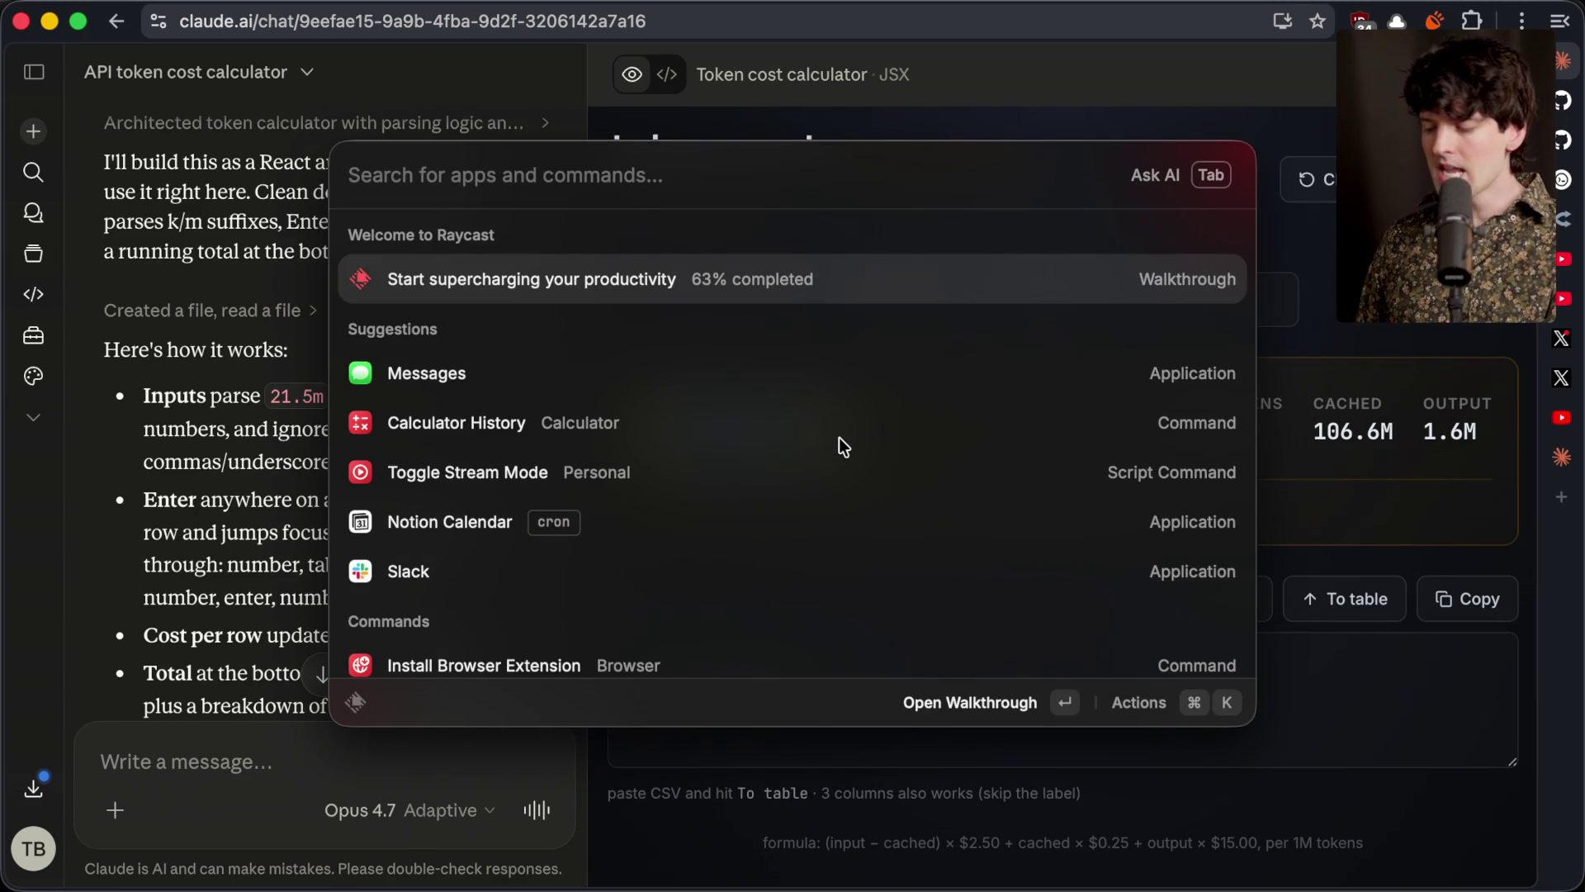
Work out 1500 × $62.4000 in Raycast ($93,600.00), then close it and deselect the total
type("1500 *")
key("super+v")
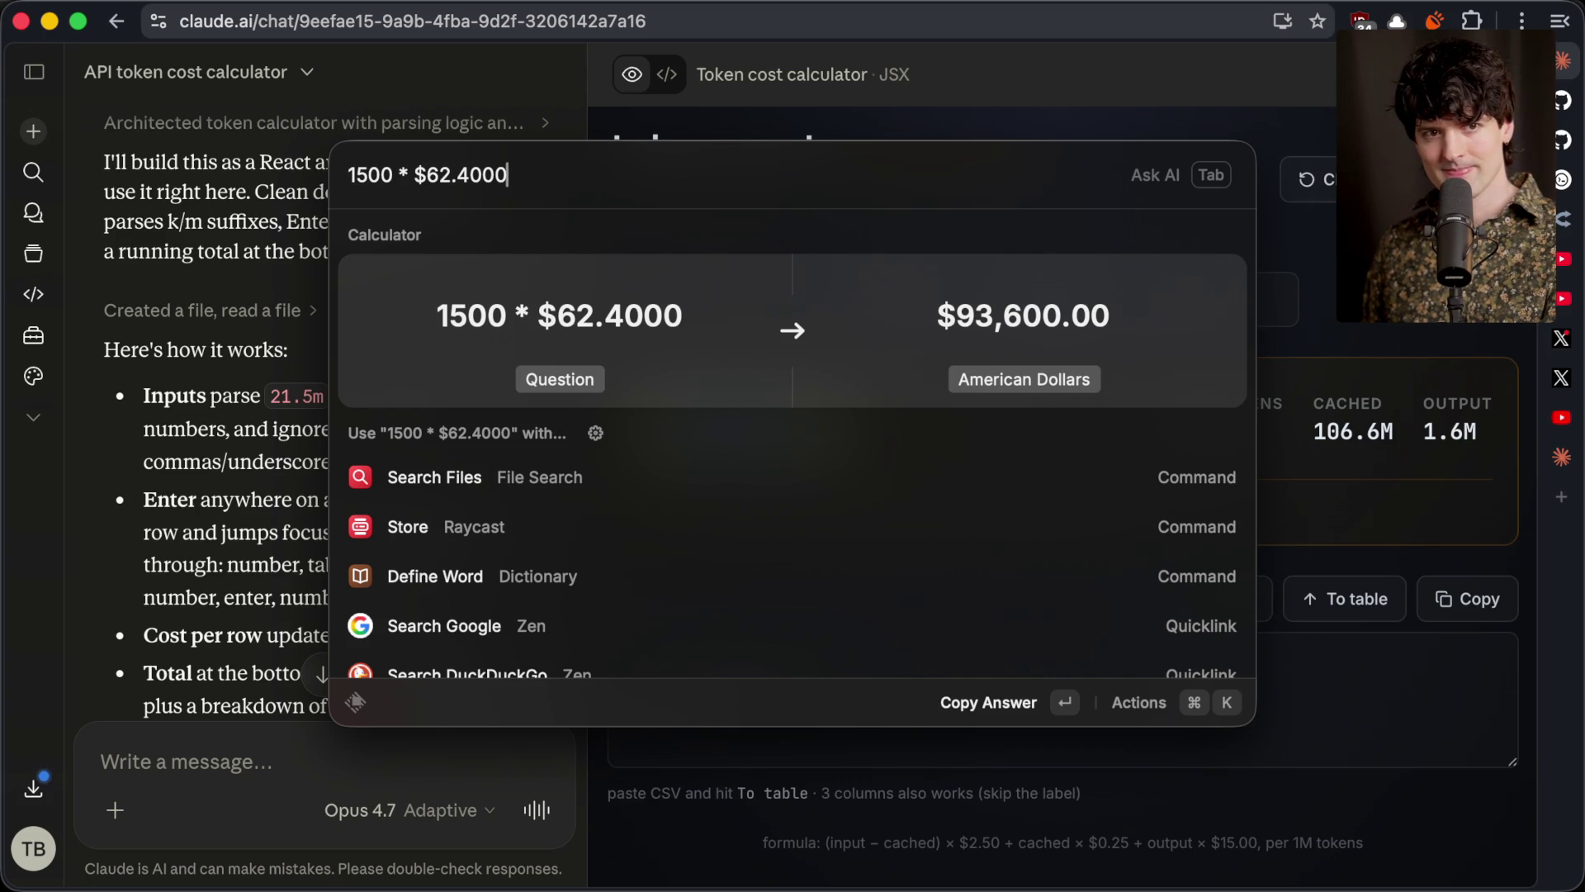
key("super")
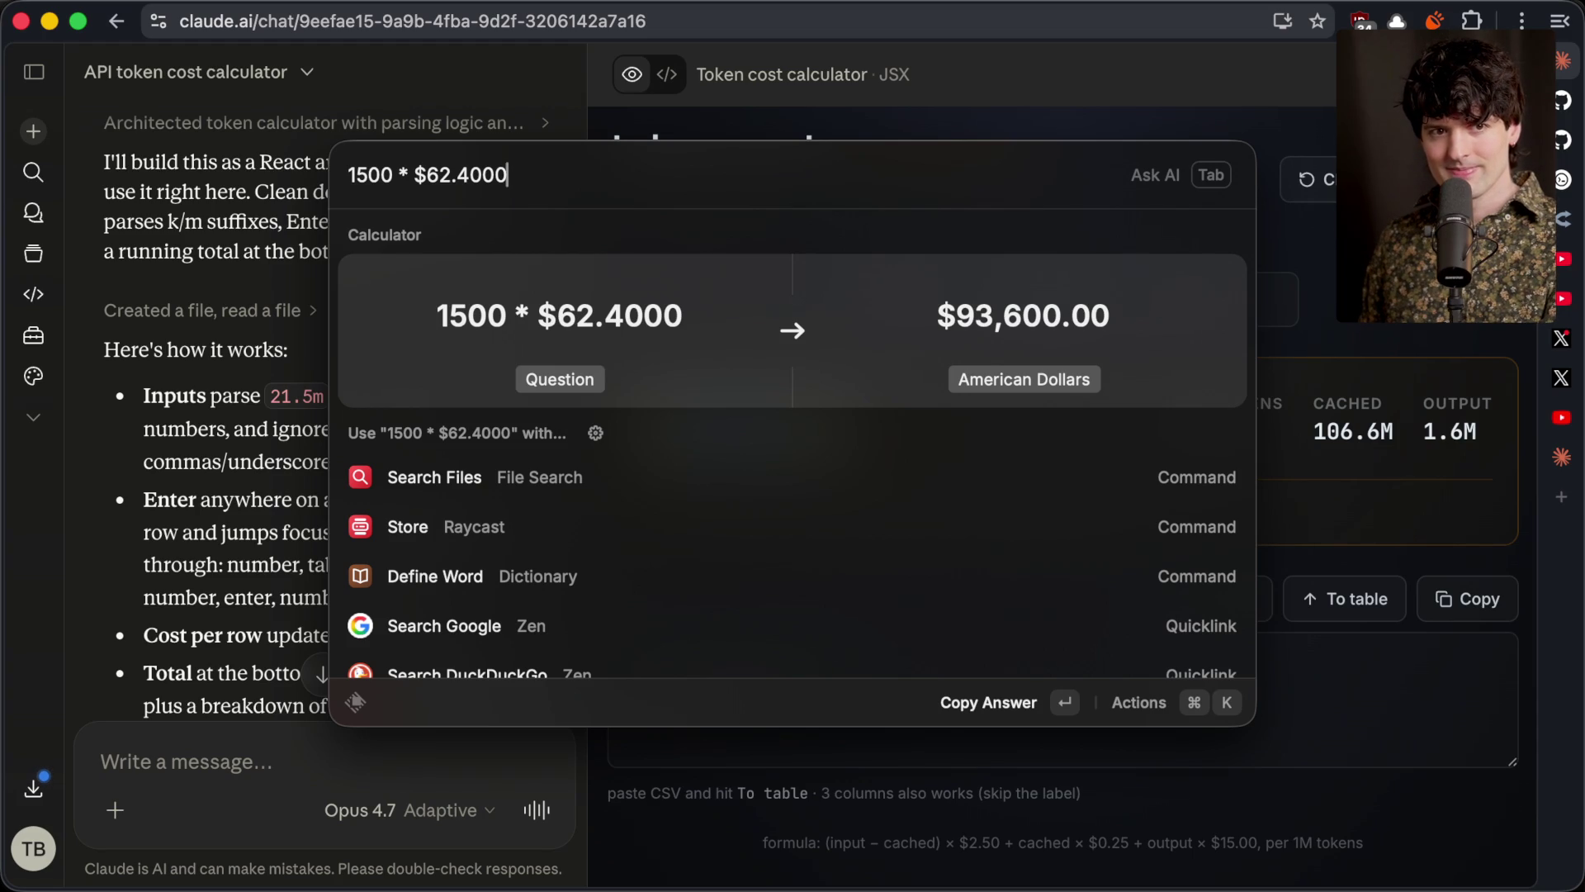
key("Escape")
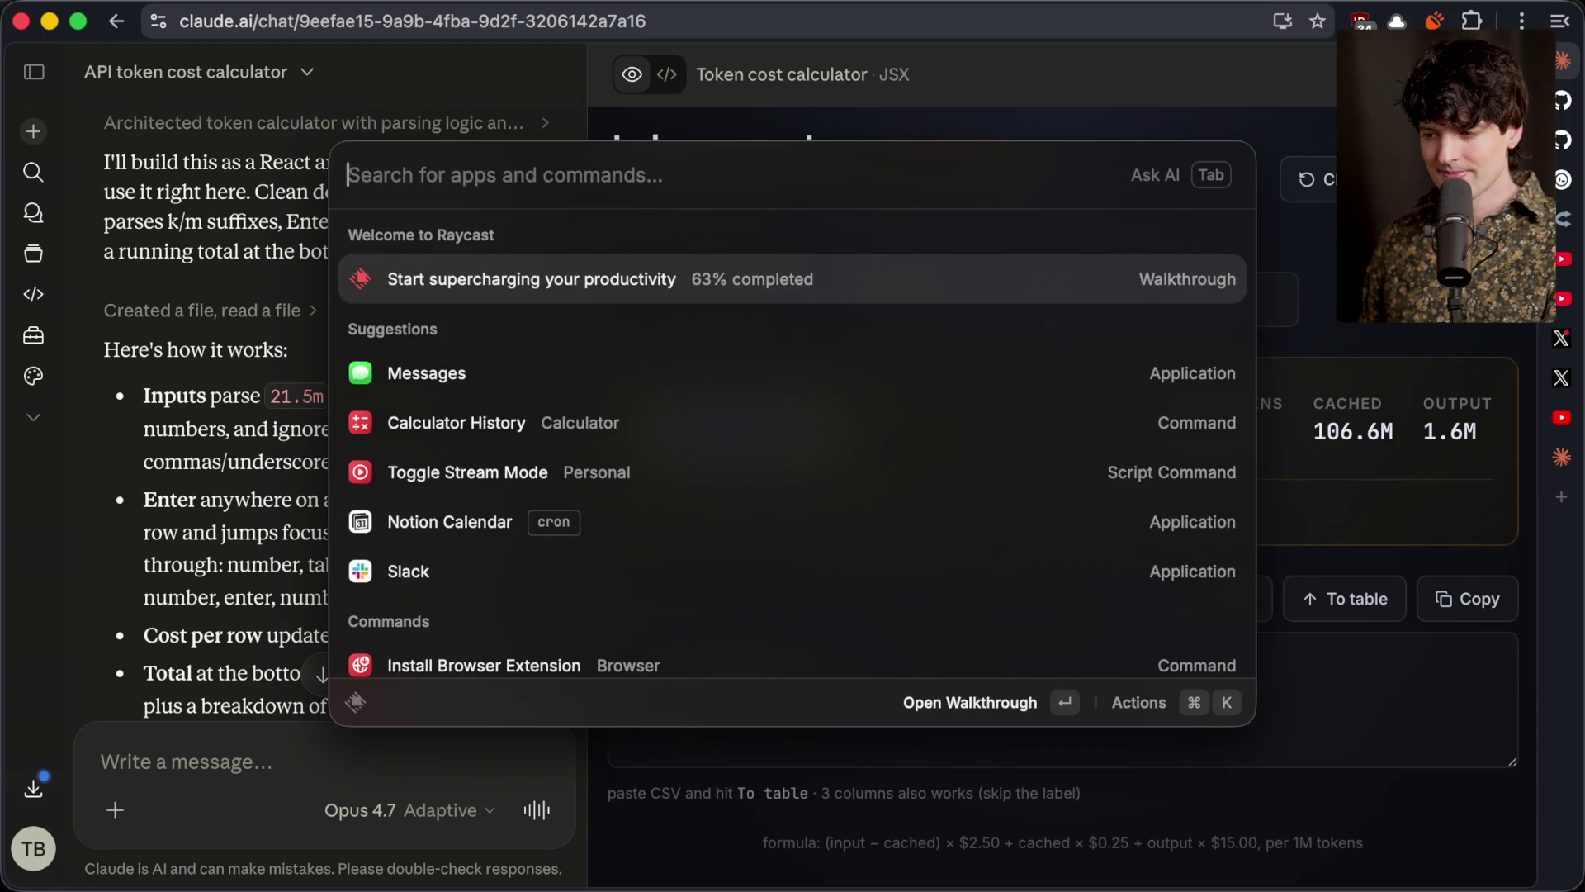
key("Escape")
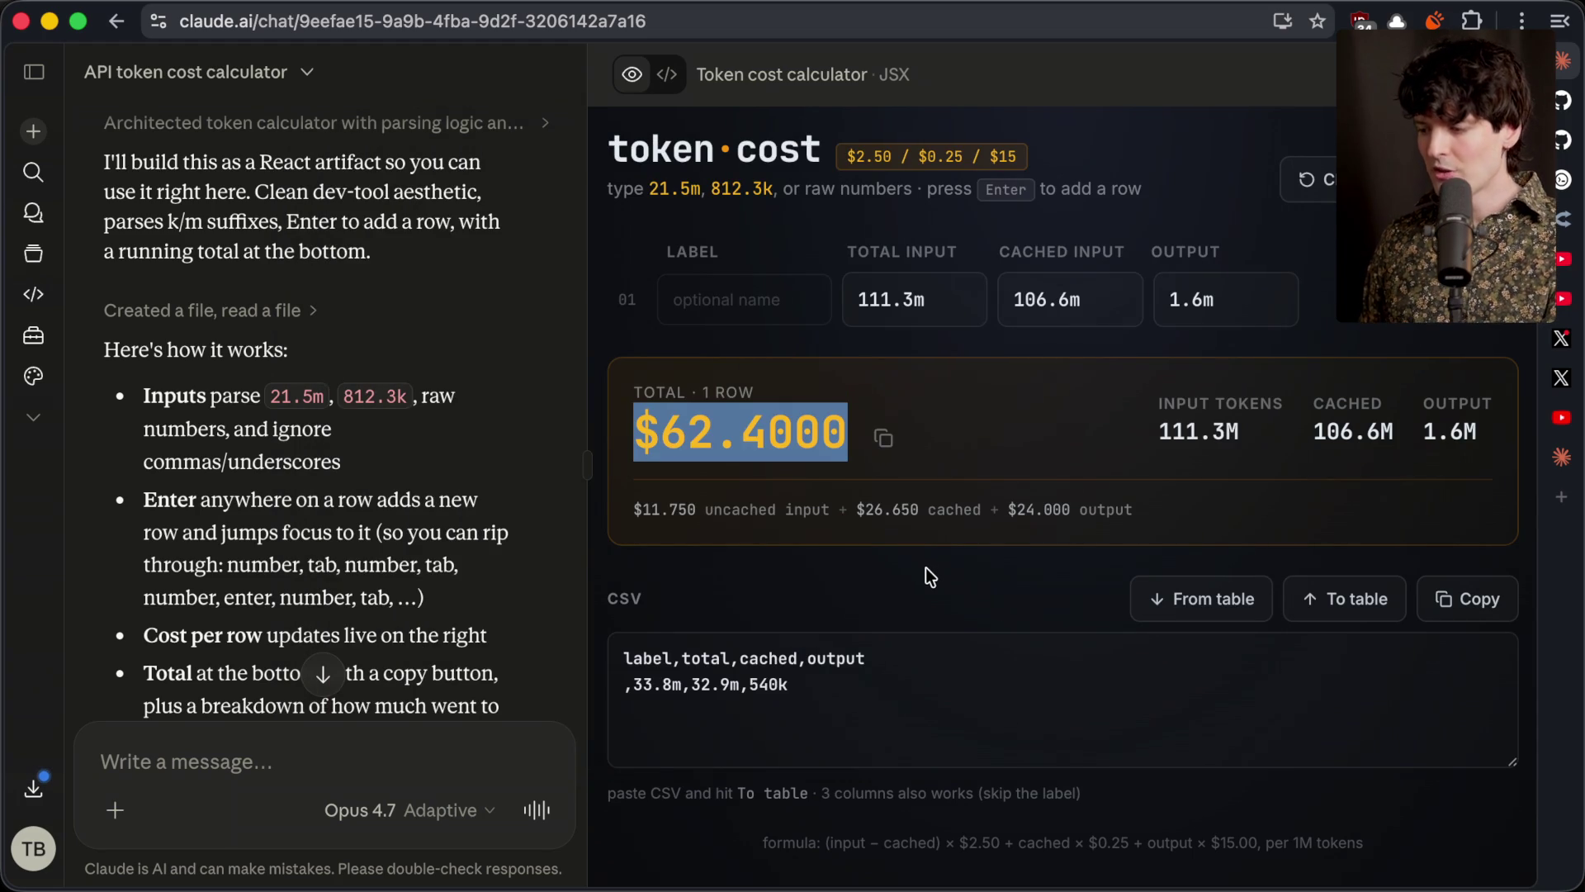
left_click(924, 567)
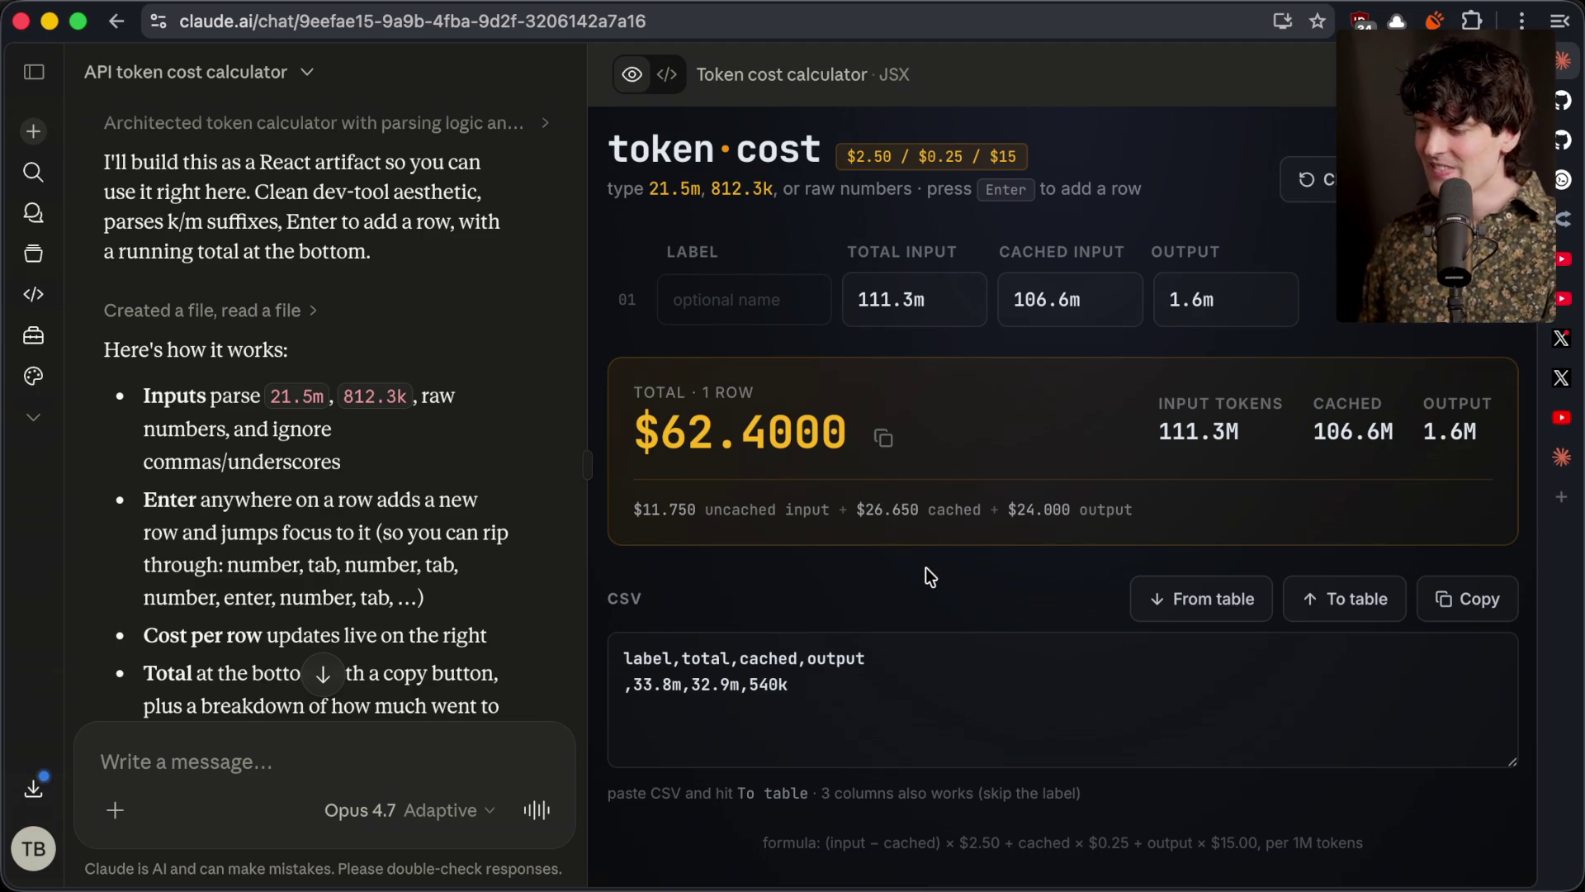
Open x.com/theo in a new tab and search its latest posts for 'cryptography'
key("super+t")
type("x.com/theo")
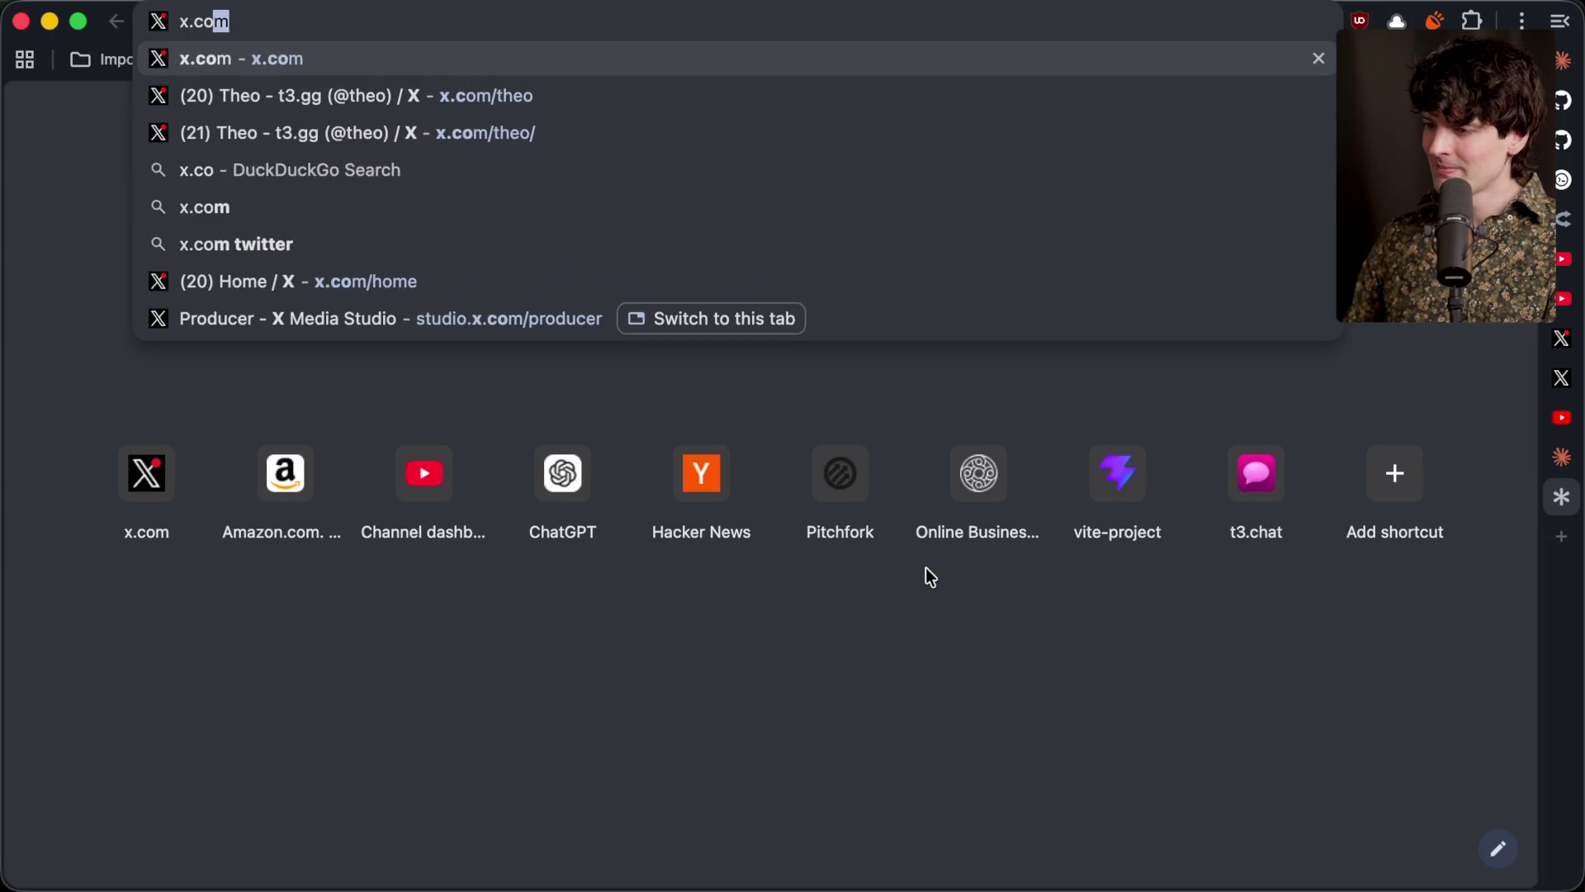
key("Return")
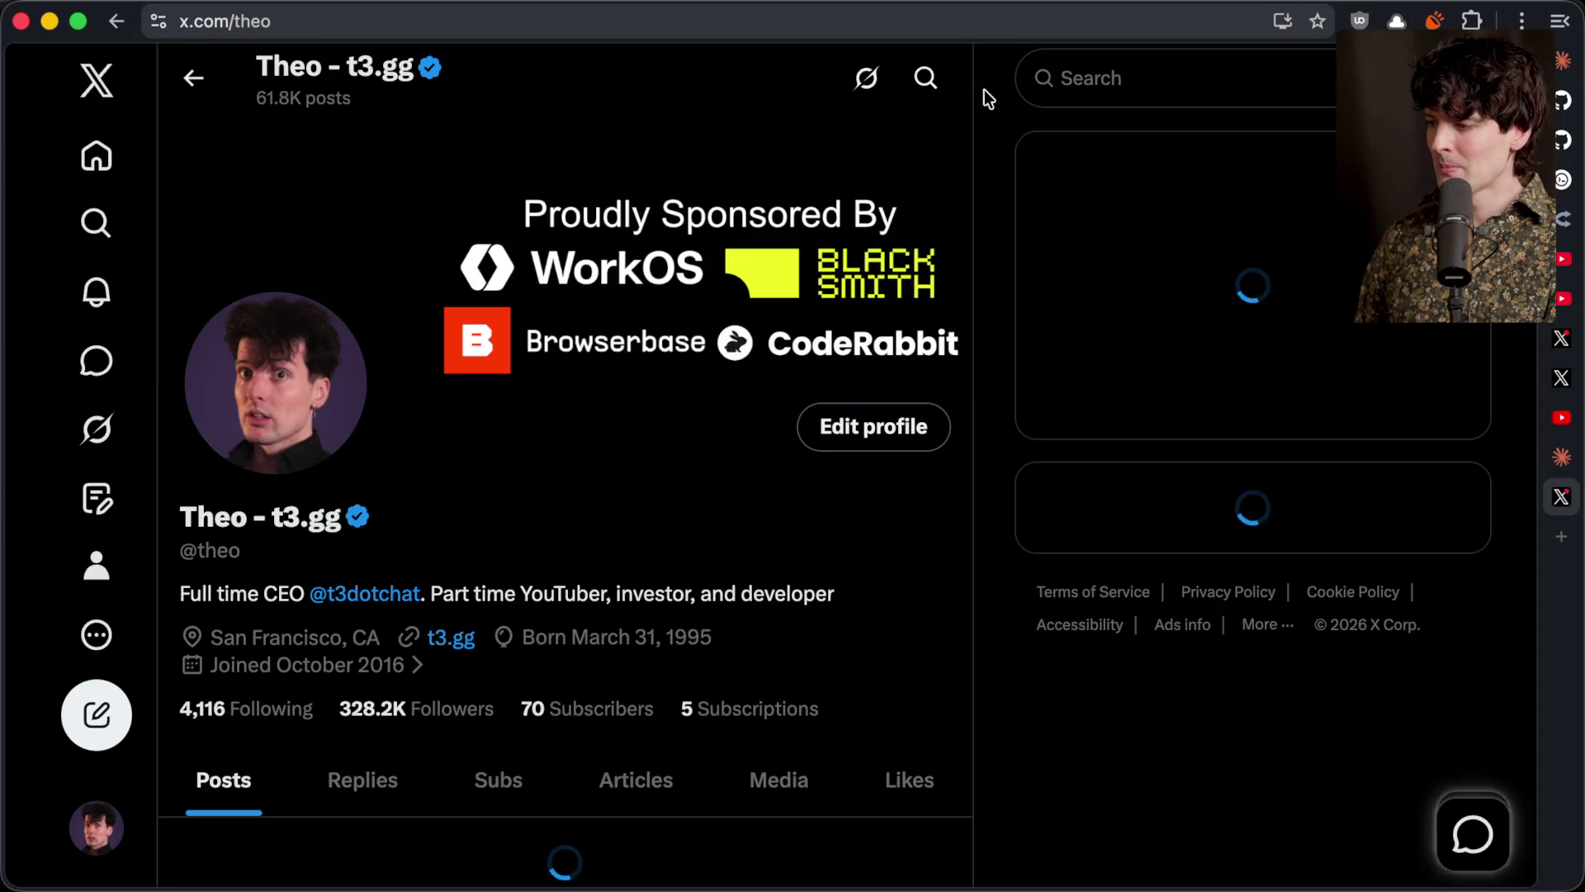
left_click(922, 75)
type("cryptography")
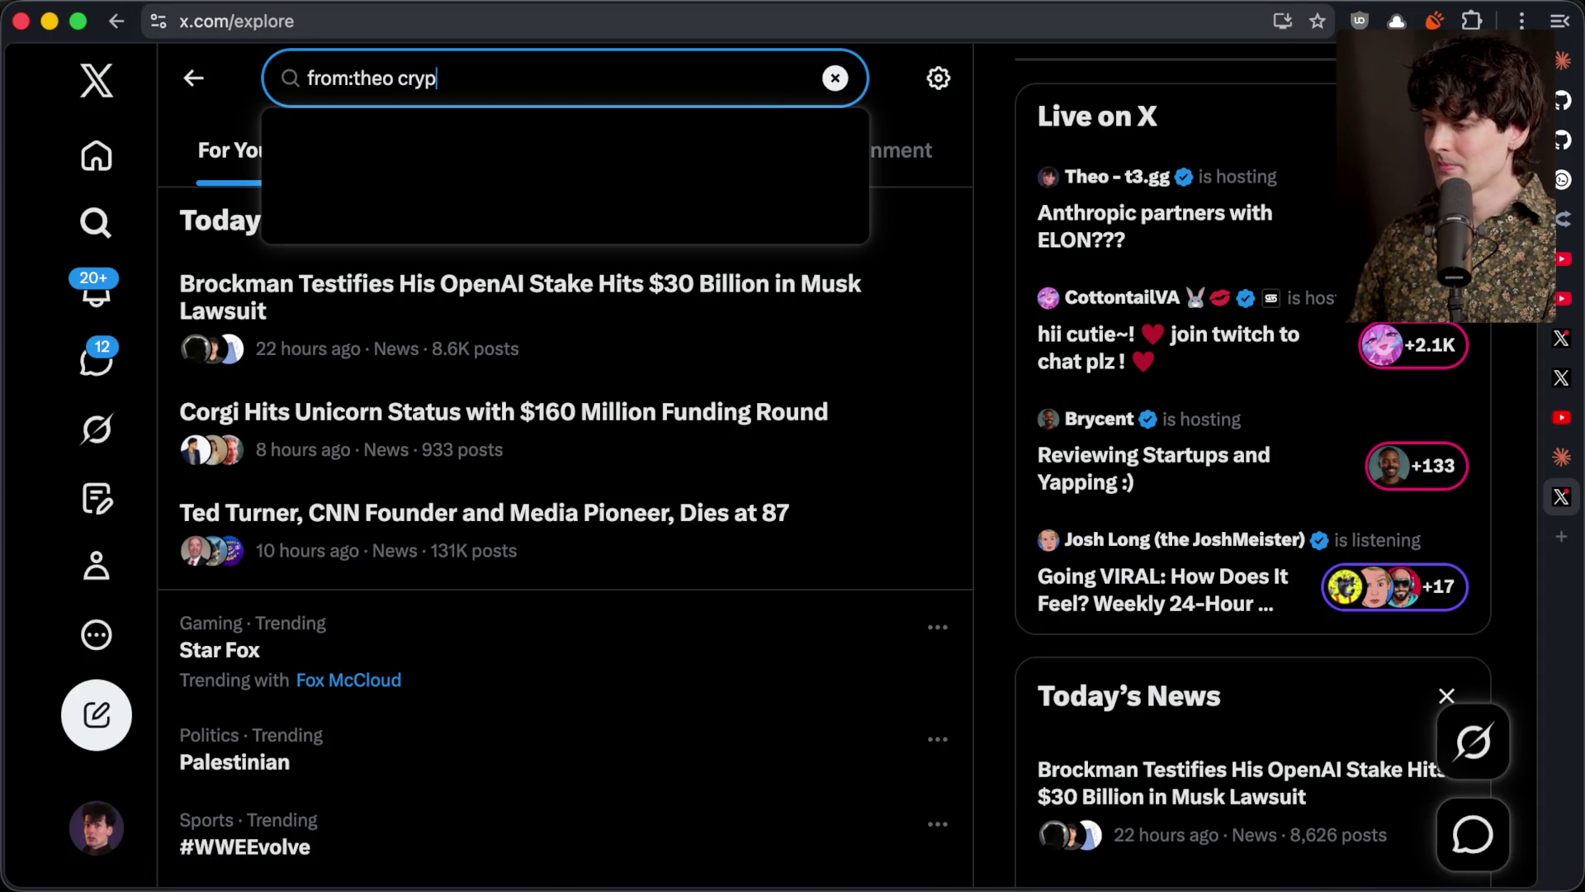
key("Return")
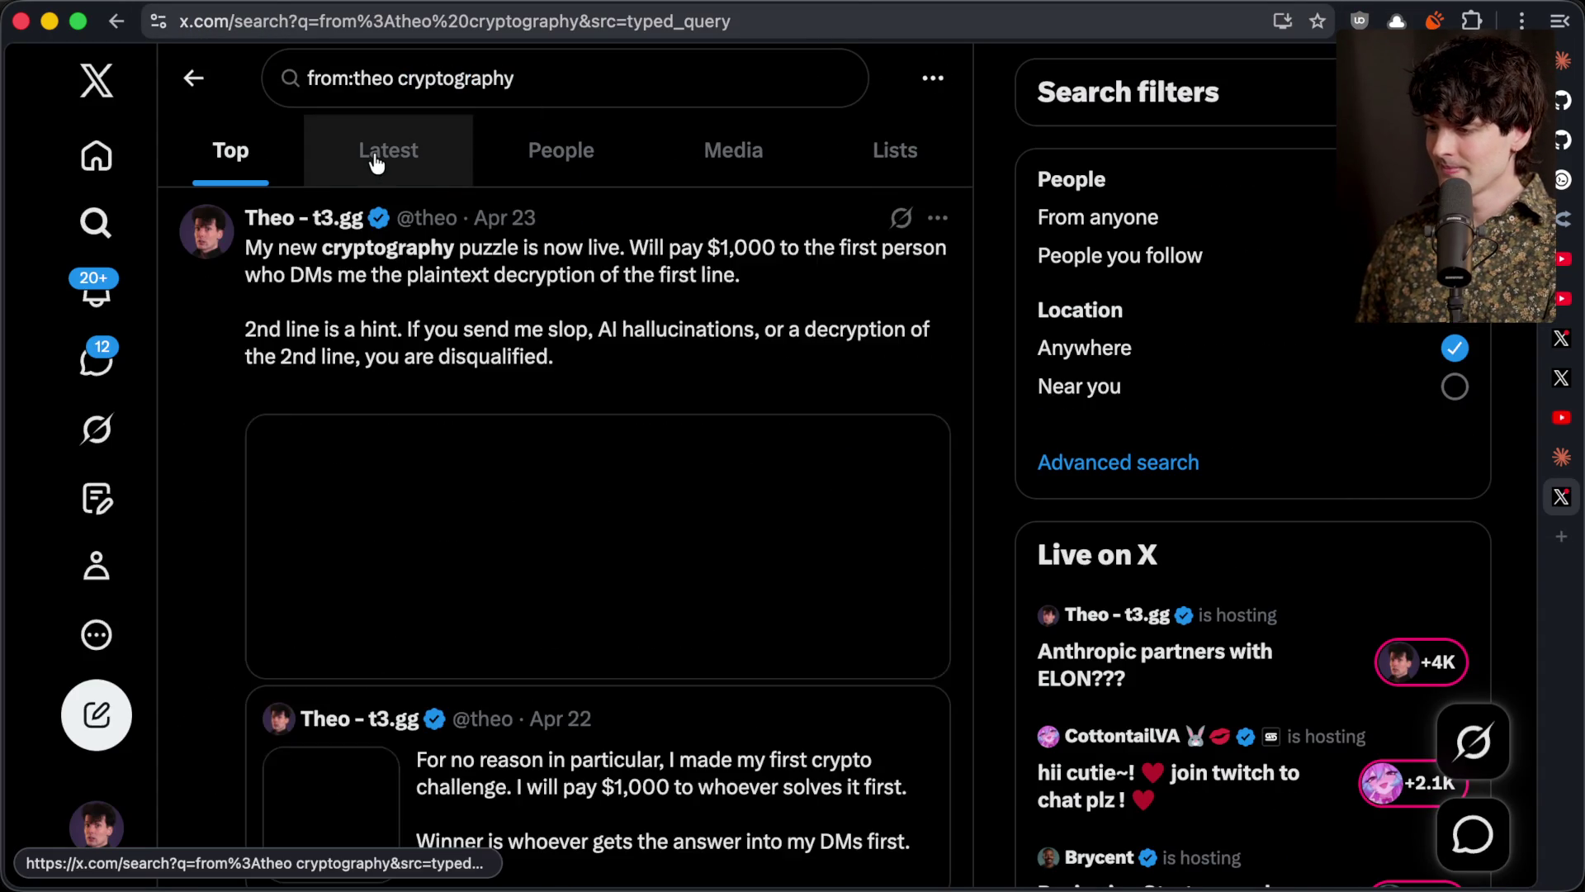
left_click(375, 160)
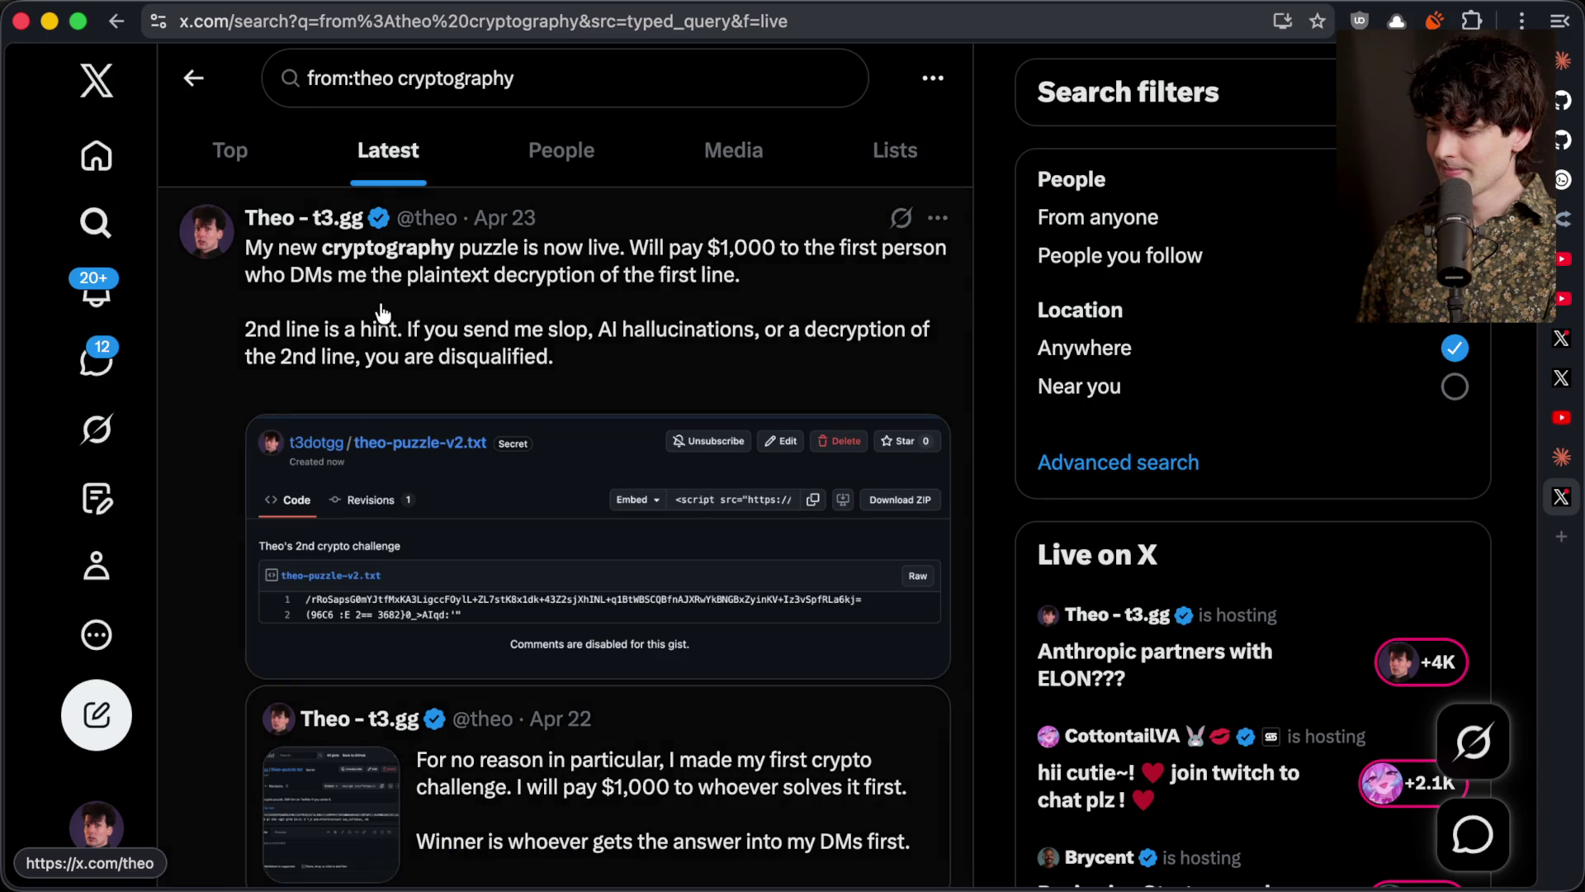
Open the cryptography puzzle post, then its quoted Apr 22 $1,000 challenge post
left_click(447, 453)
left_click(468, 754)
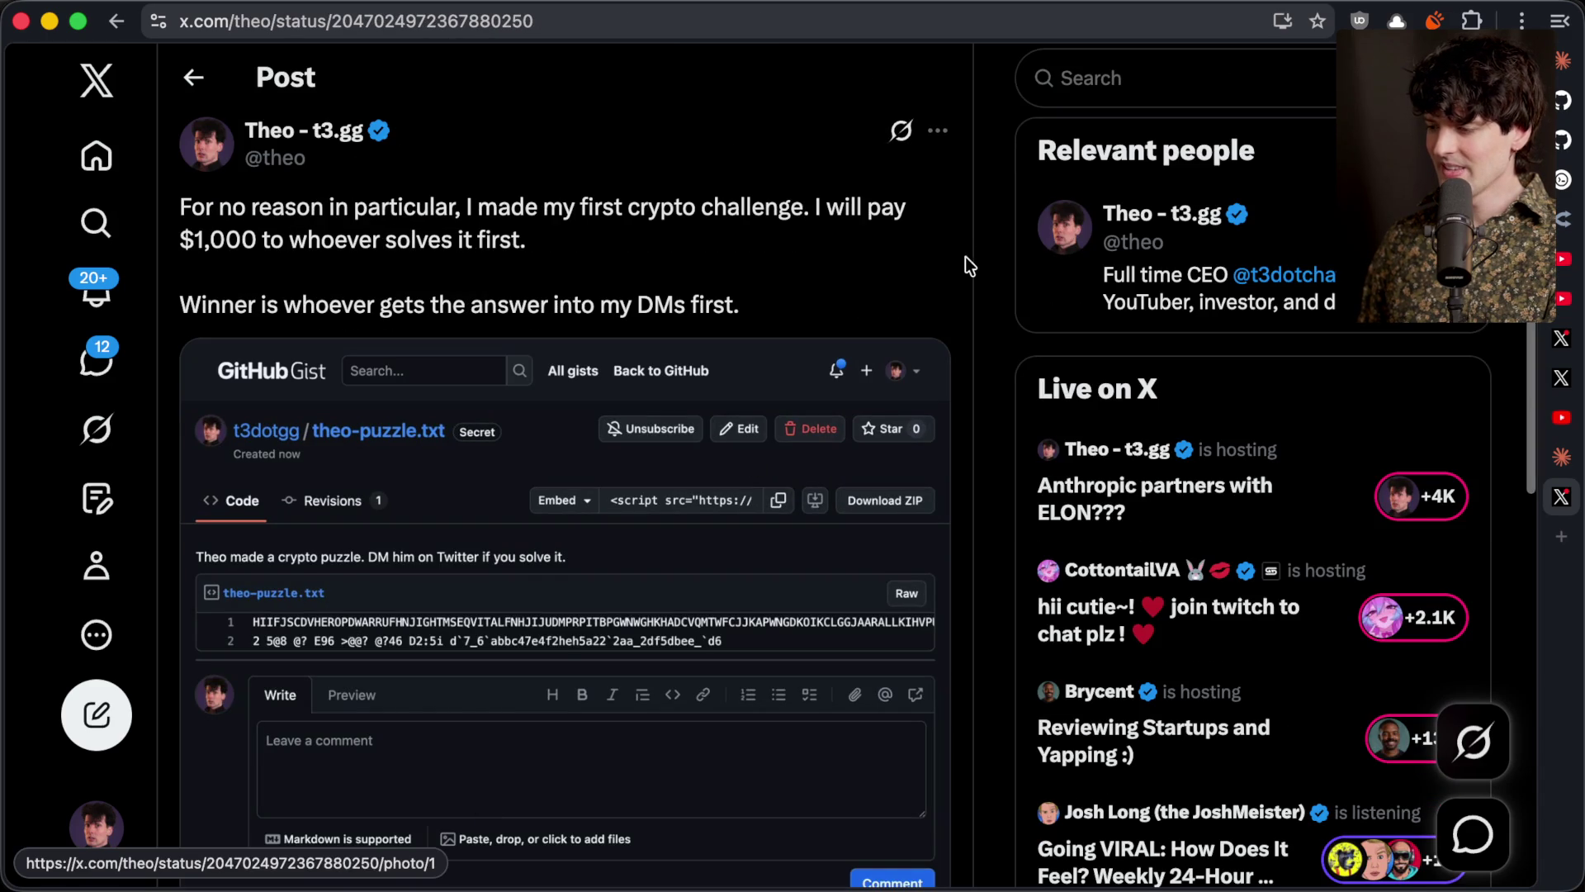
scroll(992, 258, "down", 1)
scroll(992, 257, "up", 1)
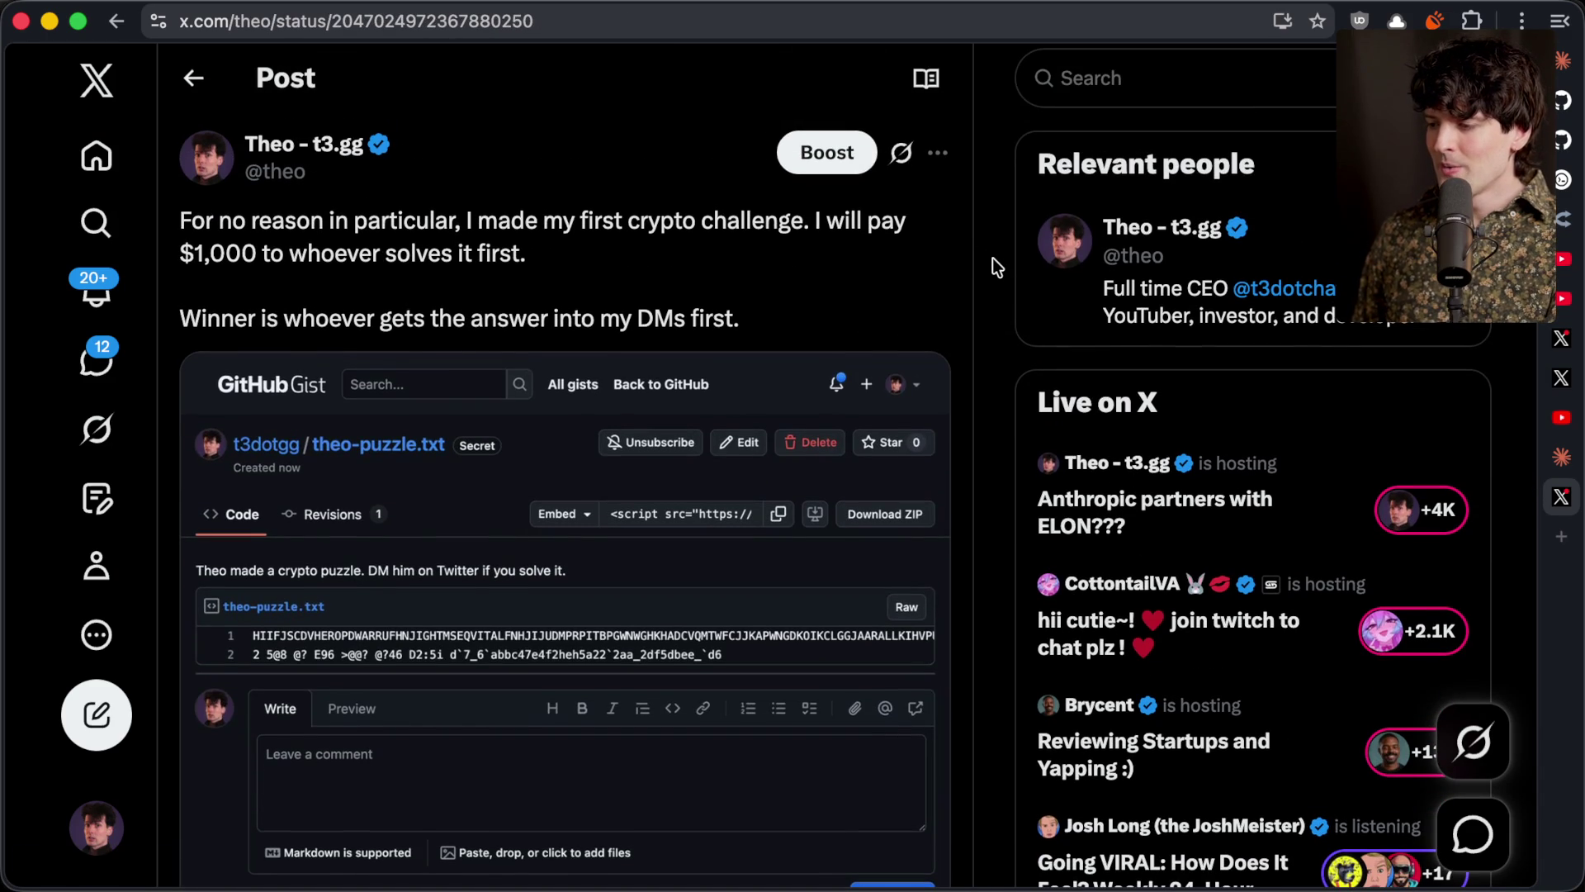
Reload x.com and open the challenge's GitHub Gist link in a background tab
key("super+Tab")
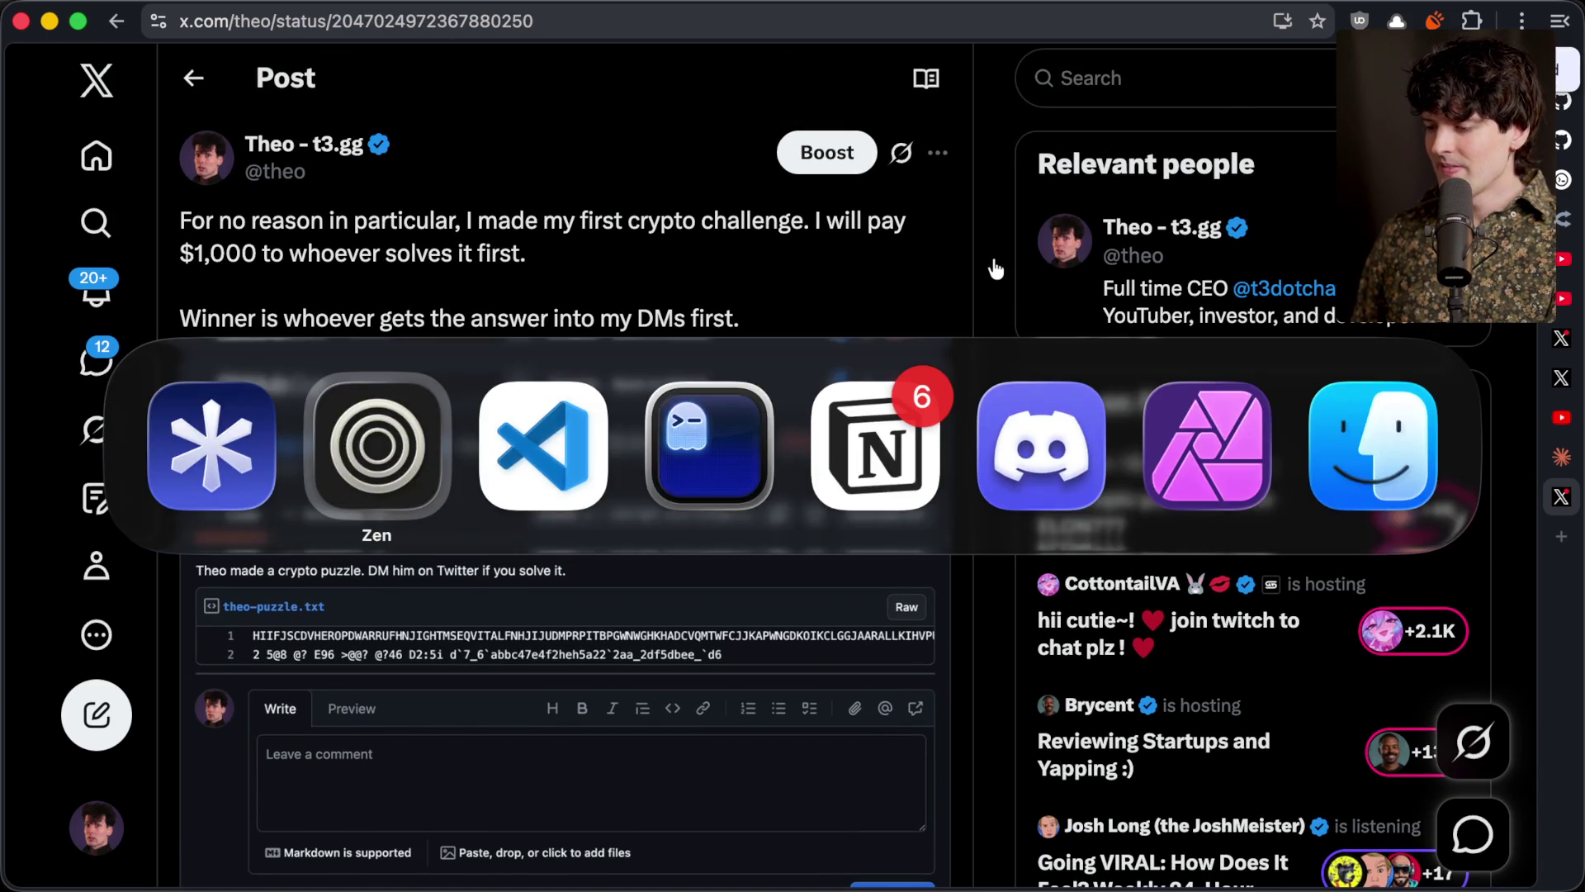
key("super+t")
key("Return")
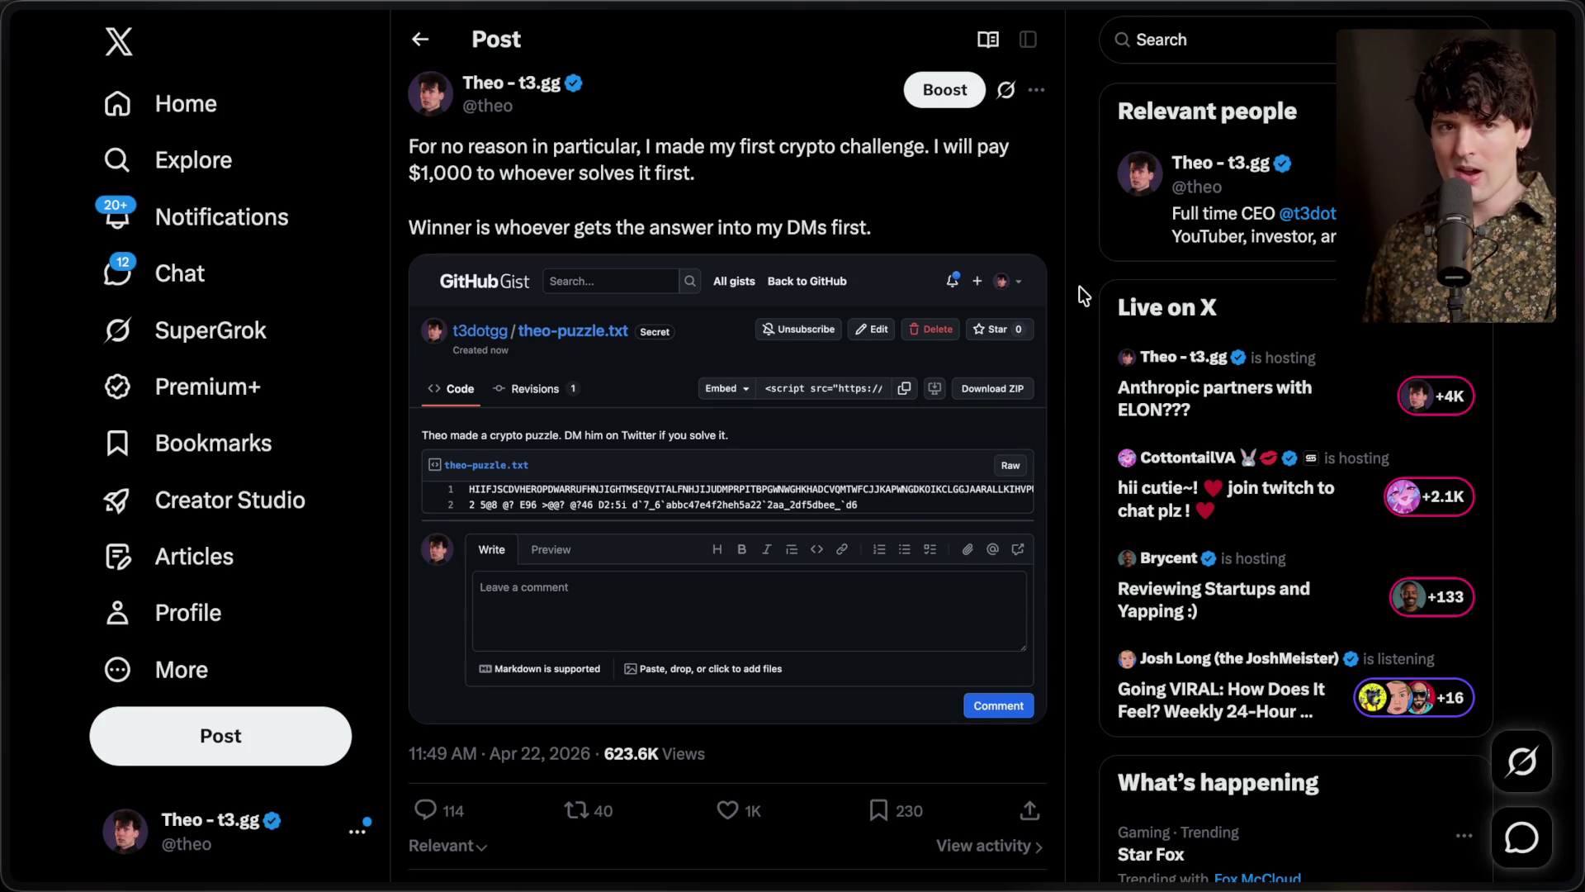
scroll(622, 537, "down", 1)
scroll(621, 537, "down", 10)
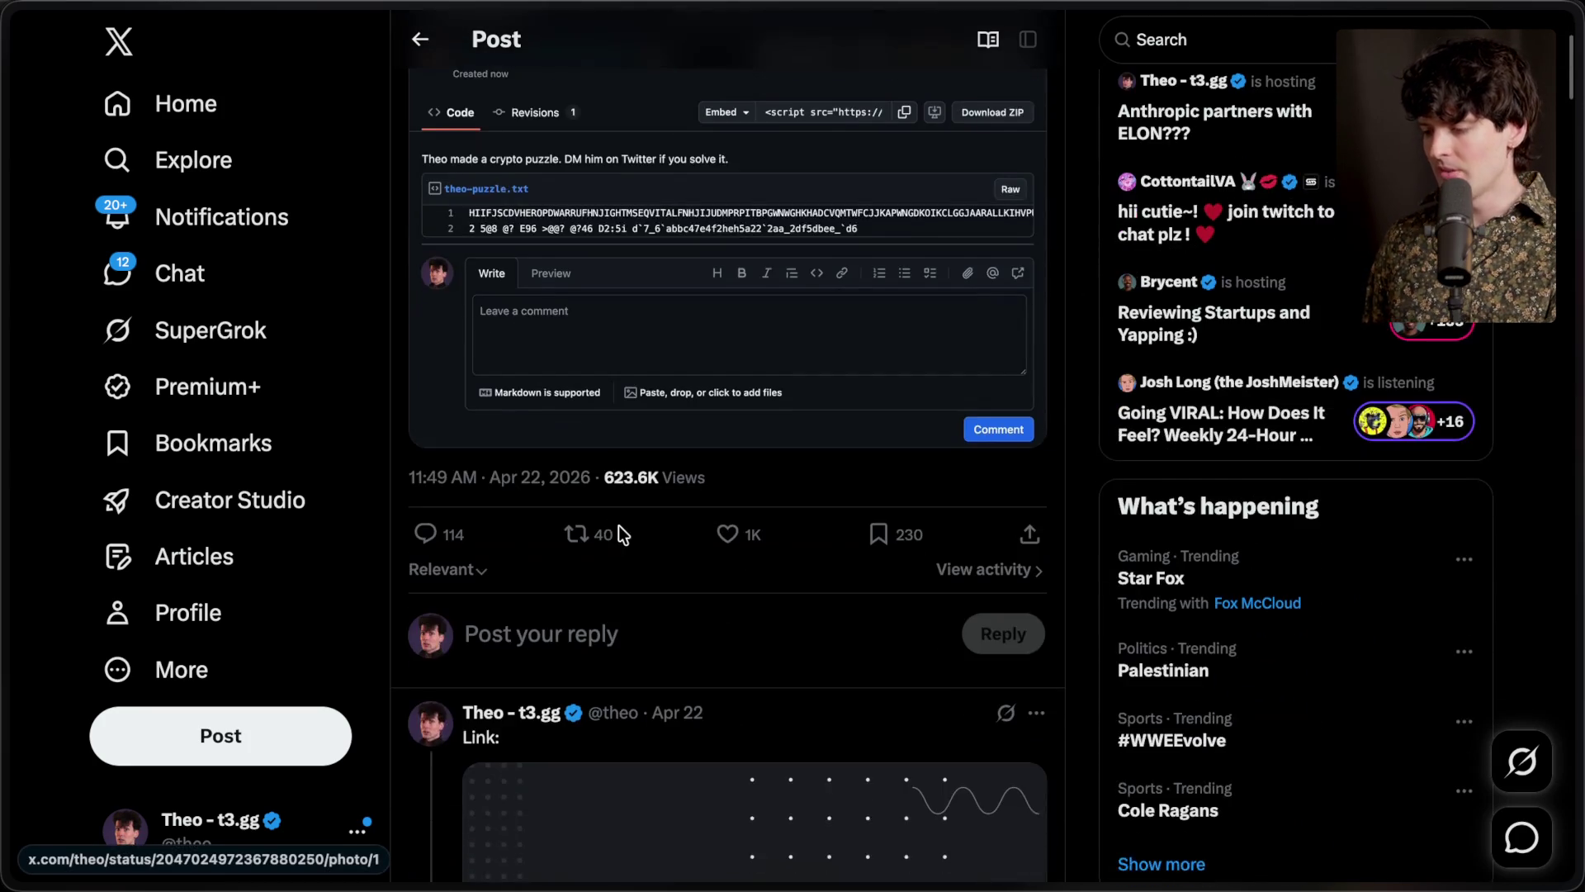
middle_click(665, 504)
Switch to the theo-puzzle.txt gist tab, then highlight the $1,000 reward and winner sentences
key("ctrl+Tab")
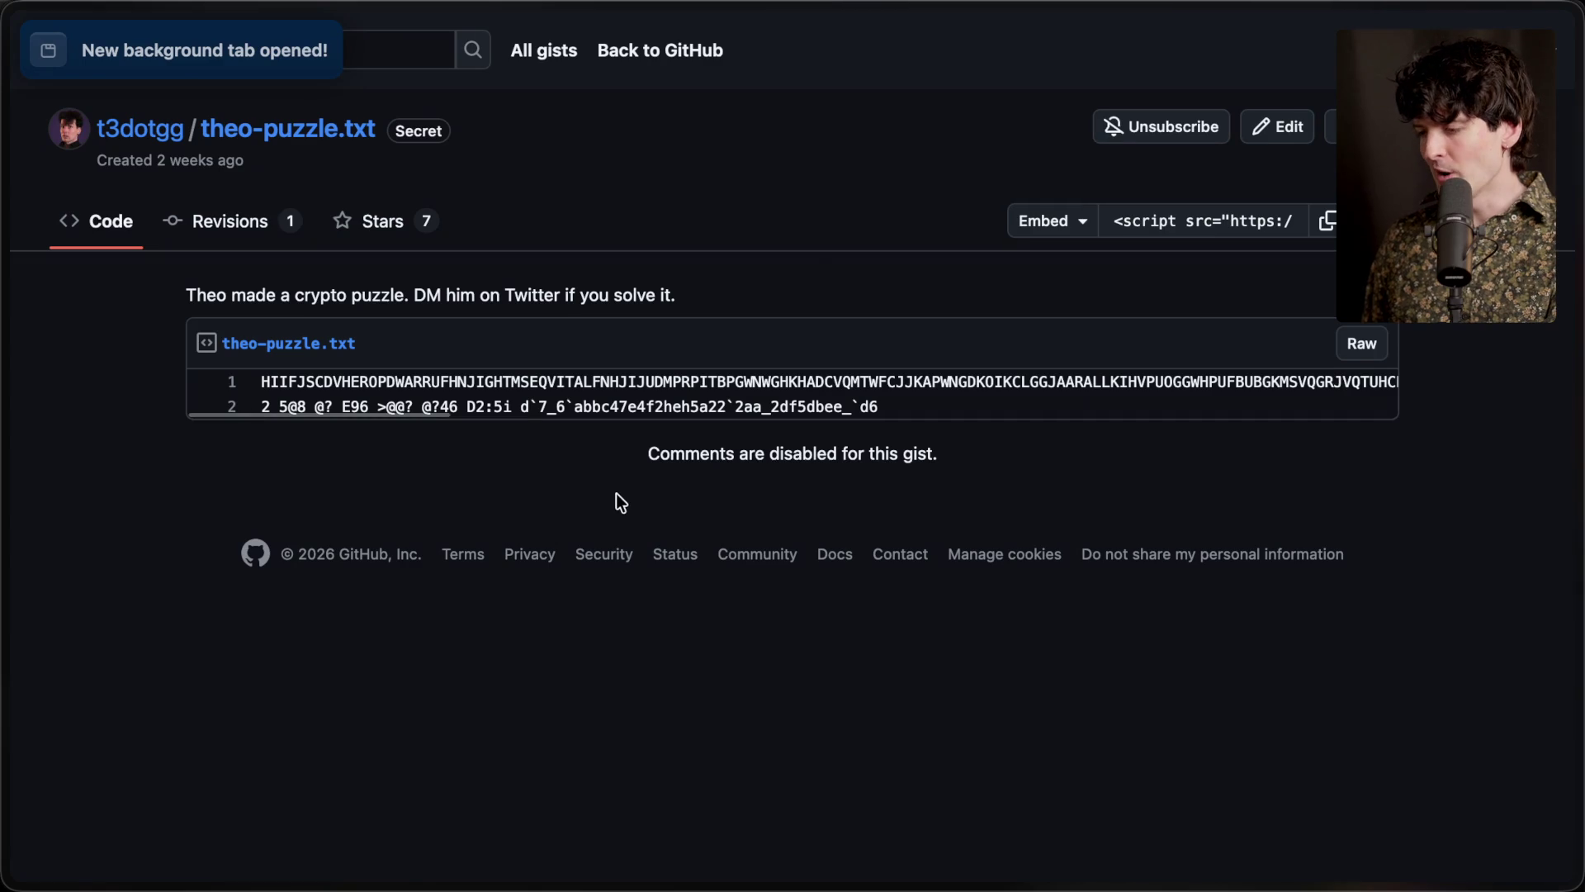
scroll(329, 376, "right", 20)
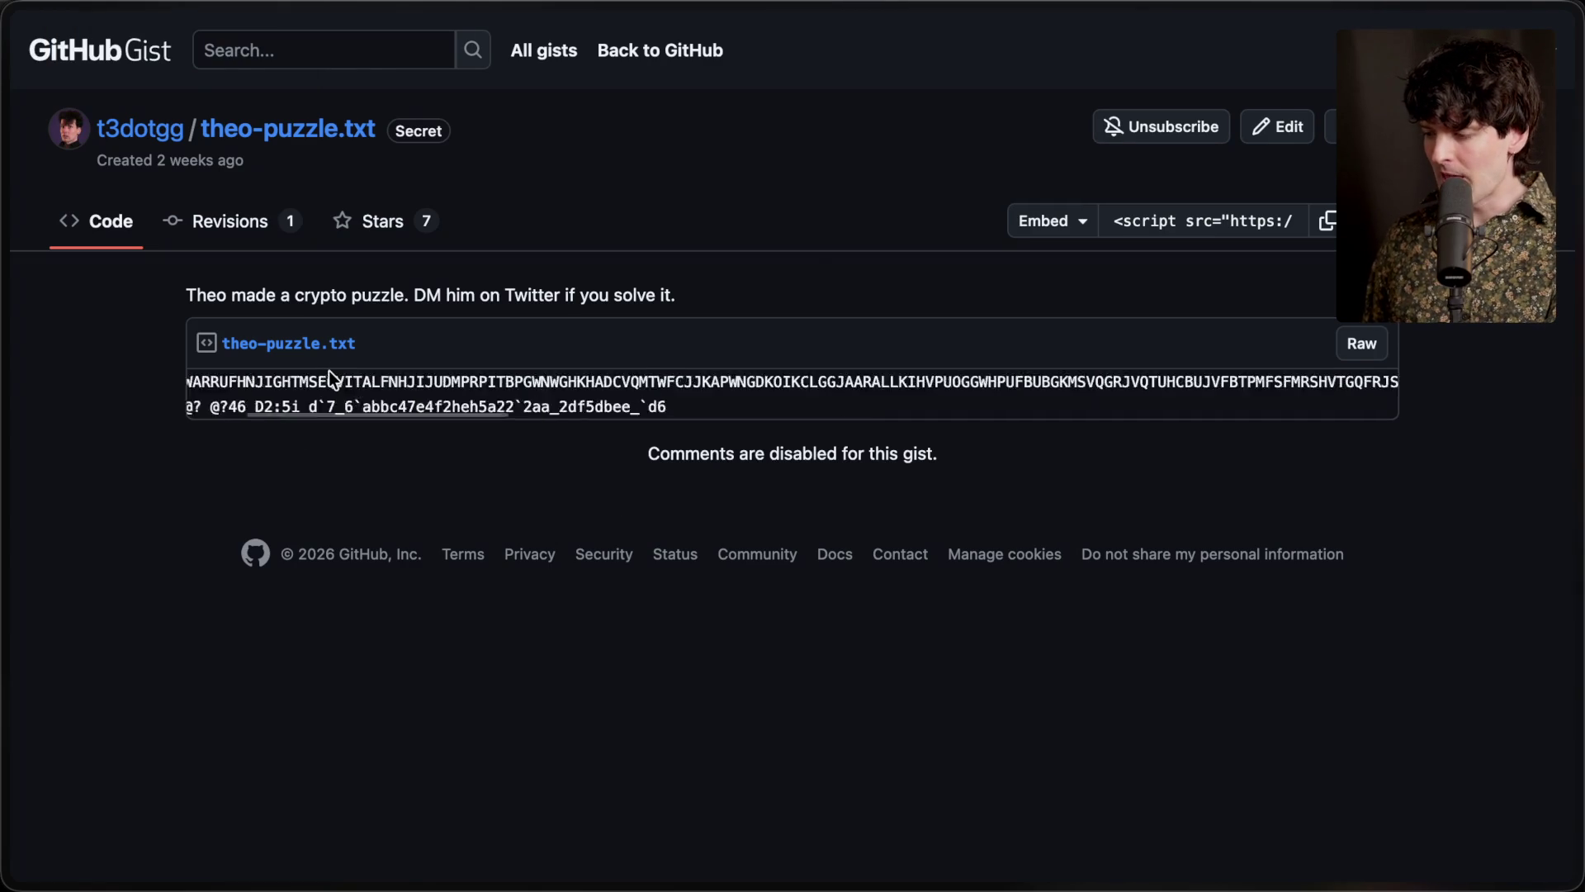
scroll(328, 370, "left", 20)
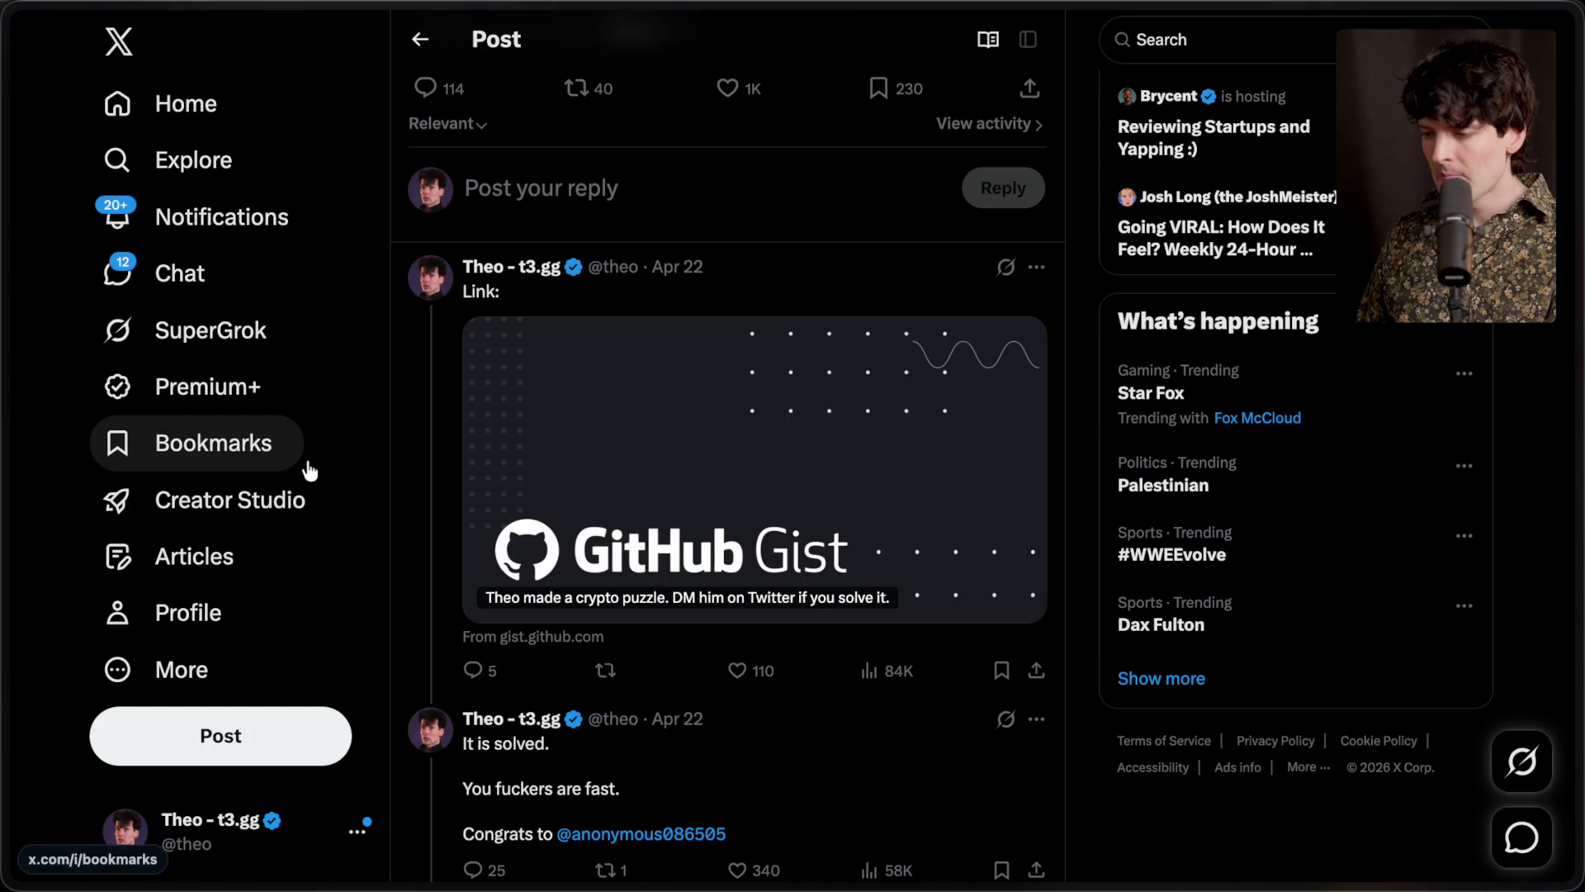
scroll(419, 406, "up", 5)
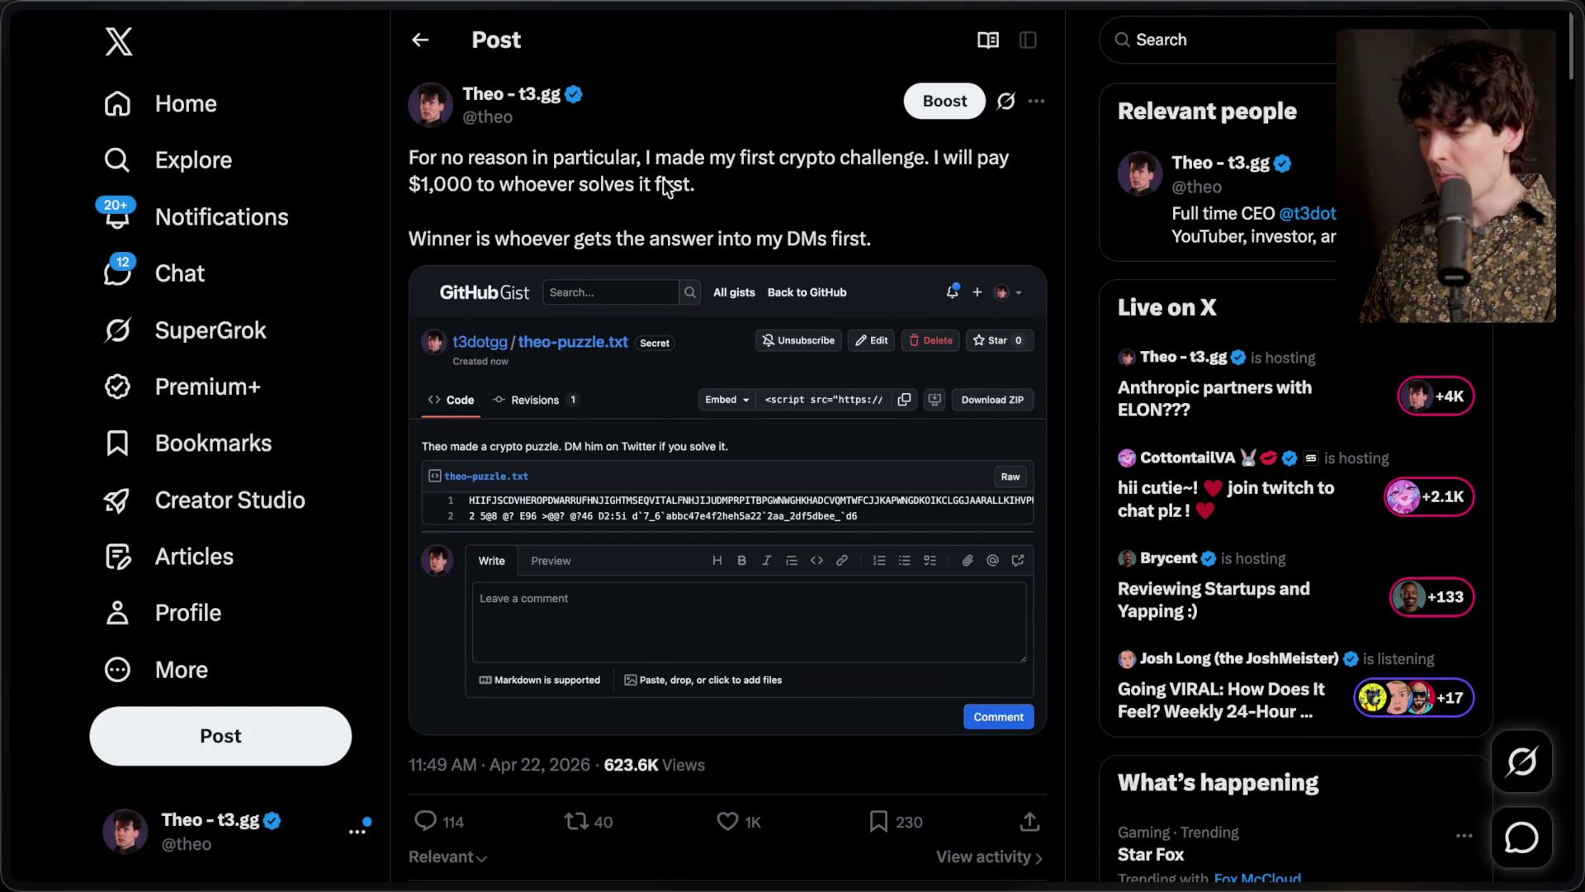
left_click_drag(411, 183, 800, 192)
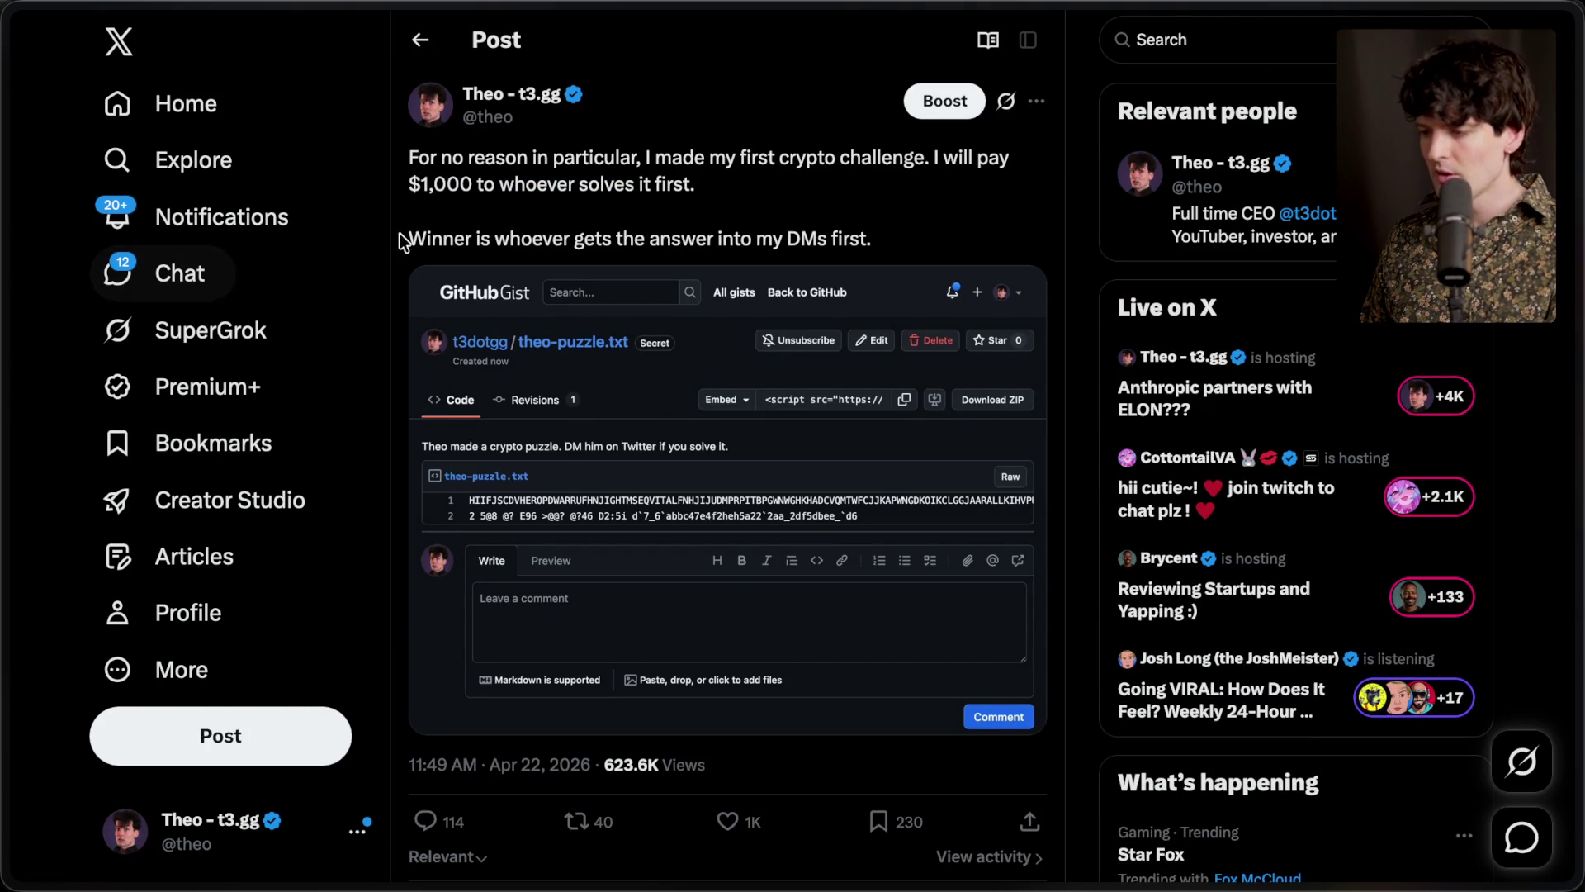
left_click_drag(399, 233, 920, 233)
left_click(776, 200)
scroll(776, 201, "down", 6)
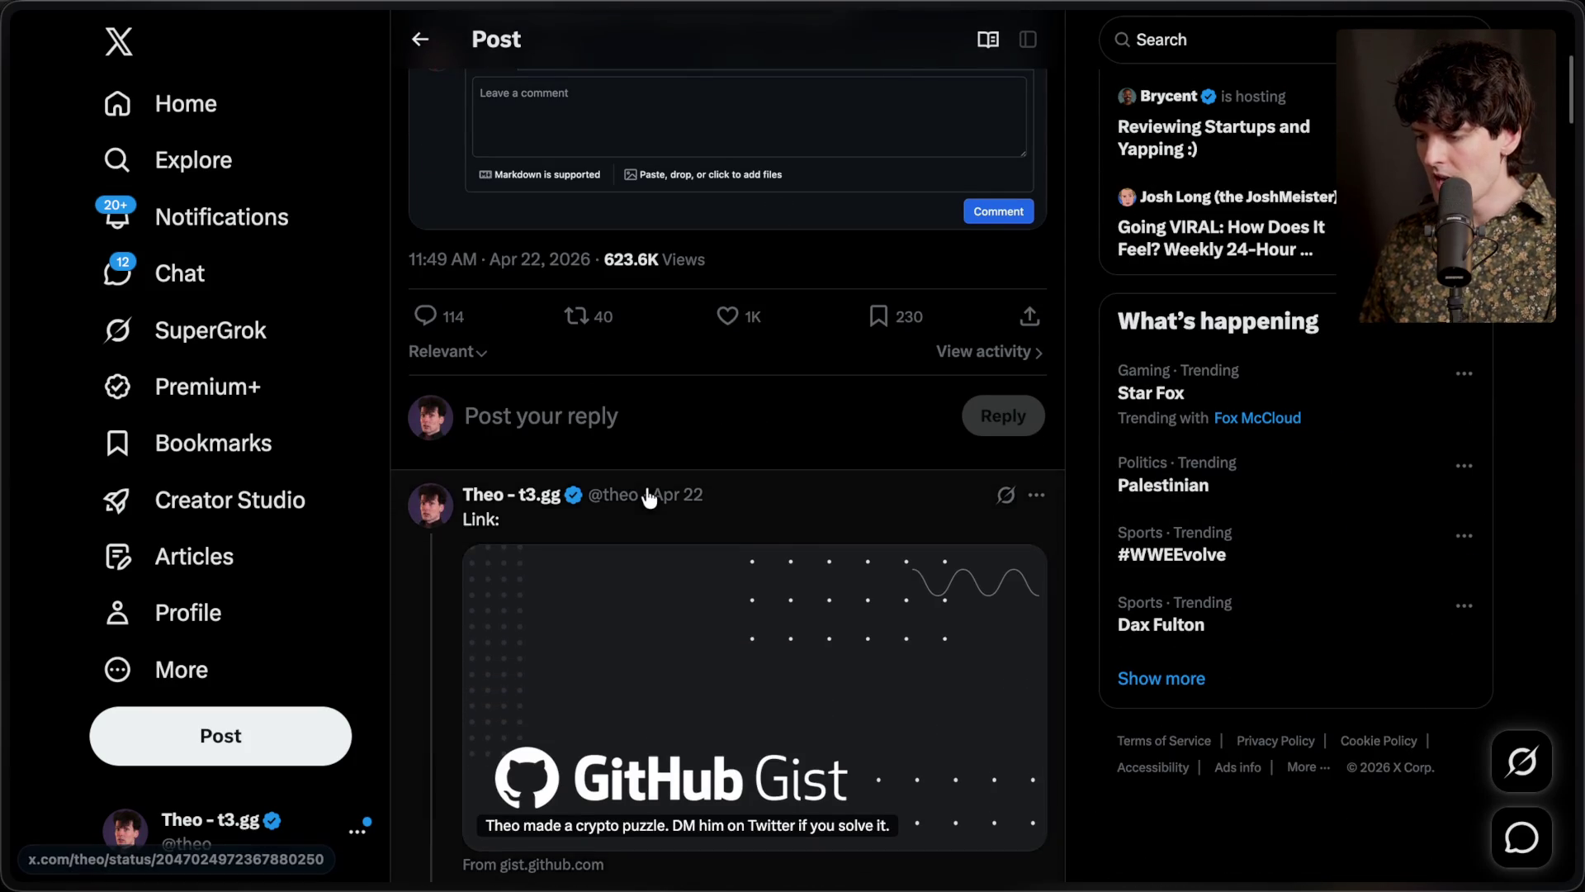
scroll(648, 512, "down", 5)
Open the 'It is solved.' post and highlight its 11:58 AM solve time
left_click(648, 518)
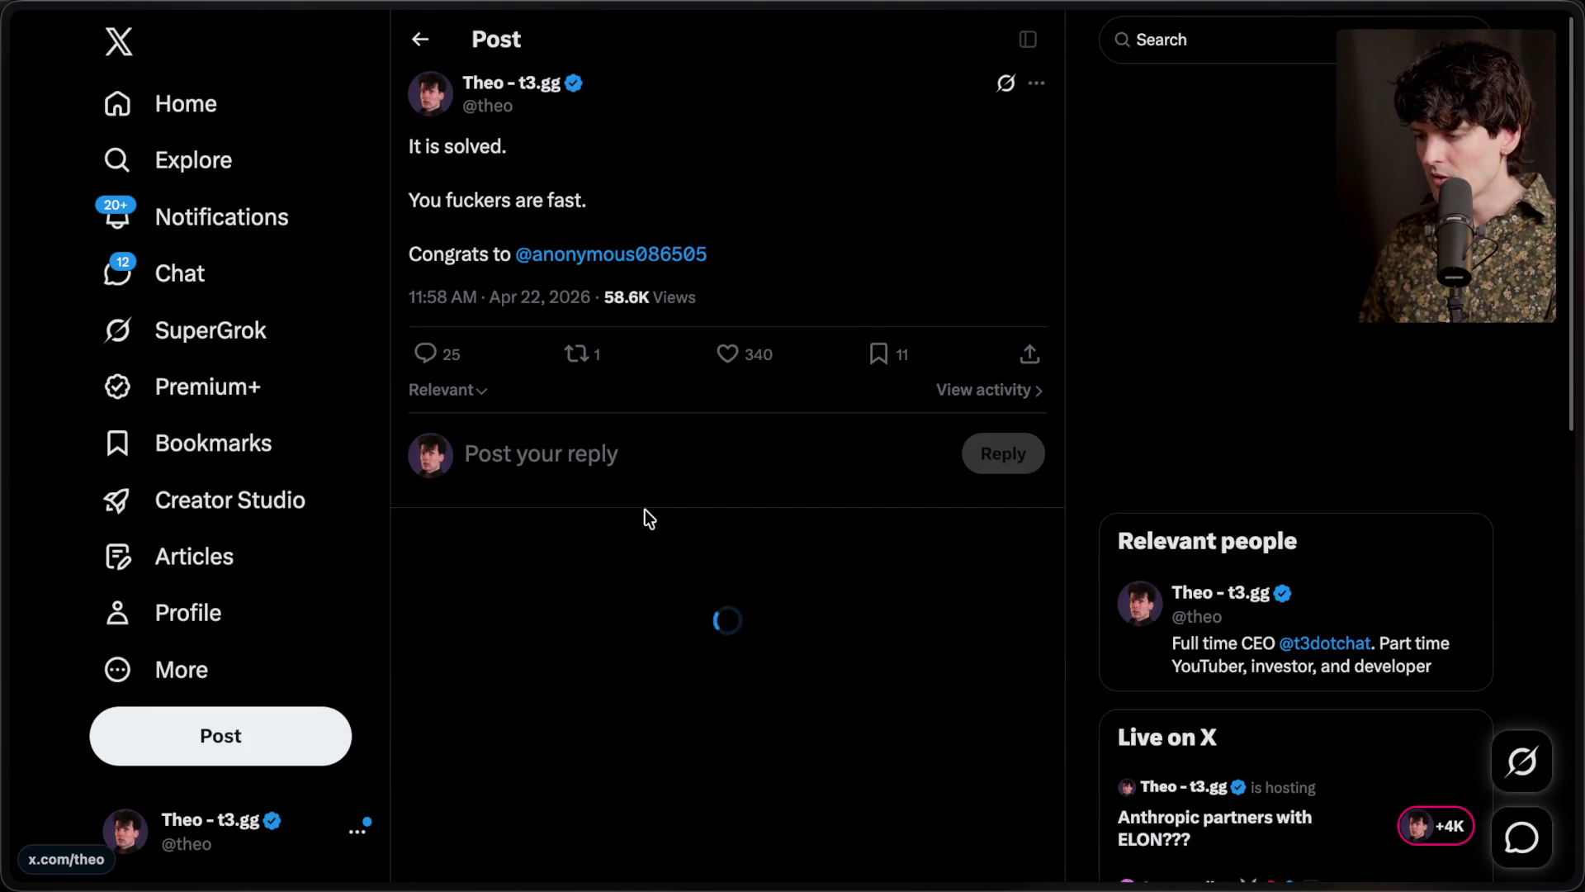
left_click_drag(400, 305, 475, 303)
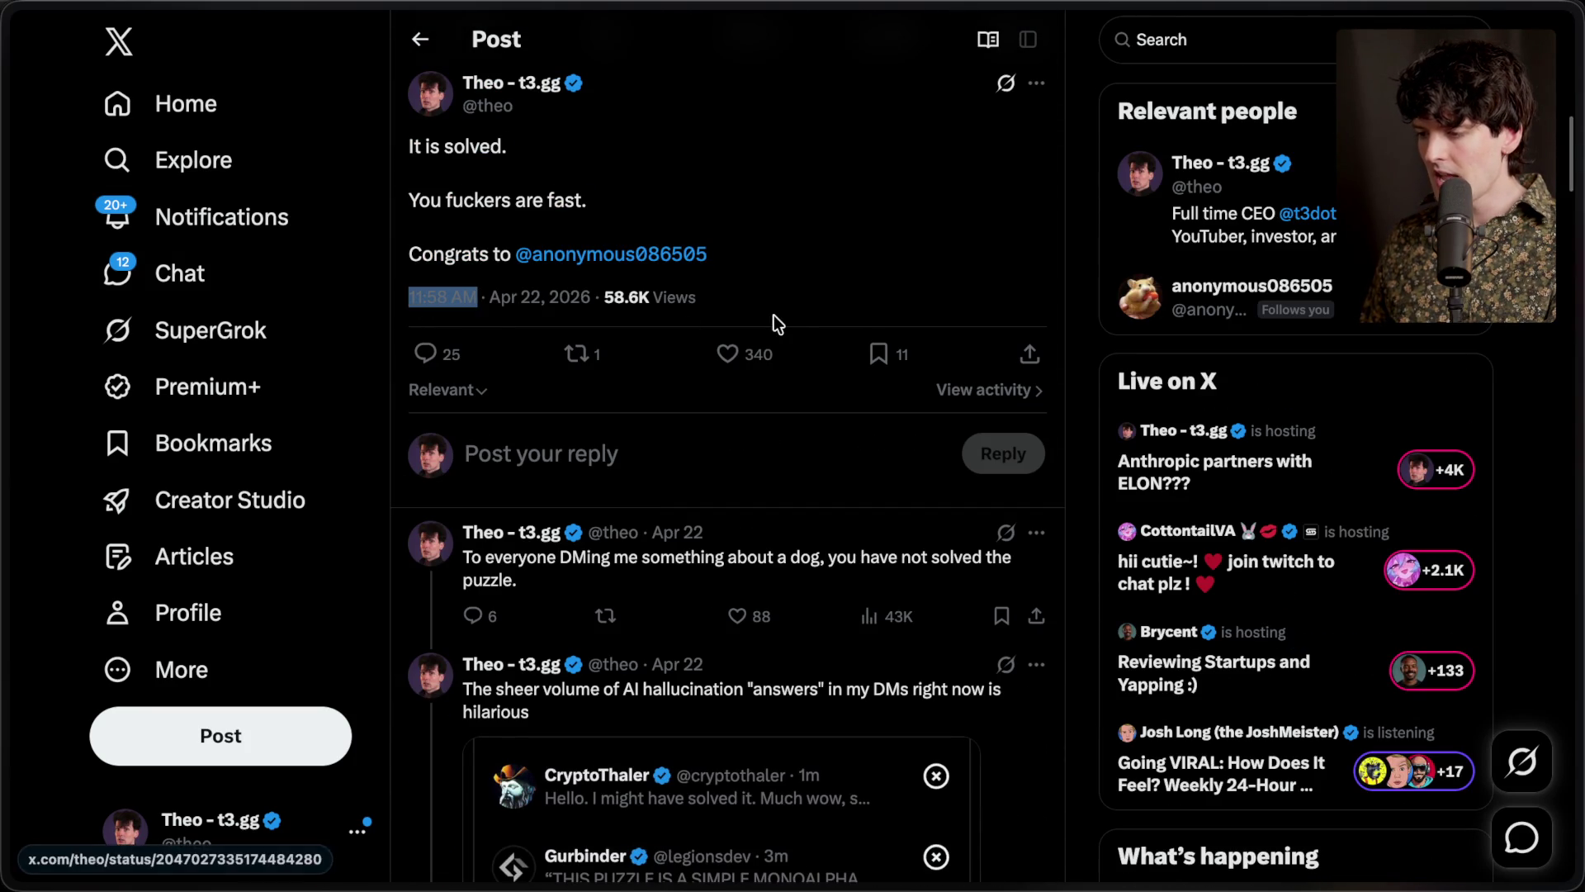
left_click(796, 306)
scroll(803, 274, "left", 5)
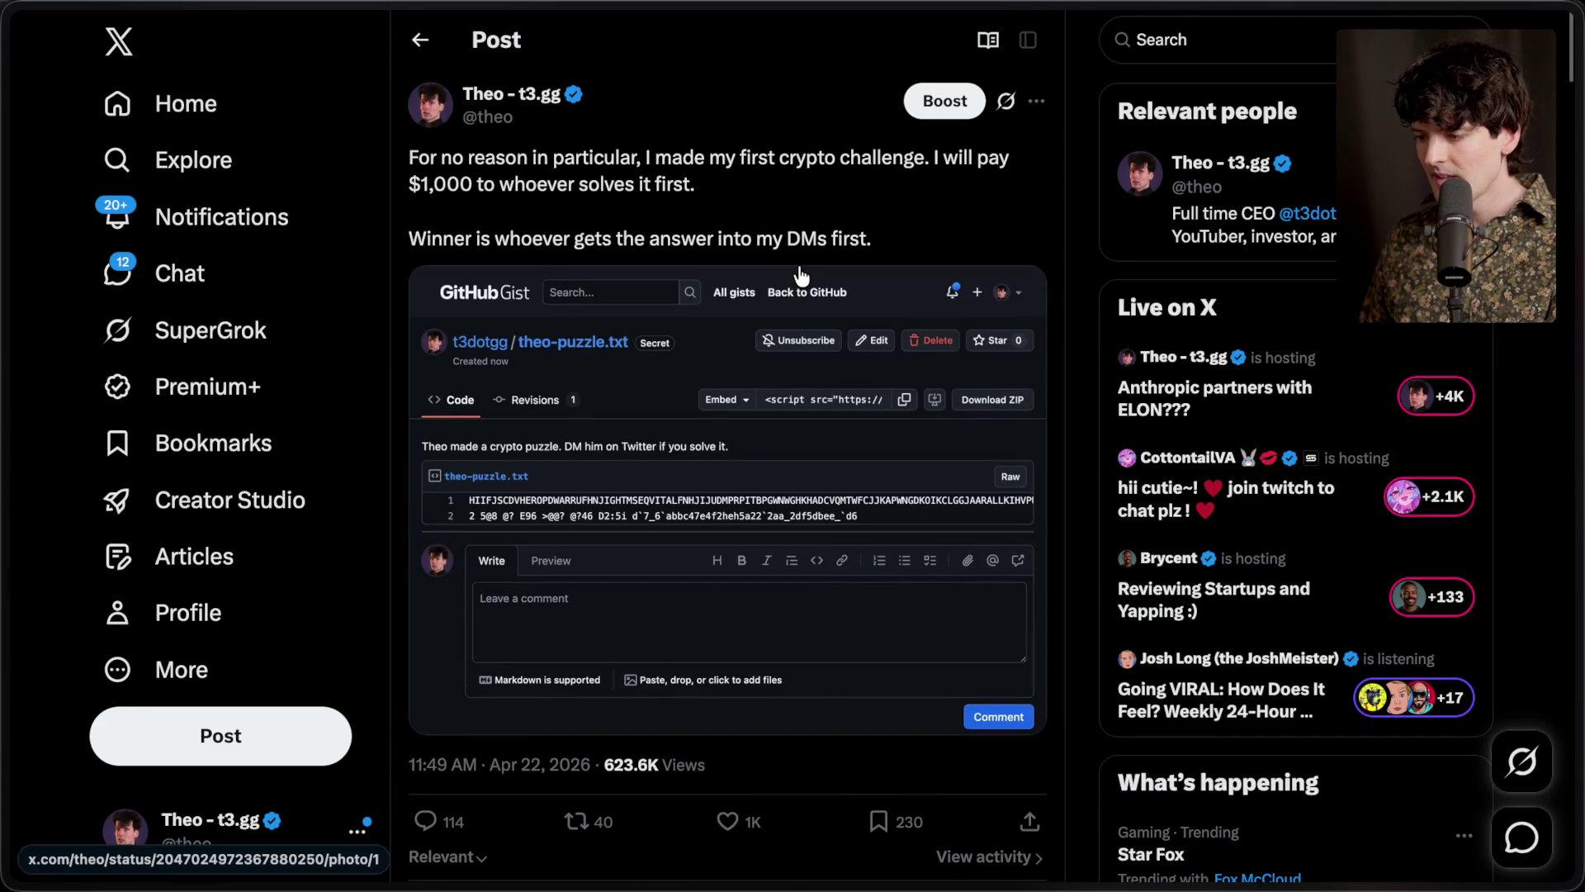
scroll(799, 274, "down", 7)
scroll(800, 273, "down", 2)
Cycle through the Copilot board, AzureBench and X post tabs, ending on the gist-linking post
mouse_move(1579, 578)
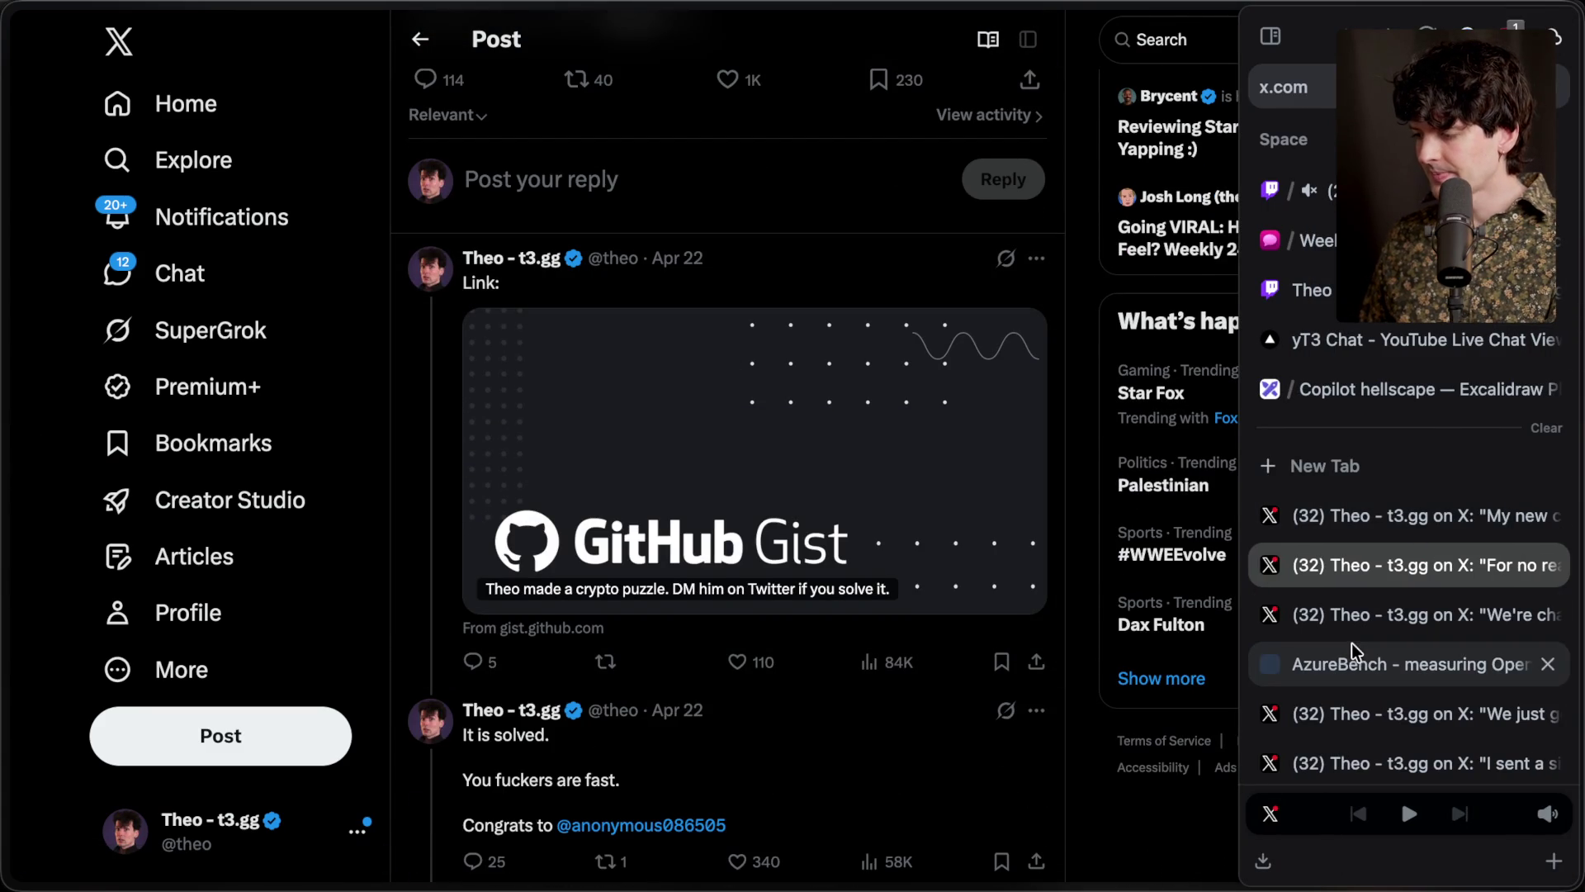
left_click(1371, 390)
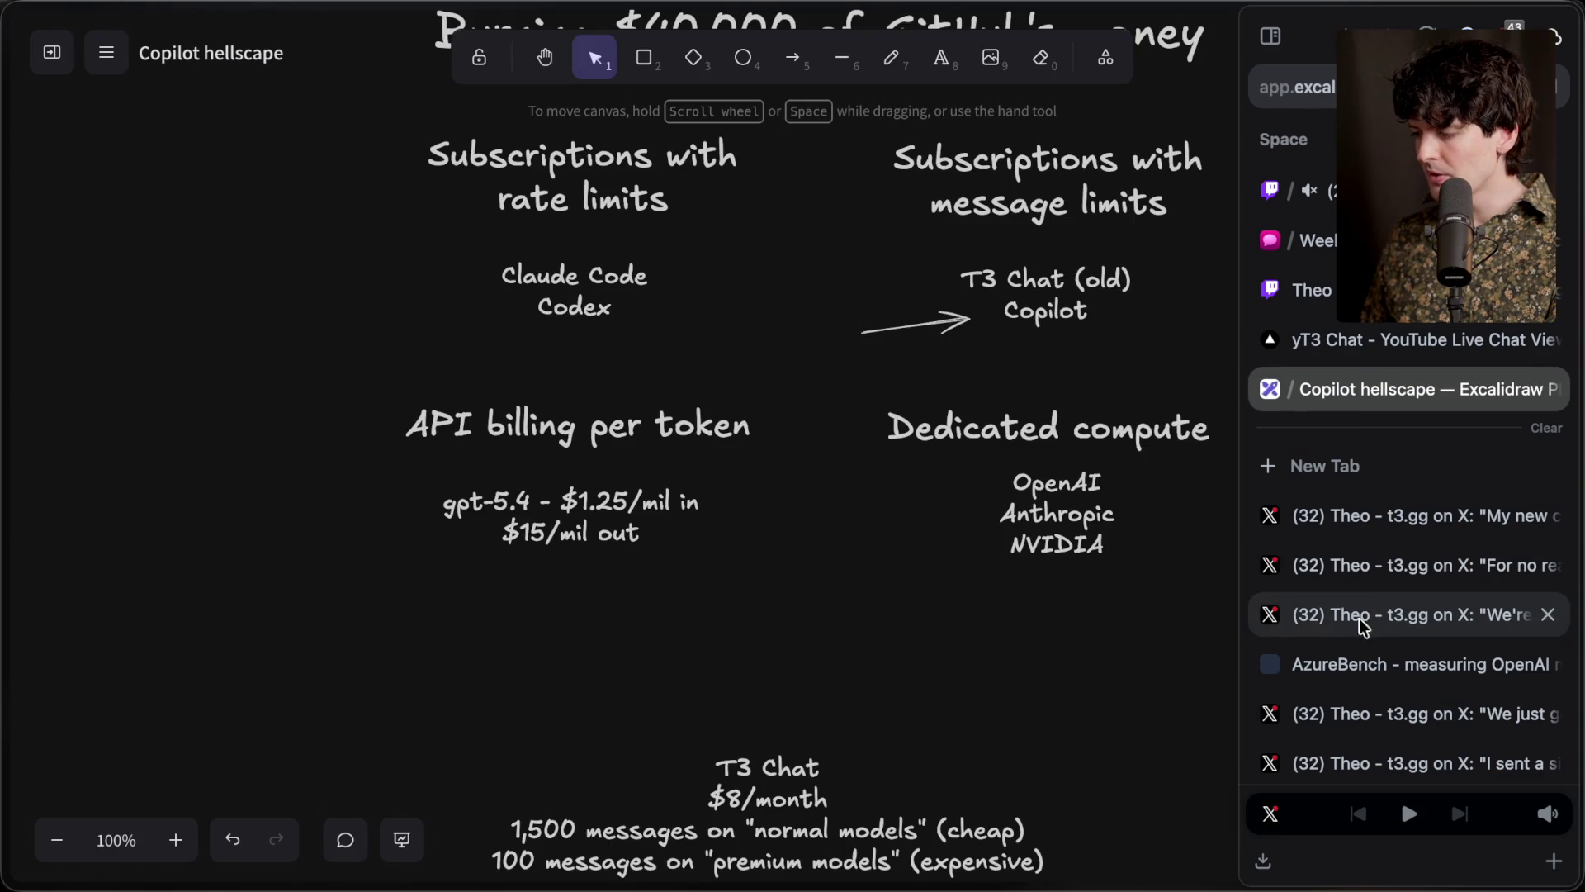
left_click(1355, 666)
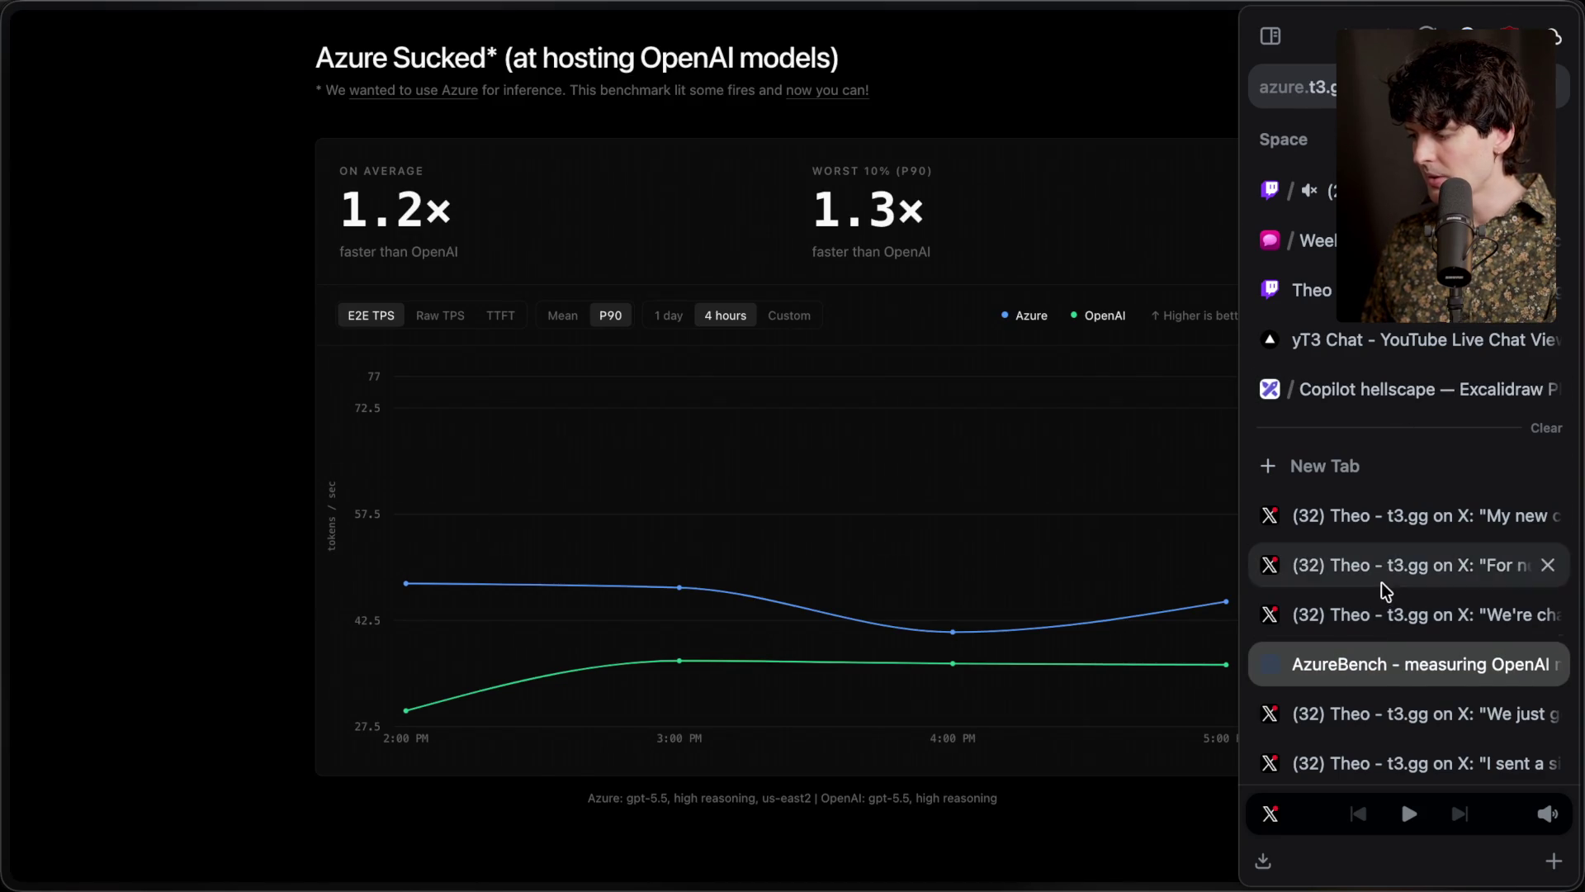
left_click(1387, 515)
left_click(1388, 615)
left_click(1387, 565)
Open the linked puzzle gist, select its two encoded lines, then view the author's gist list
left_click(847, 525)
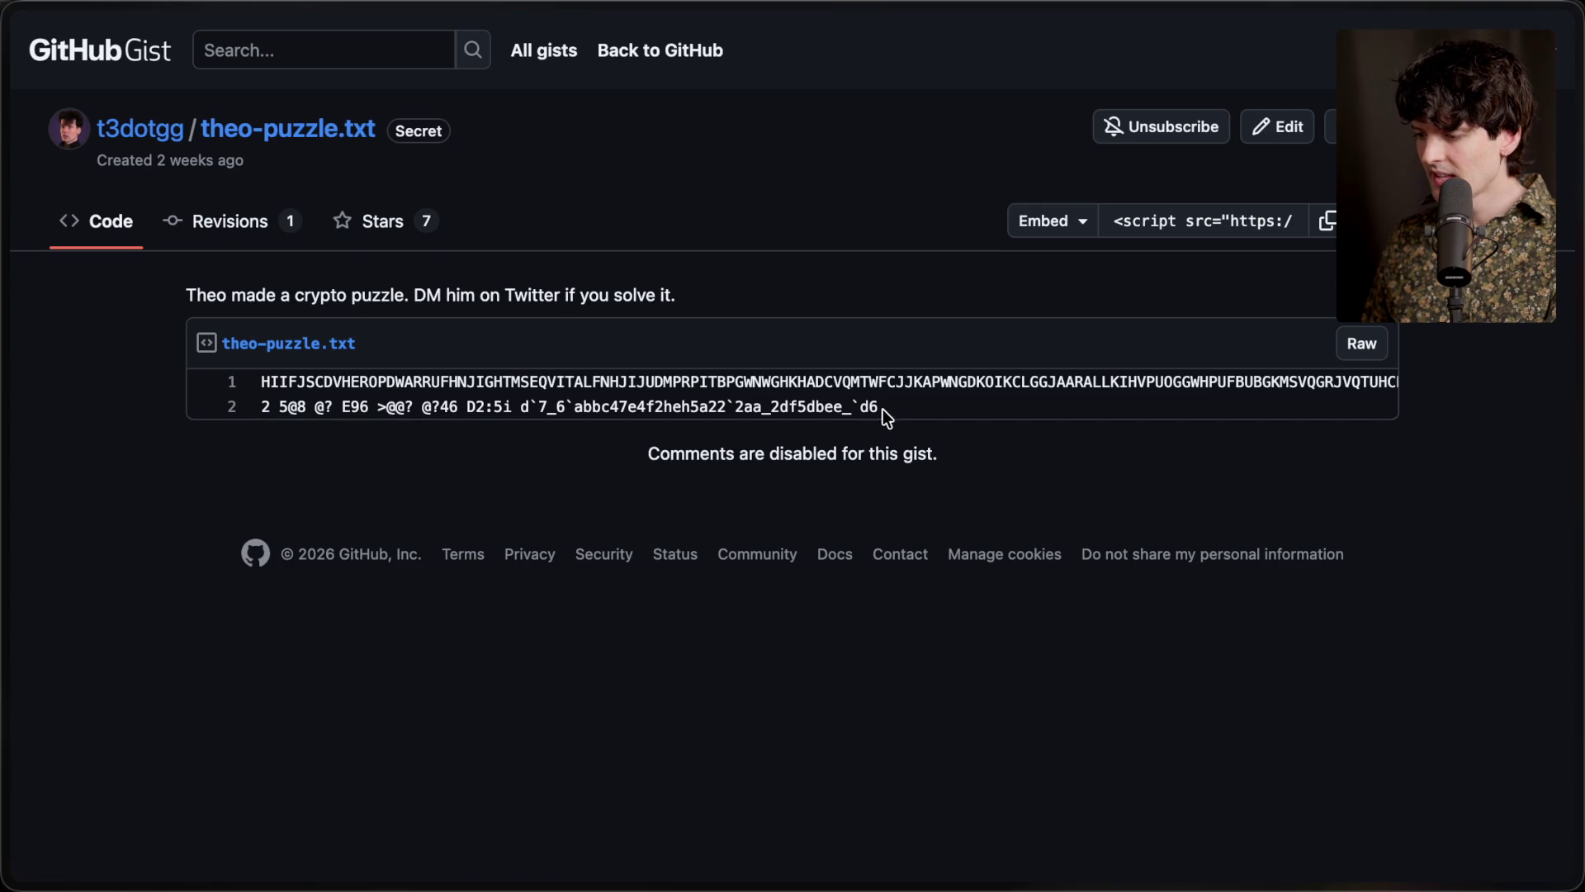
left_click_drag(878, 406, 249, 400)
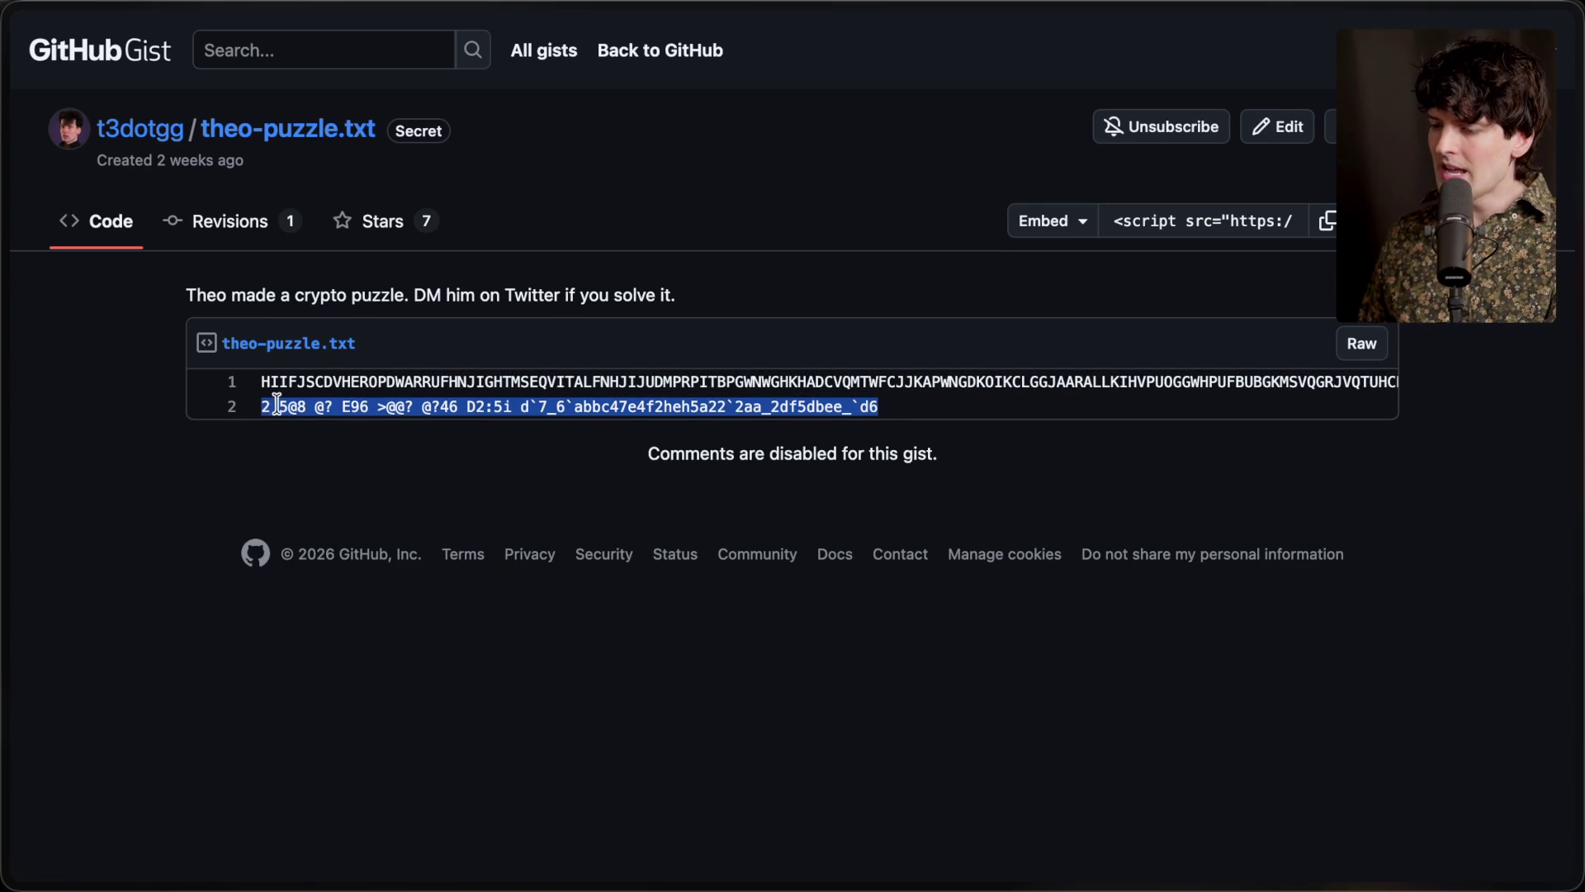
triple_click(275, 381)
left_click_drag(265, 408, 922, 431)
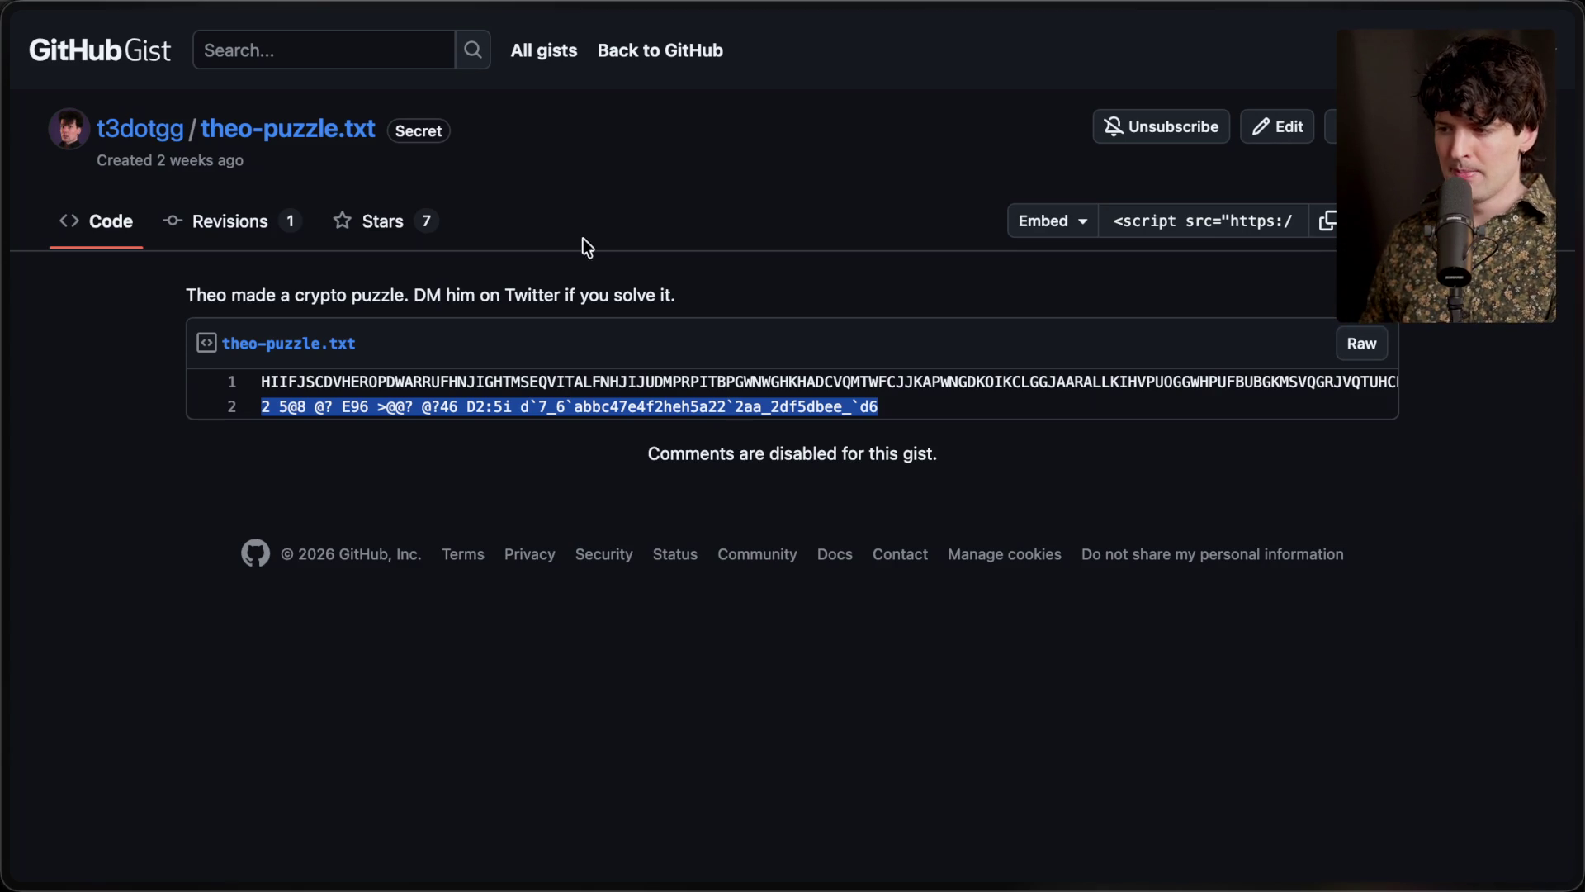
left_click(141, 131, "super")
left_click(1397, 667)
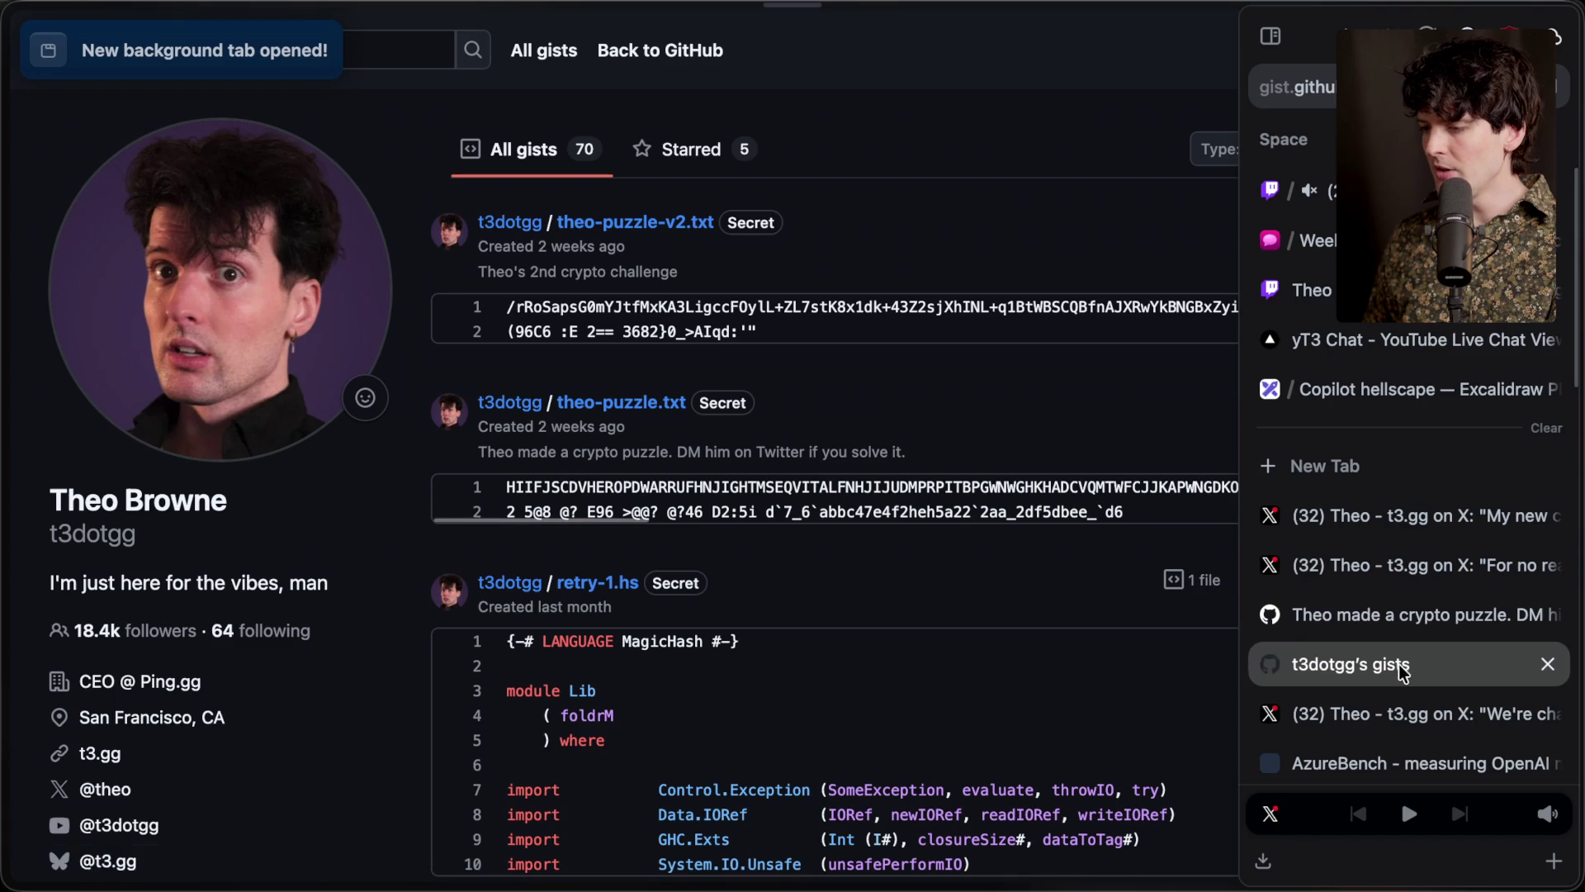
Load doge.t3.gg and open the game's GitHub source repository from its settings
key("super+l")
type("doge.t3")
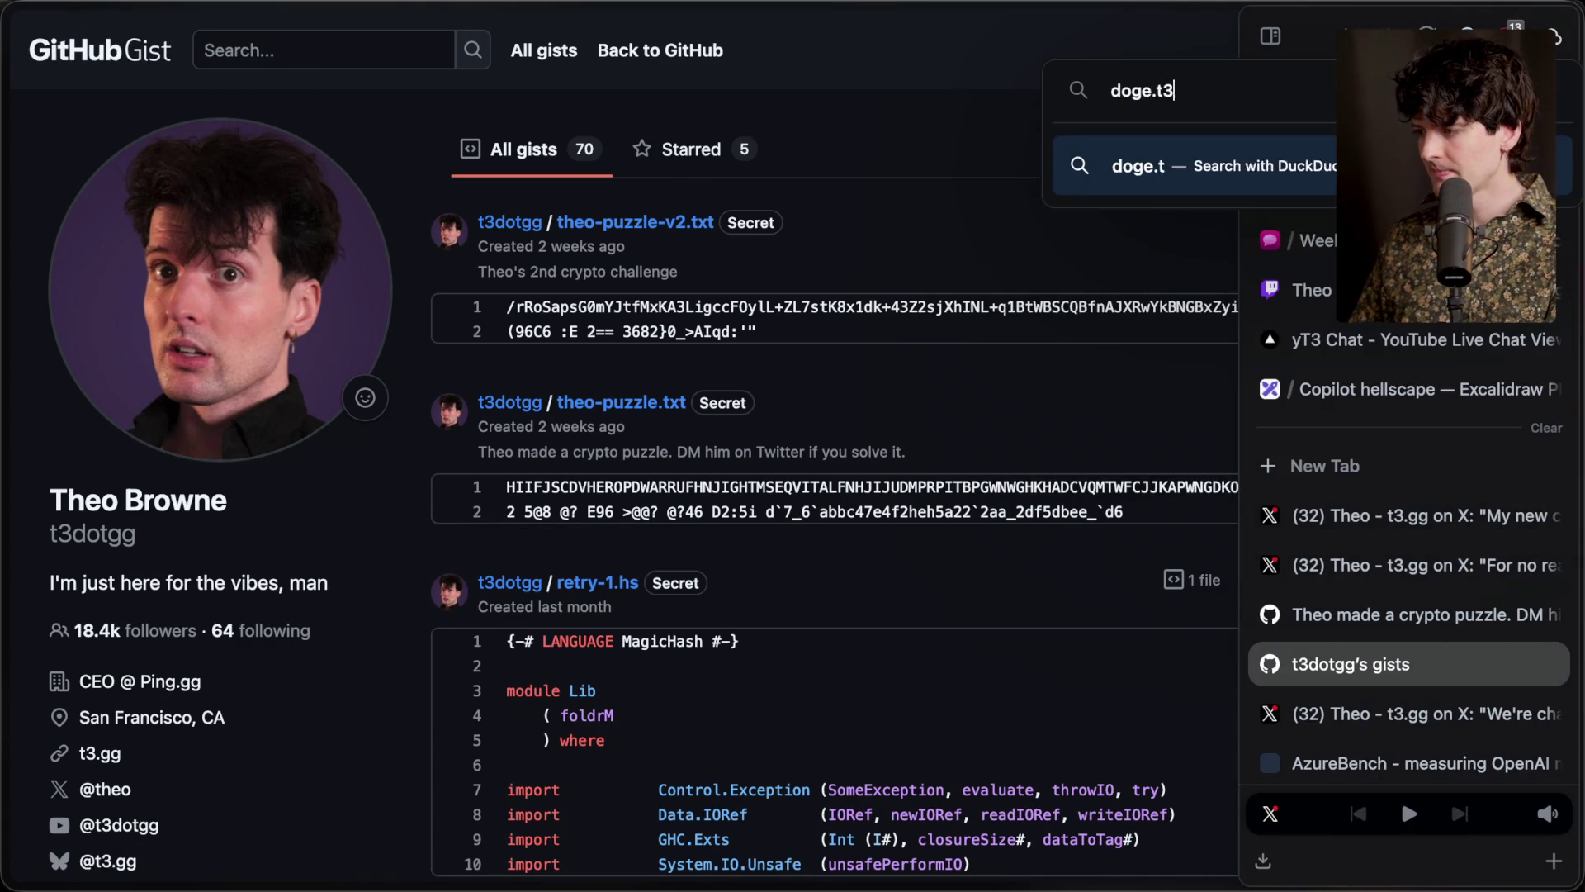
type(".gg")
key("Return")
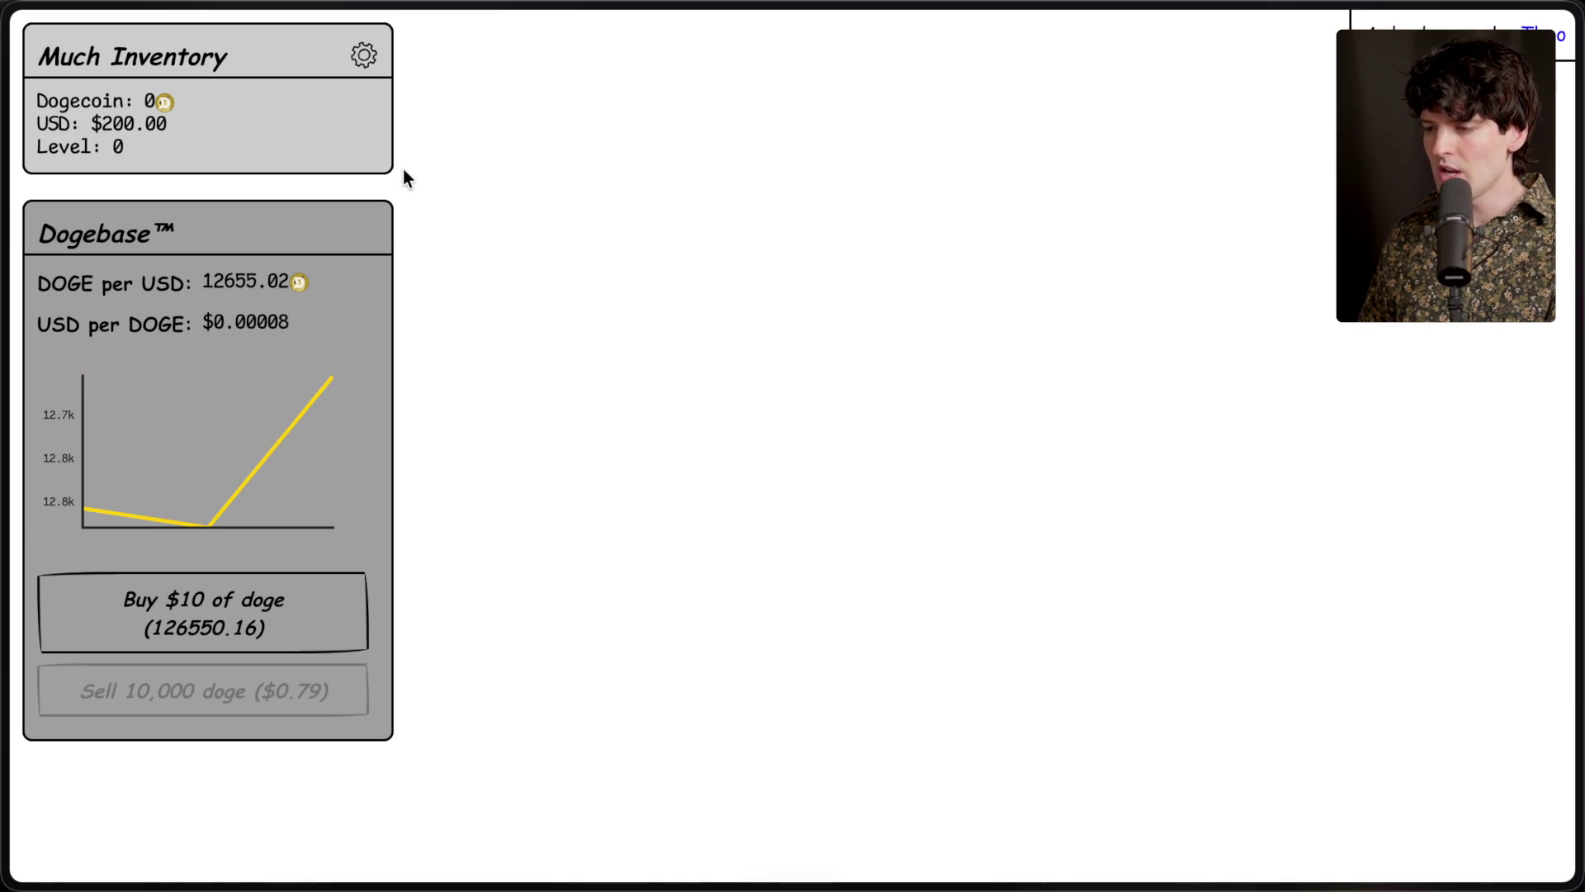
left_click(365, 54)
left_click(358, 351)
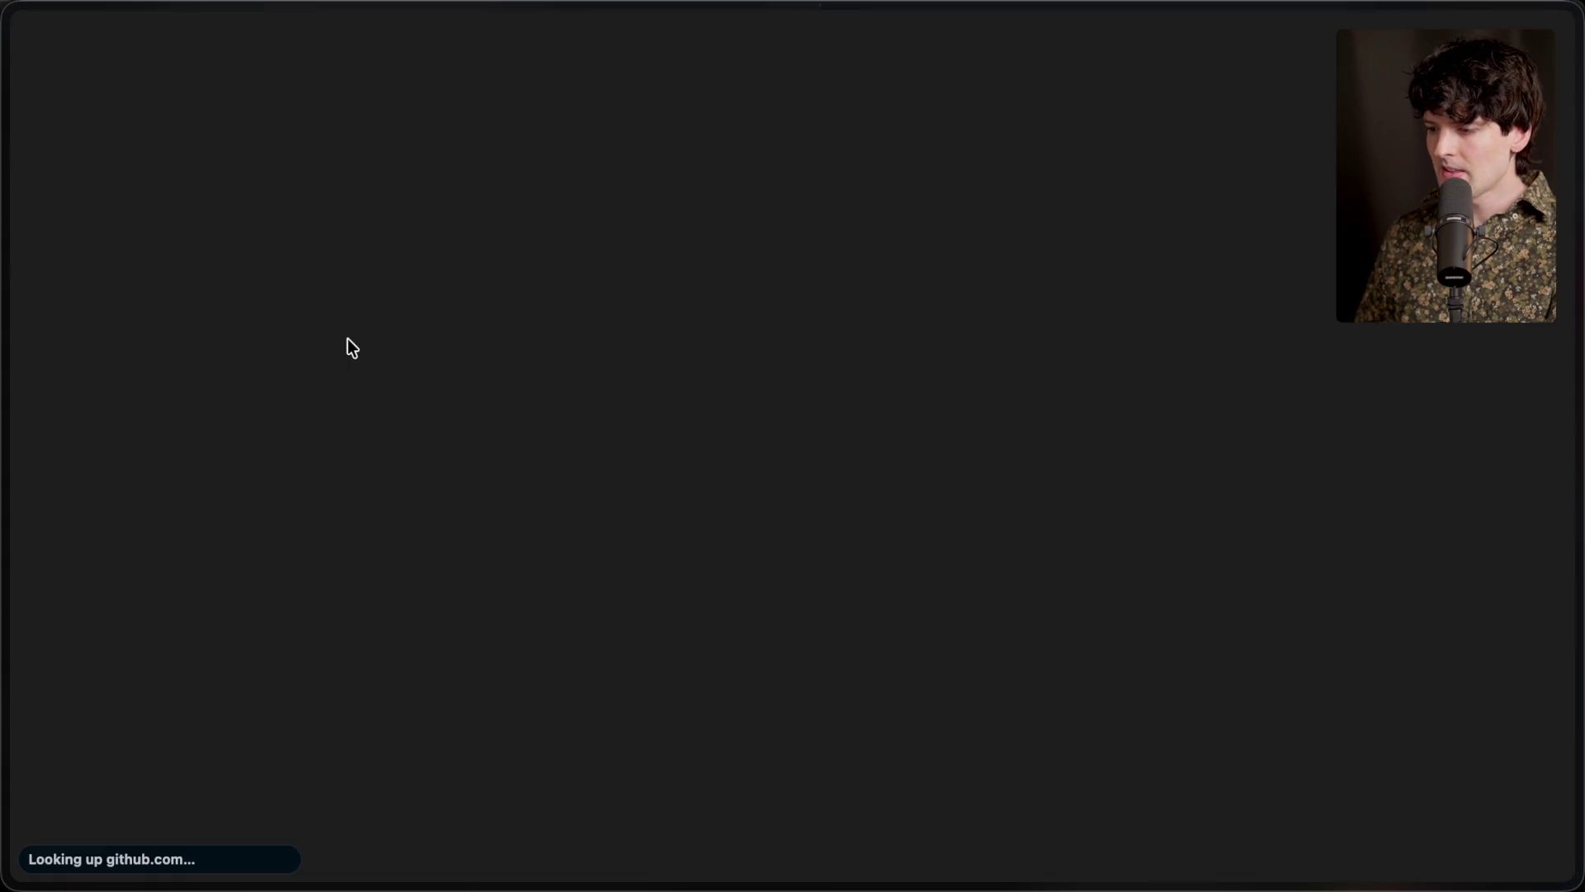
Close the Dogecoin Simulator game tab
mouse_move(1575, 510)
left_click(1549, 664)
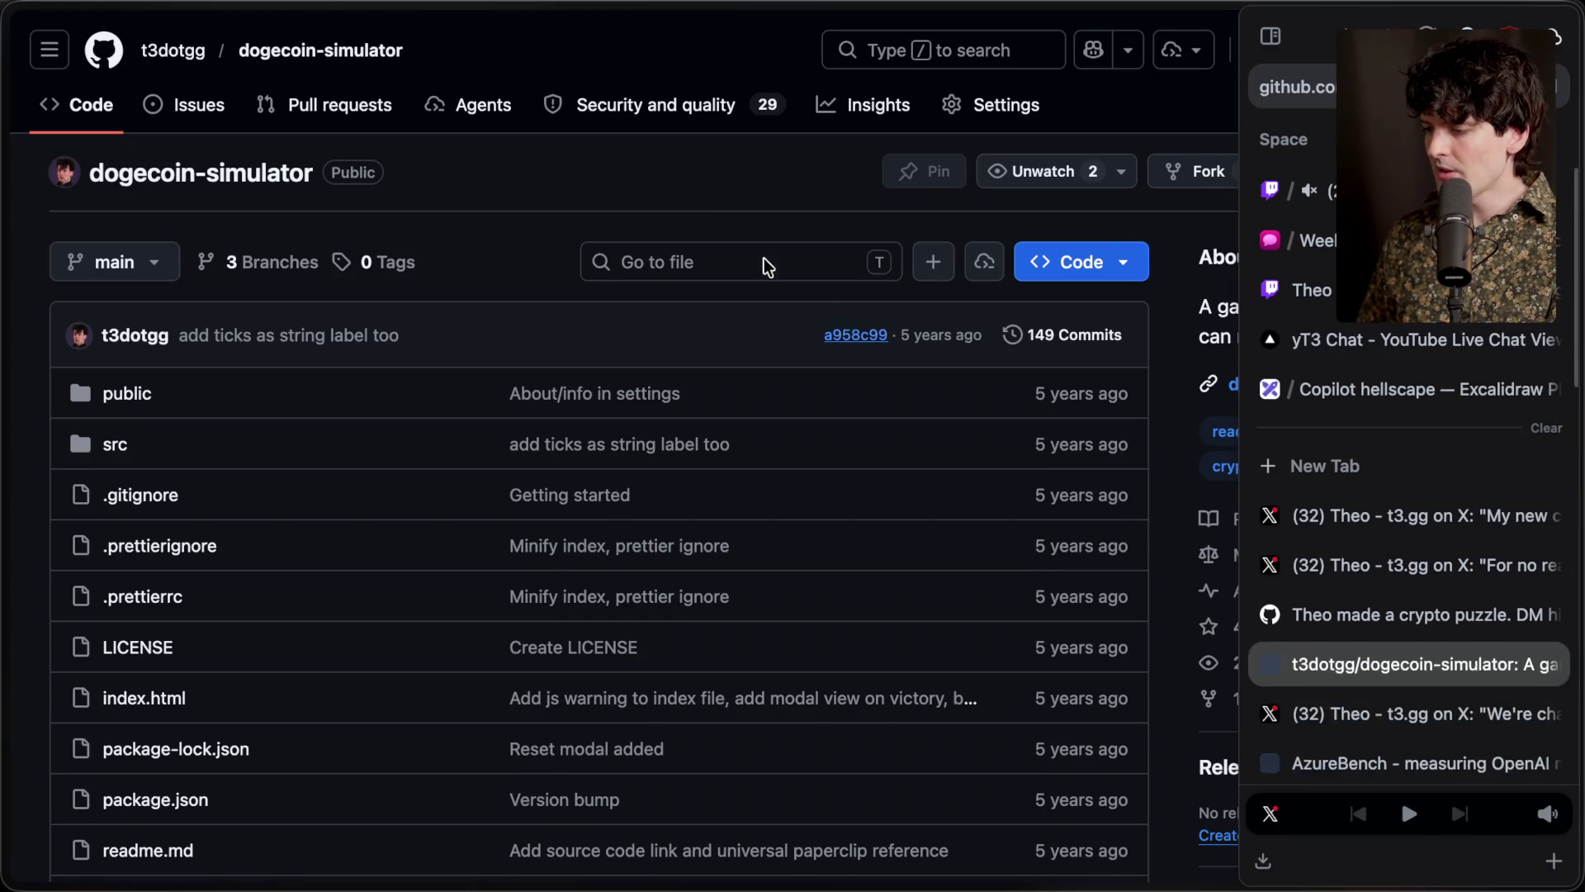
scroll(532, 243, "down", 5)
scroll(532, 243, "up", 3)
scroll(532, 241, "up", 1)
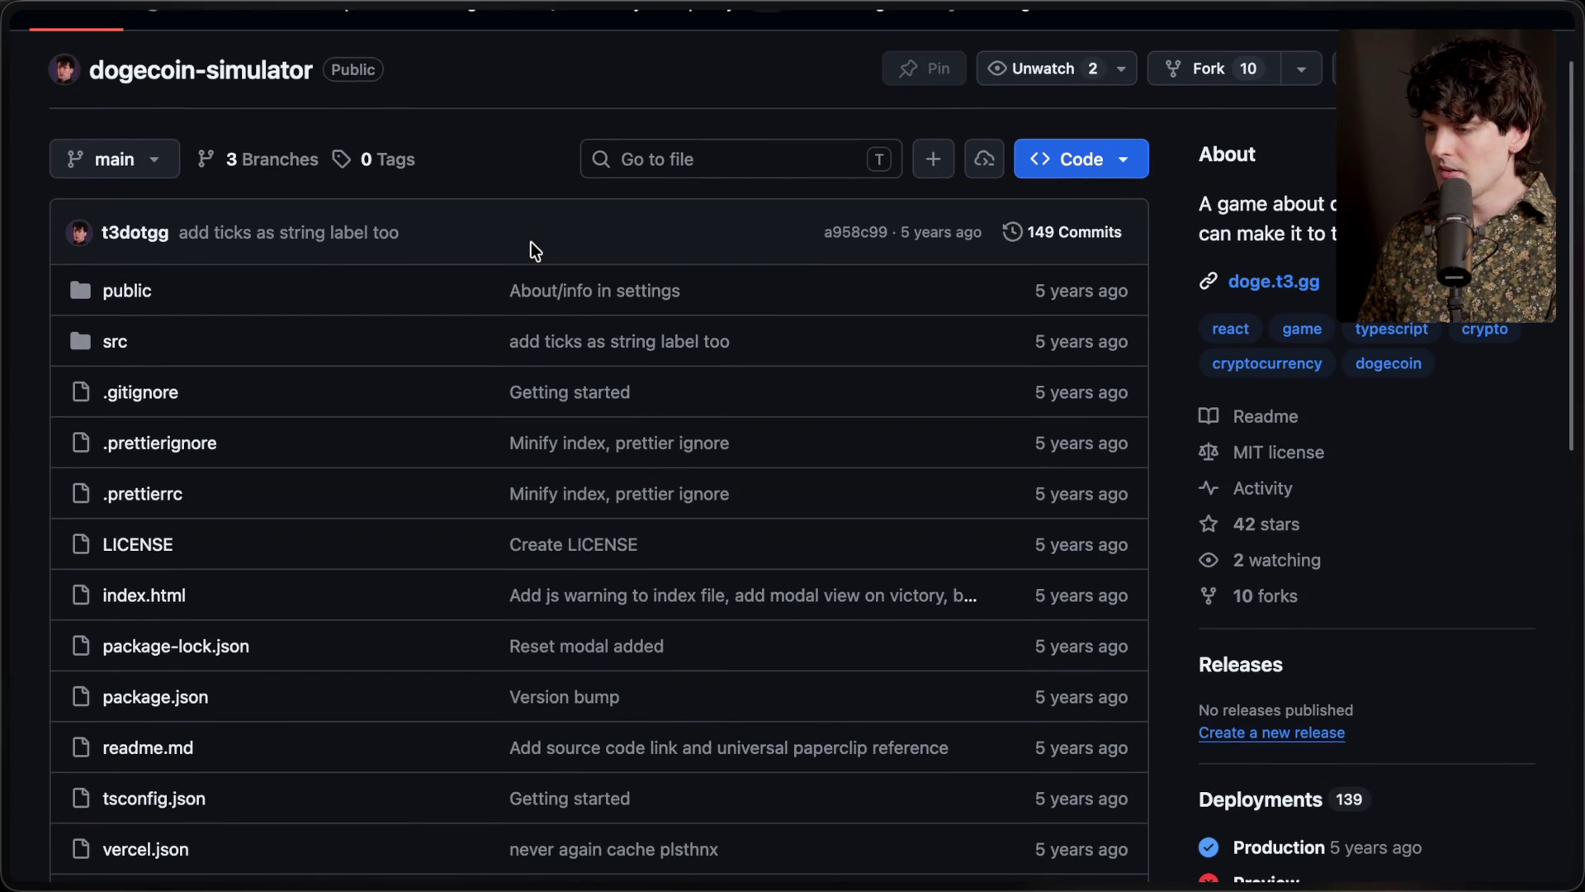
Return to the theo-puzzle.txt gist and select its second encoded line
mouse_move(1573, 627)
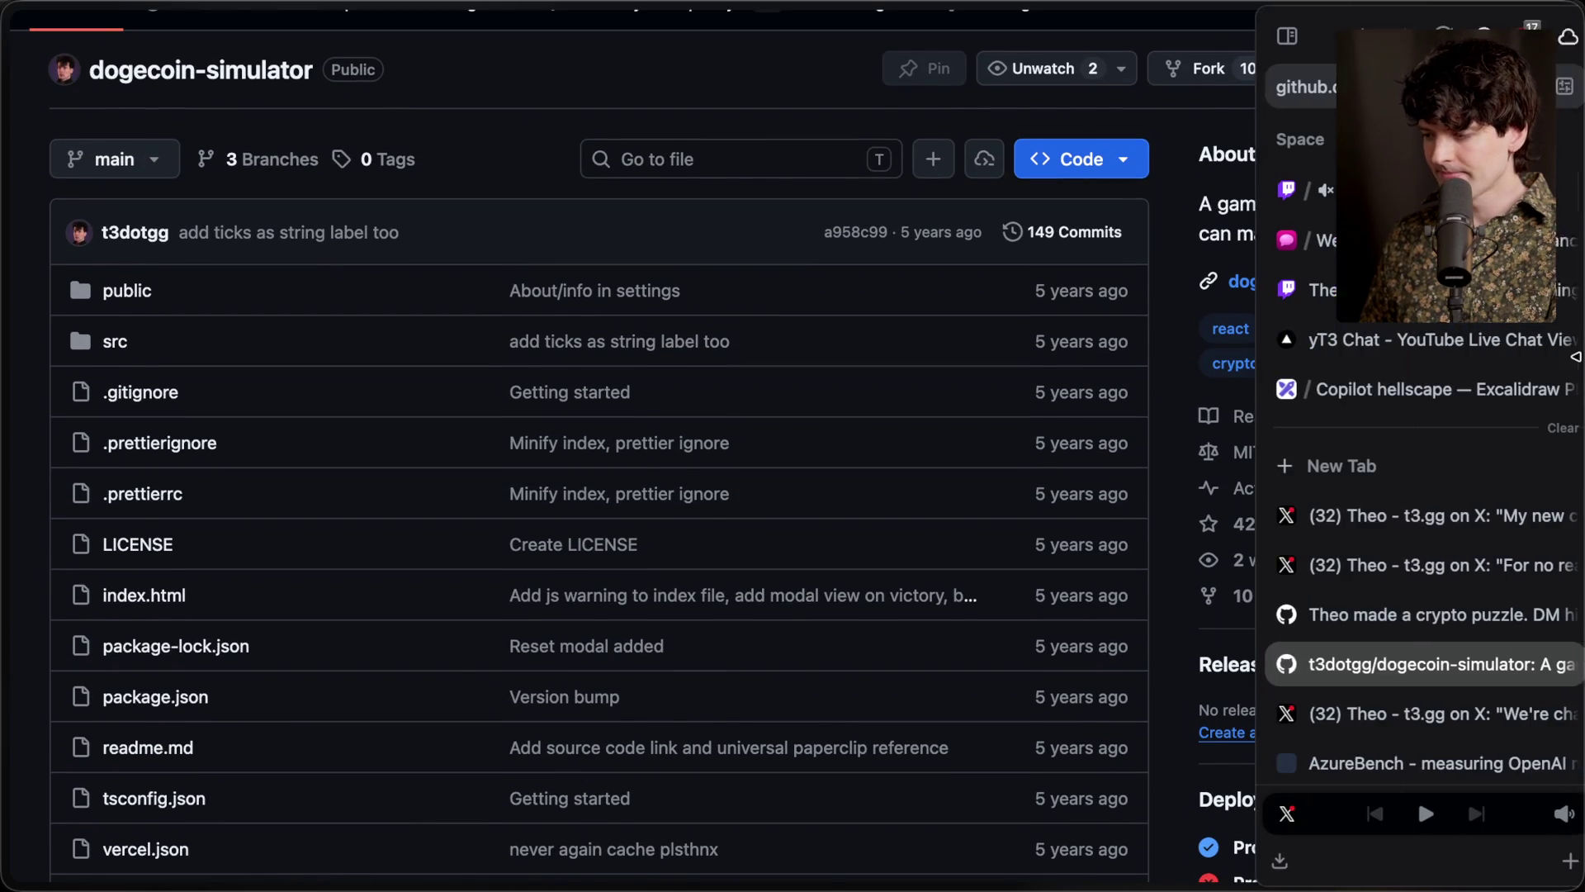
left_click(1378, 621)
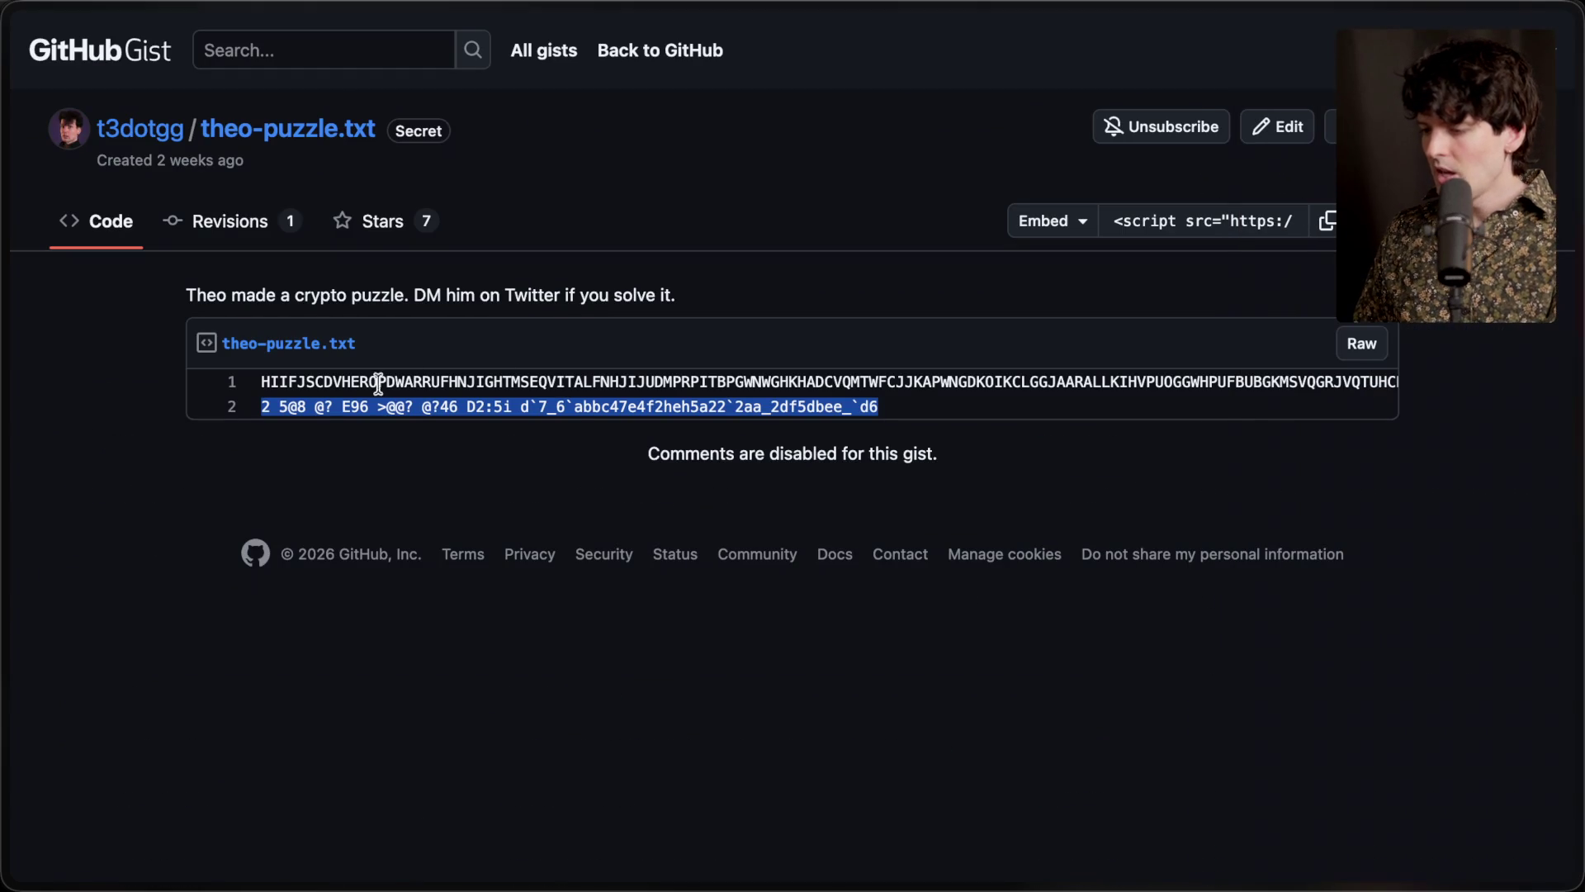
left_click(256, 408)
left_click_drag(261, 406, 944, 405)
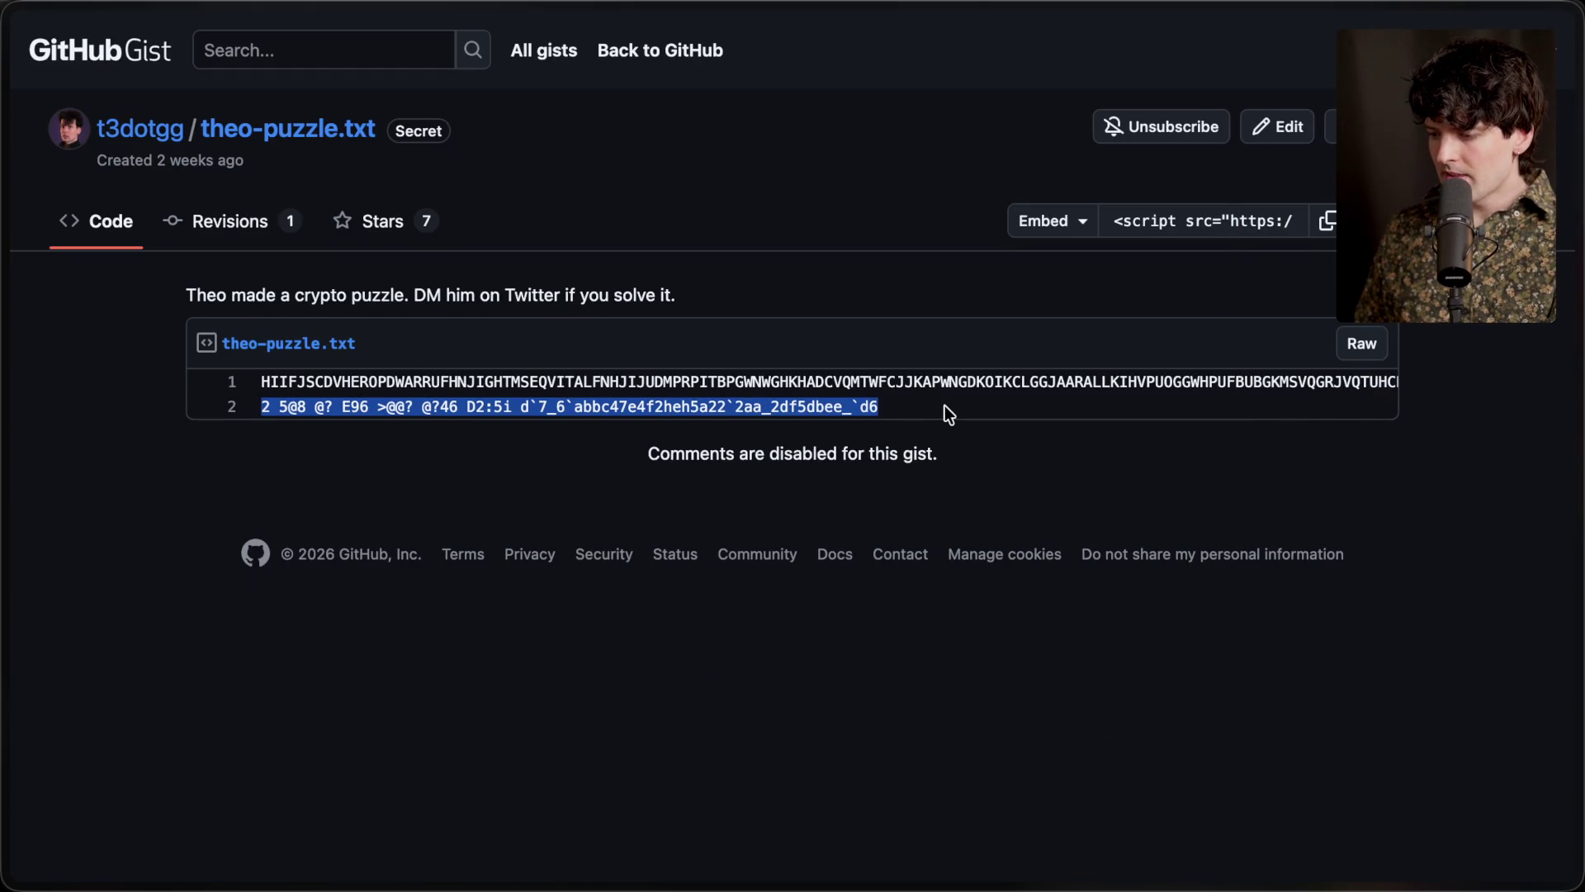
left_click(944, 404)
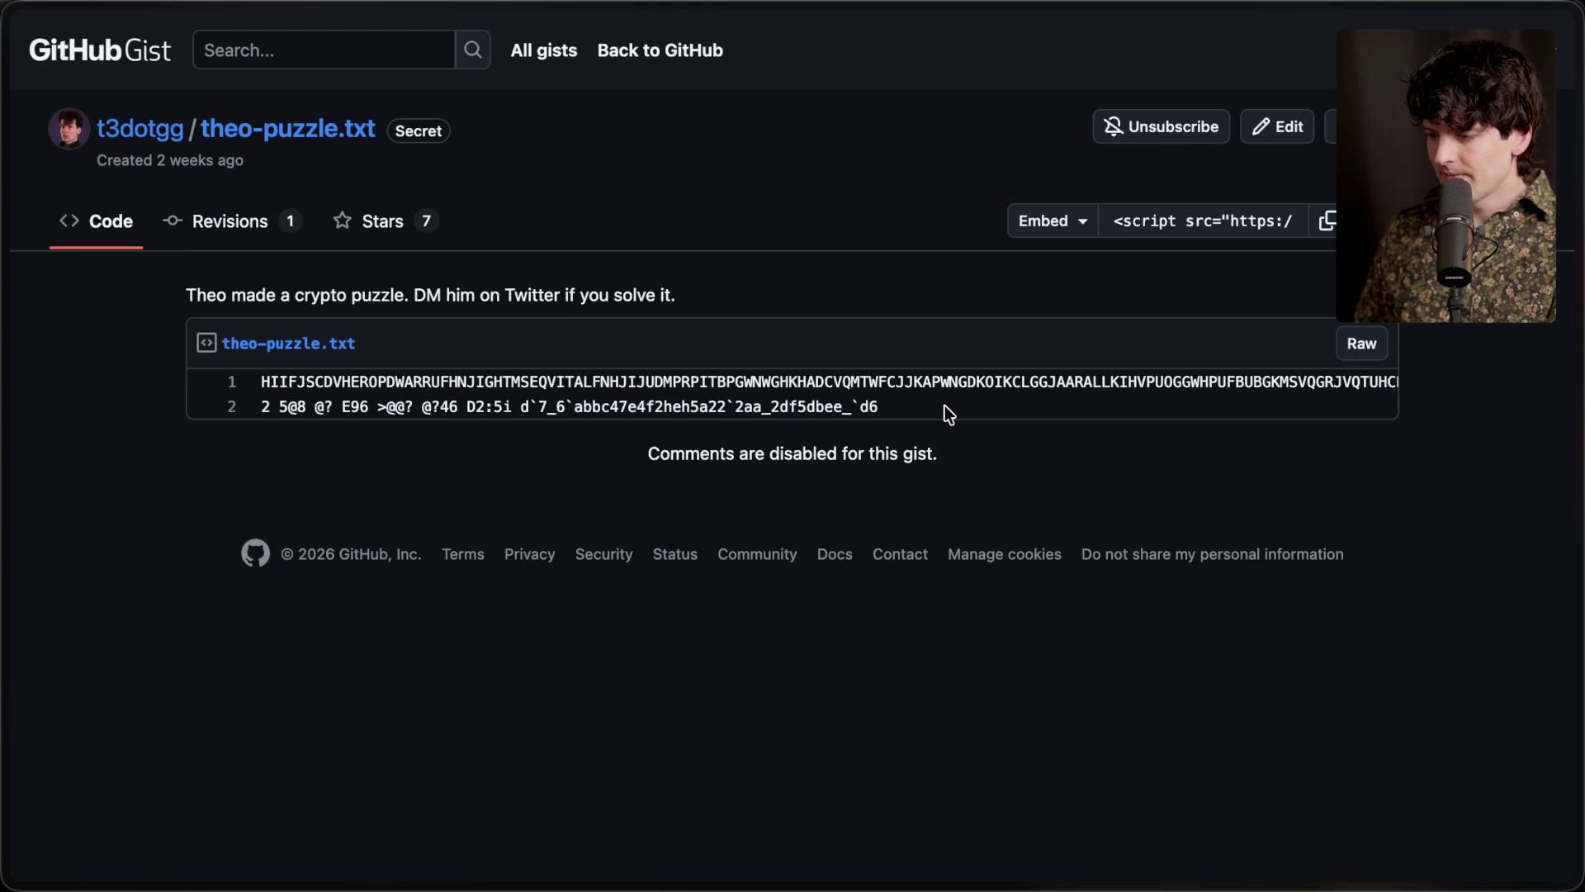
In Terminal, run code . from ~/Code/ccsandbox/challenges/legacy, then return to the browser
key("super+Tab")
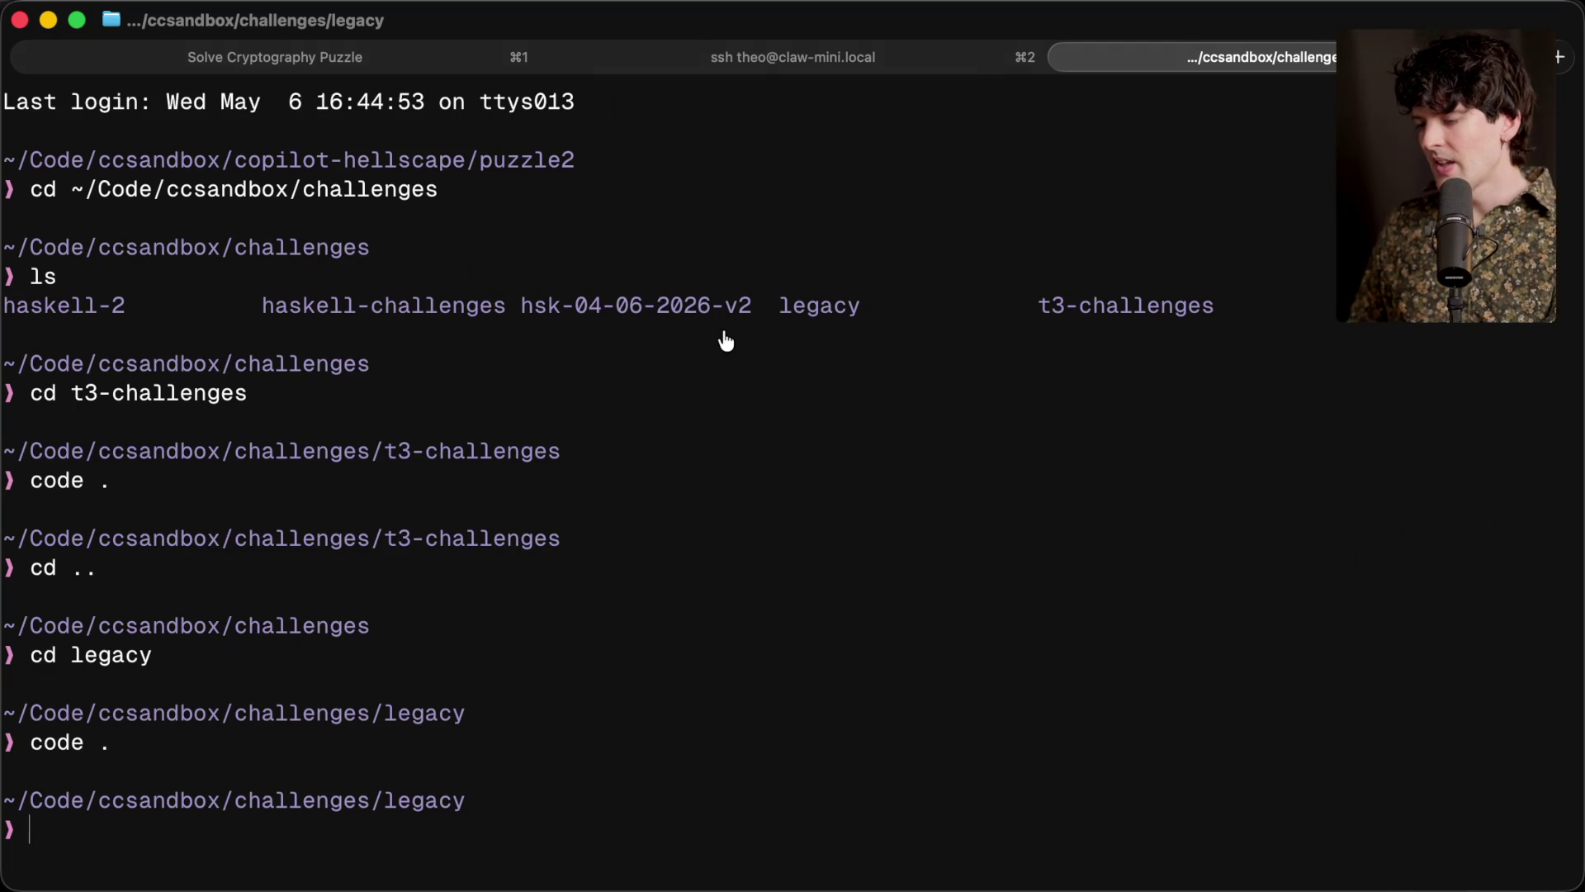
key("super+Tab")
key("super+Tab")
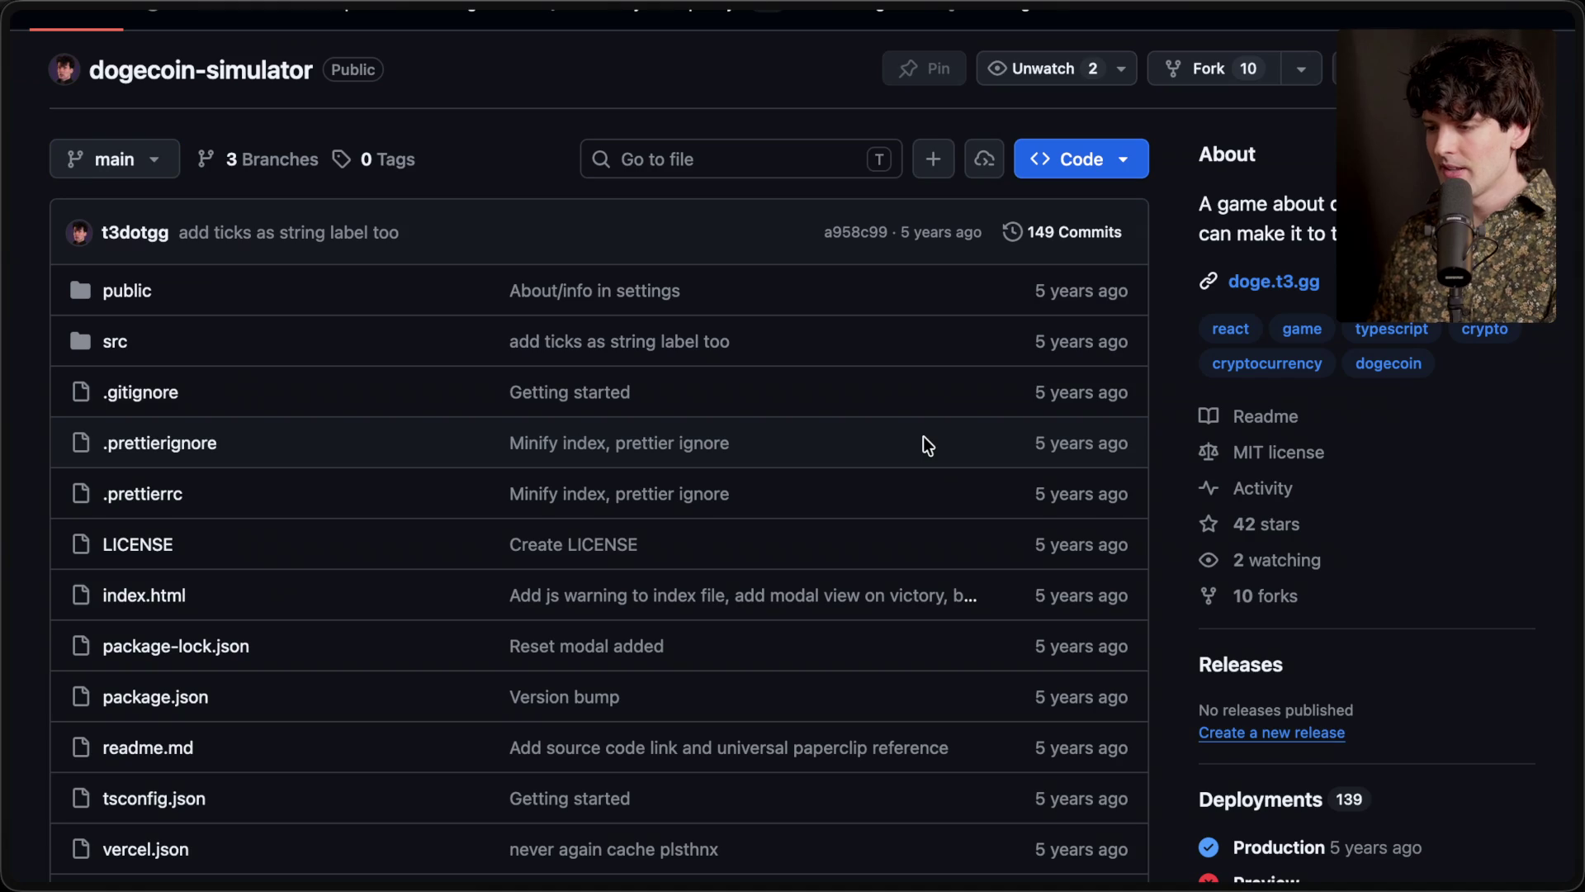
Switch the repository to branch codex/old-dog-hashes-rewritten and open its 151-commit history
left_click(109, 163)
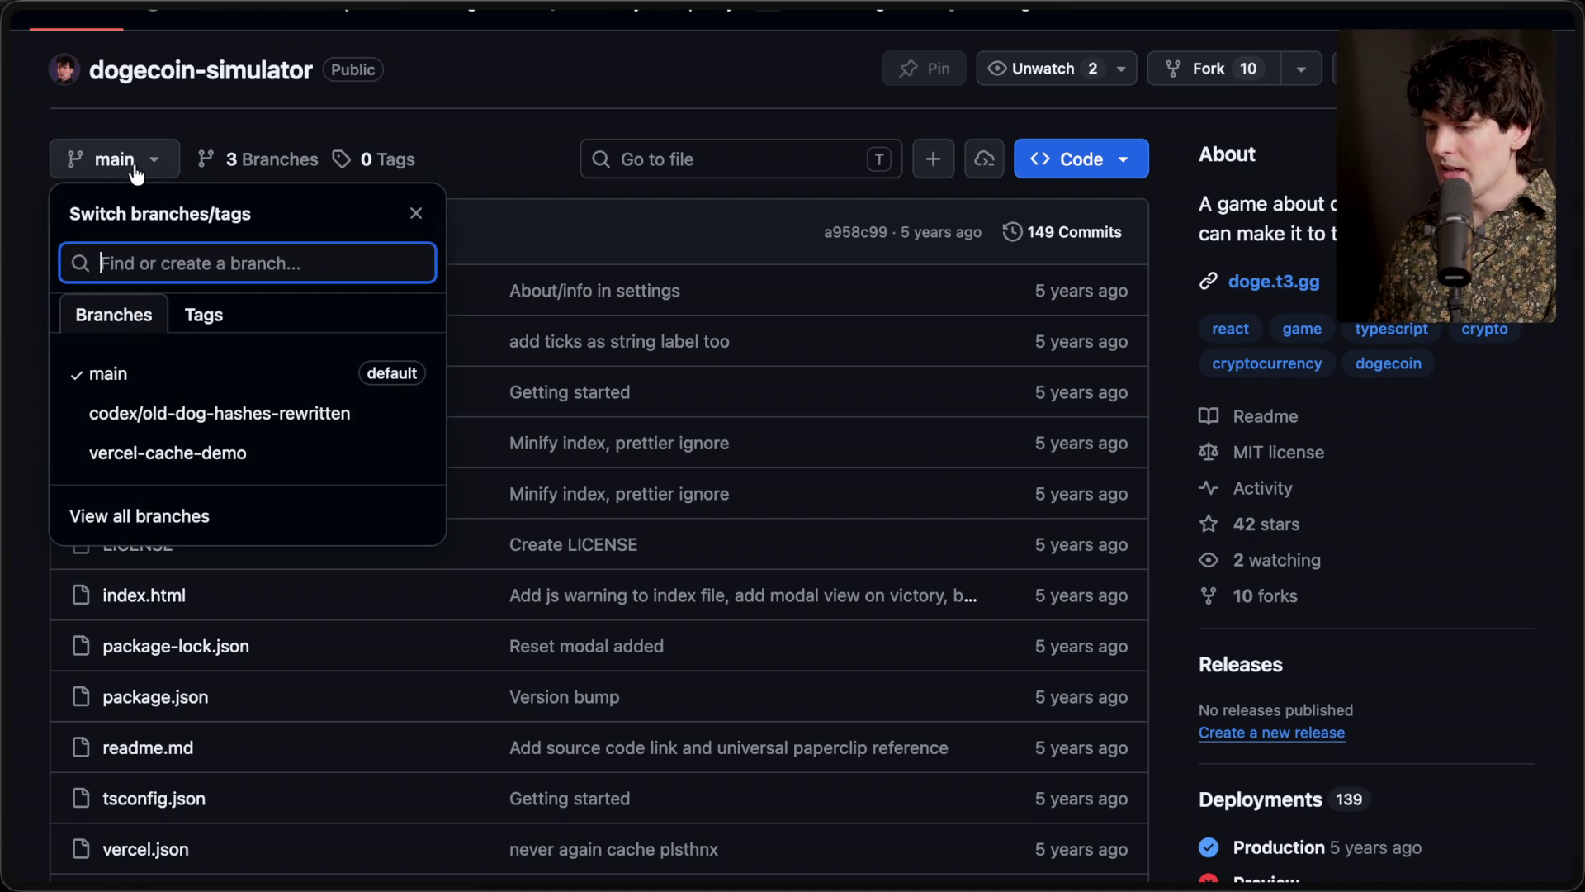
left_click(207, 417)
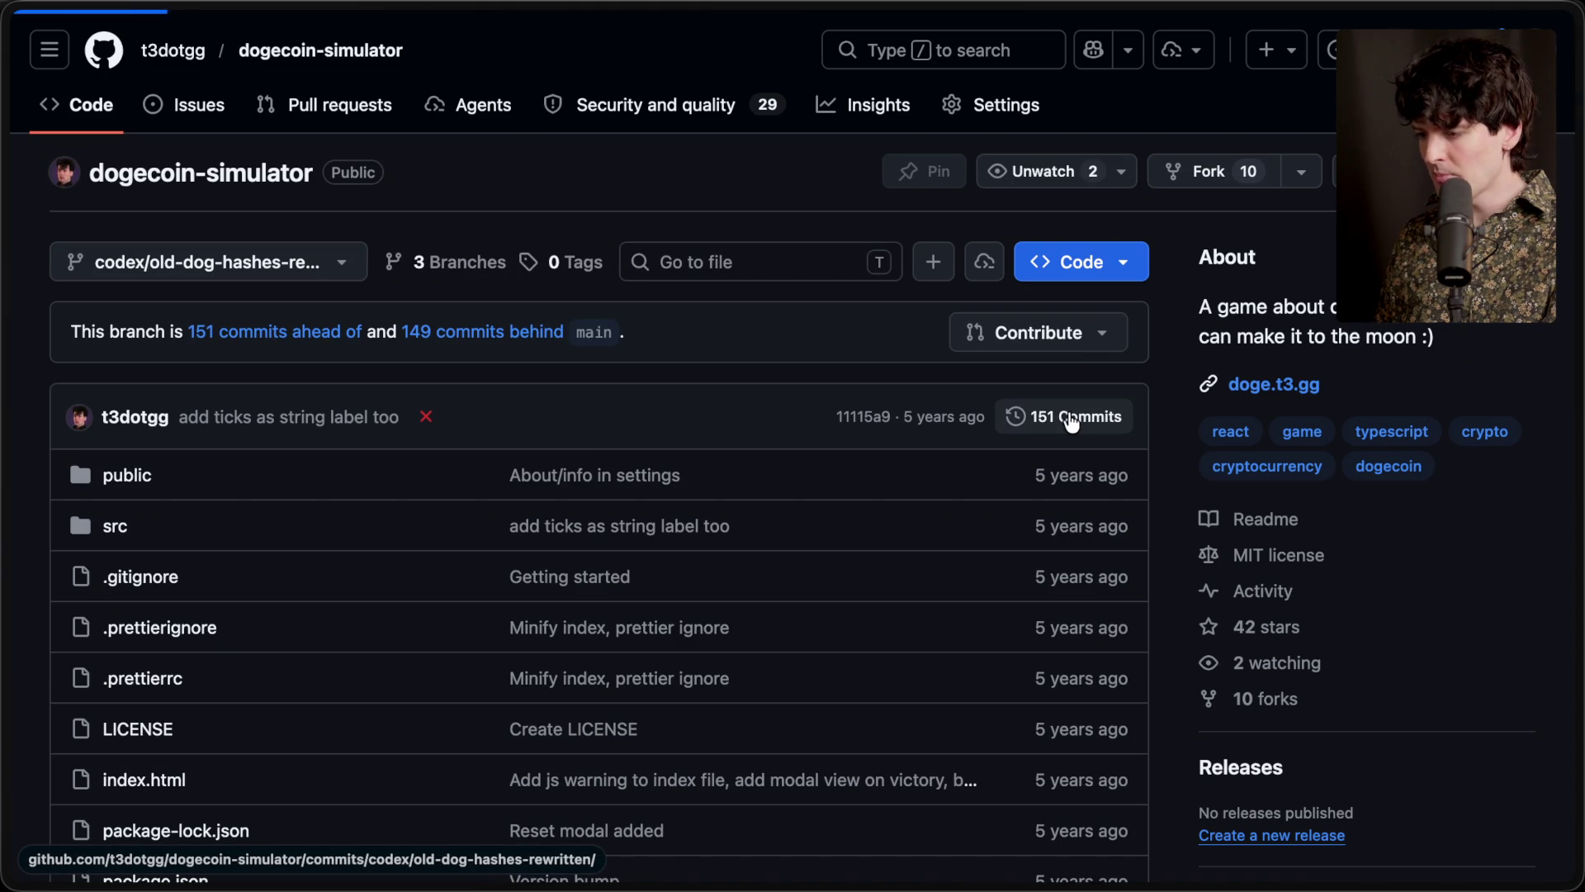
left_click(1070, 418)
scroll(1071, 421, "down", 20)
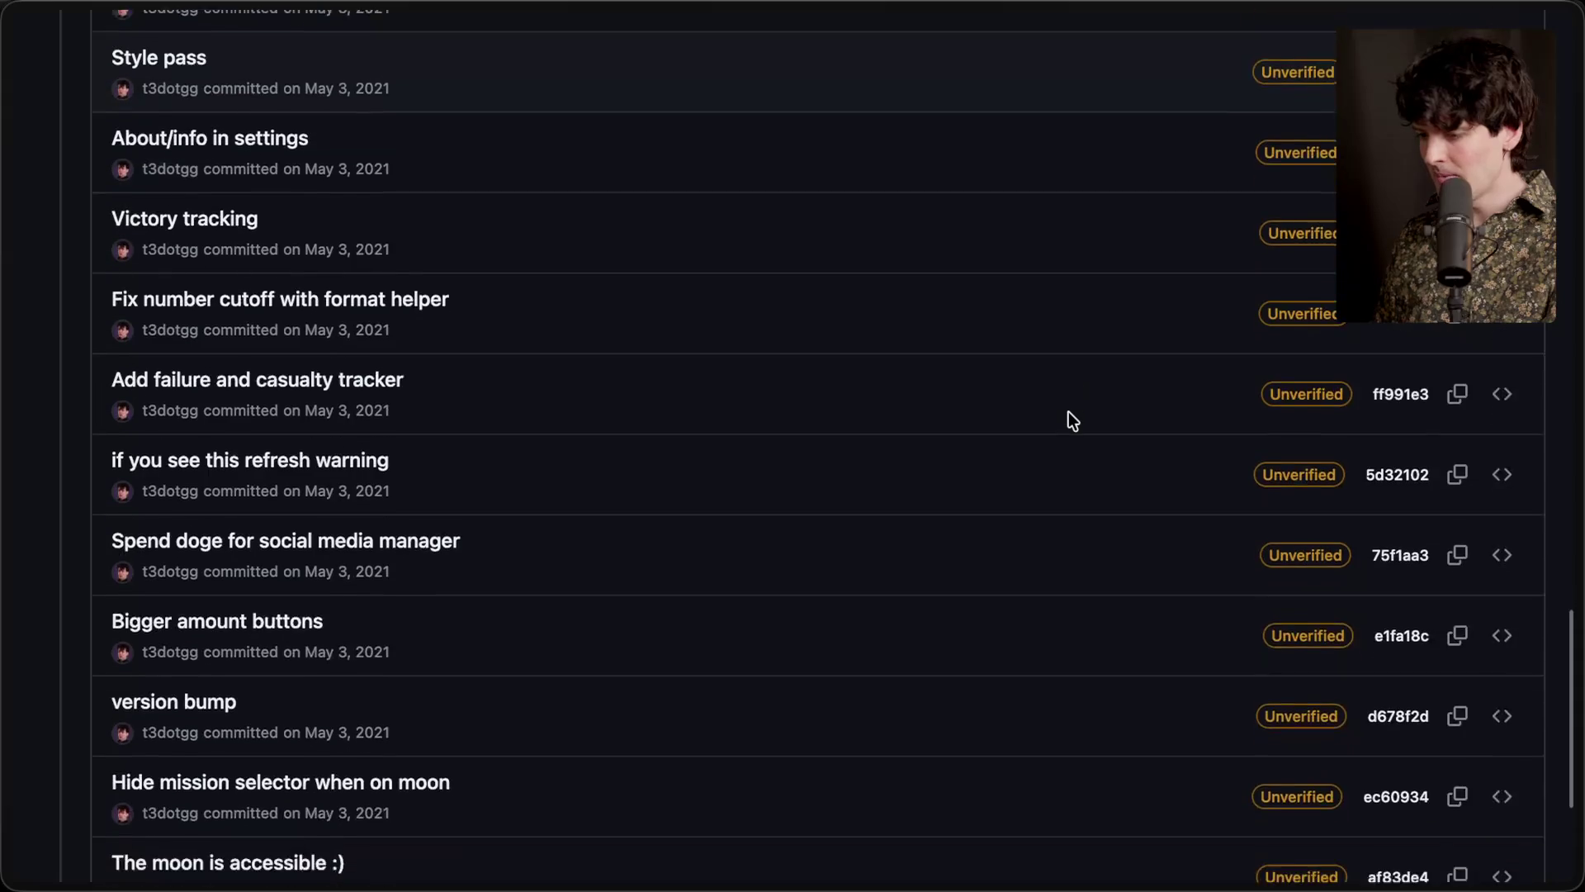
Page back through older commits until the Apr 28, 2021 entries appear
left_click(834, 665)
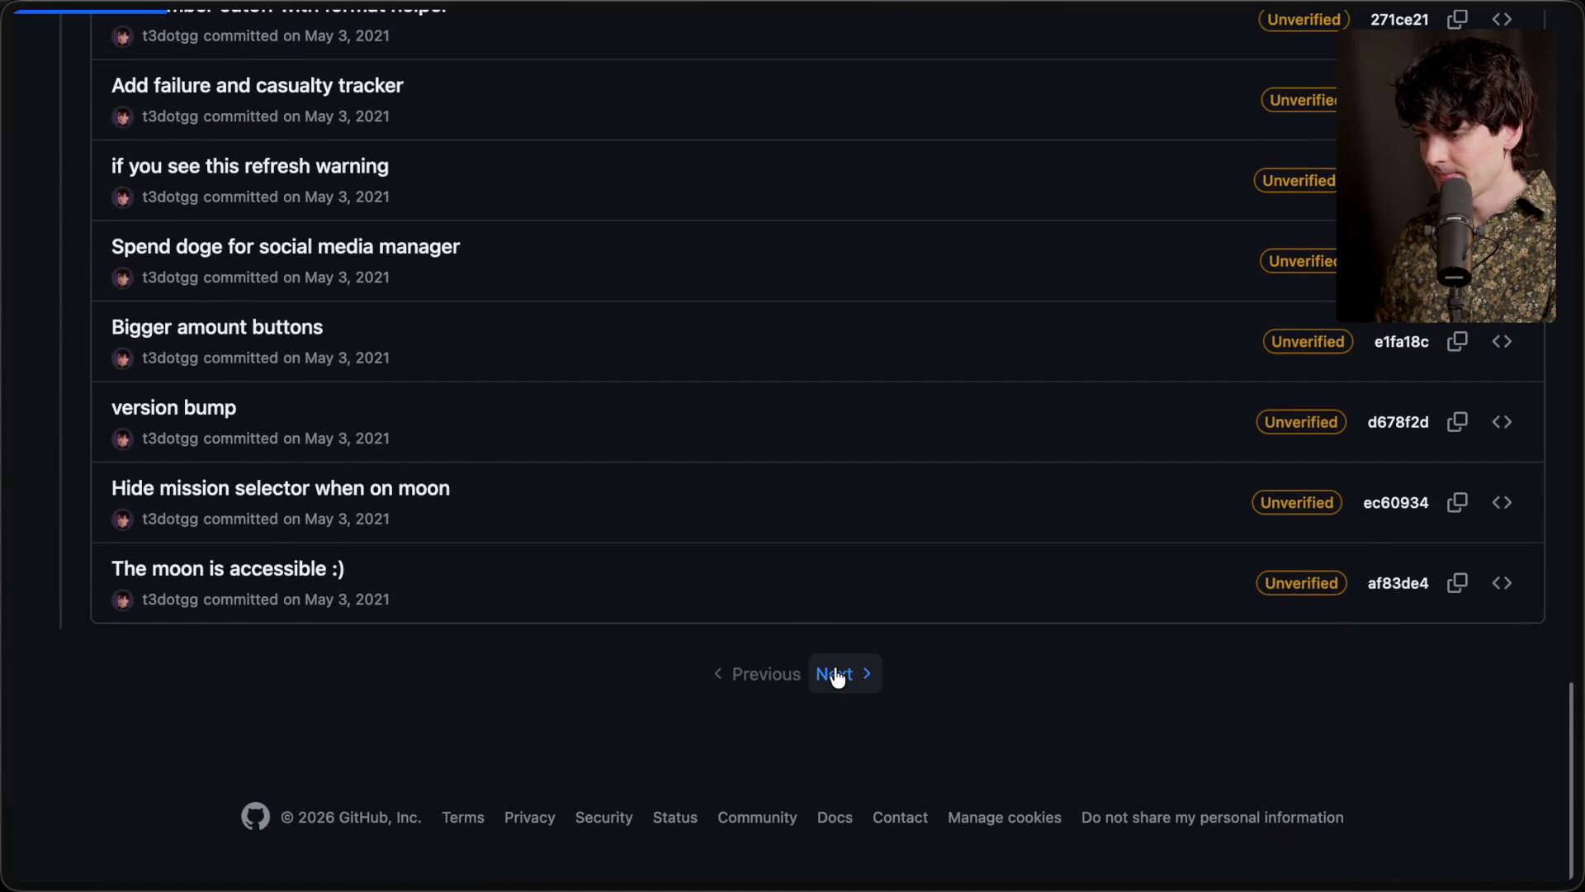
scroll(834, 667, "down", 10)
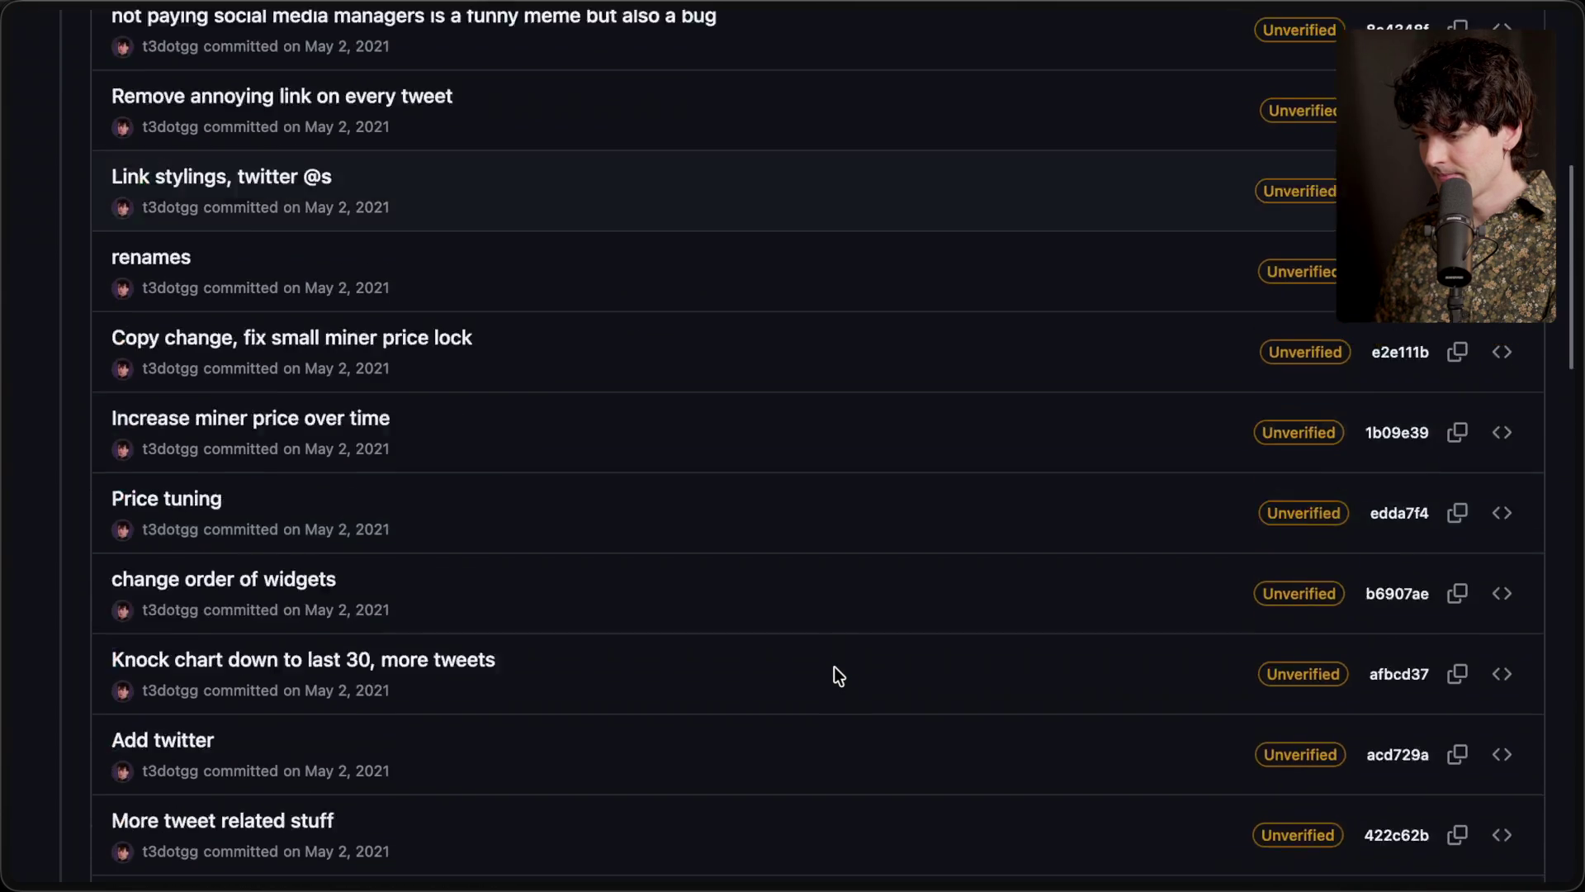
scroll(834, 667, "down", 14)
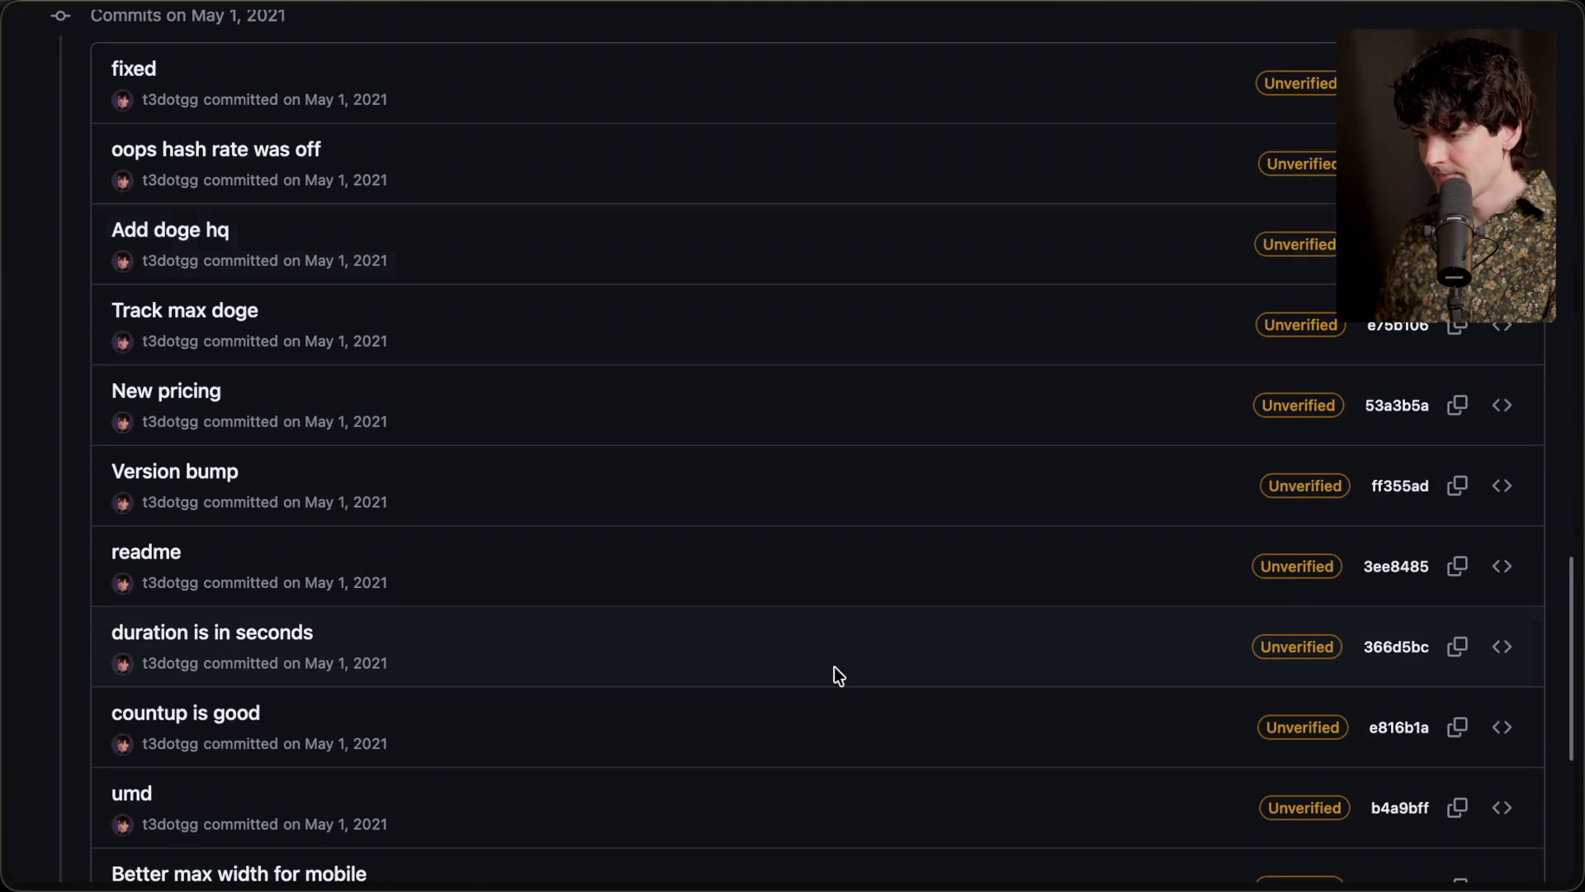
scroll(834, 666, "down", 5)
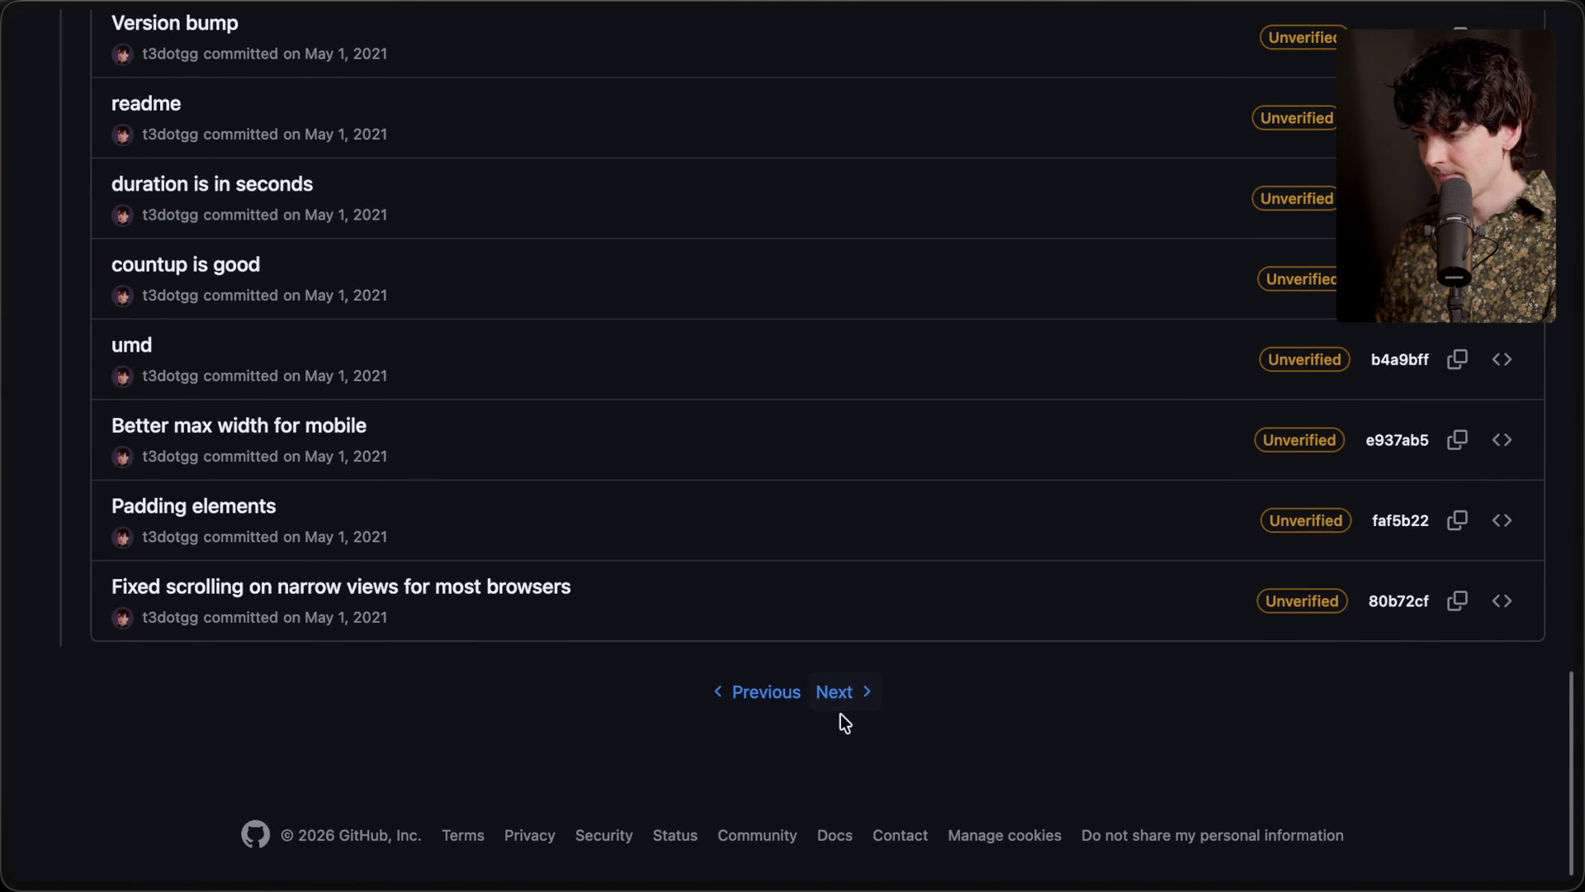
scroll(842, 694, "down", 10)
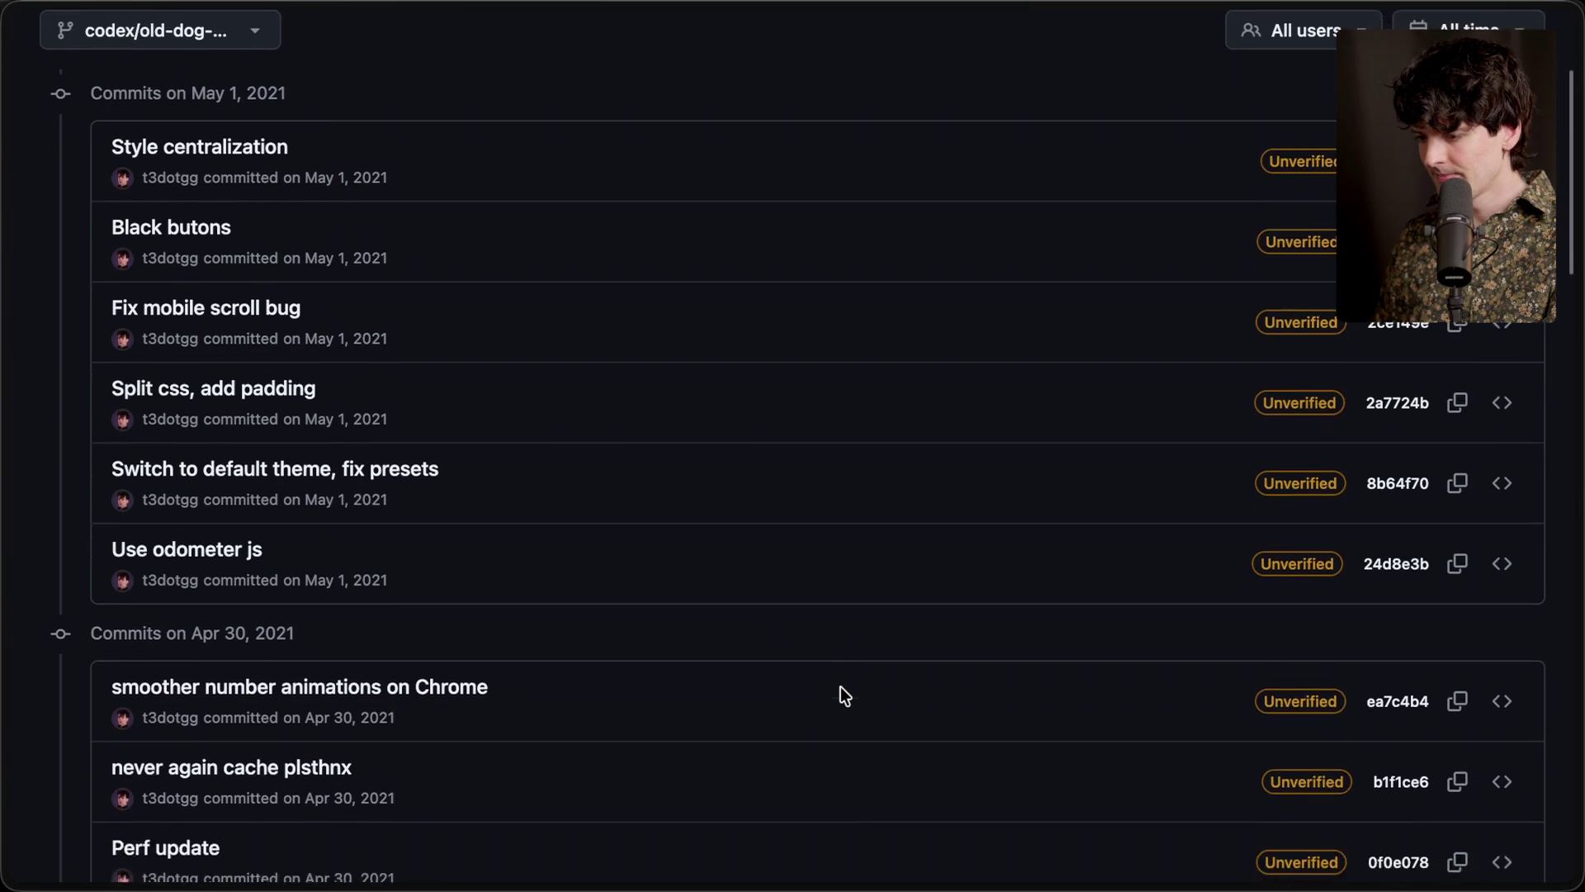
scroll(844, 695, "down", 6)
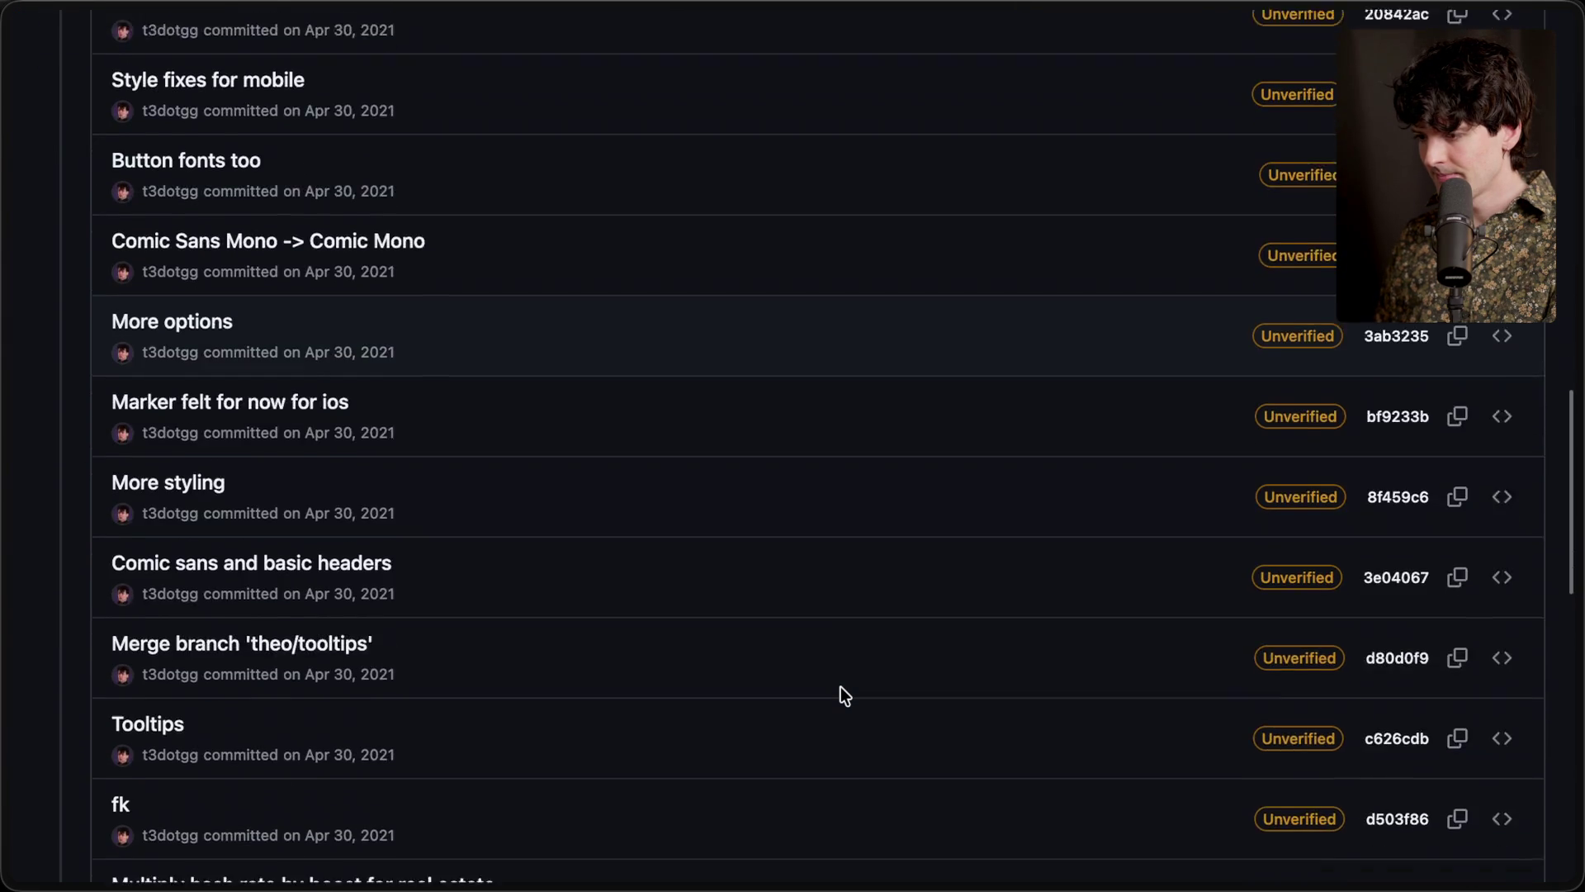
scroll(841, 687, "down", 6)
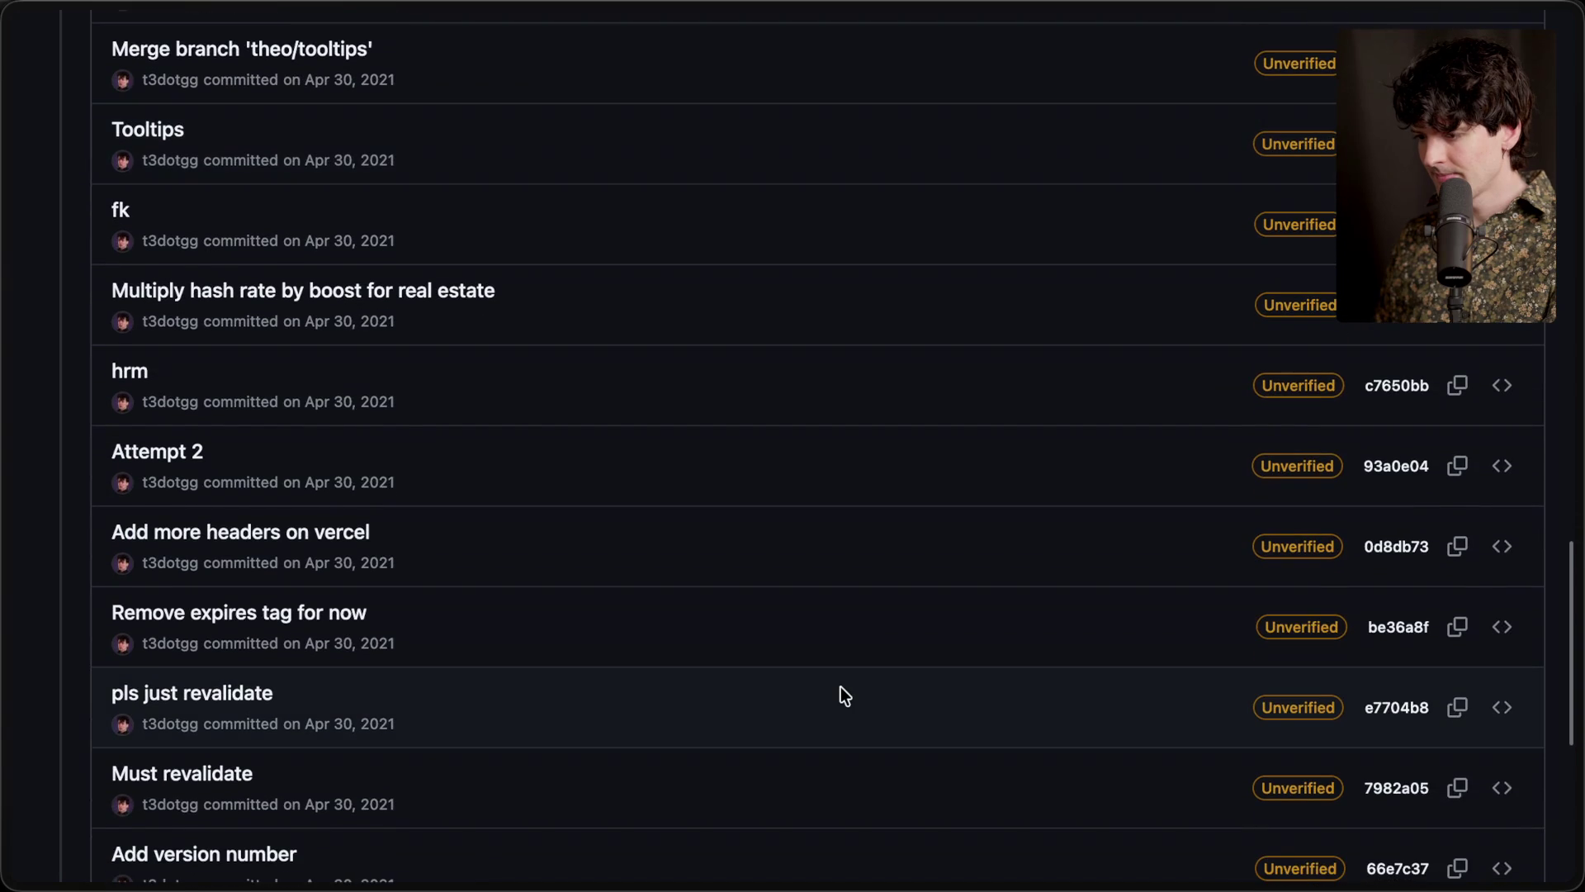
scroll(840, 690, "down", 4)
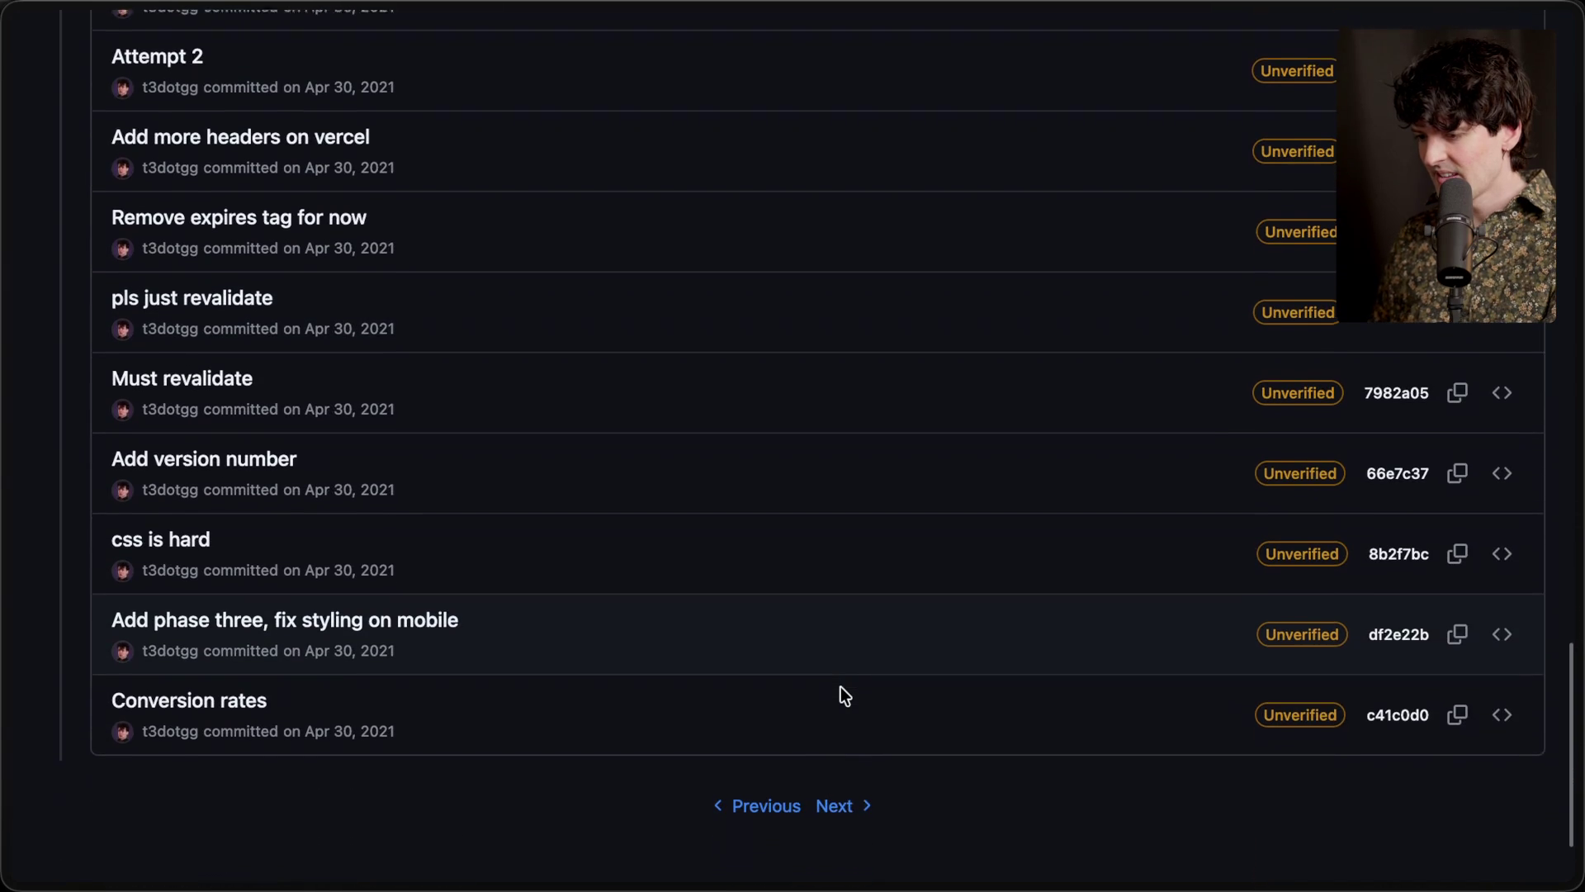
left_click(840, 811)
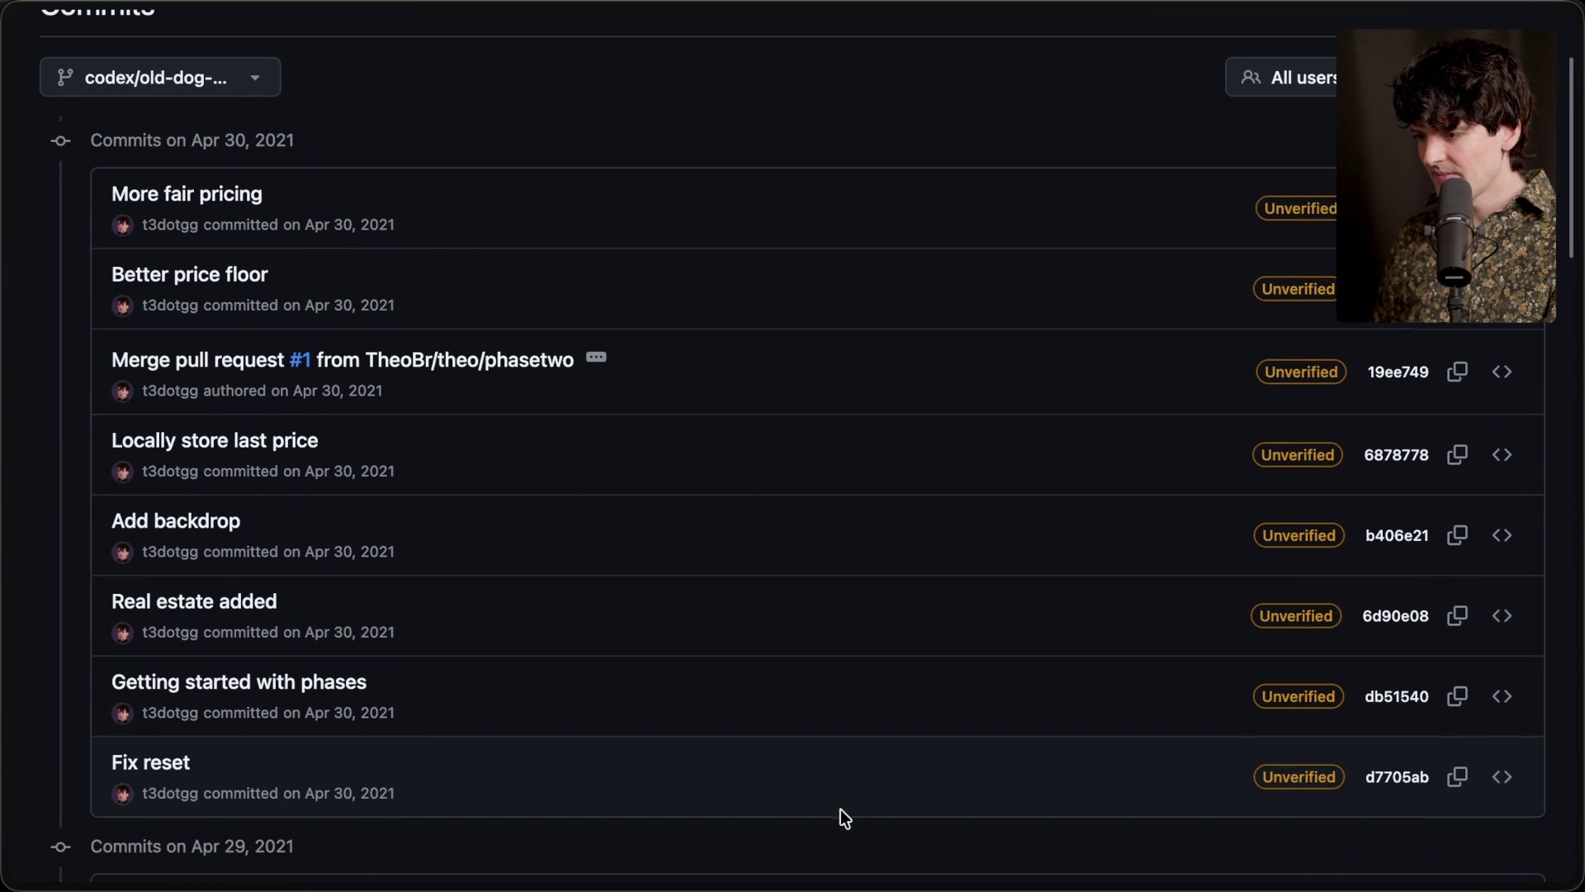
scroll(840, 809, "down", 3)
scroll(841, 810, "down", 6)
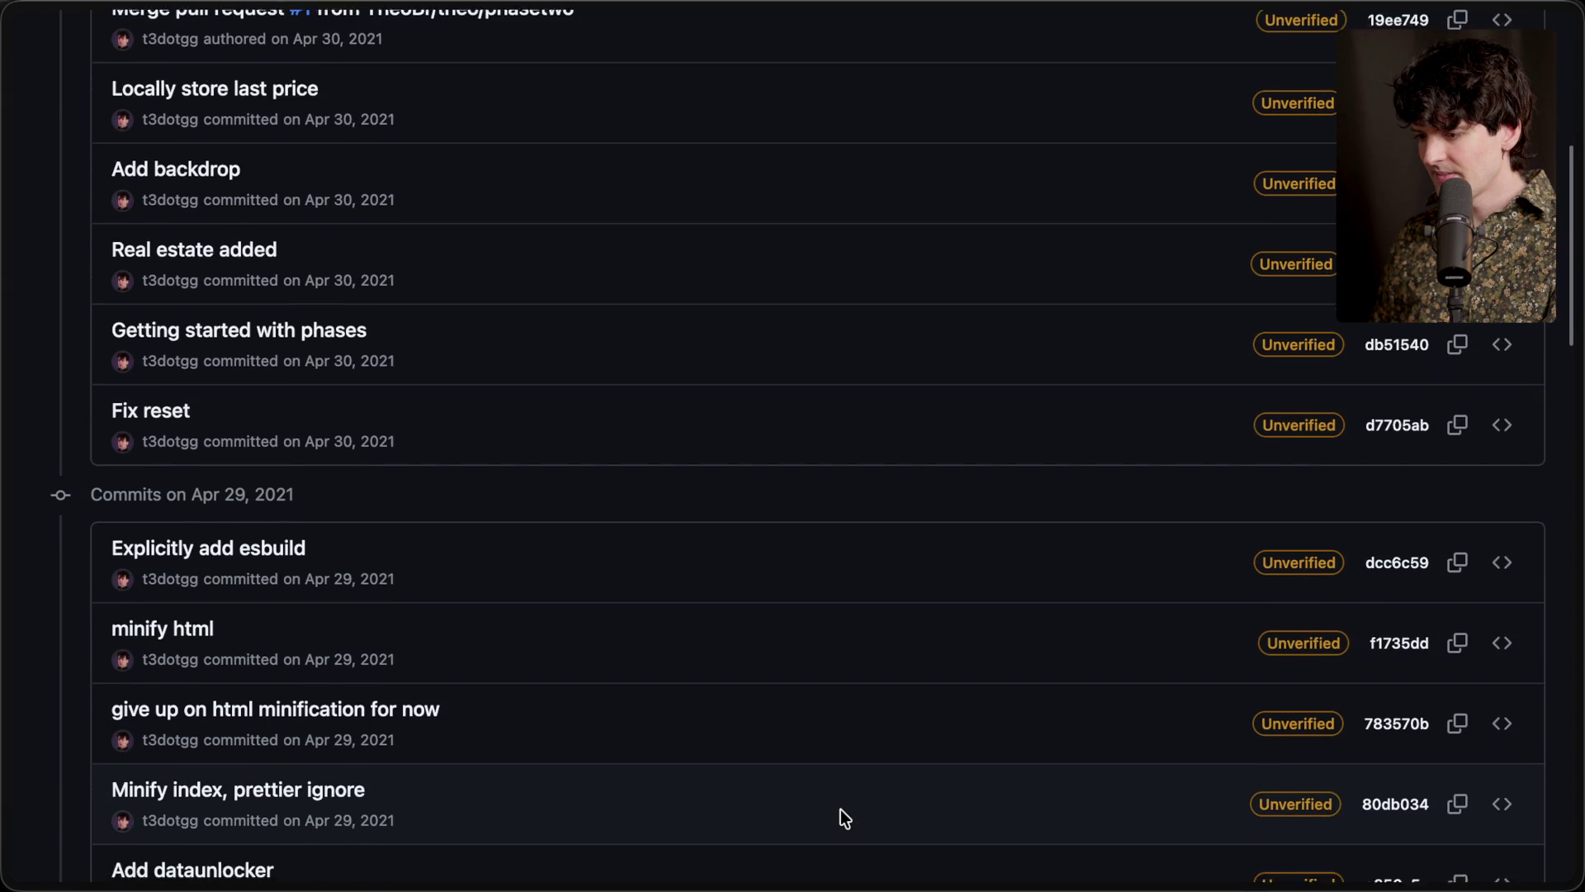
scroll(840, 809, "down", 7)
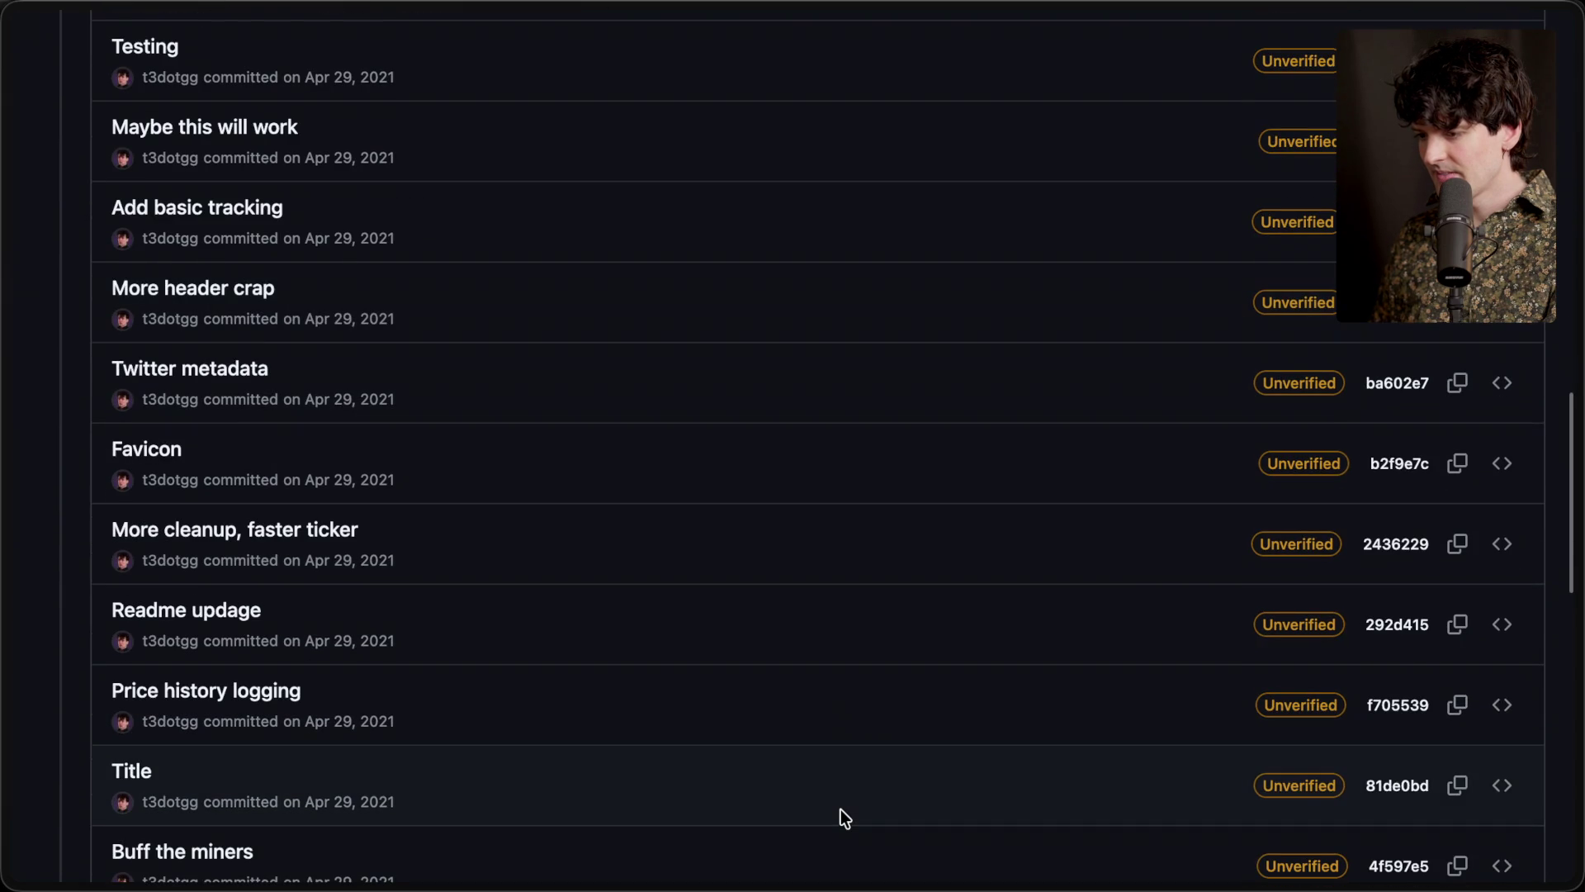
scroll(841, 809, "down", 7)
scroll(840, 817, "down", 6)
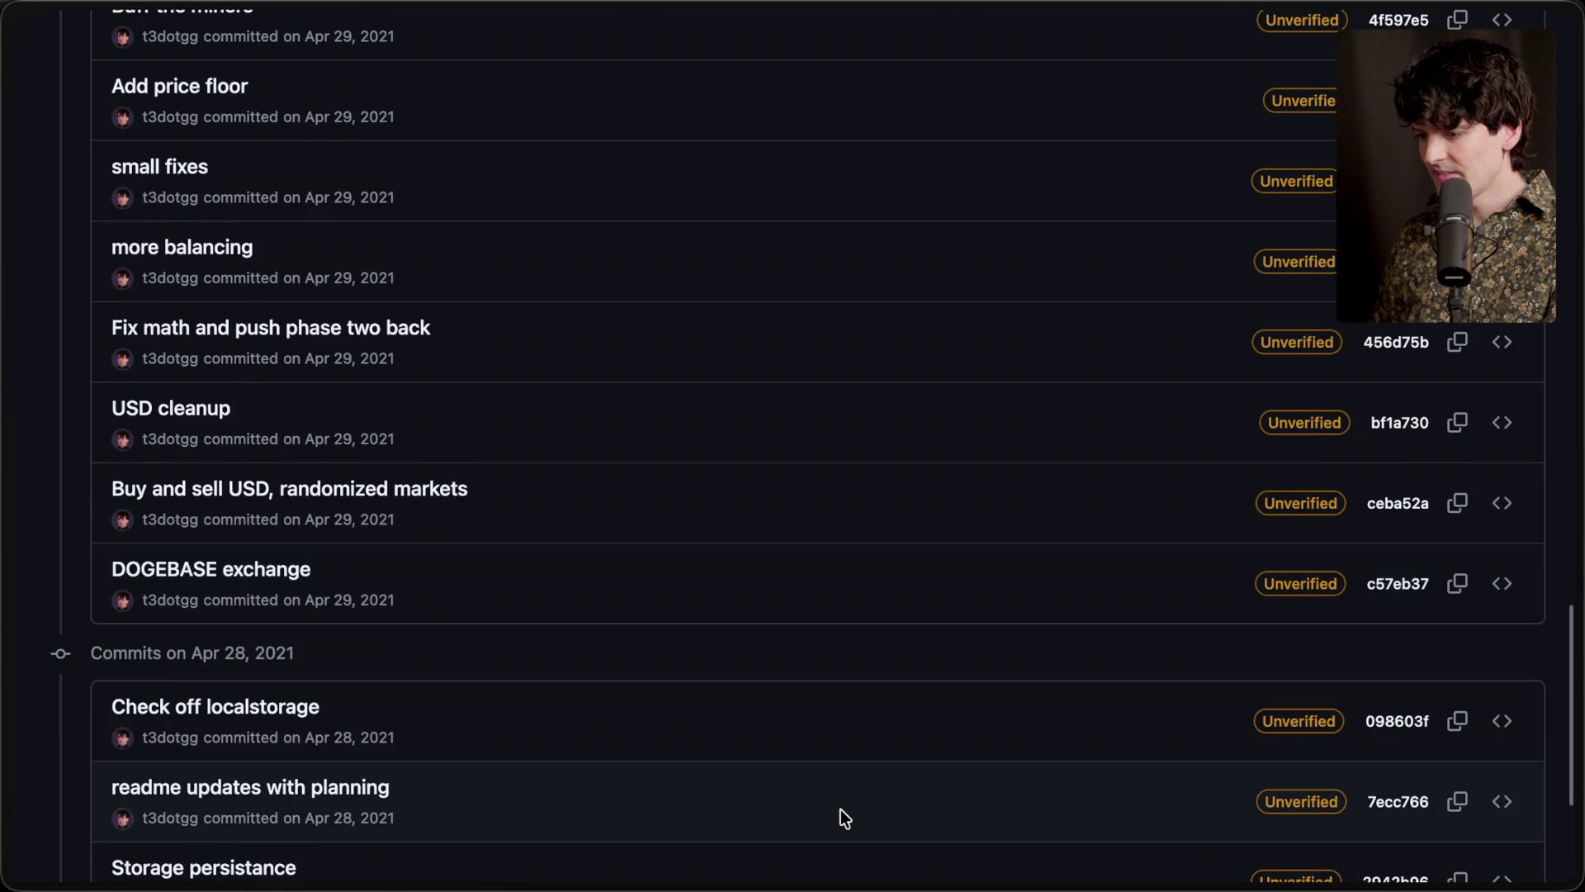
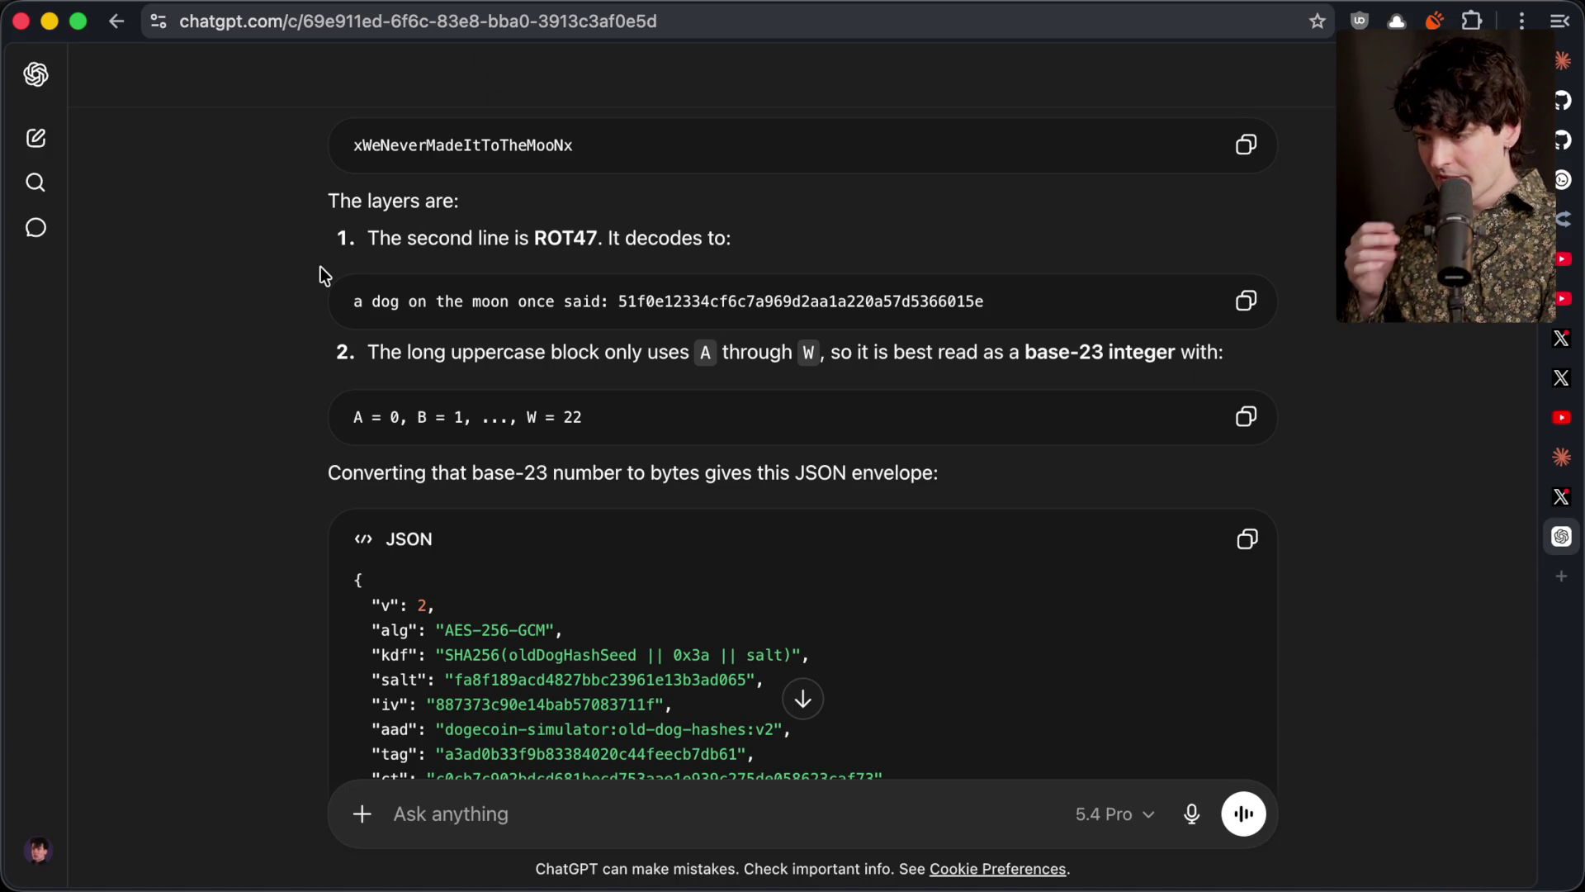
Highlight the prompt's ciphertext block and its last two lines for review
scroll(321, 266, "up", 10)
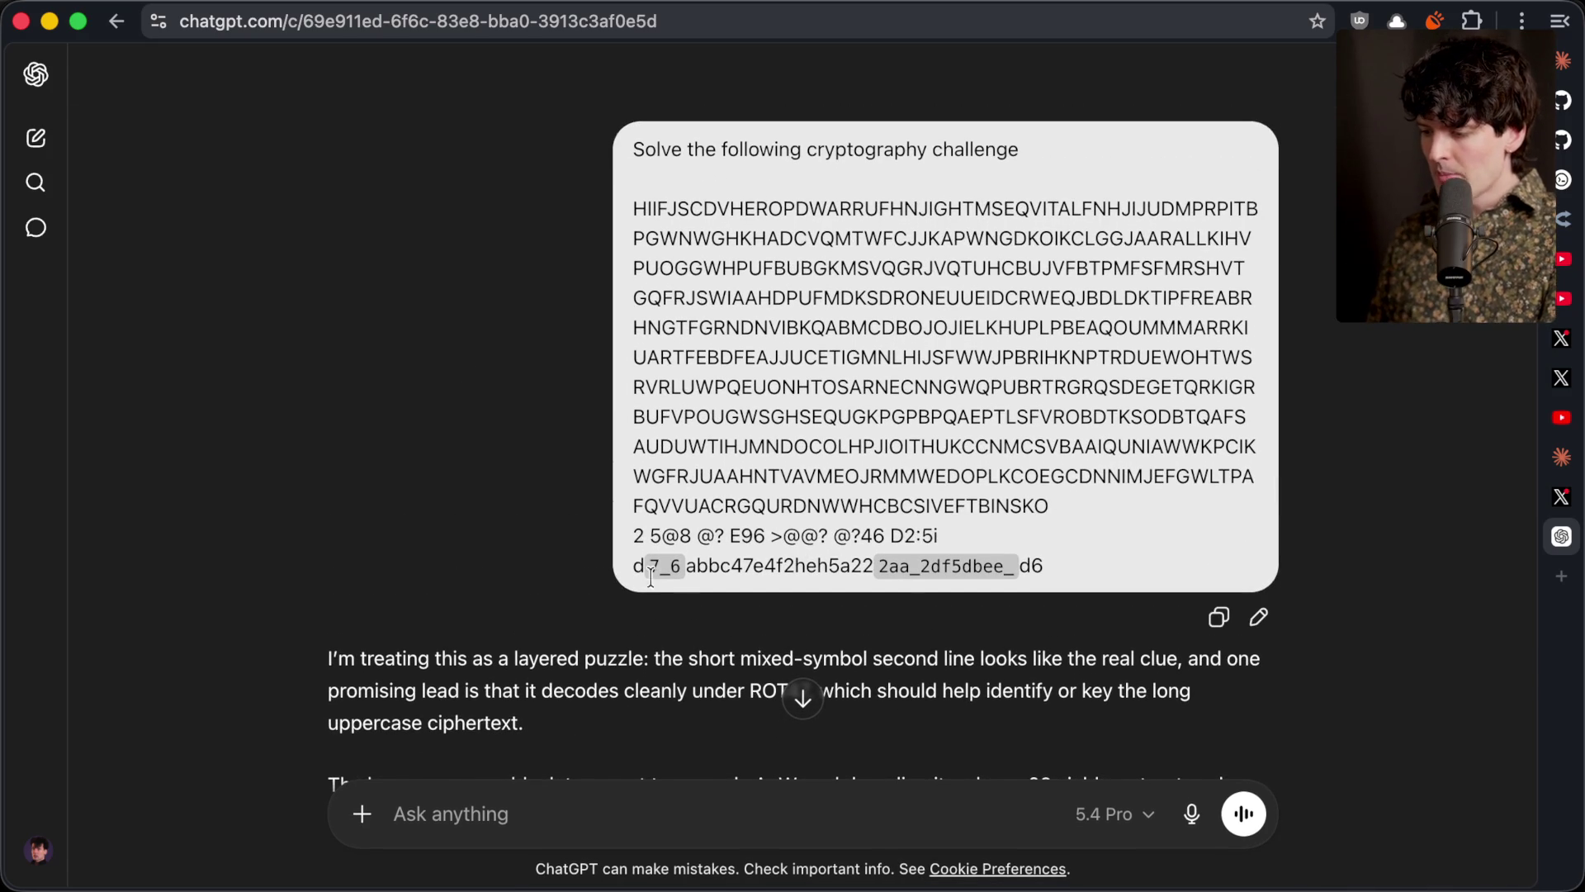
mouse_move(1051, 506)
left_mouse_down()
mouse_move(577, 142)
mouse_move(603, 205)
left_mouse_up()
mouse_move(1081, 558)
left_mouse_down()
mouse_move(877, 566)
mouse_move(605, 541)
left_mouse_up()
left_click(1099, 541)
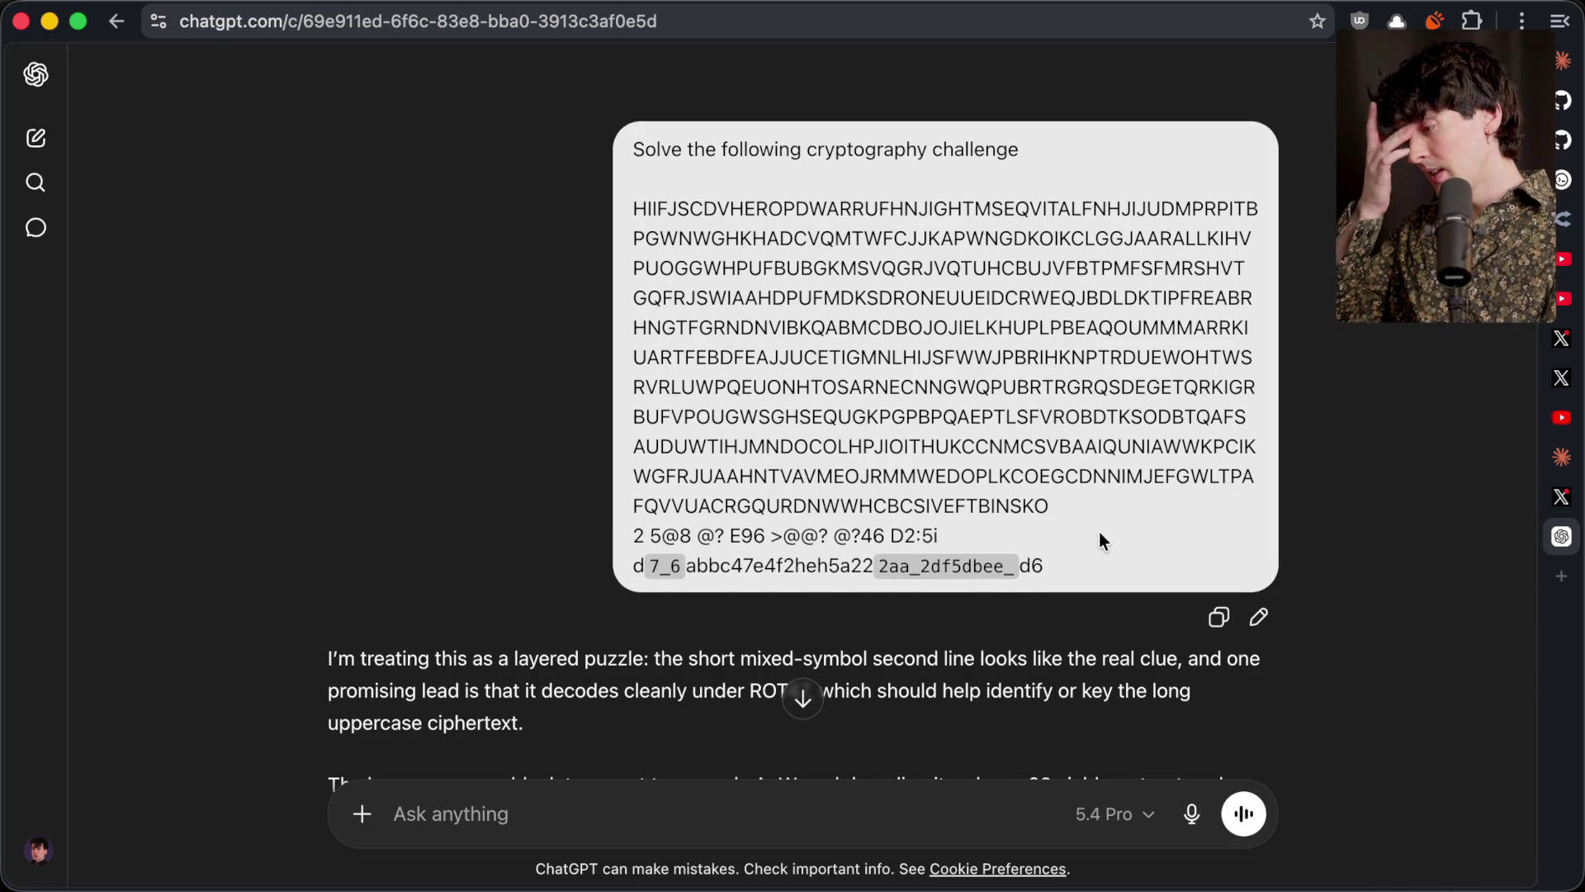
Pick out the decoded ROT47 phrase and its 40-hex hash in ChatGPT's answer
scroll(1099, 541, "down", 8)
scroll(1099, 541, "up", 1)
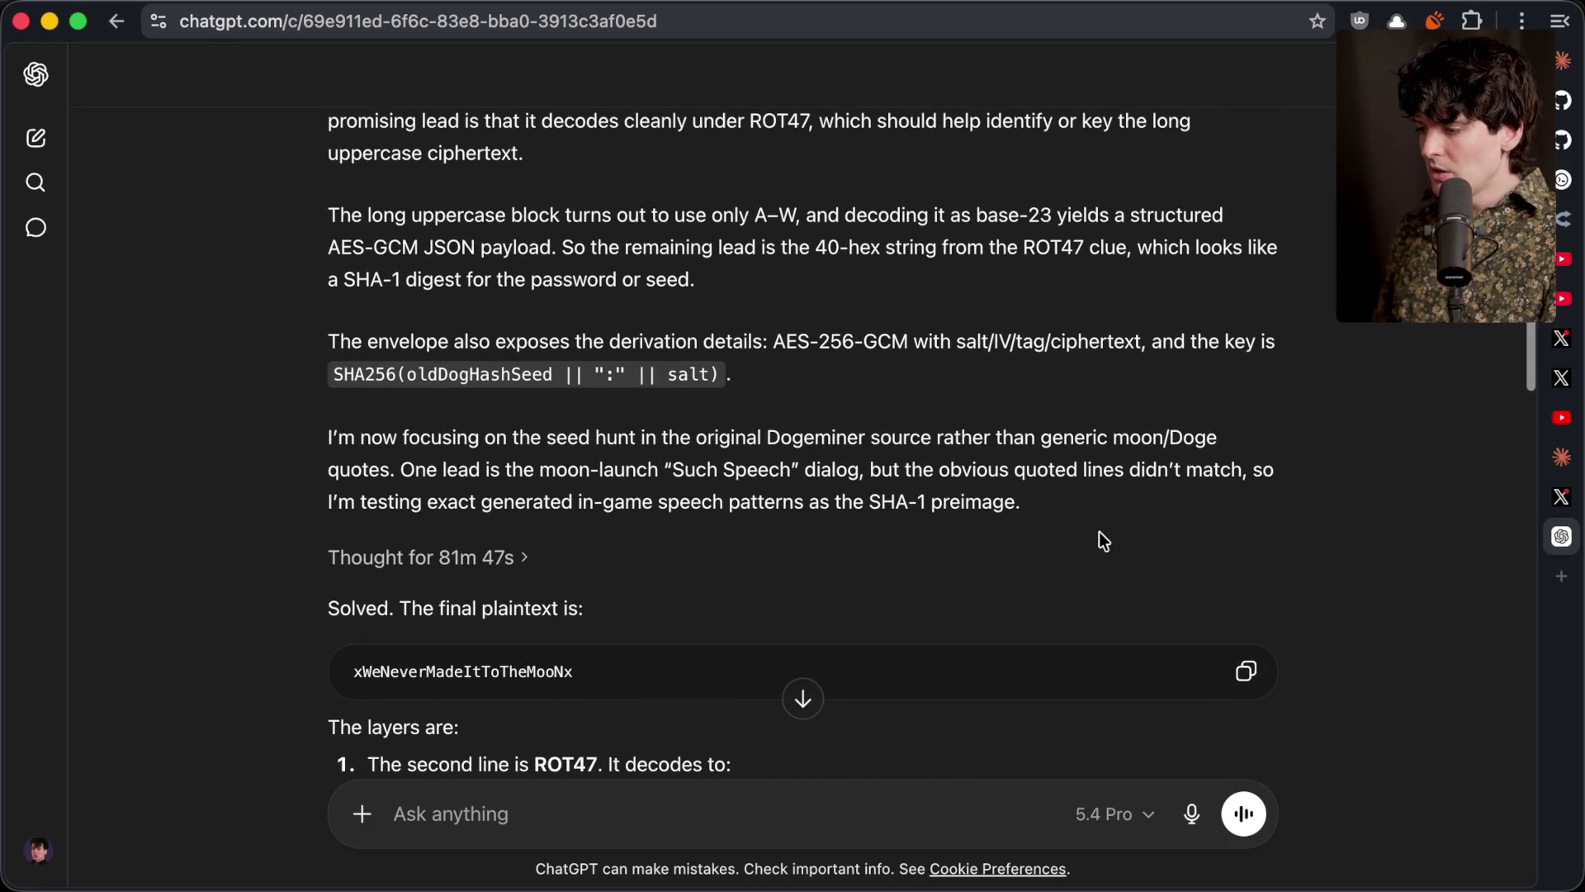
scroll(1099, 537, "up", 5)
scroll(1099, 532, "down", 12)
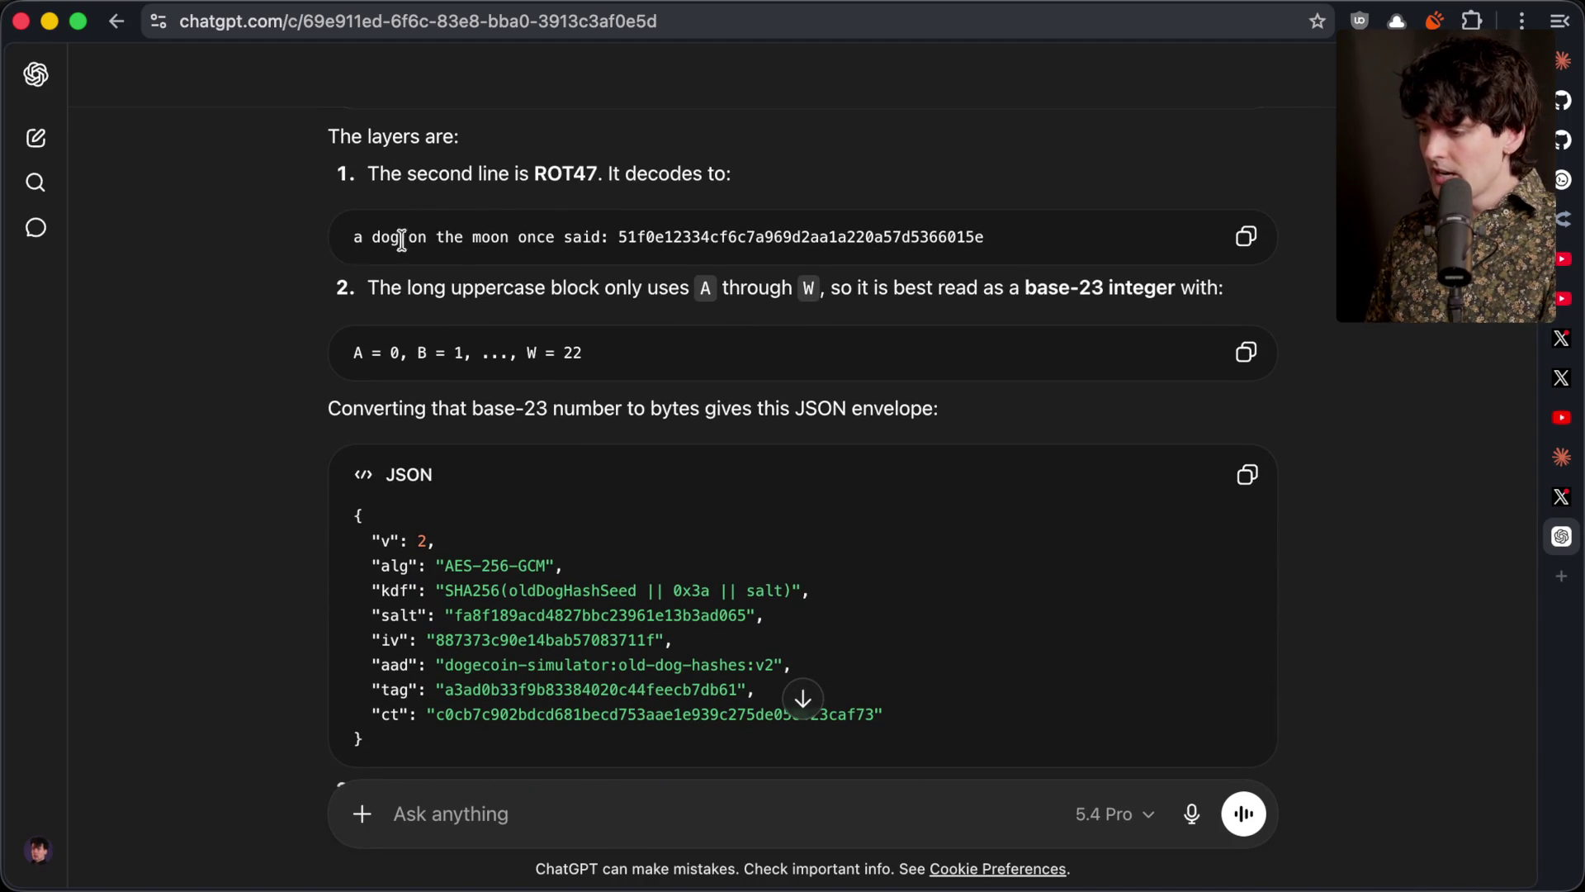
left_click_drag(347, 241, 611, 244)
left_click_drag(618, 241, 1024, 232)
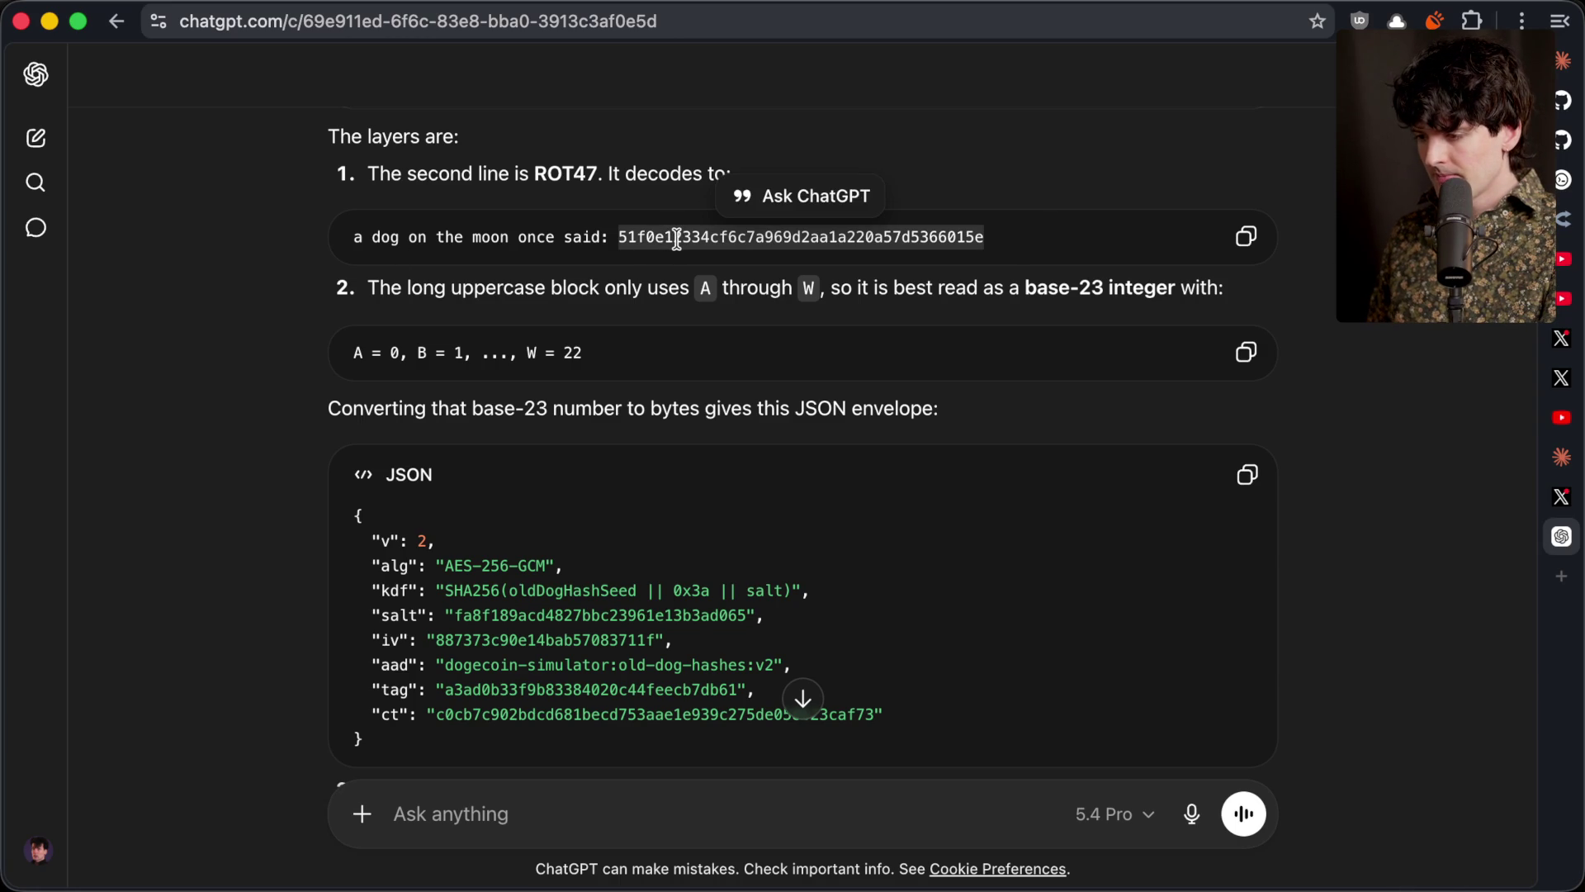
Review item 3's explanation, then bring up the dogecoin-simulator commit list on GitHub
scroll(676, 238, "up", 10)
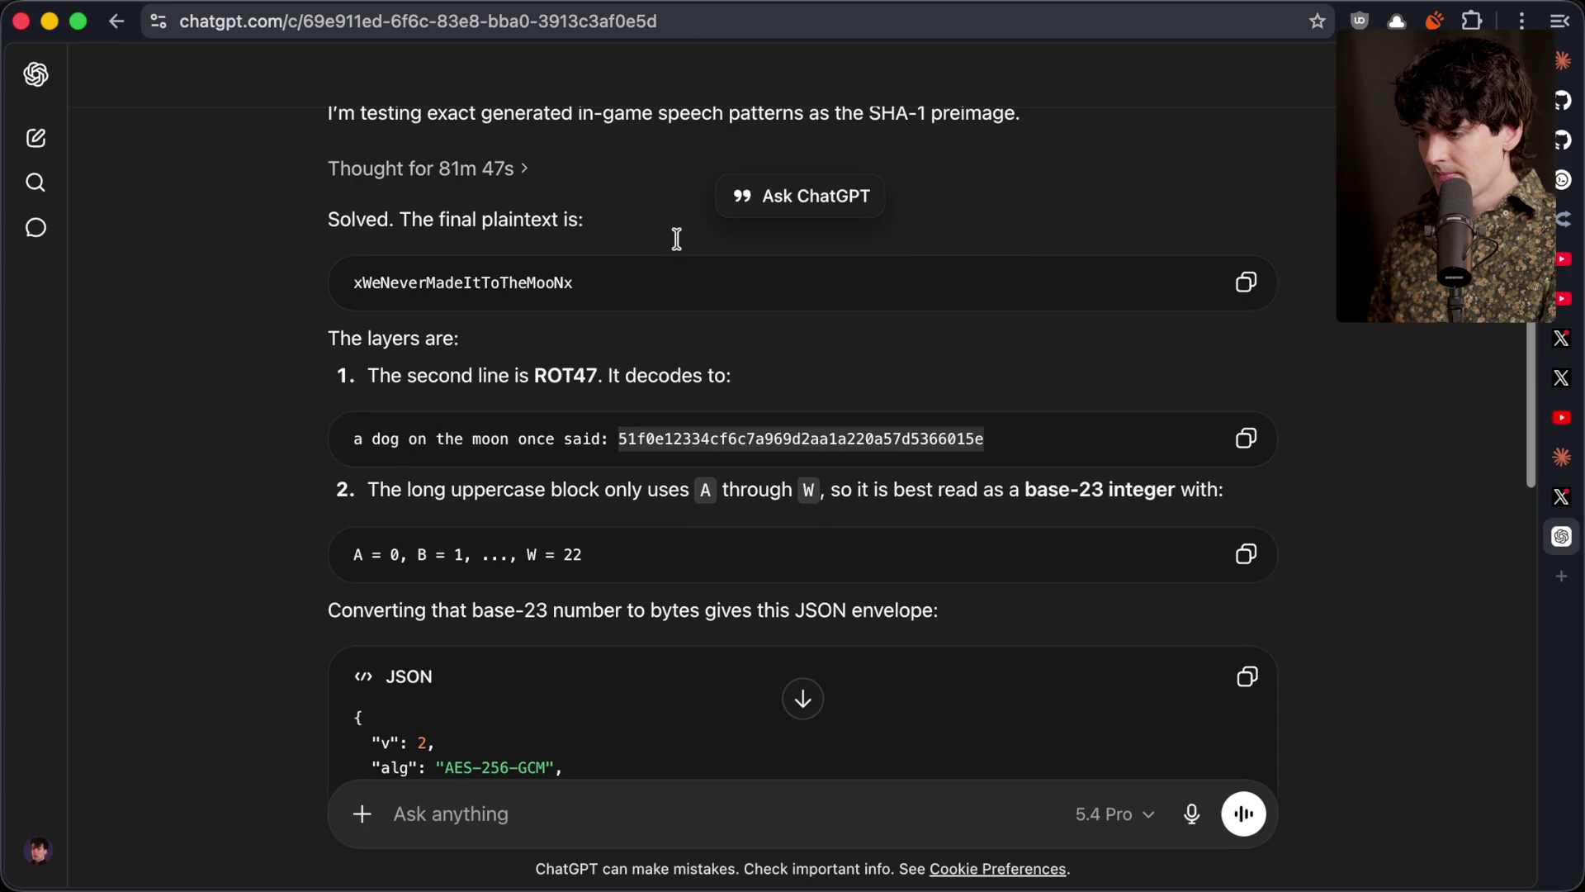
scroll(676, 239, "up", 3)
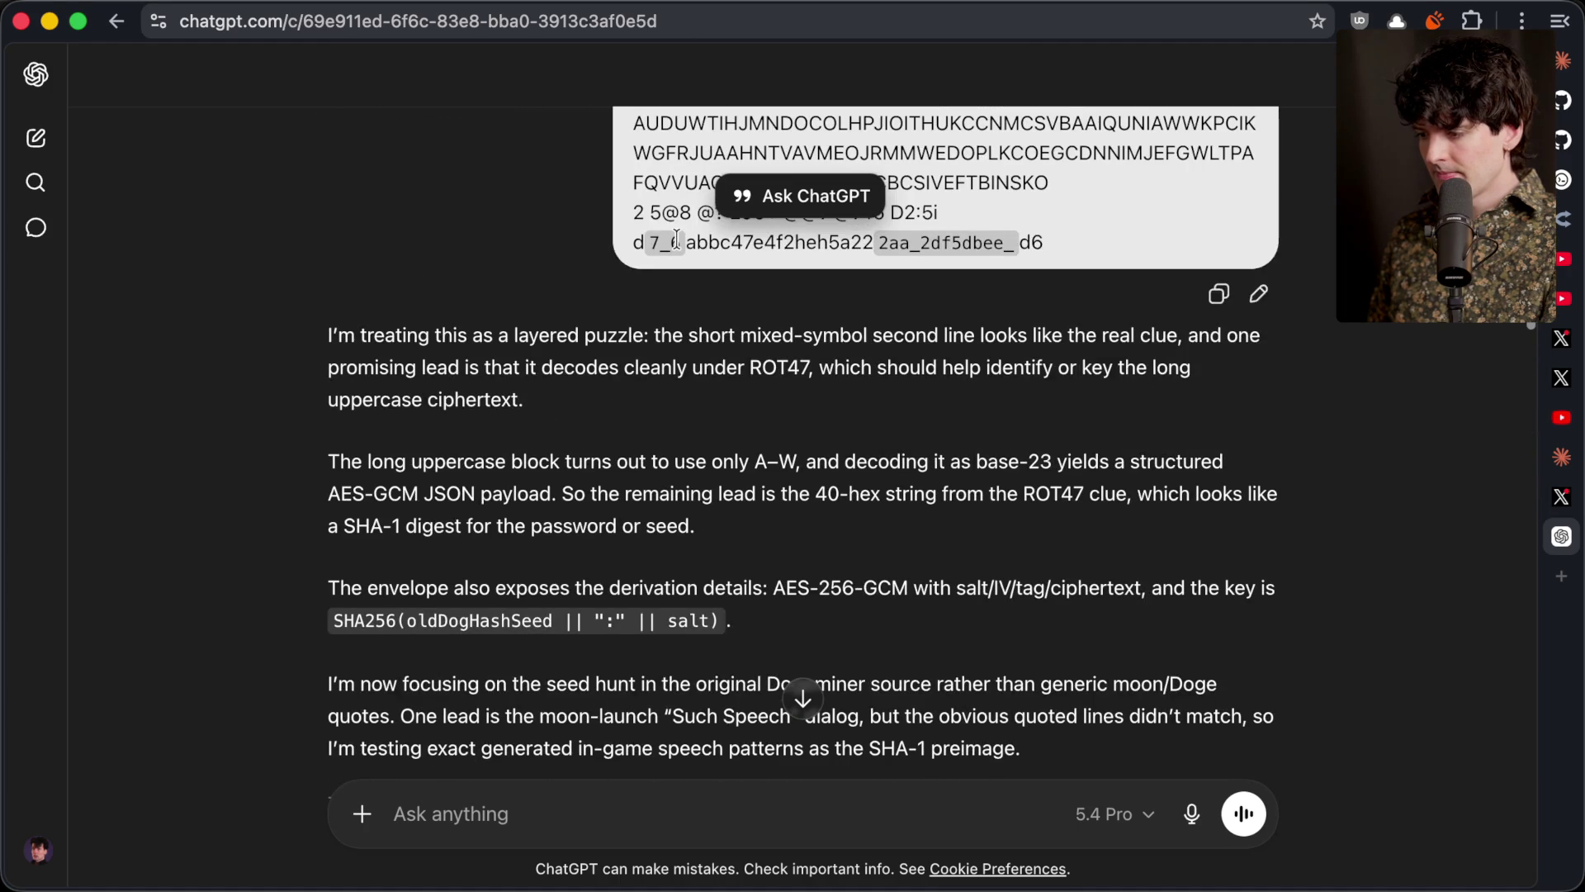
scroll(676, 238, "down", 12)
scroll(676, 239, "up", 2)
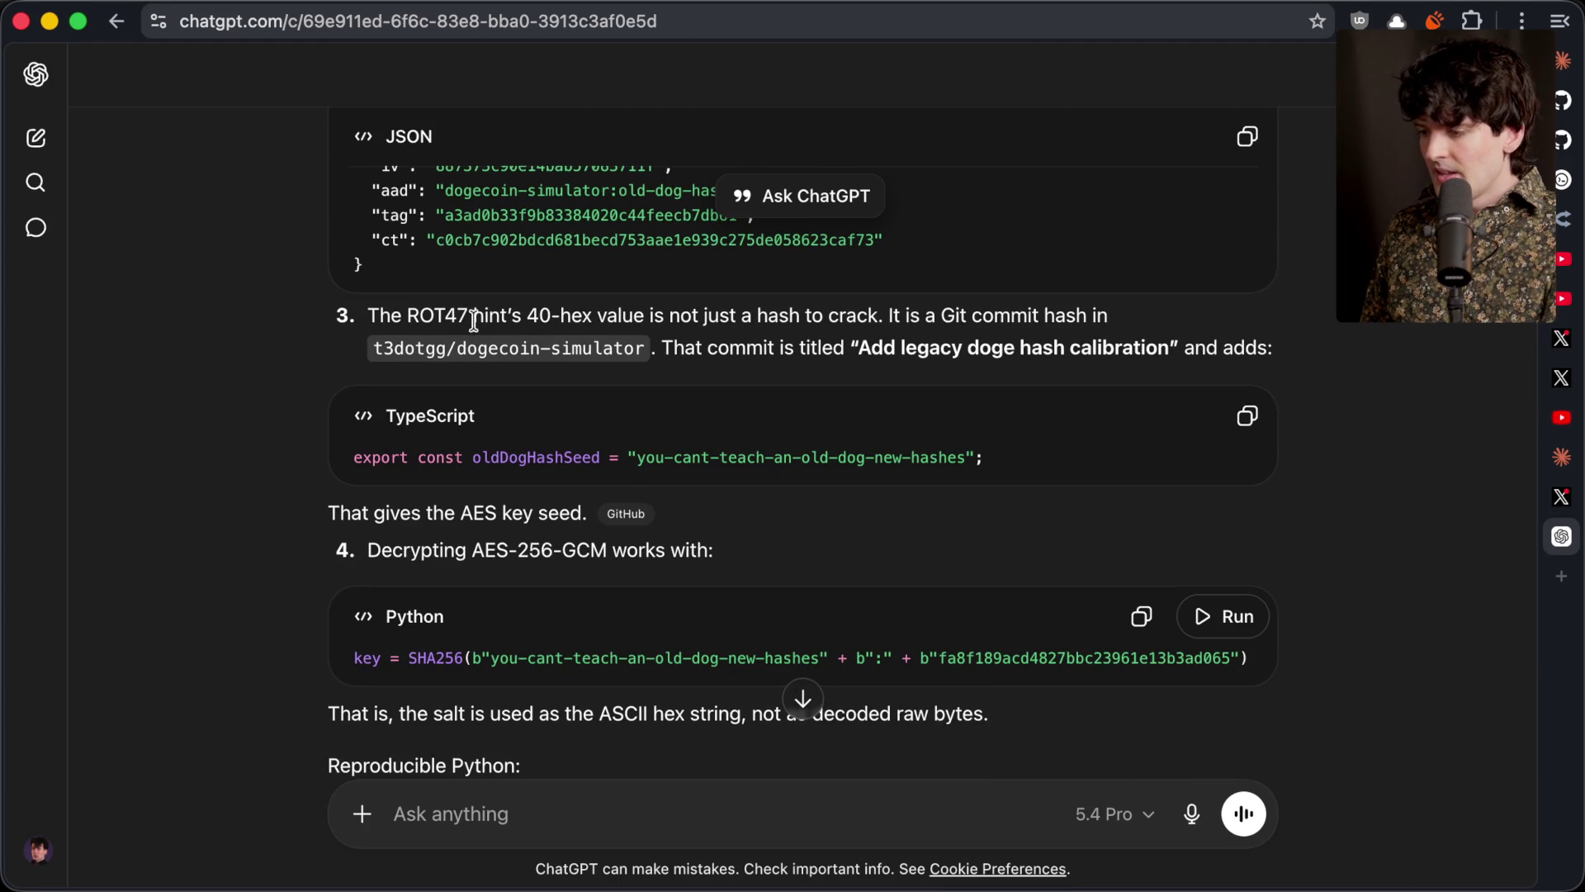
left_click_drag(366, 315, 879, 312)
left_click(879, 312)
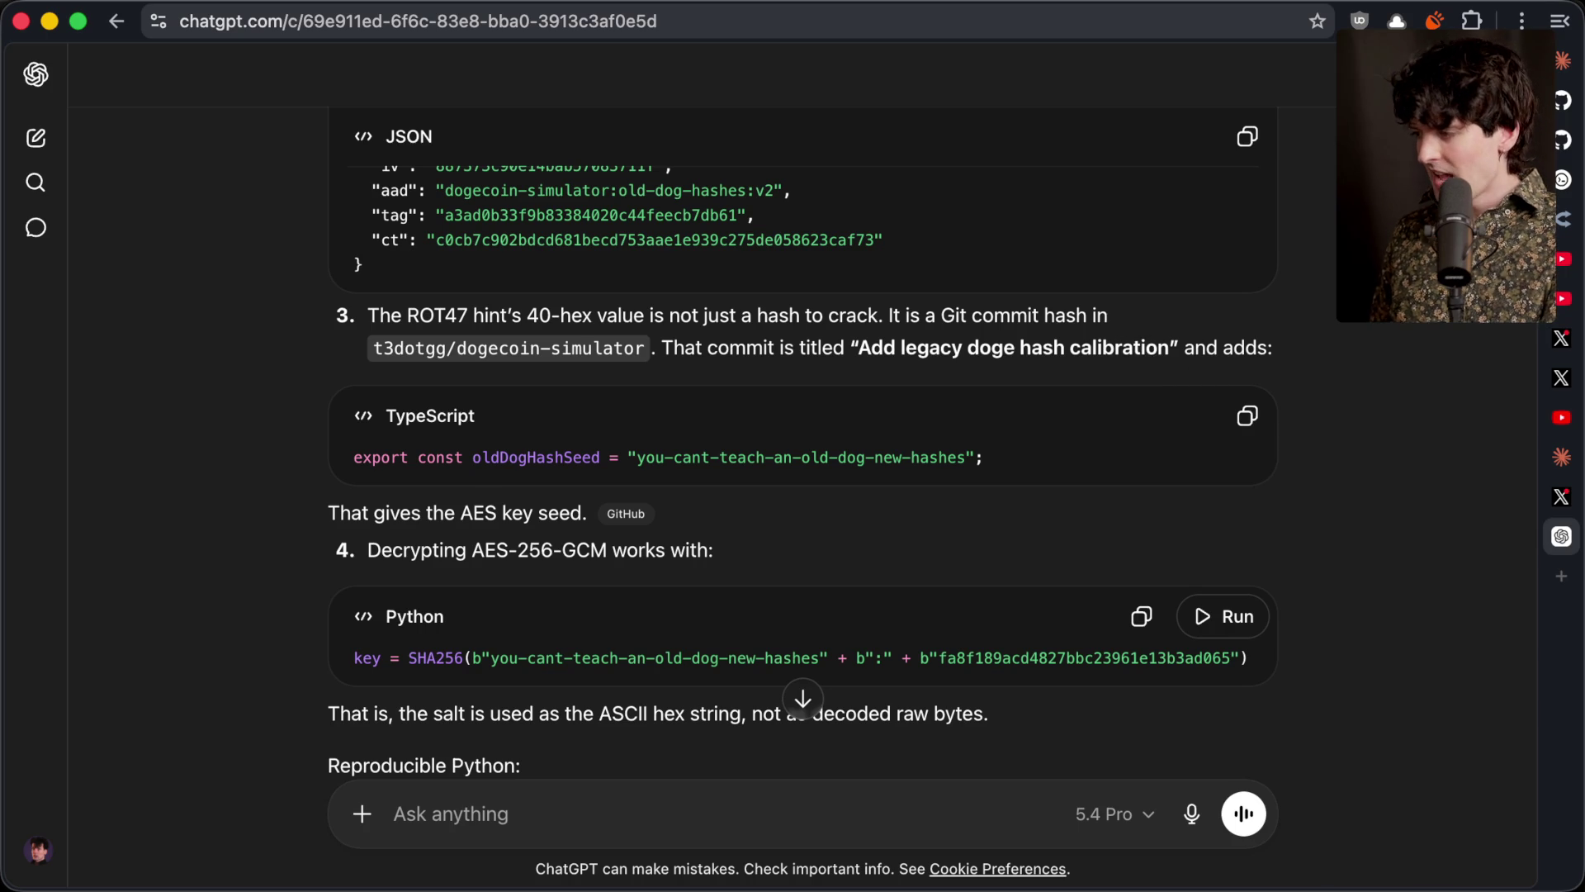
left_click(1562, 140)
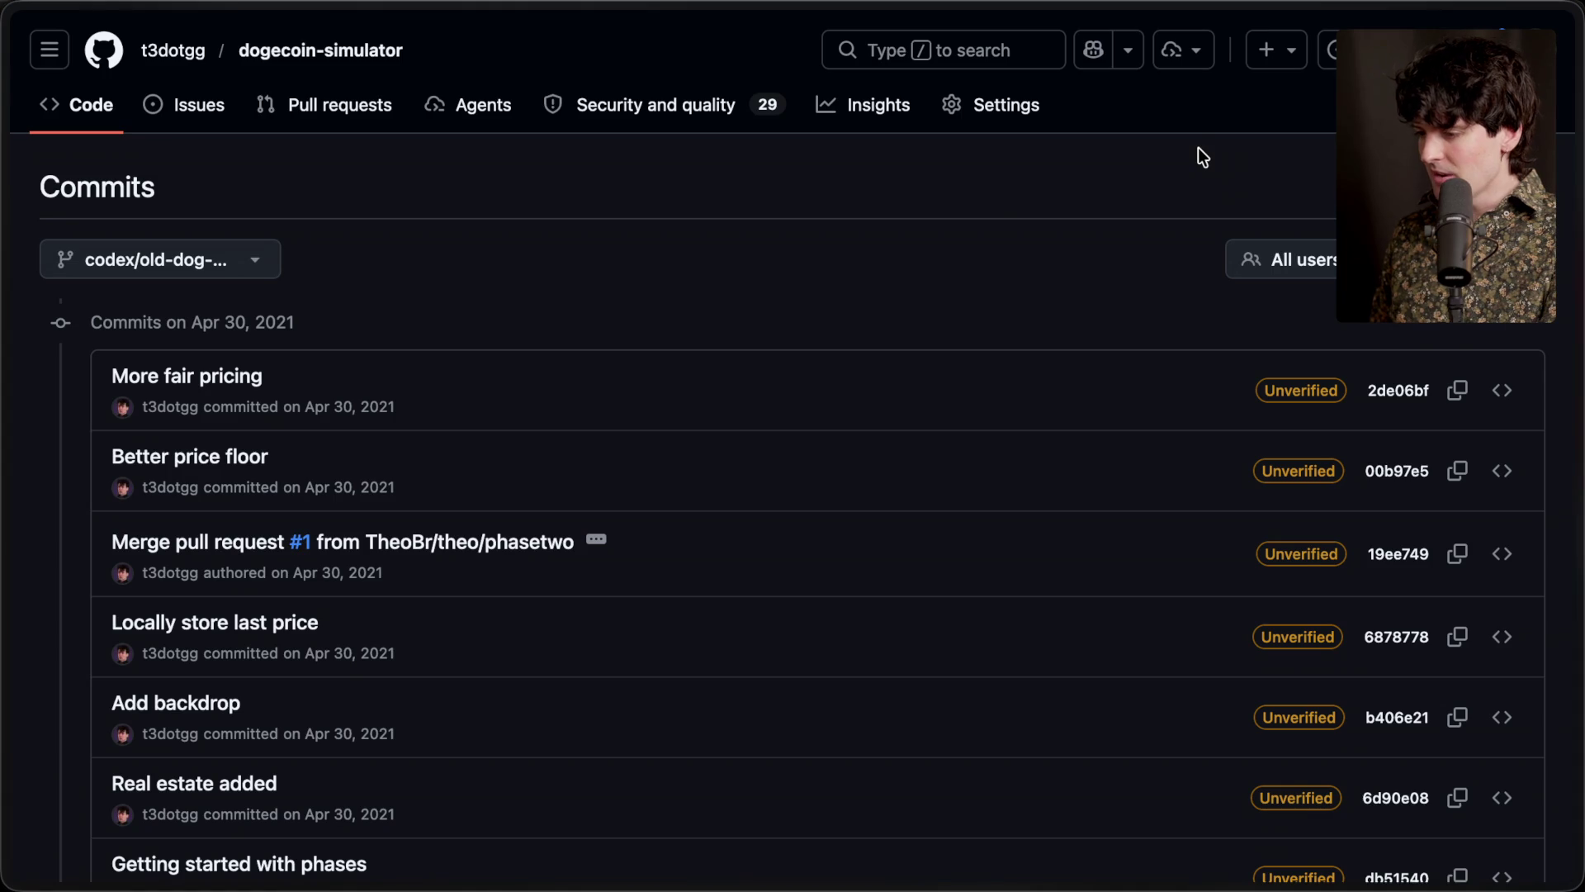
Open the Better price floor commit, then load commit 51f0e12 through the address bar
left_click(1404, 470)
mouse_move(1495, 403)
key("super+l")
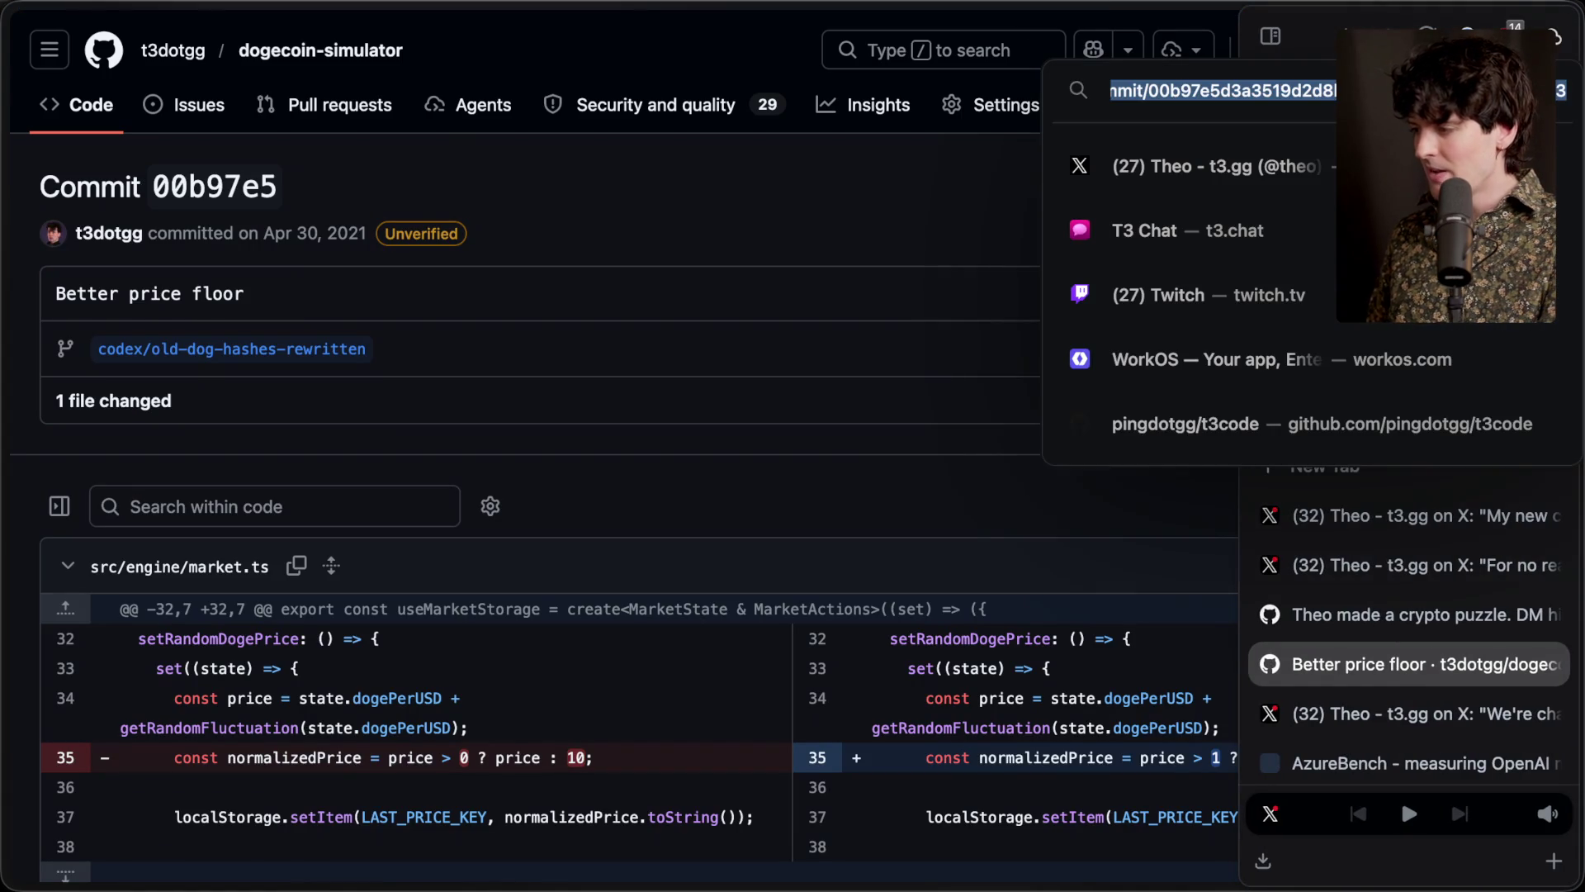
key("Right")
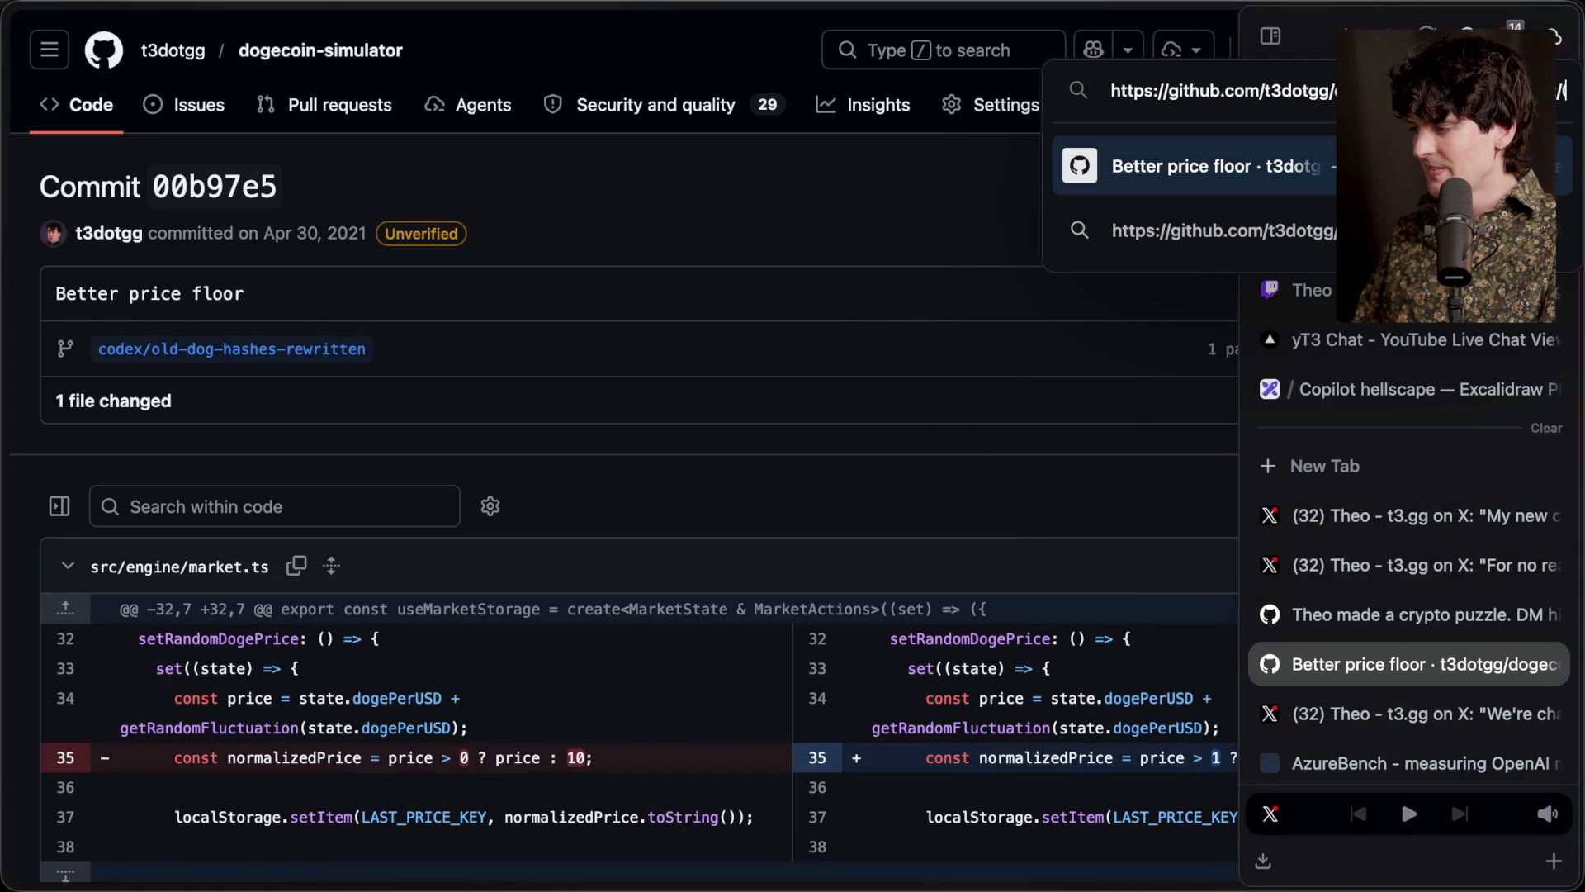
key("End")
key("Home")
key("super+v")
key("Return")
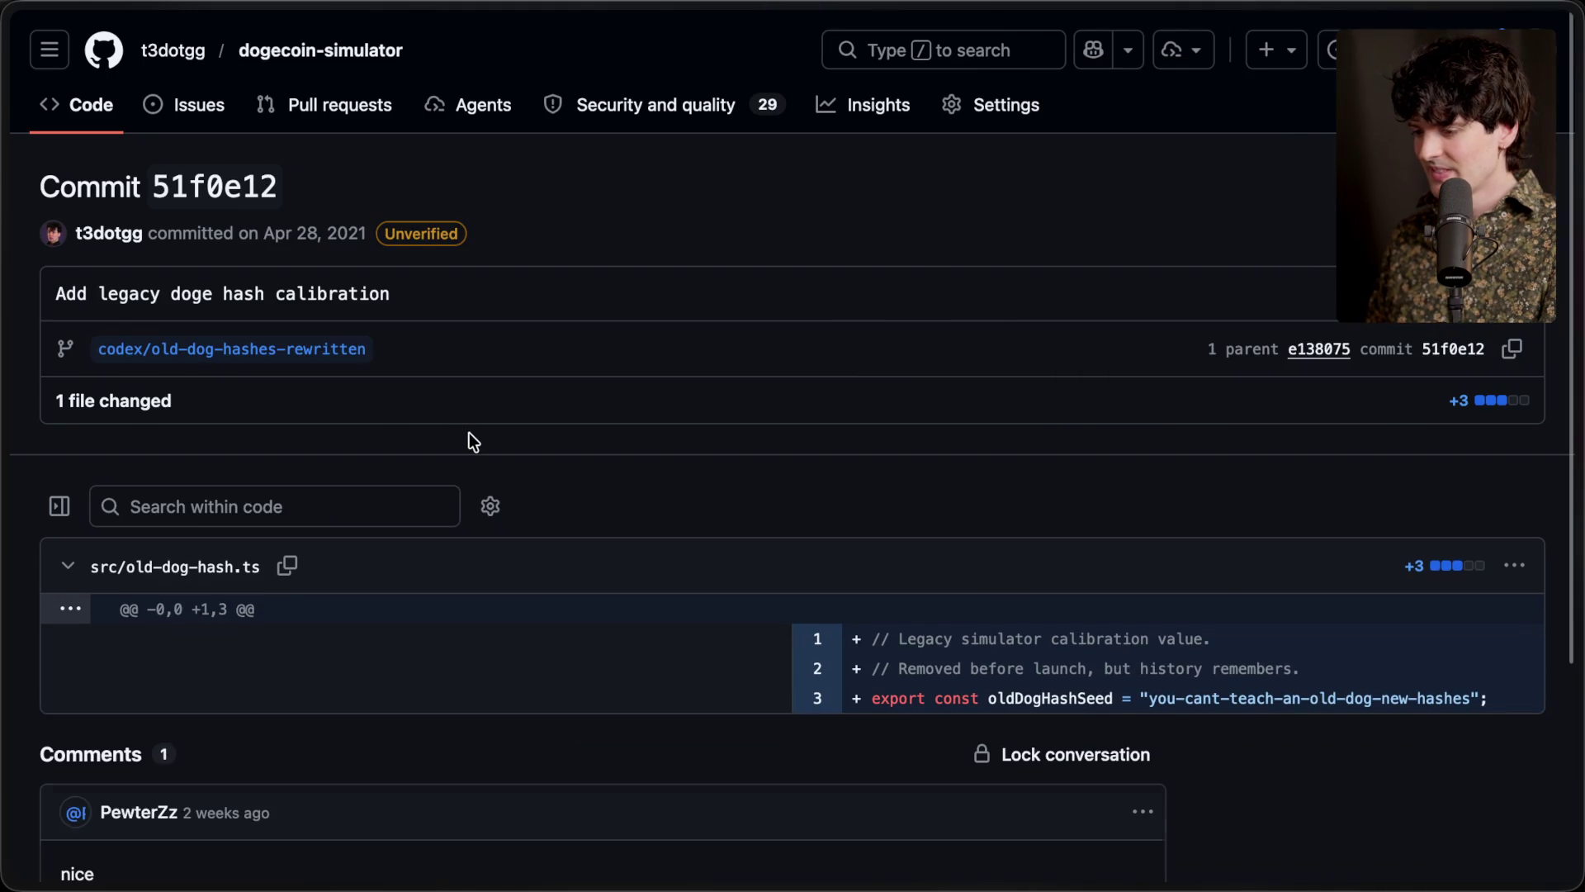
Check the oldDogHashSeed line in the 51f0e12 diff, then return to ChatGPT
scroll(469, 432, "down", 3)
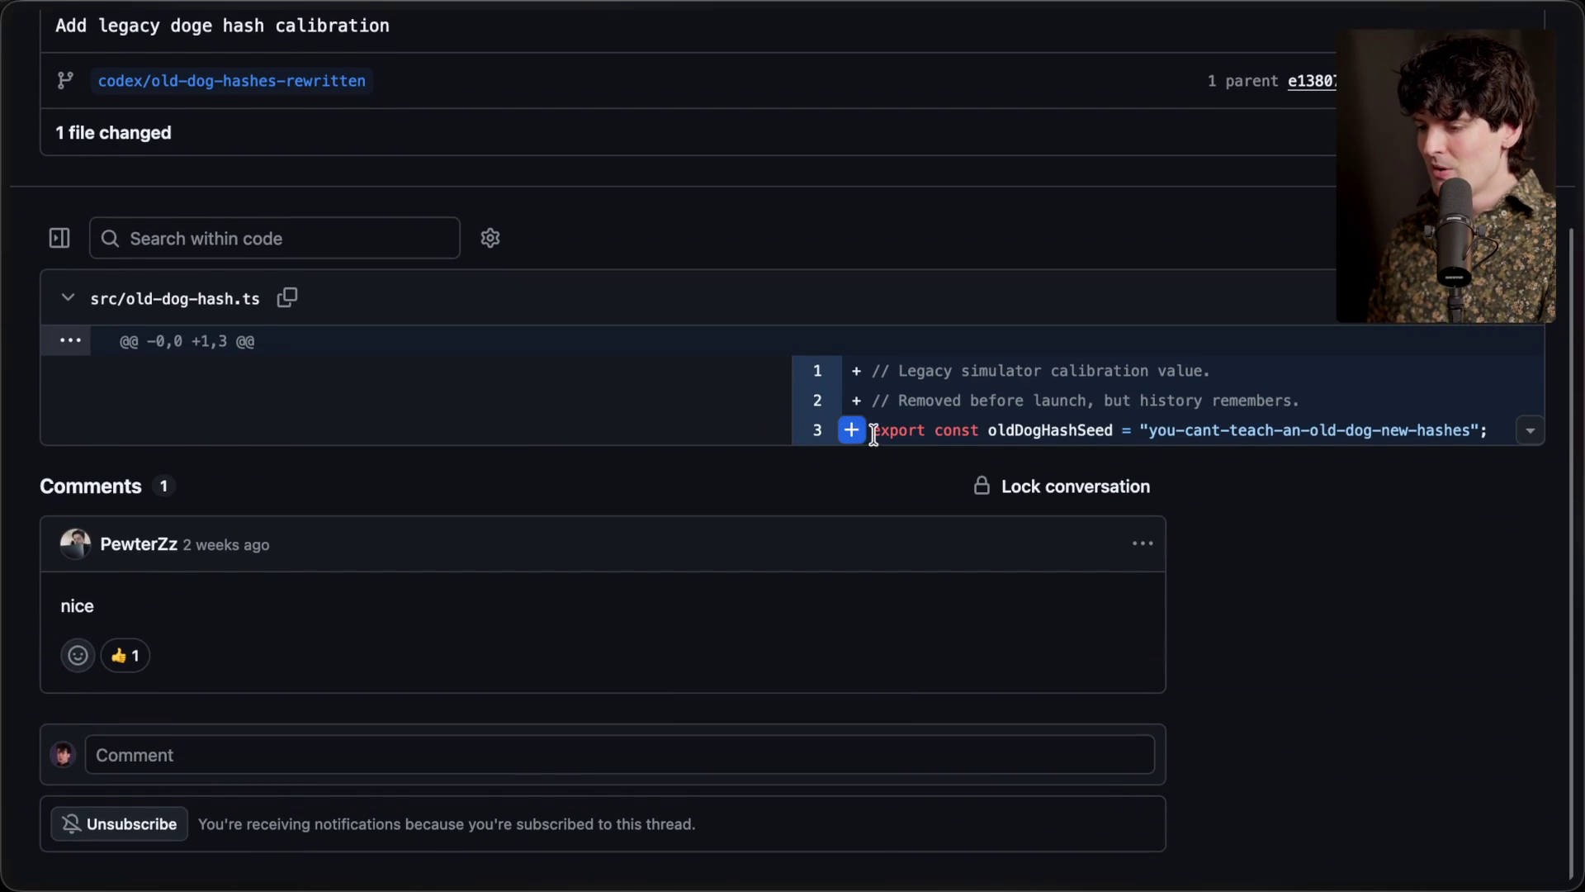
left_click_drag(871, 433, 1512, 446)
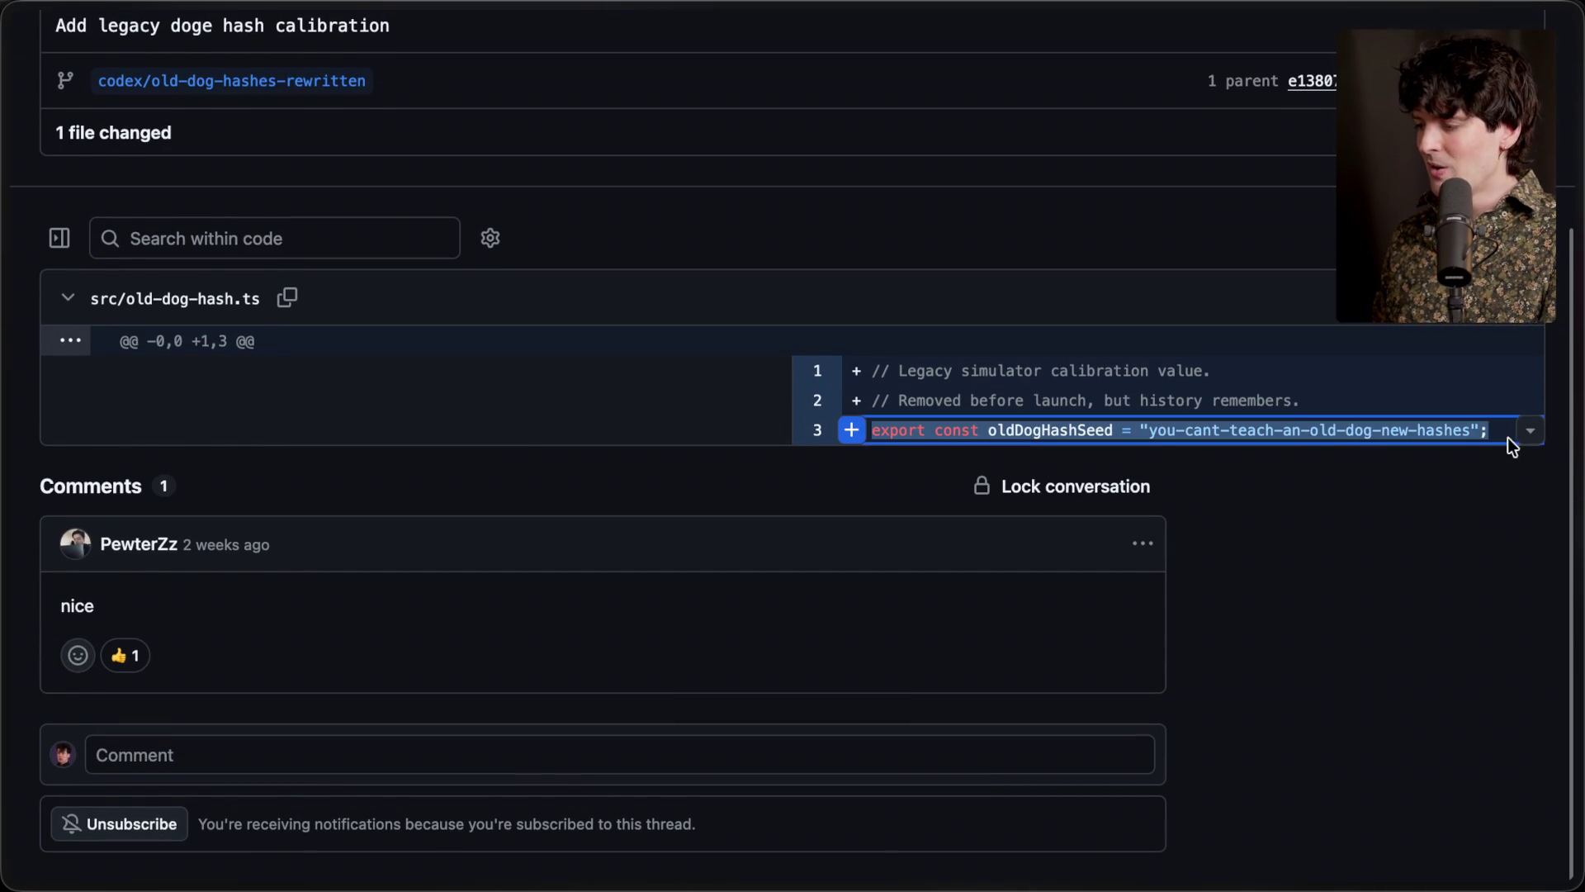
left_click(1450, 493)
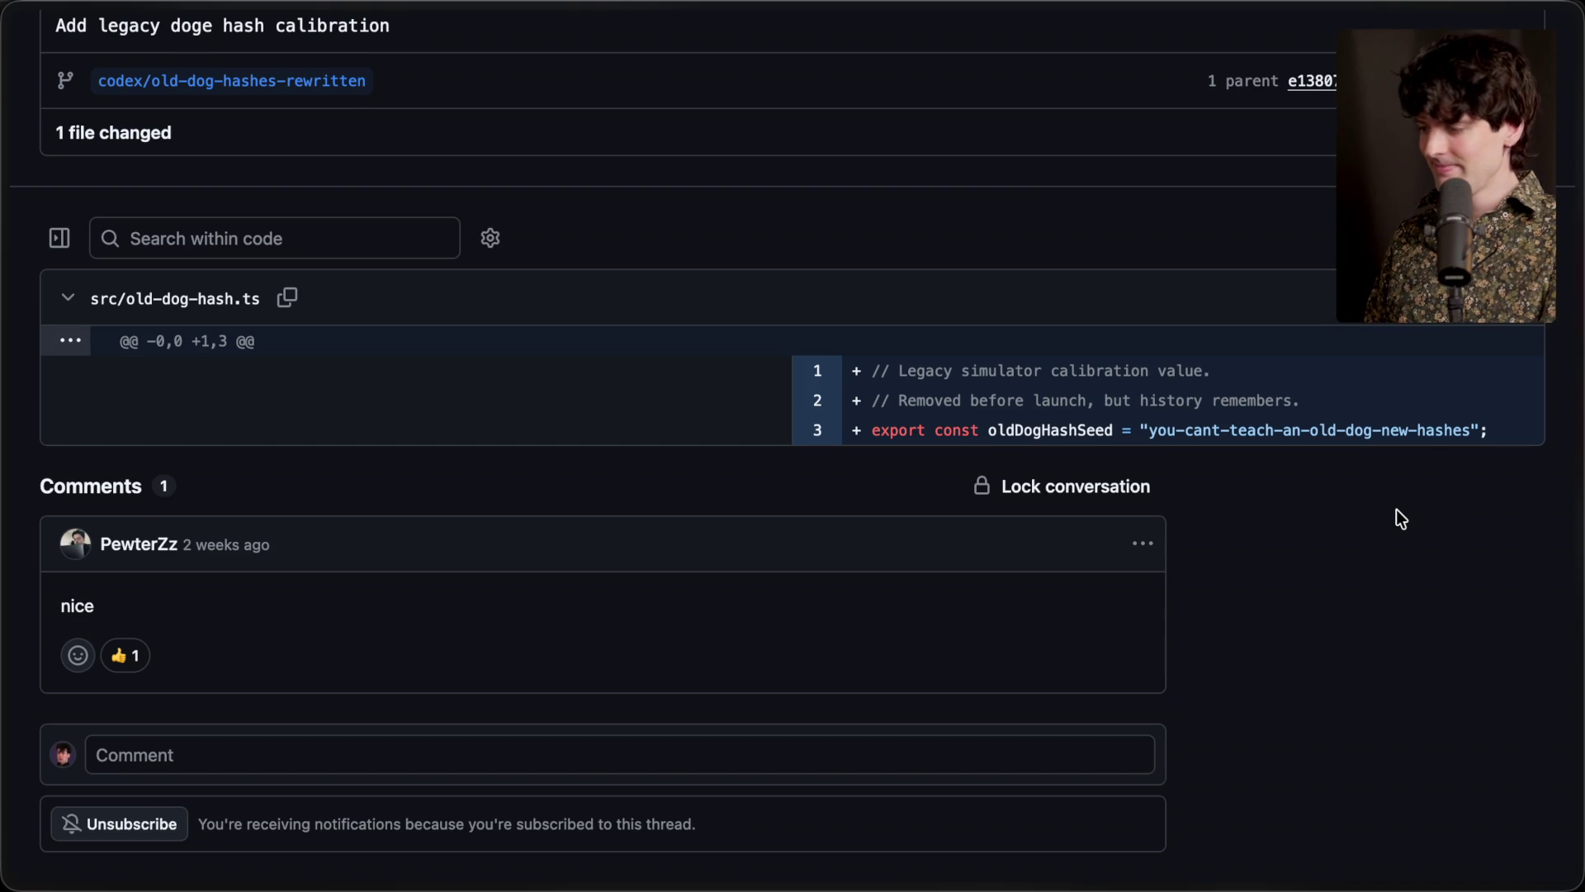
left_click(1561, 537)
scroll(1062, 535, "down", 15)
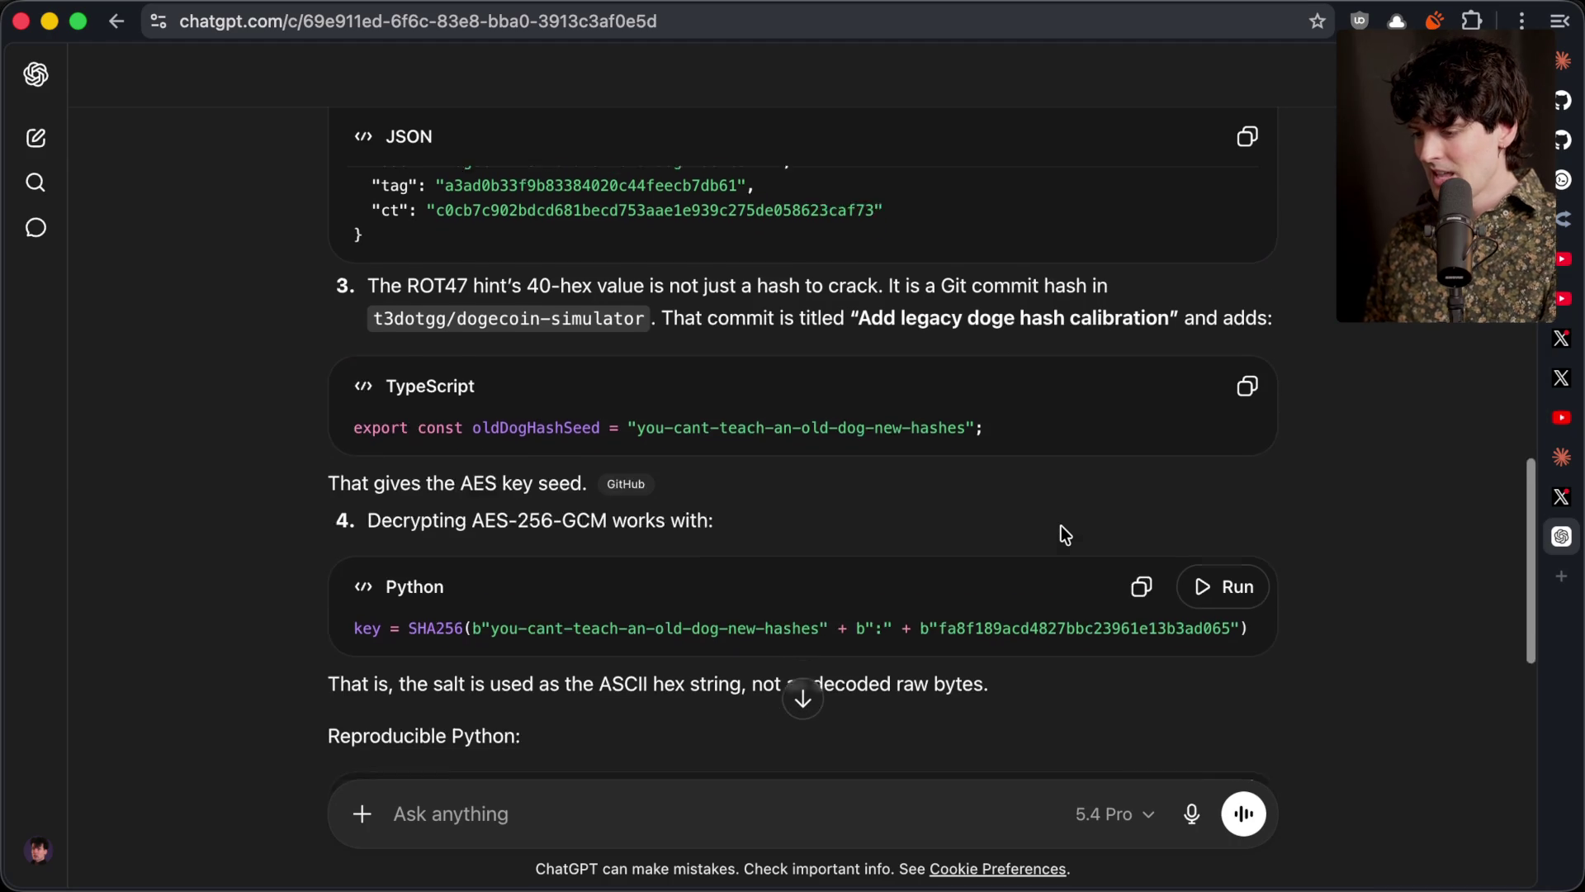
scroll(1061, 525, "up", 15)
scroll(1061, 526, "up", 2)
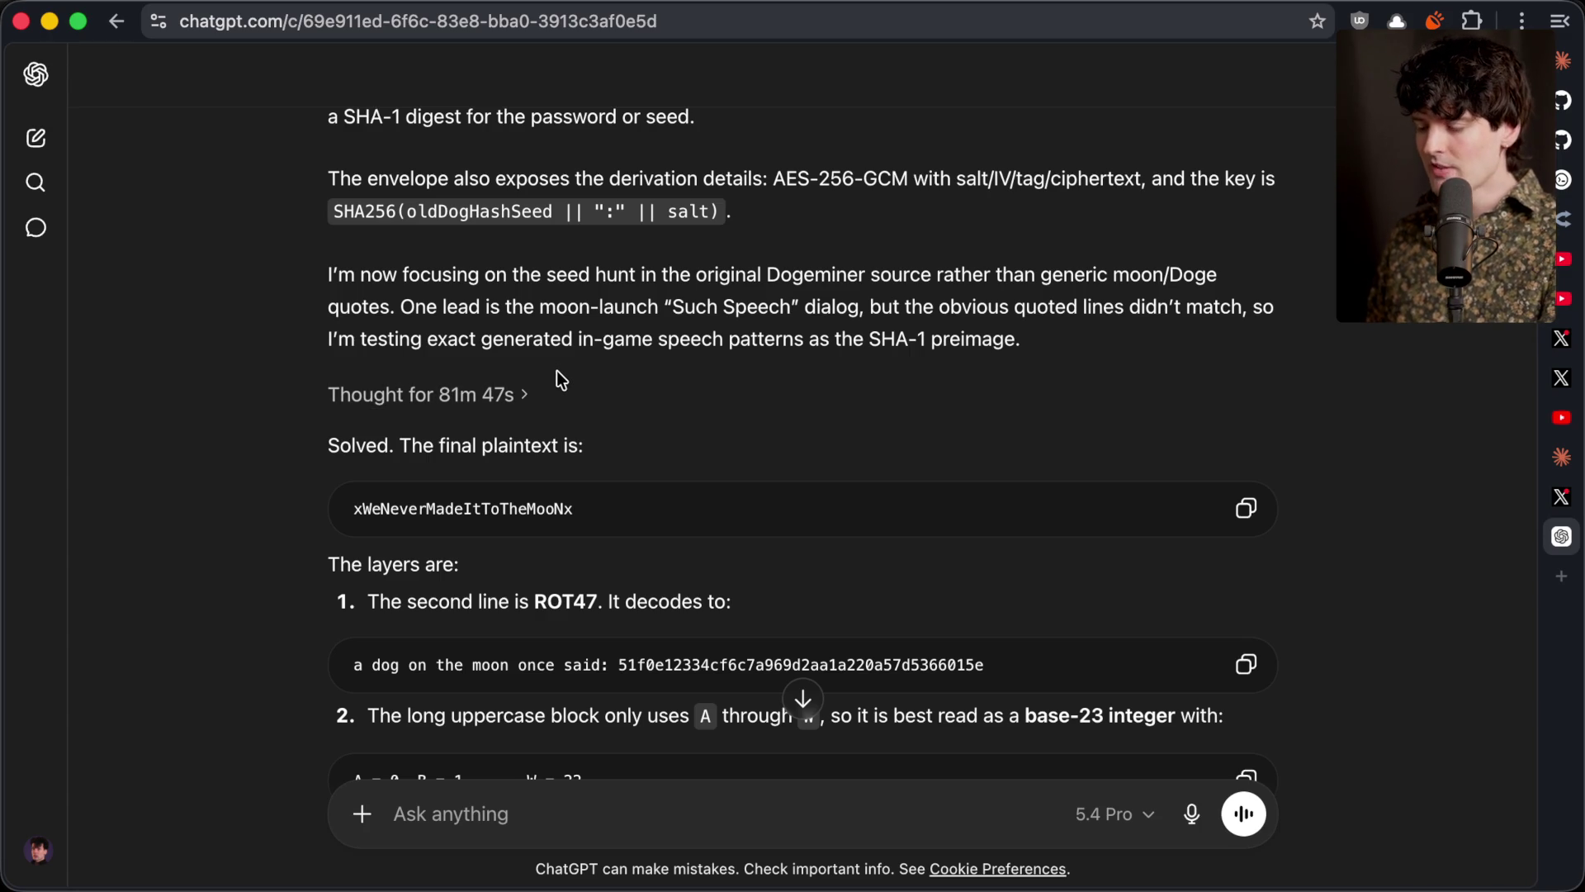
scroll(557, 370, "up", 20)
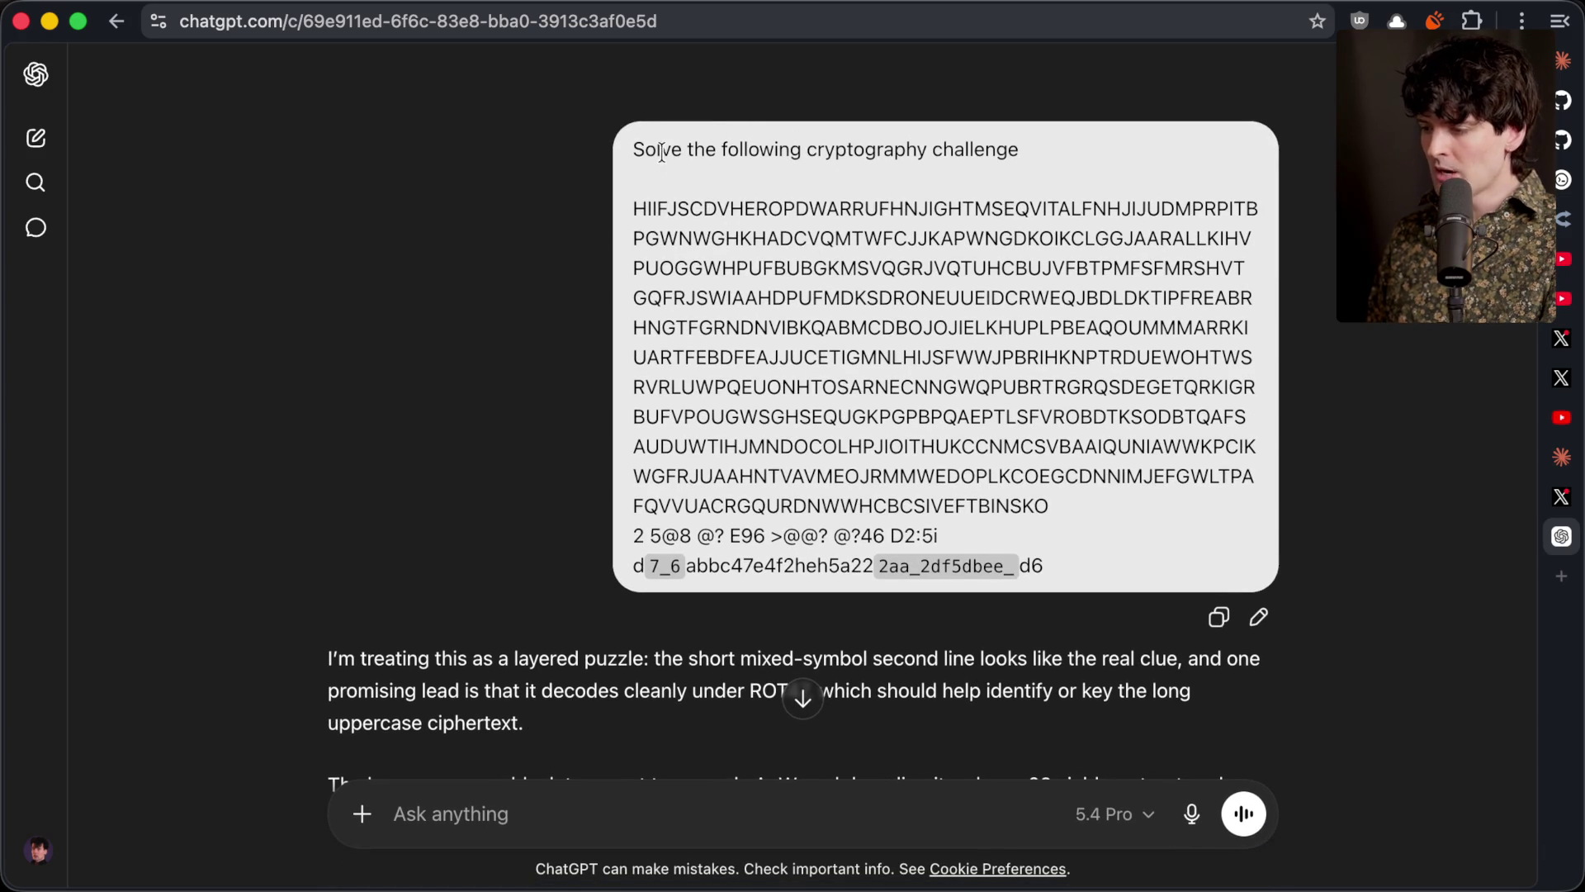
left_click_drag(634, 149, 1066, 154)
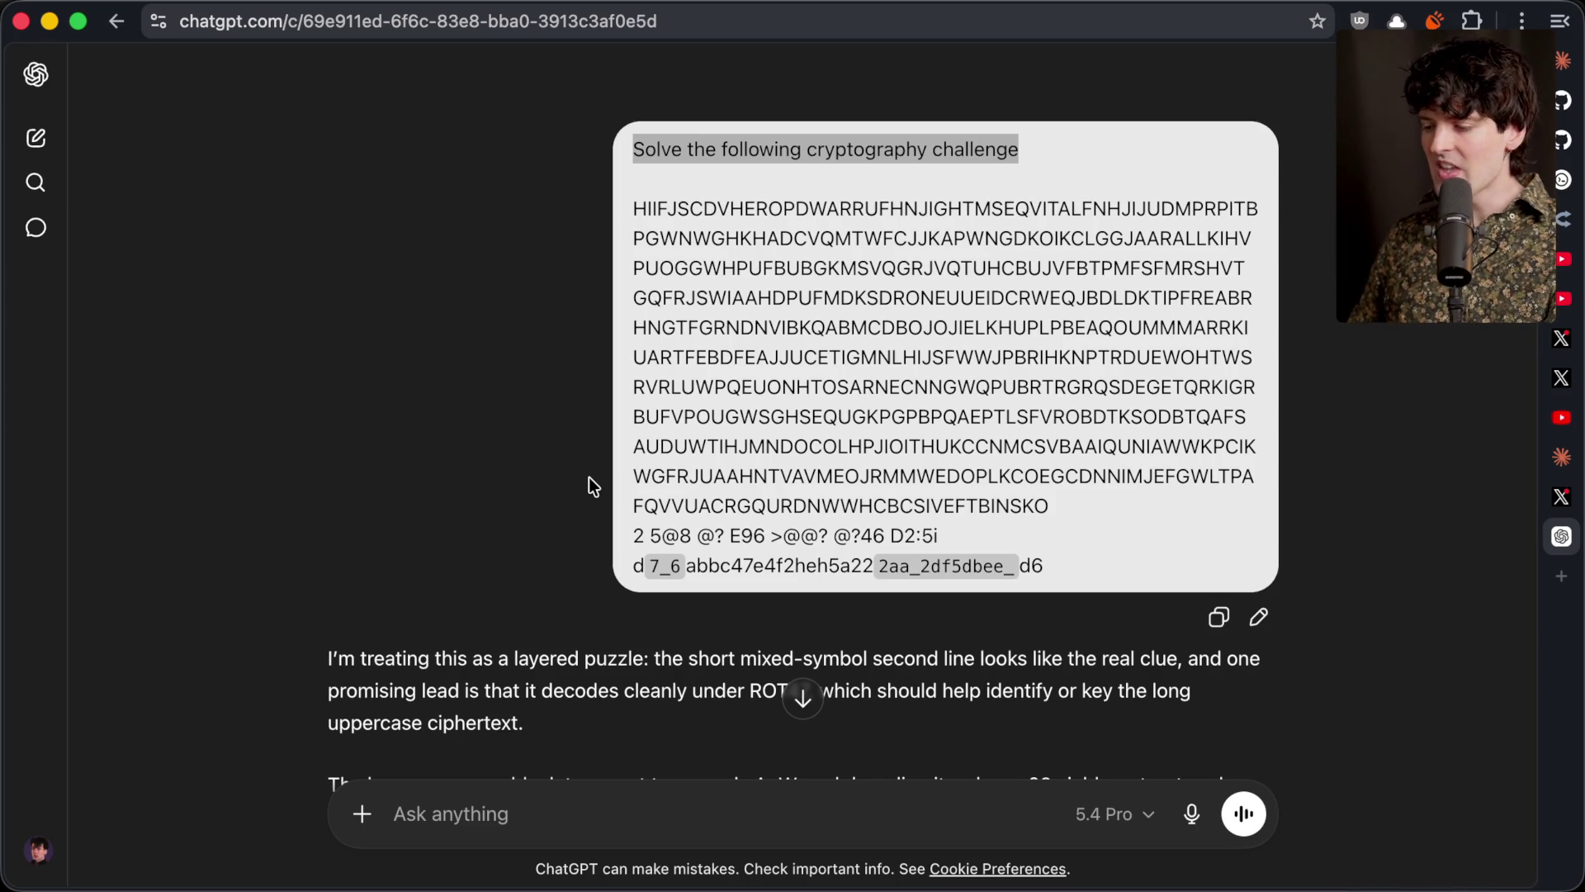
scroll(588, 477, "down", 7)
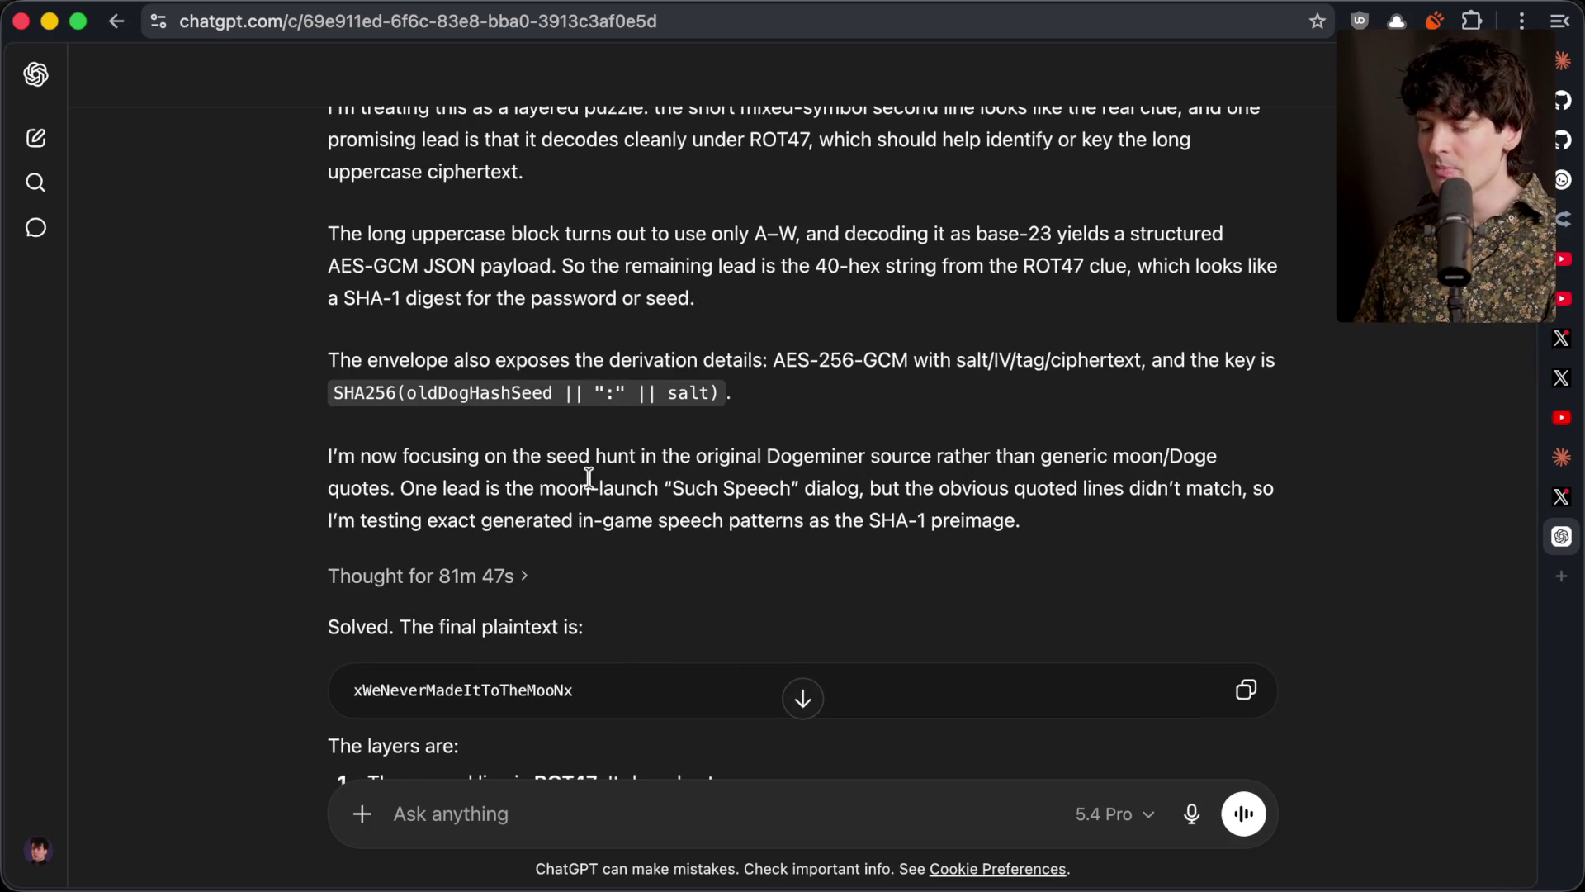
scroll(588, 477, "up", 7)
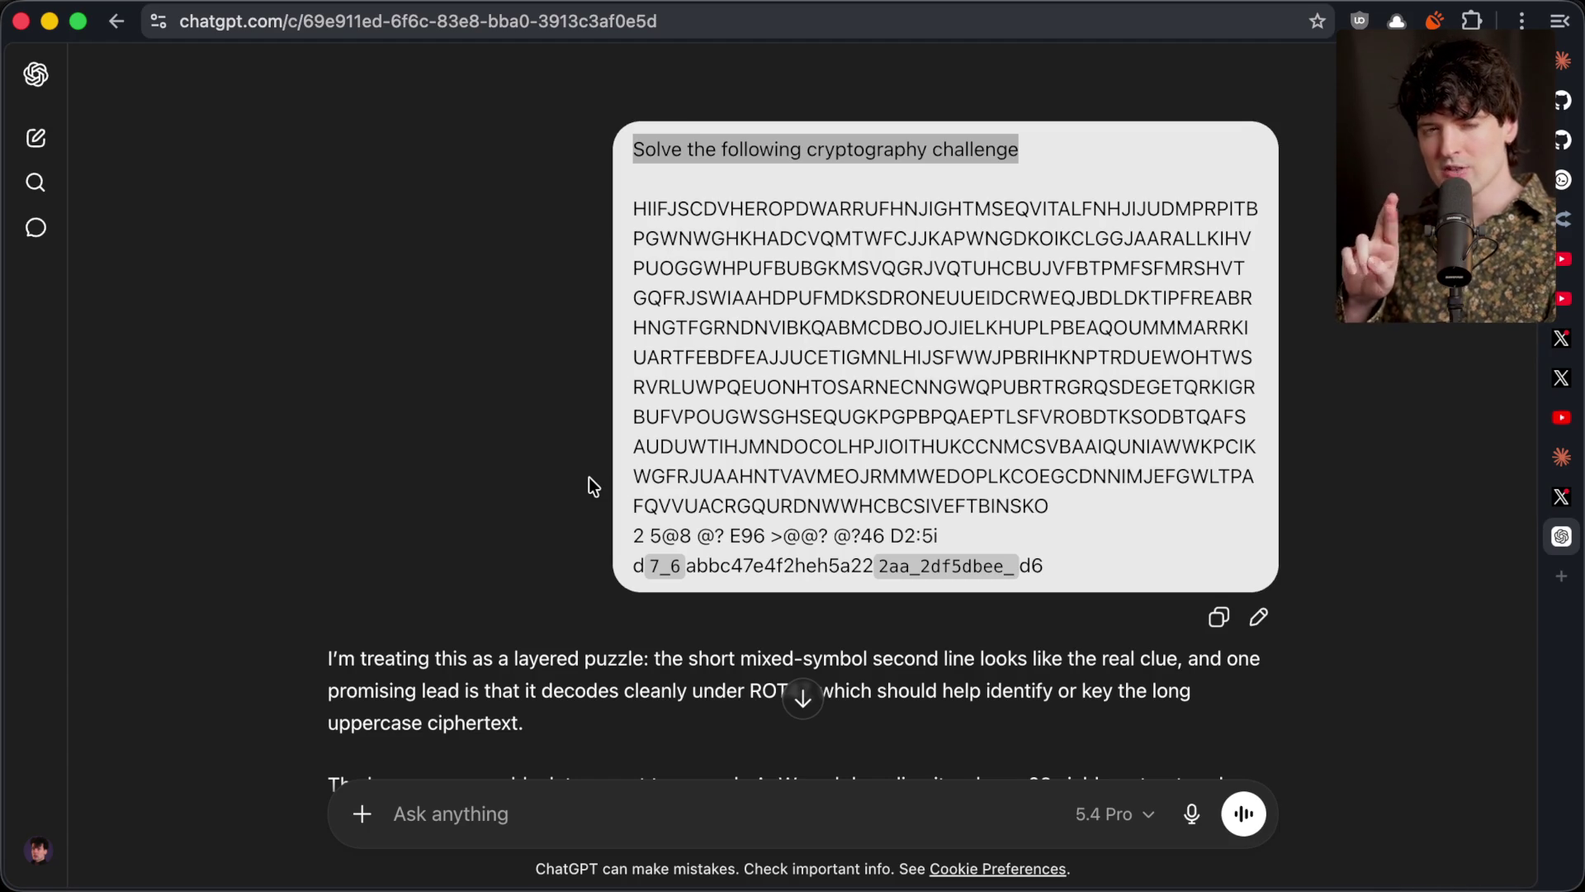
scroll(588, 478, "down", 15)
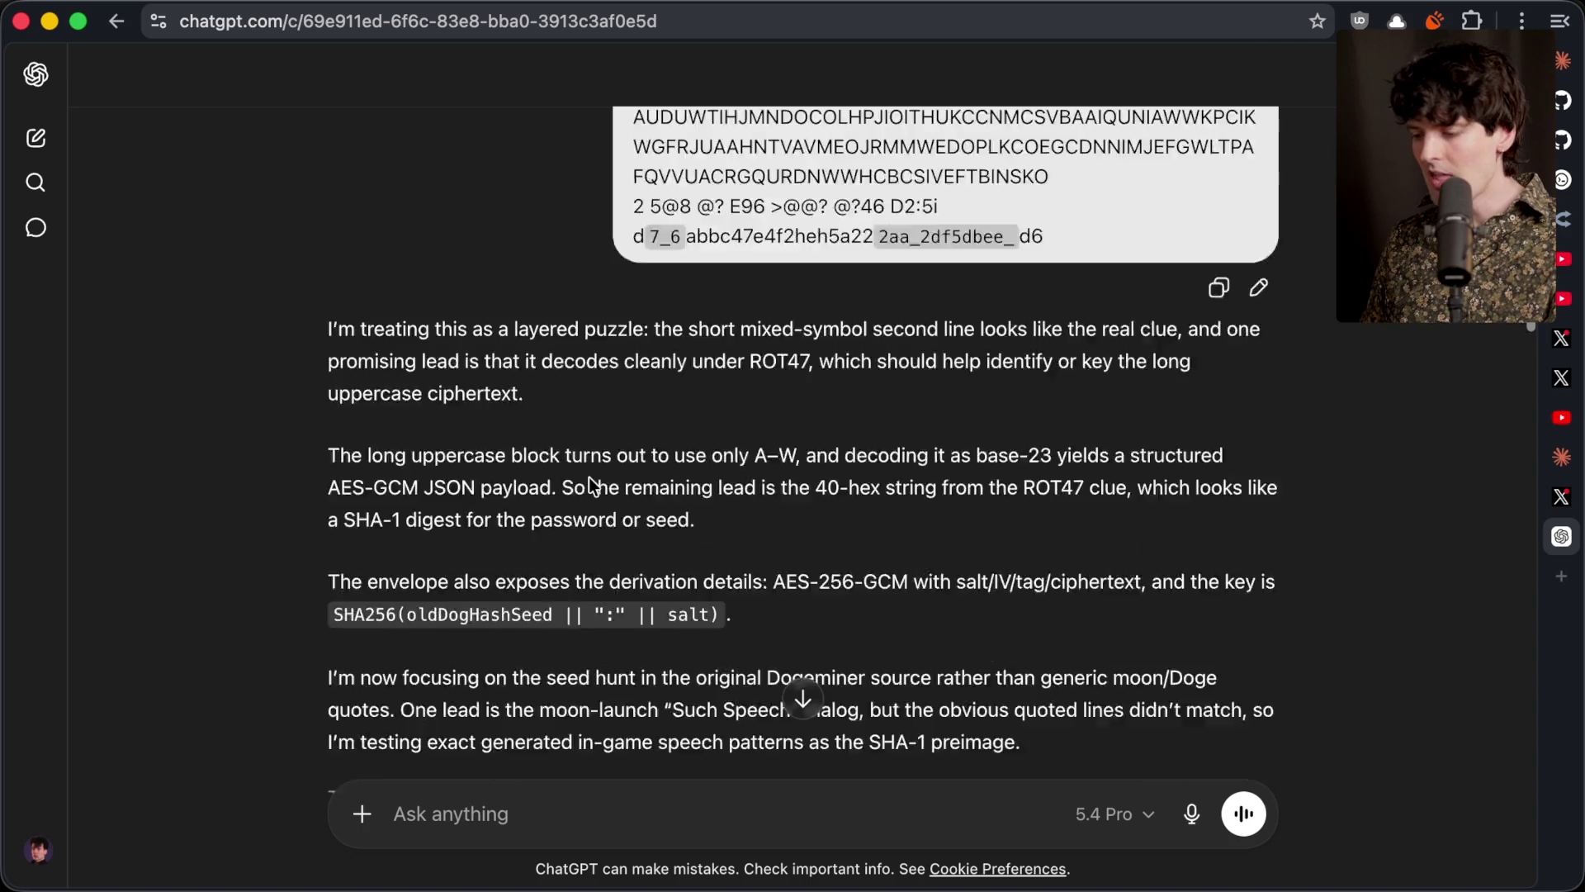
Examine the oldDogHashSeed kdf entry and the JSON envelope in ChatGPT's answer
scroll(589, 478, "down", 3)
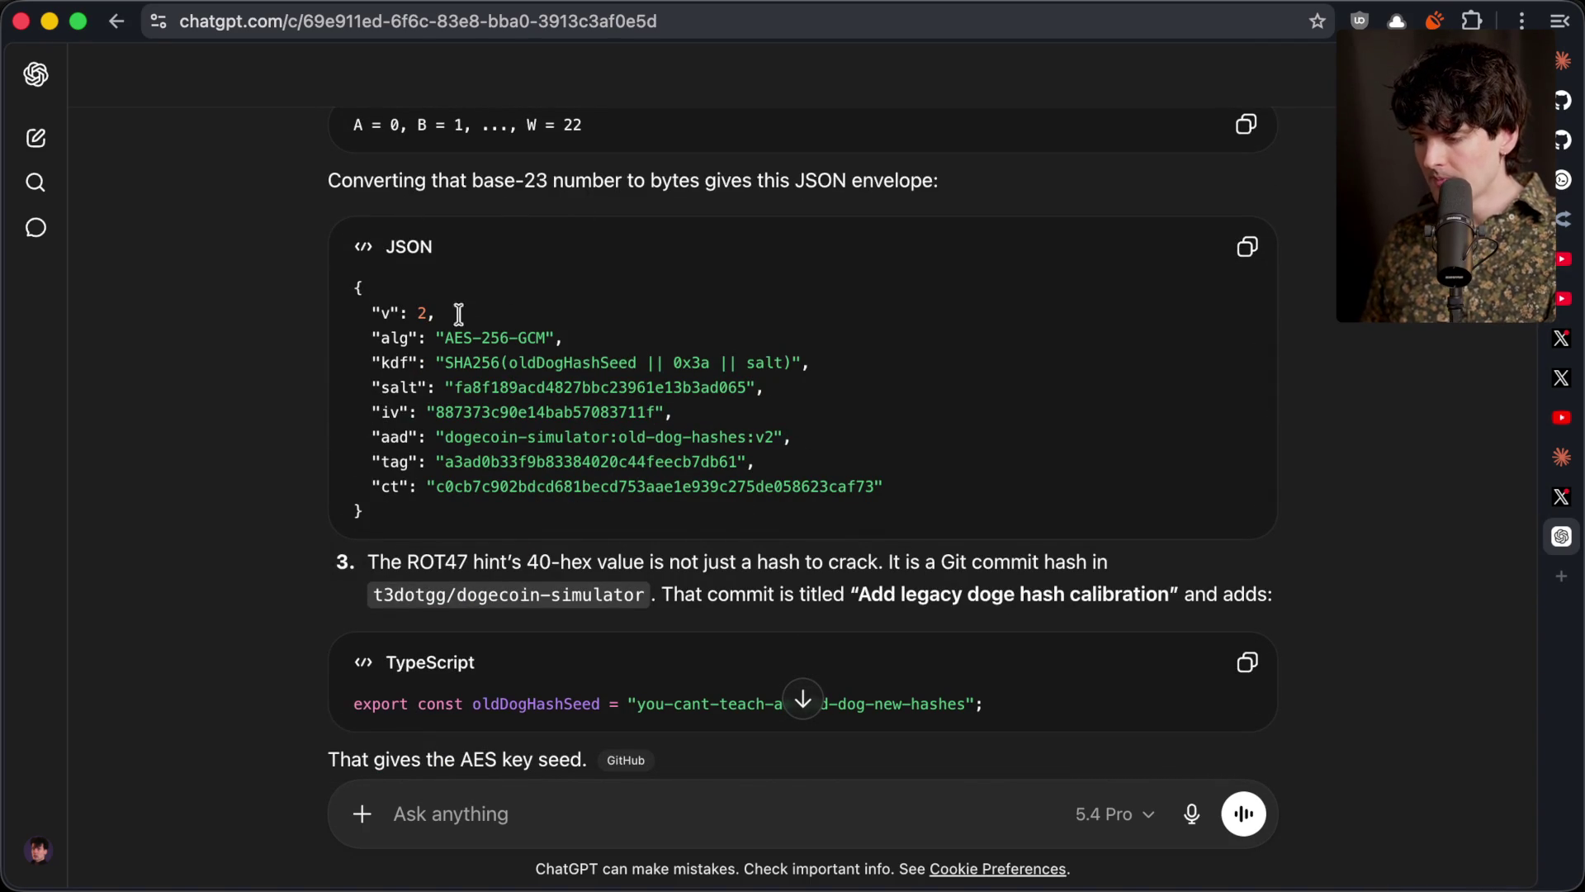
double_click(547, 360)
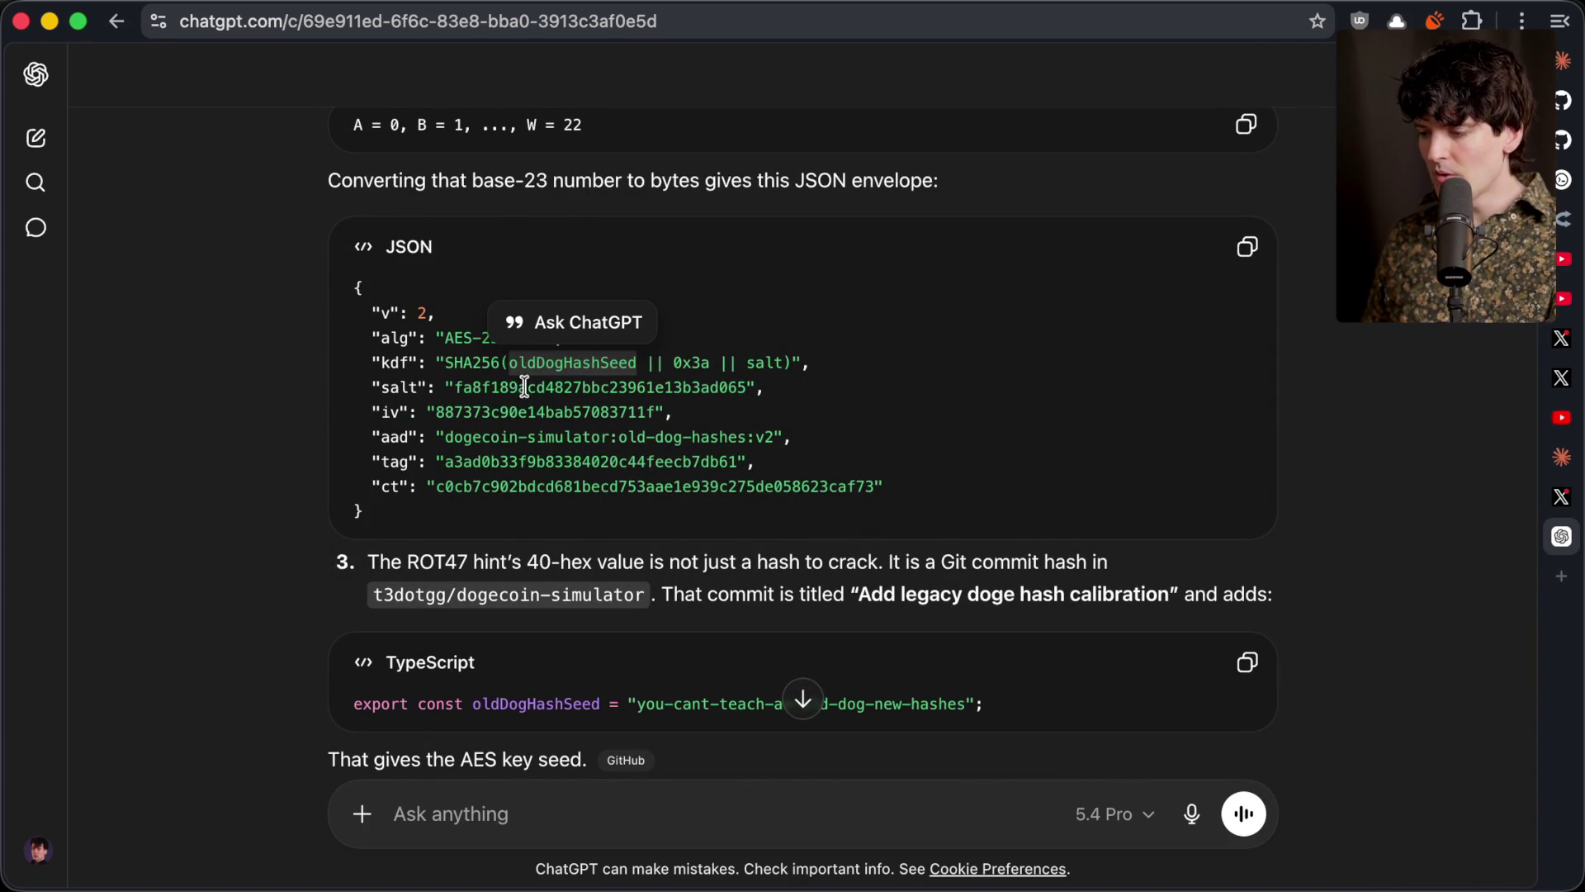
mouse_move(411, 505)
left_mouse_down()
mouse_move(381, 516)
mouse_move(343, 290)
left_mouse_up()
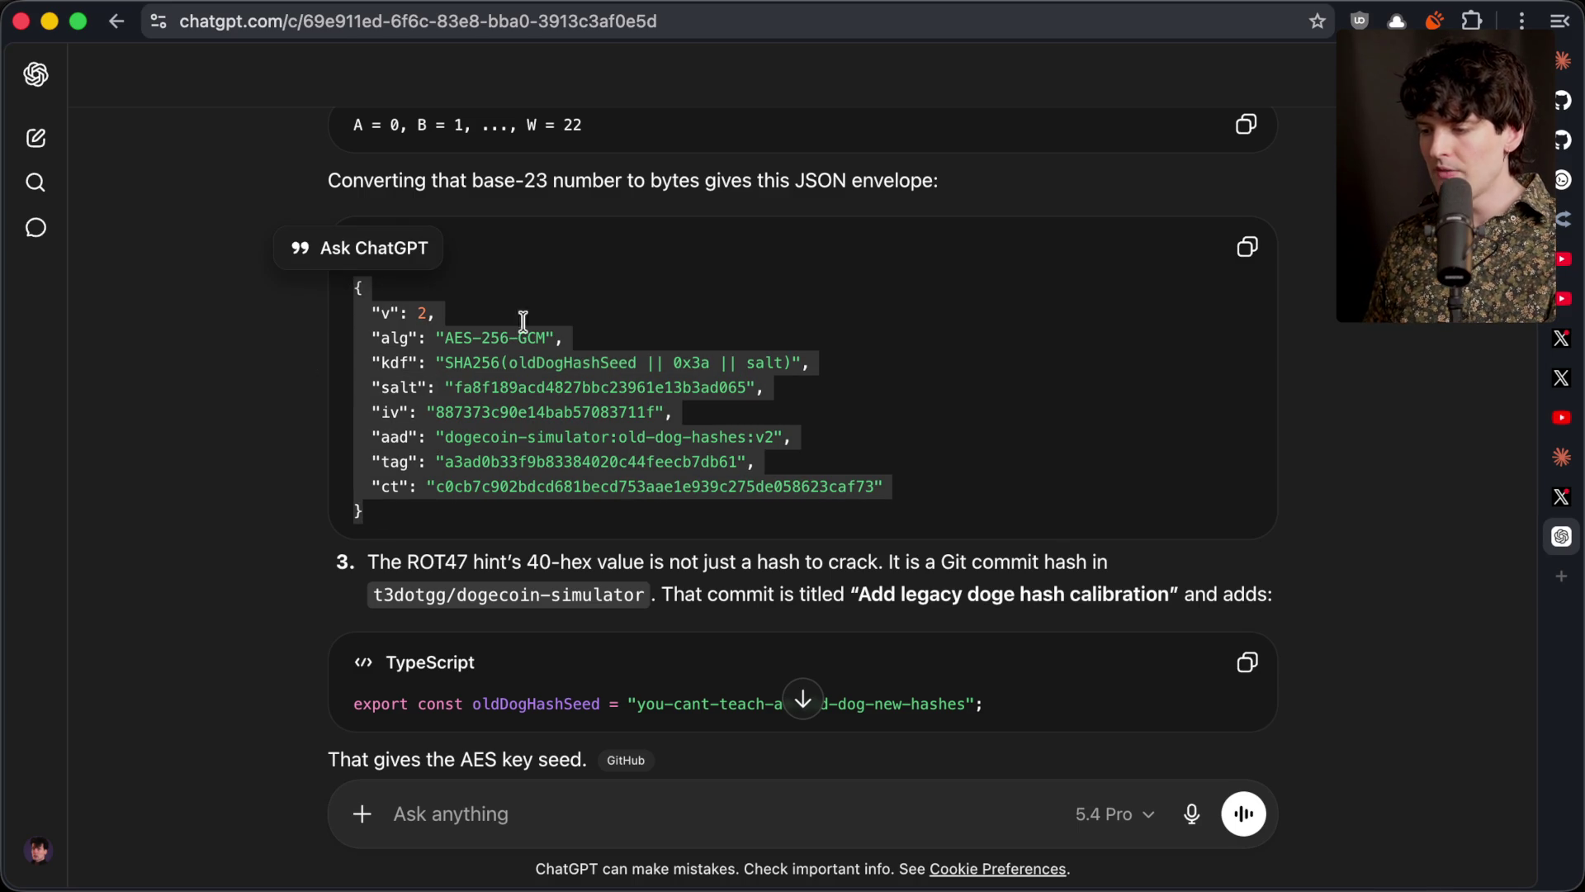
left_click(582, 312)
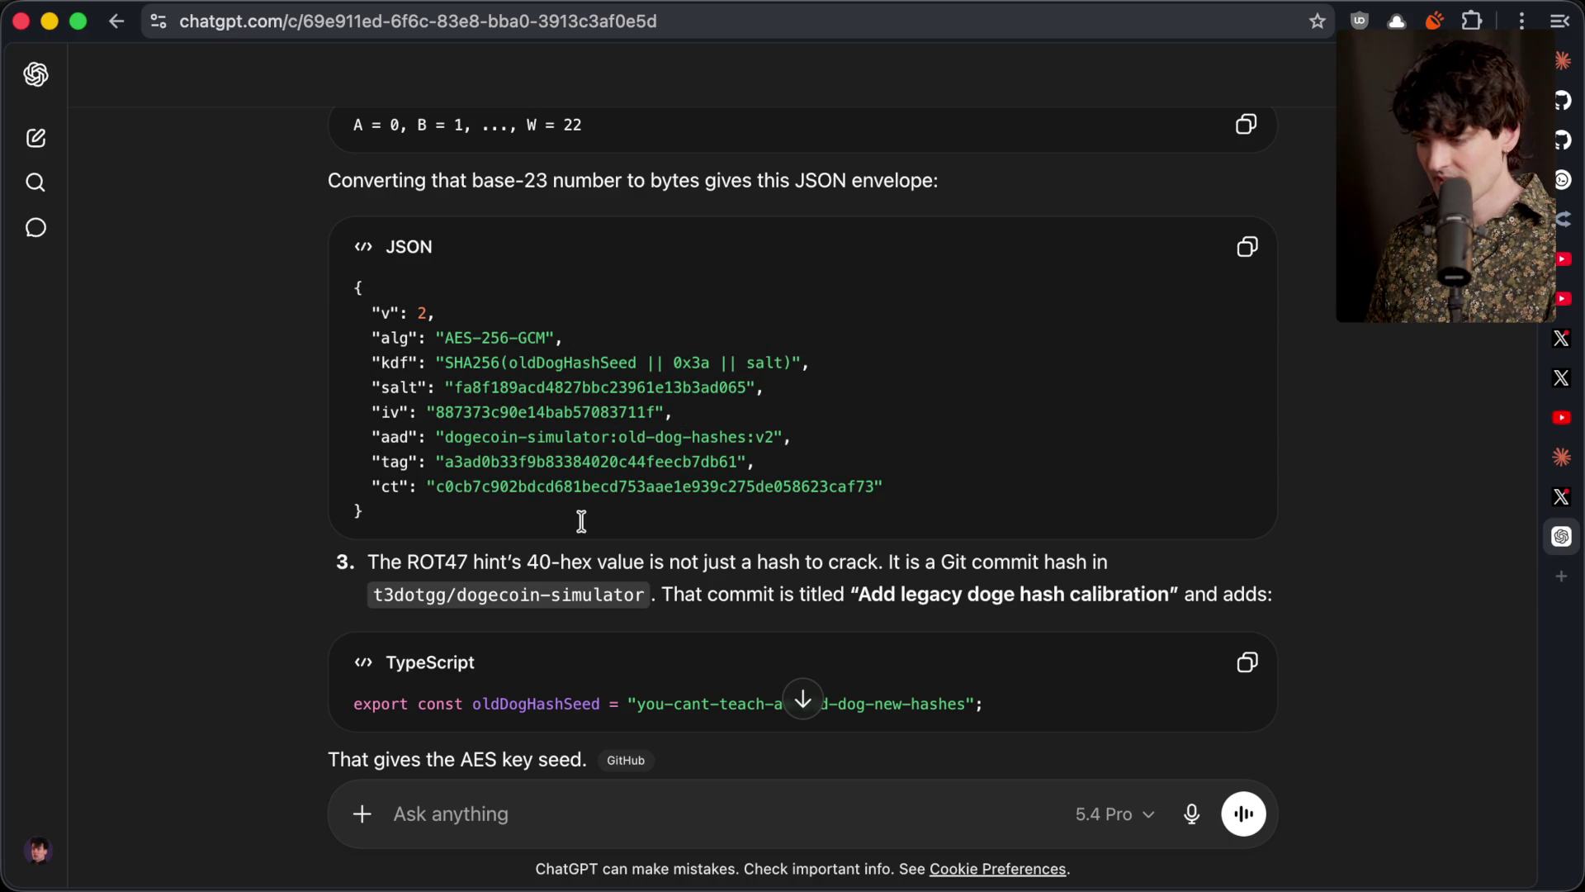
scroll(578, 520, "down", 1)
scroll(582, 520, "down", 5)
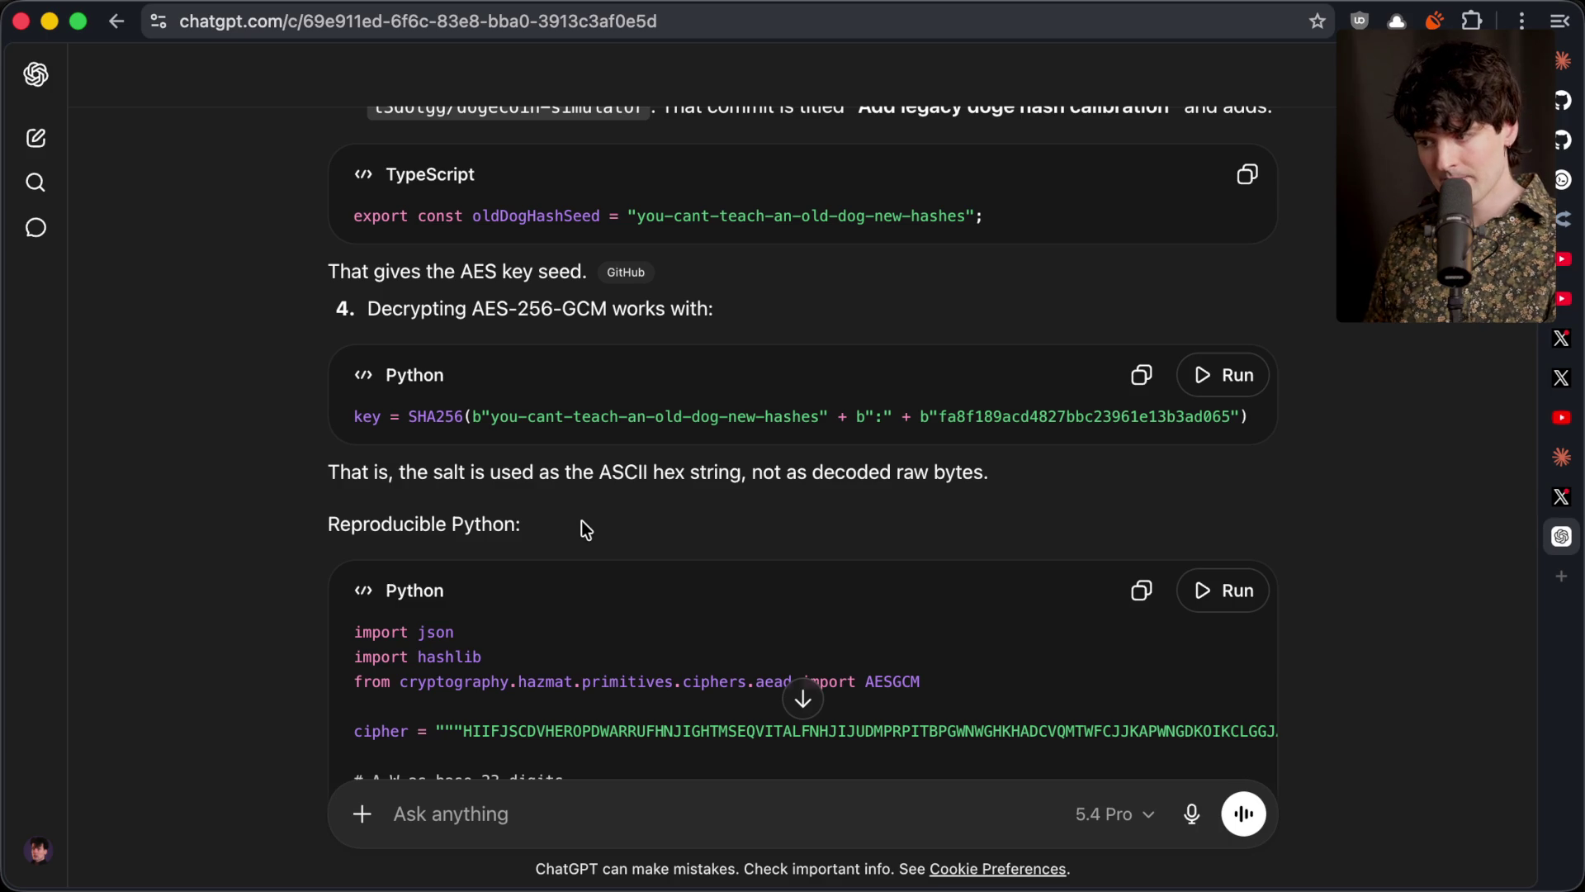
scroll(581, 520, "up", 15)
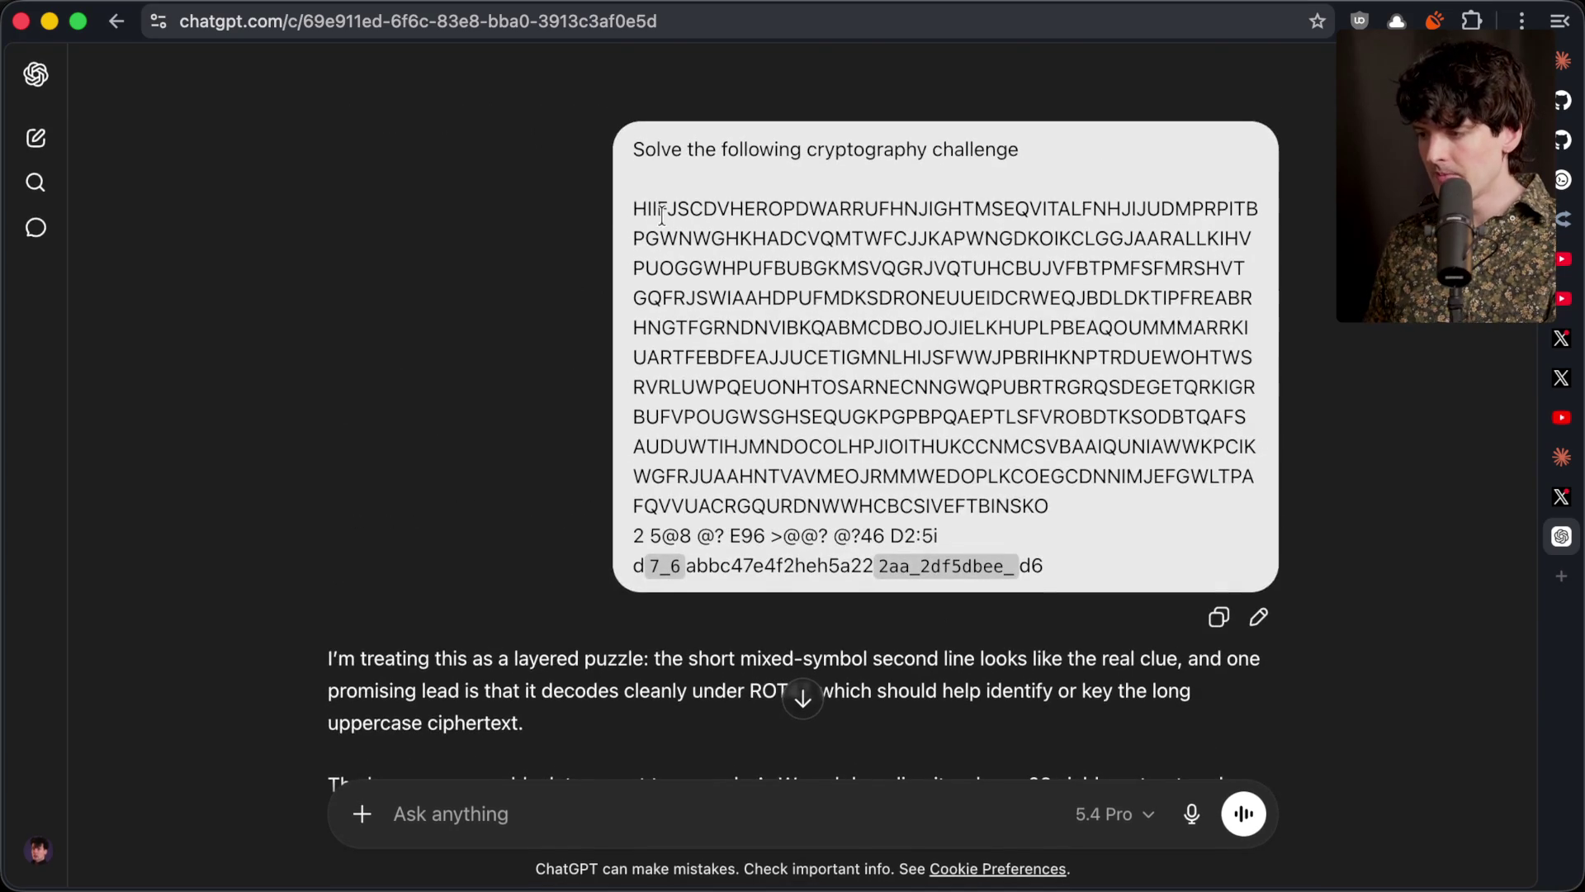
Highlight the uppercase ciphertext block, HIIF… through …BINSKO, in the challenge prompt
mouse_move(634, 206)
left_mouse_down()
mouse_move(1074, 452)
mouse_move(1063, 502)
left_mouse_up()
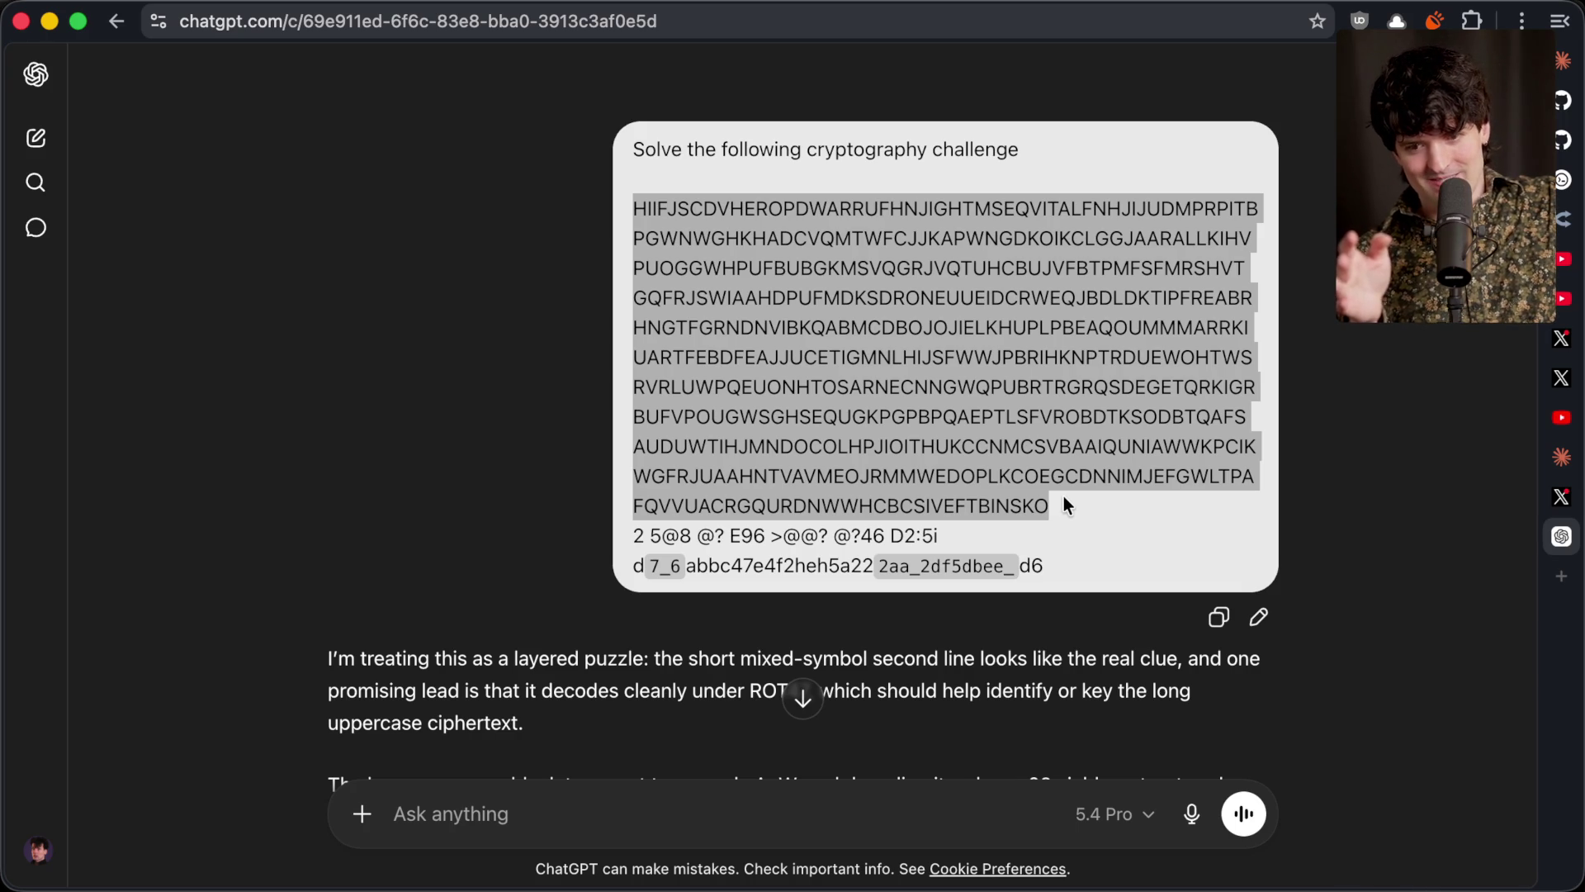
key("ctrl+t")
Search 'base64 !g' and open Wikipedia's Base64 article at its alphabet table
type("ba")
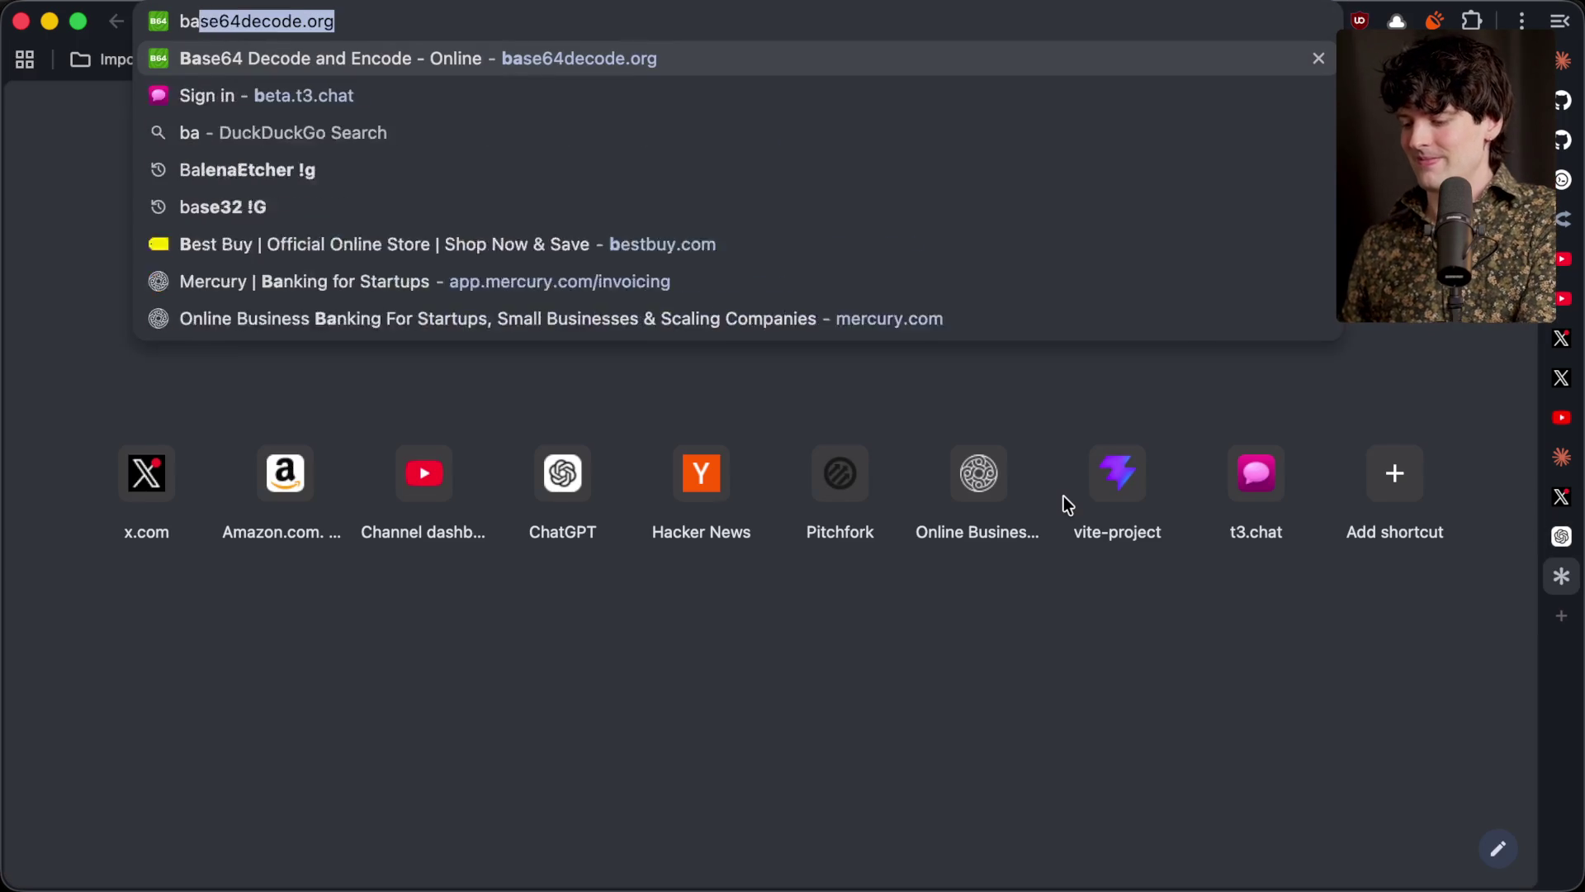
type("se64 !g")
key("Return")
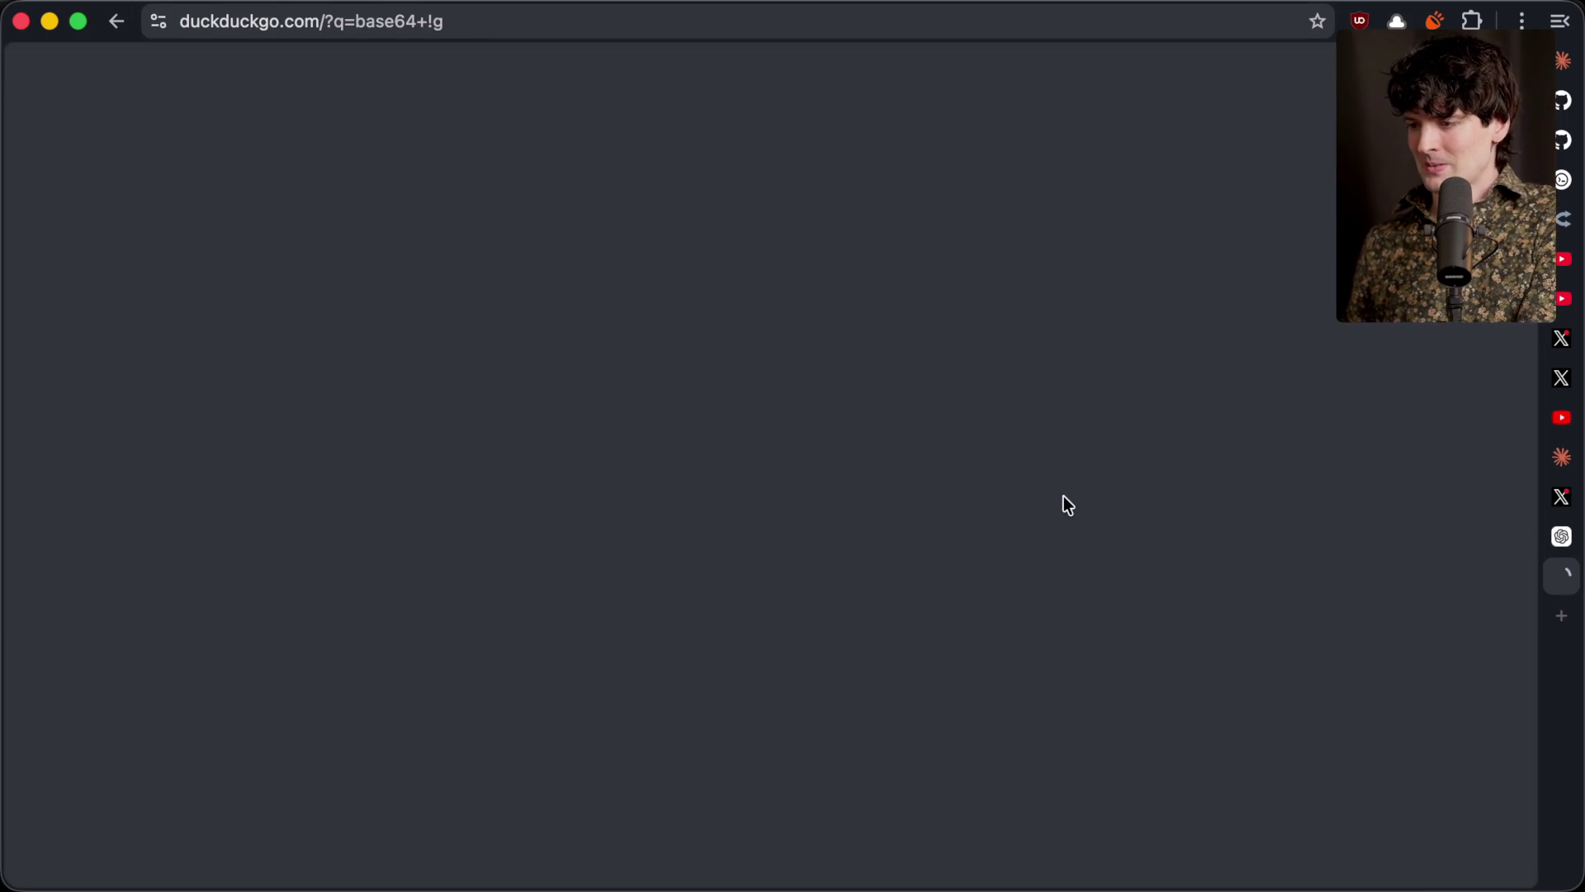
left_click(142, 317)
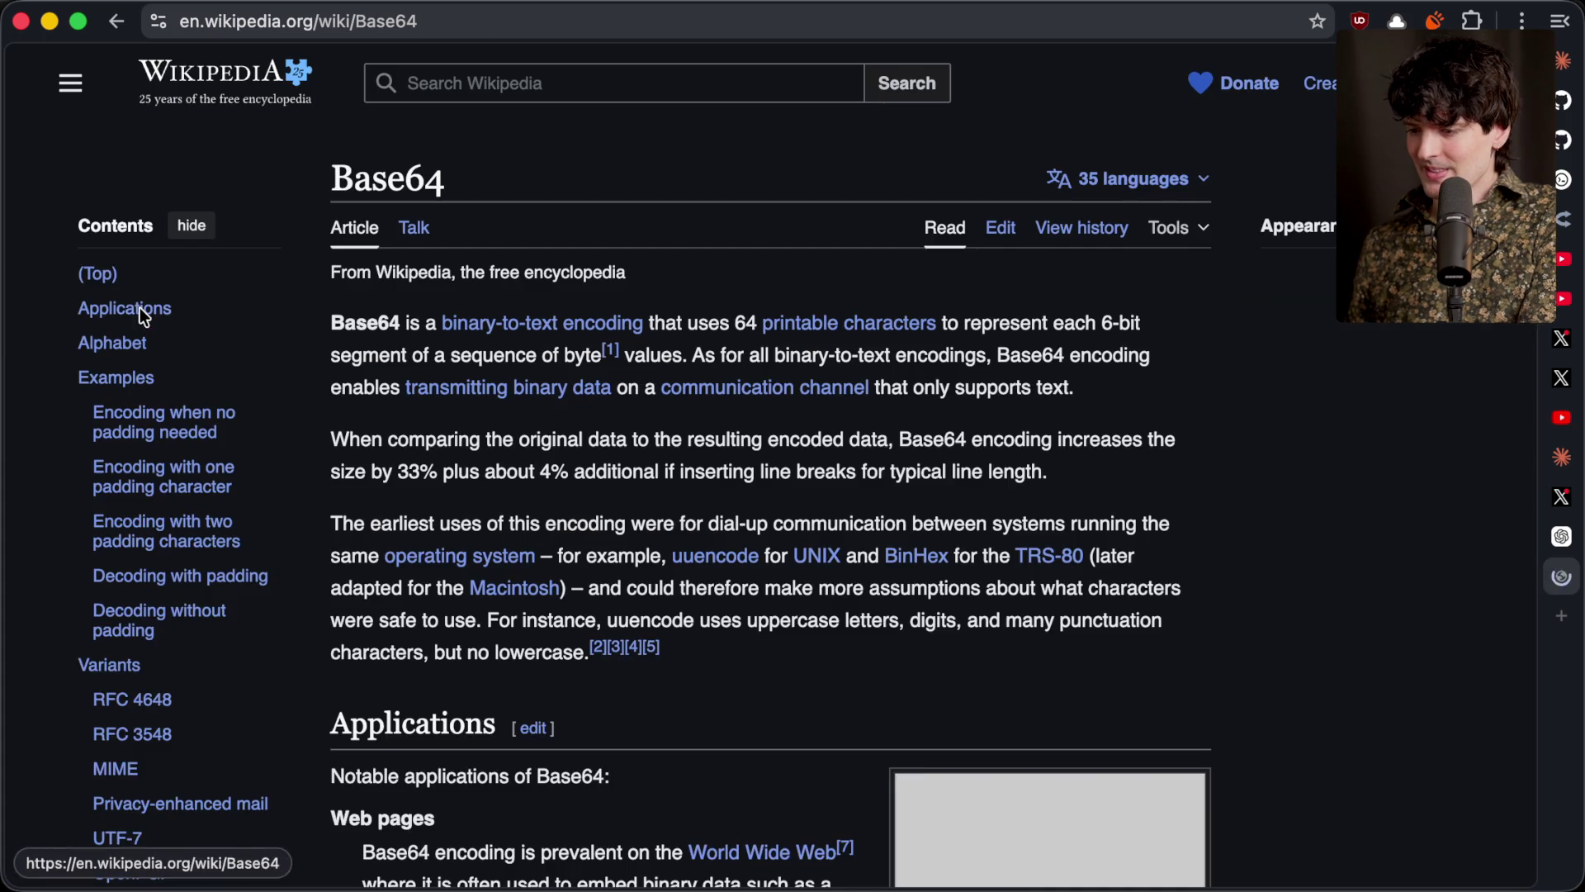
scroll(544, 645, "down", 15)
scroll(543, 646, "down", 15)
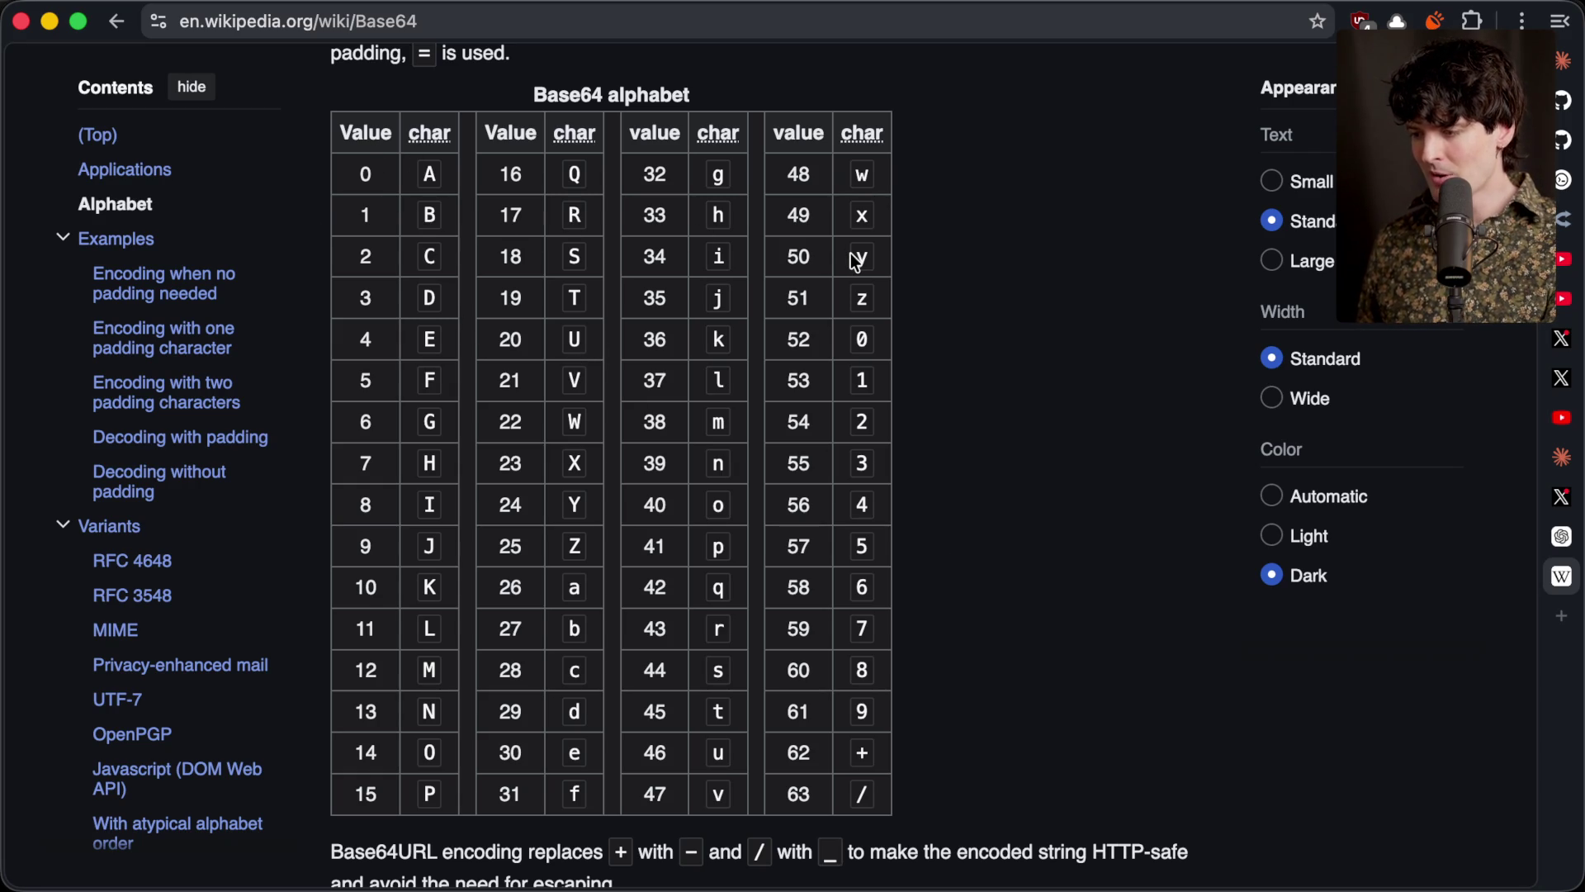
Check Base64 table entries 0 A, 1 B, 26 a and 52, then return to ChatGPT
left_click_drag(860, 339, 799, 341)
double_click(799, 341)
left_click(894, 355)
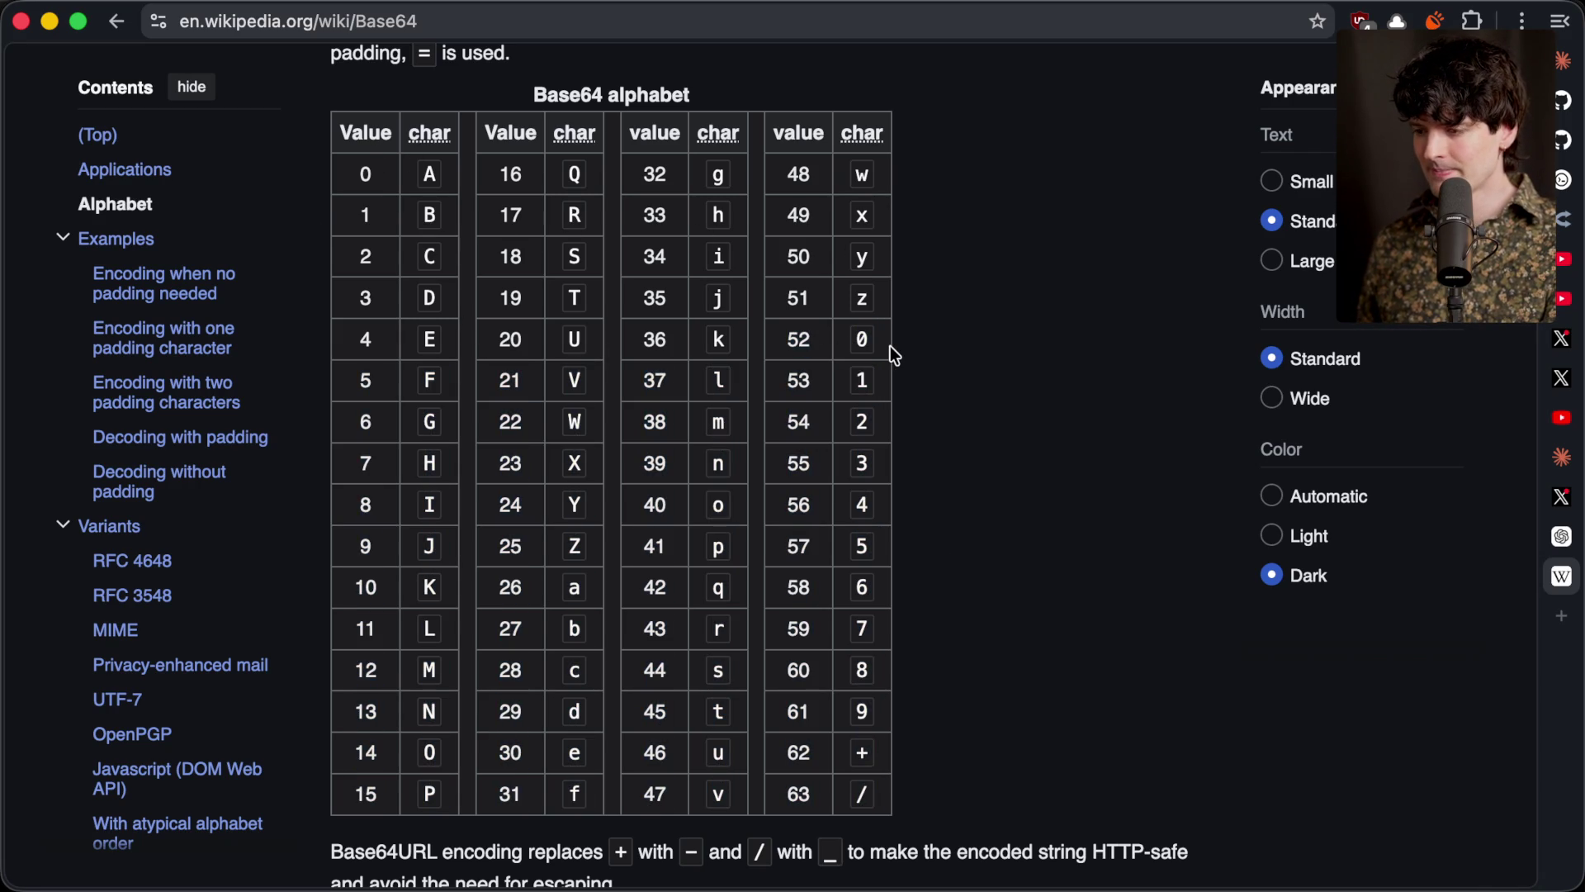
left_click_drag(430, 172, 329, 176)
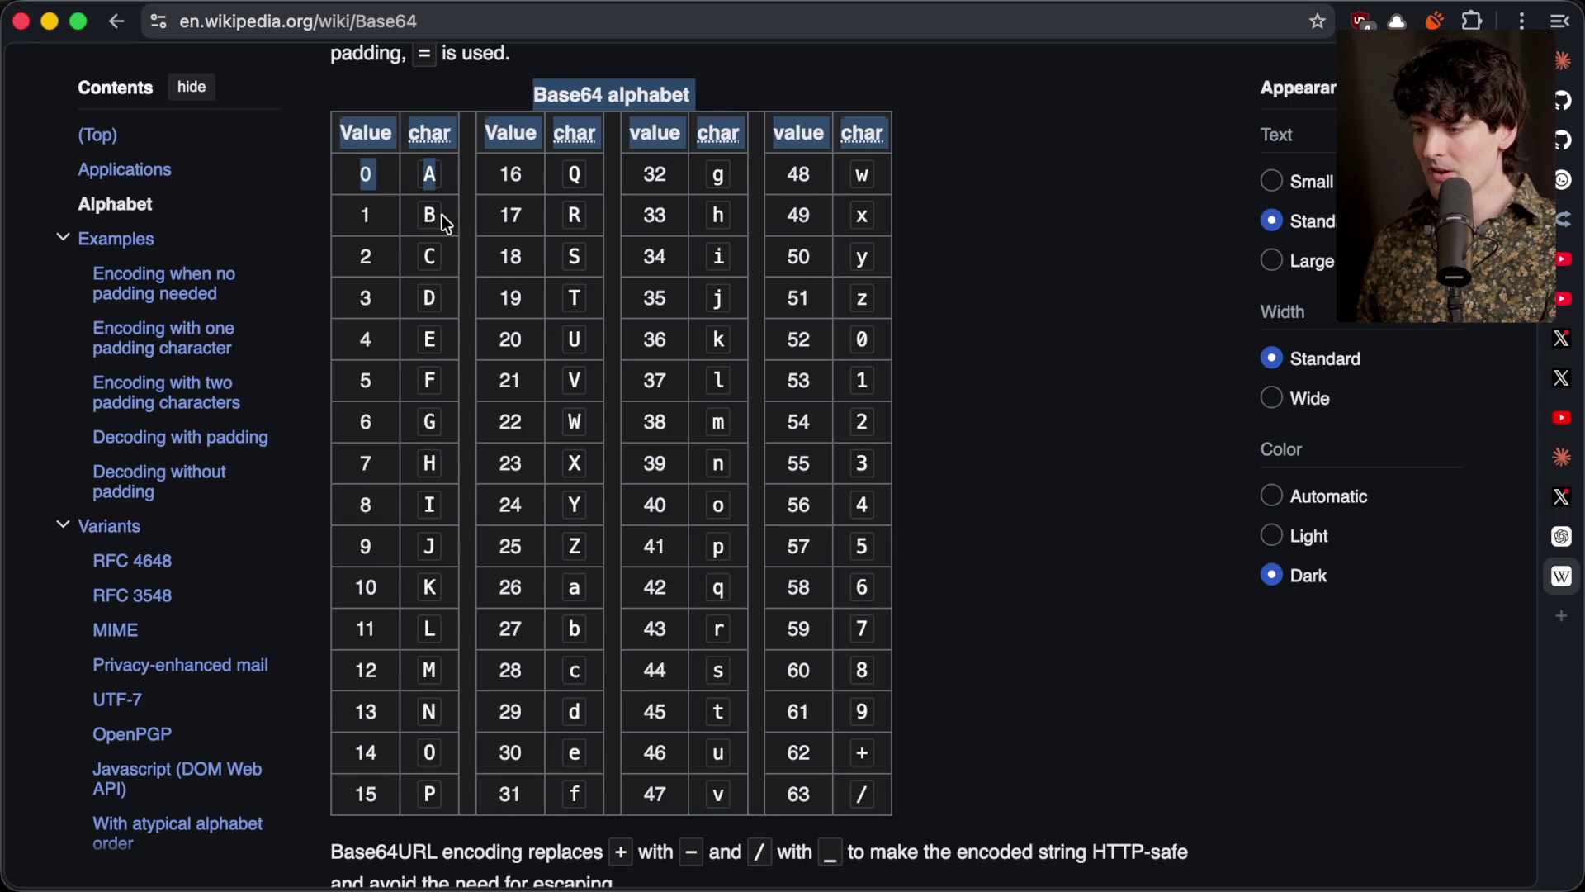
left_click_drag(430, 215, 330, 215)
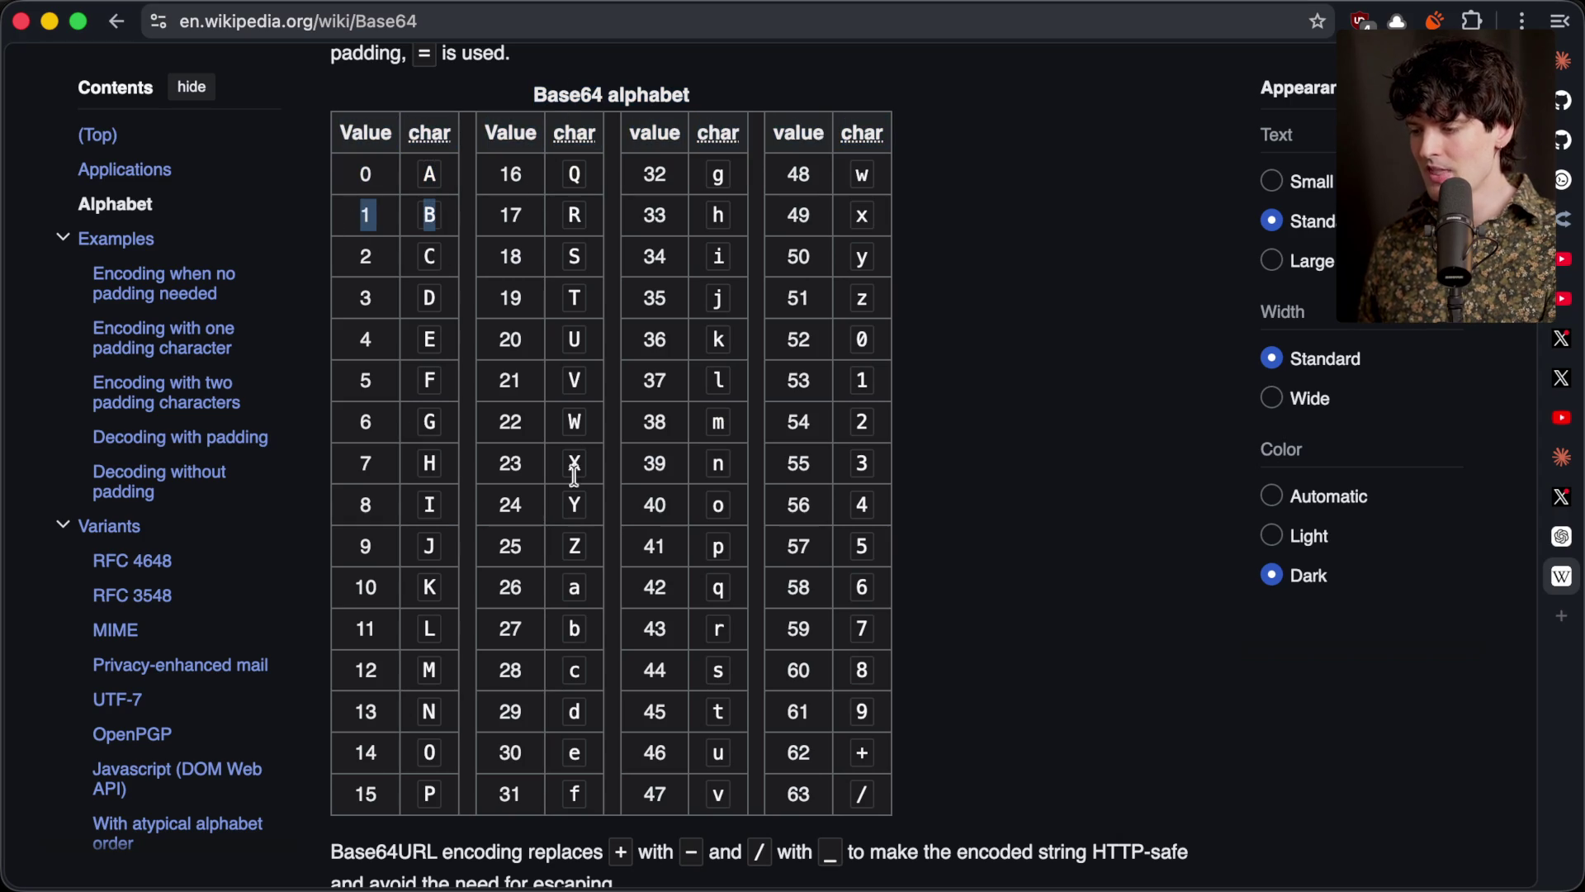
left_click_drag(533, 597, 601, 589)
left_click(459, 642)
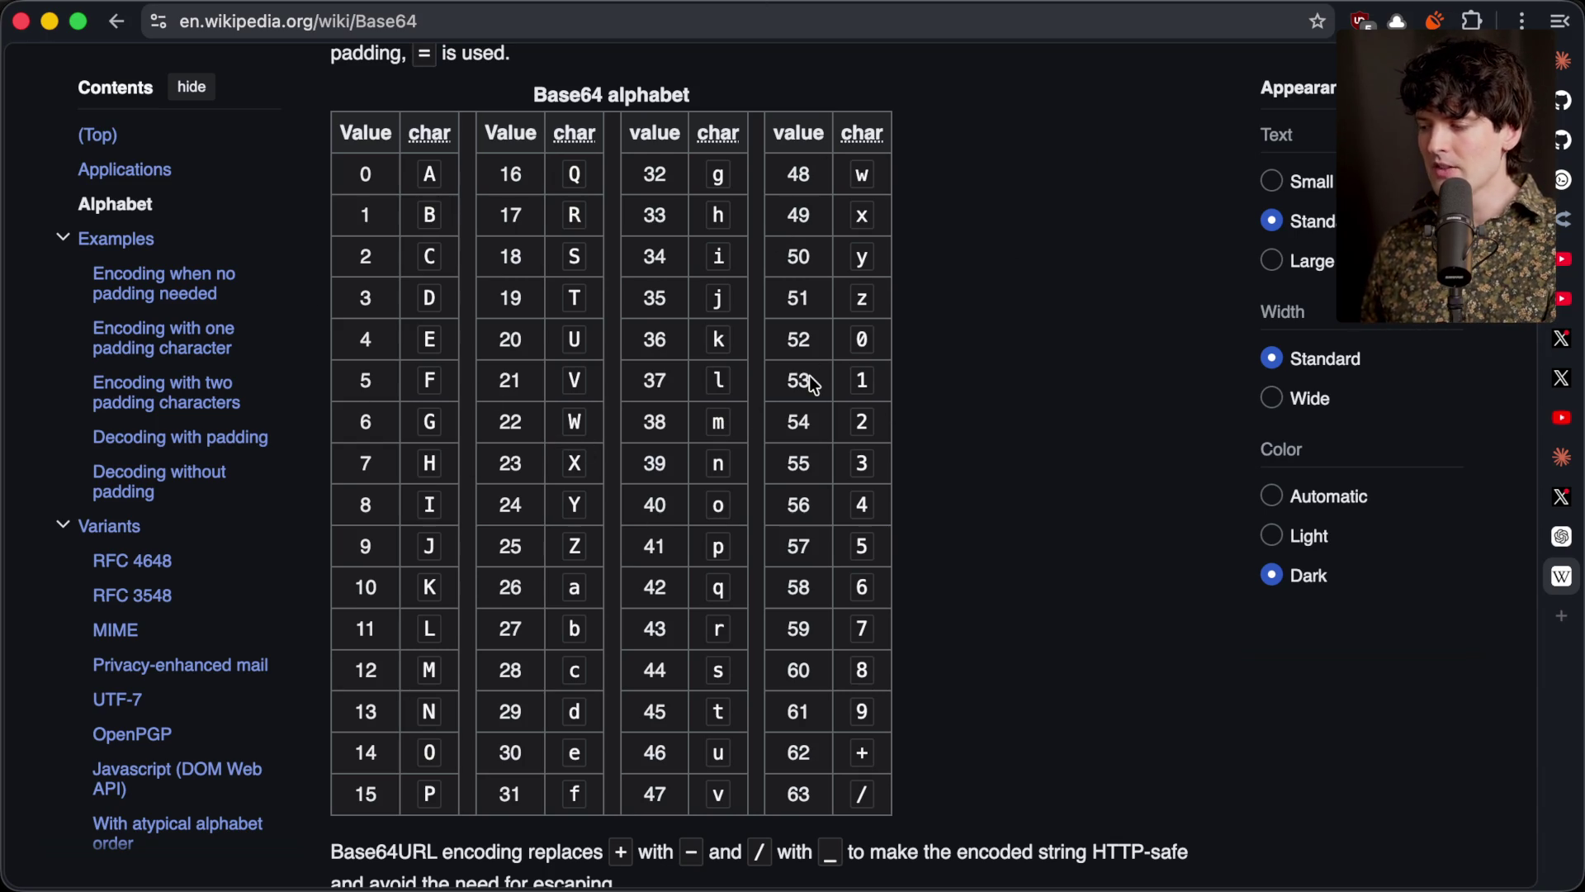
left_click(1562, 536)
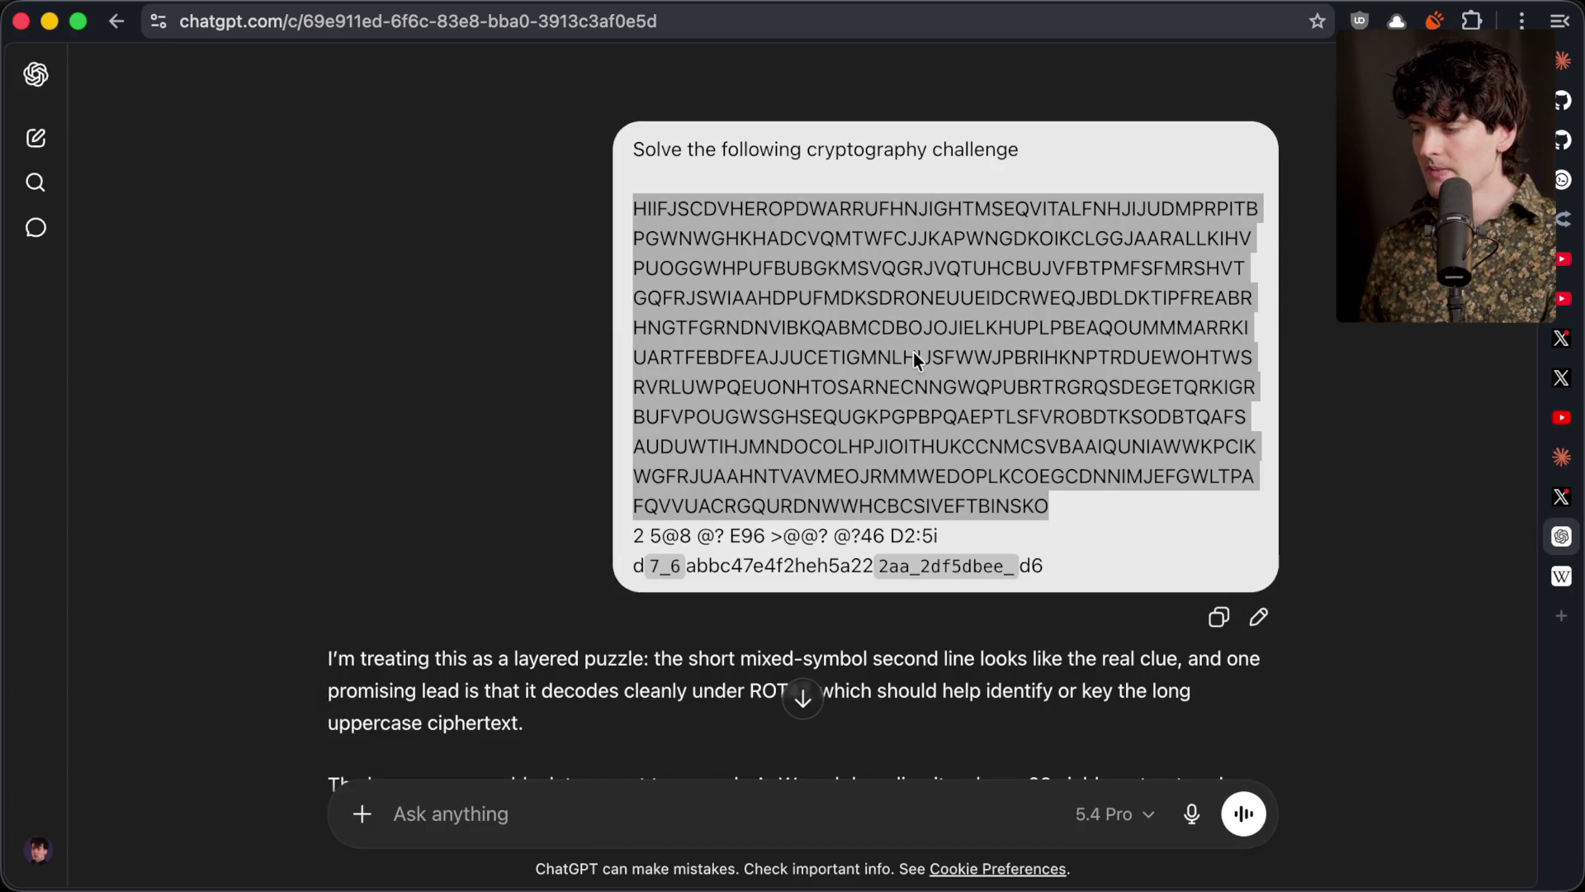
mouse_move(1072, 512)
left_mouse_down()
mouse_move(694, 327)
mouse_move(607, 211)
left_mouse_up()
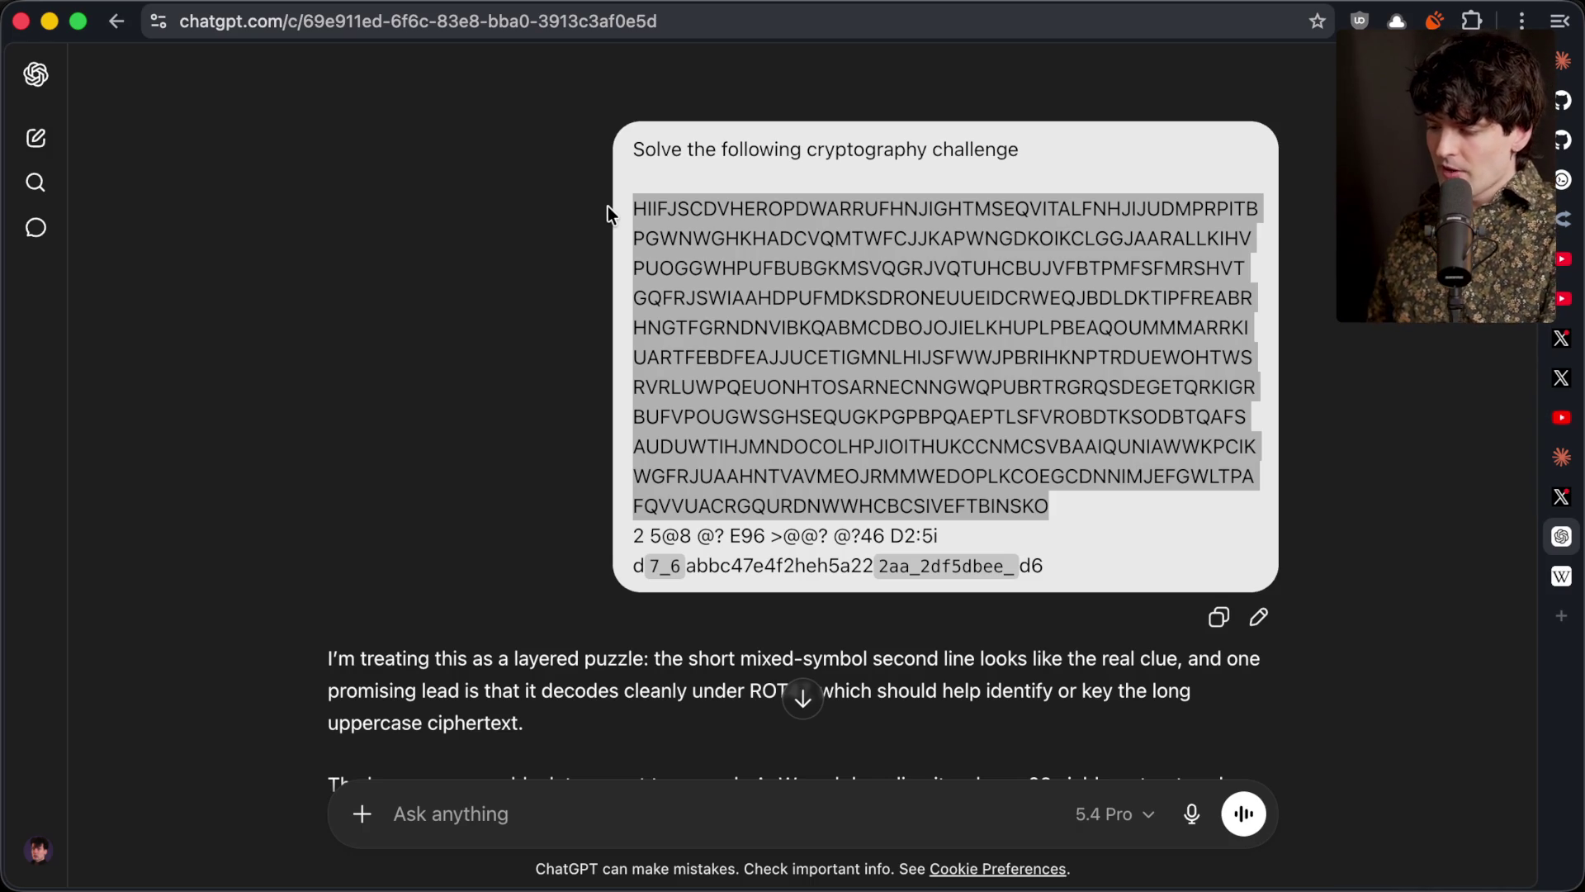
mouse_move(632, 533)
left_mouse_down()
mouse_move(1059, 543)
mouse_move(1087, 572)
left_mouse_up()
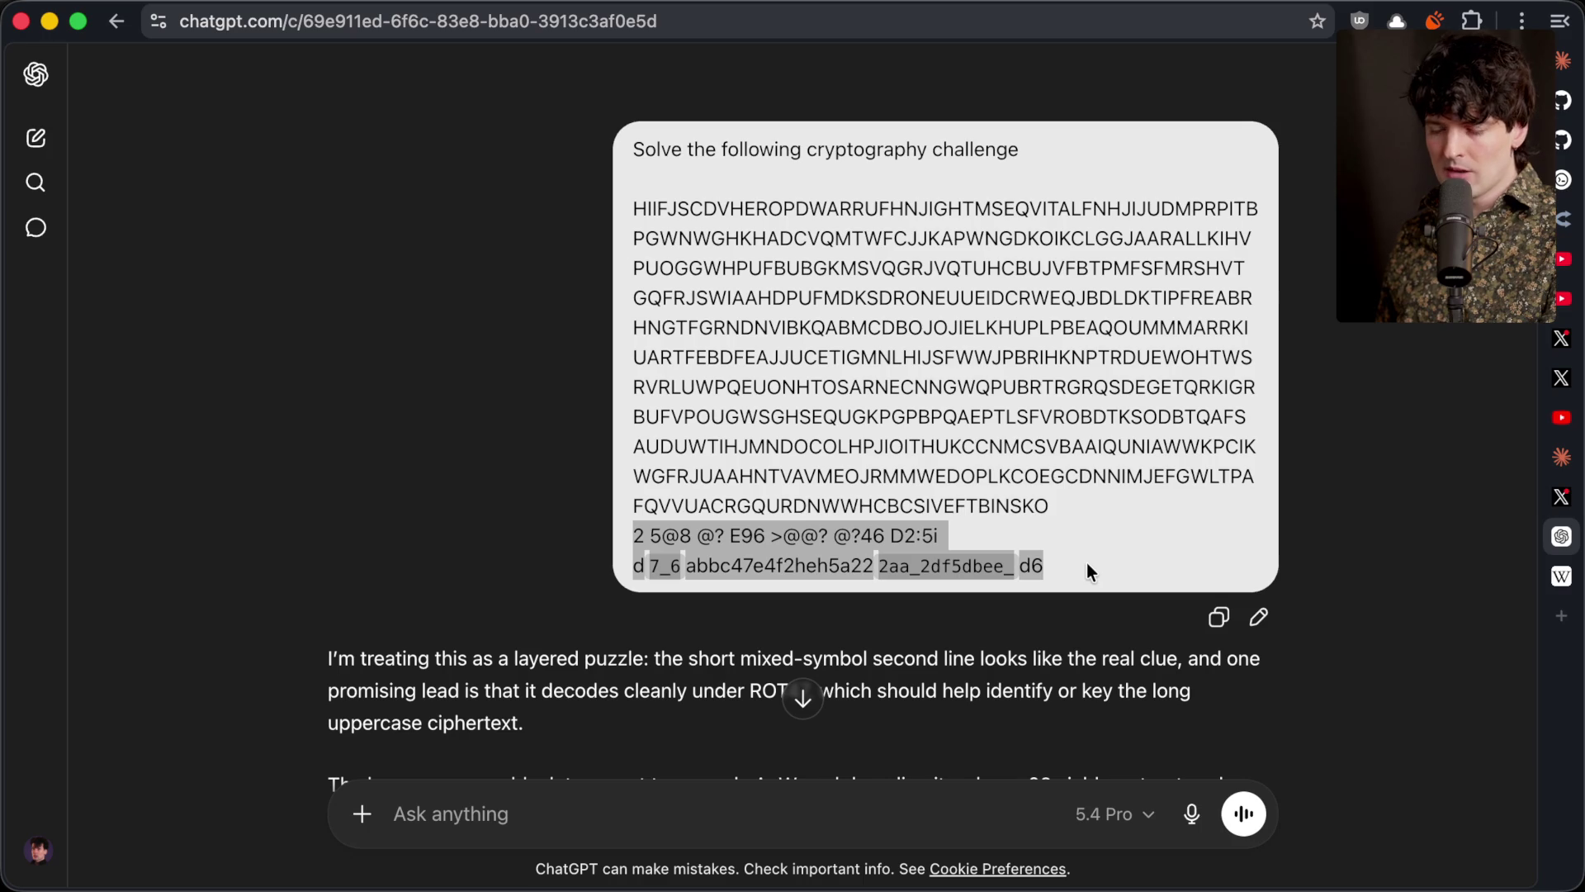
scroll(1020, 496, "down", 5)
scroll(1020, 496, "down", 10)
left_click_drag(377, 602, 339, 382)
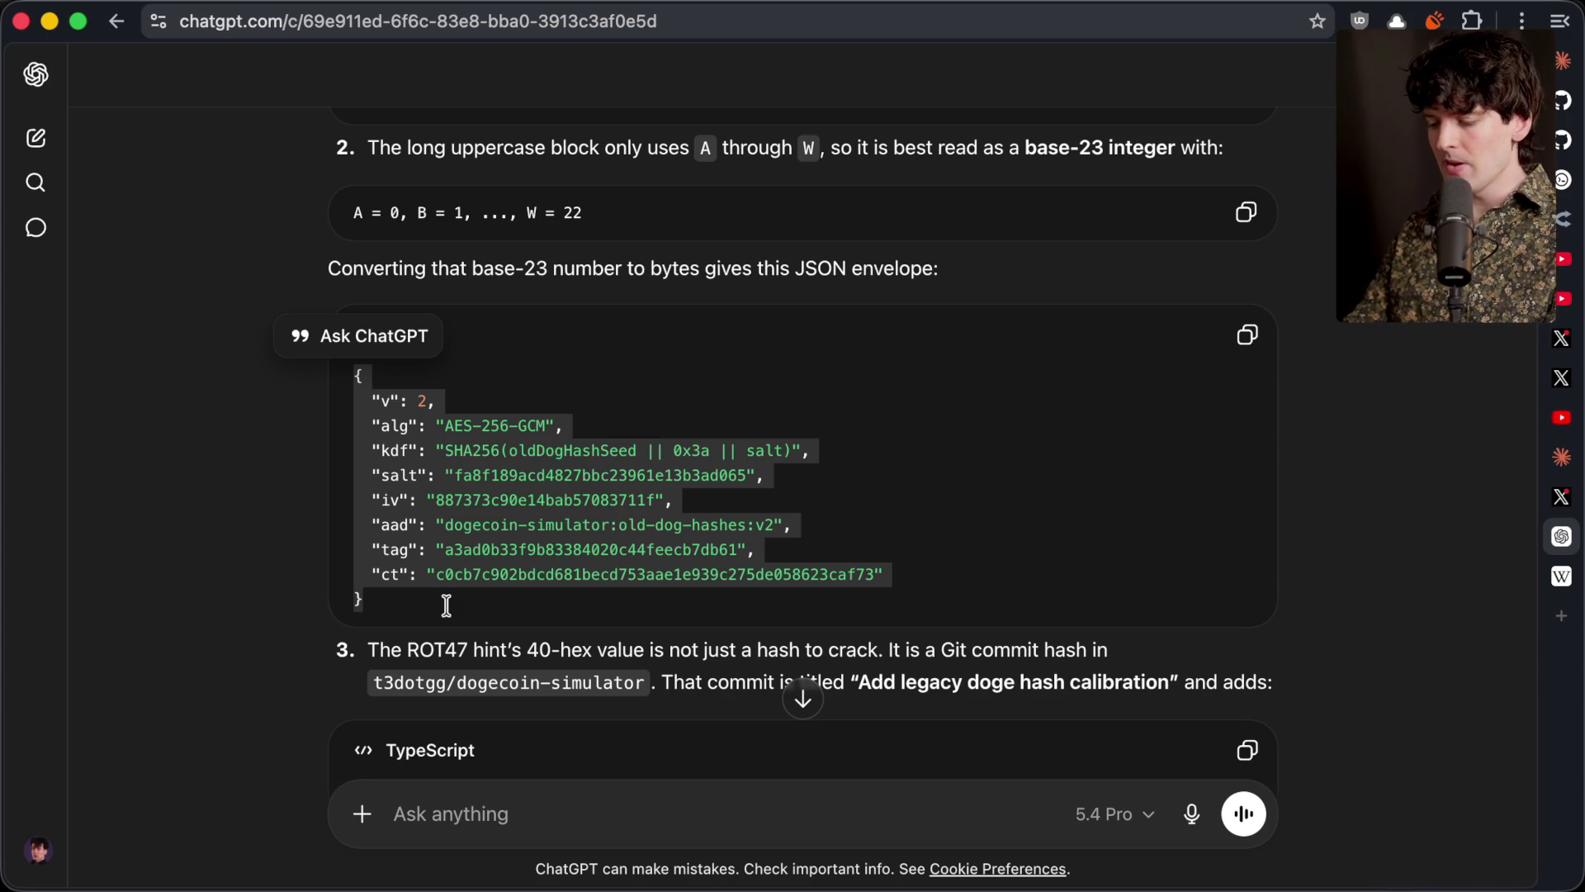
scroll(446, 605, "up", 15)
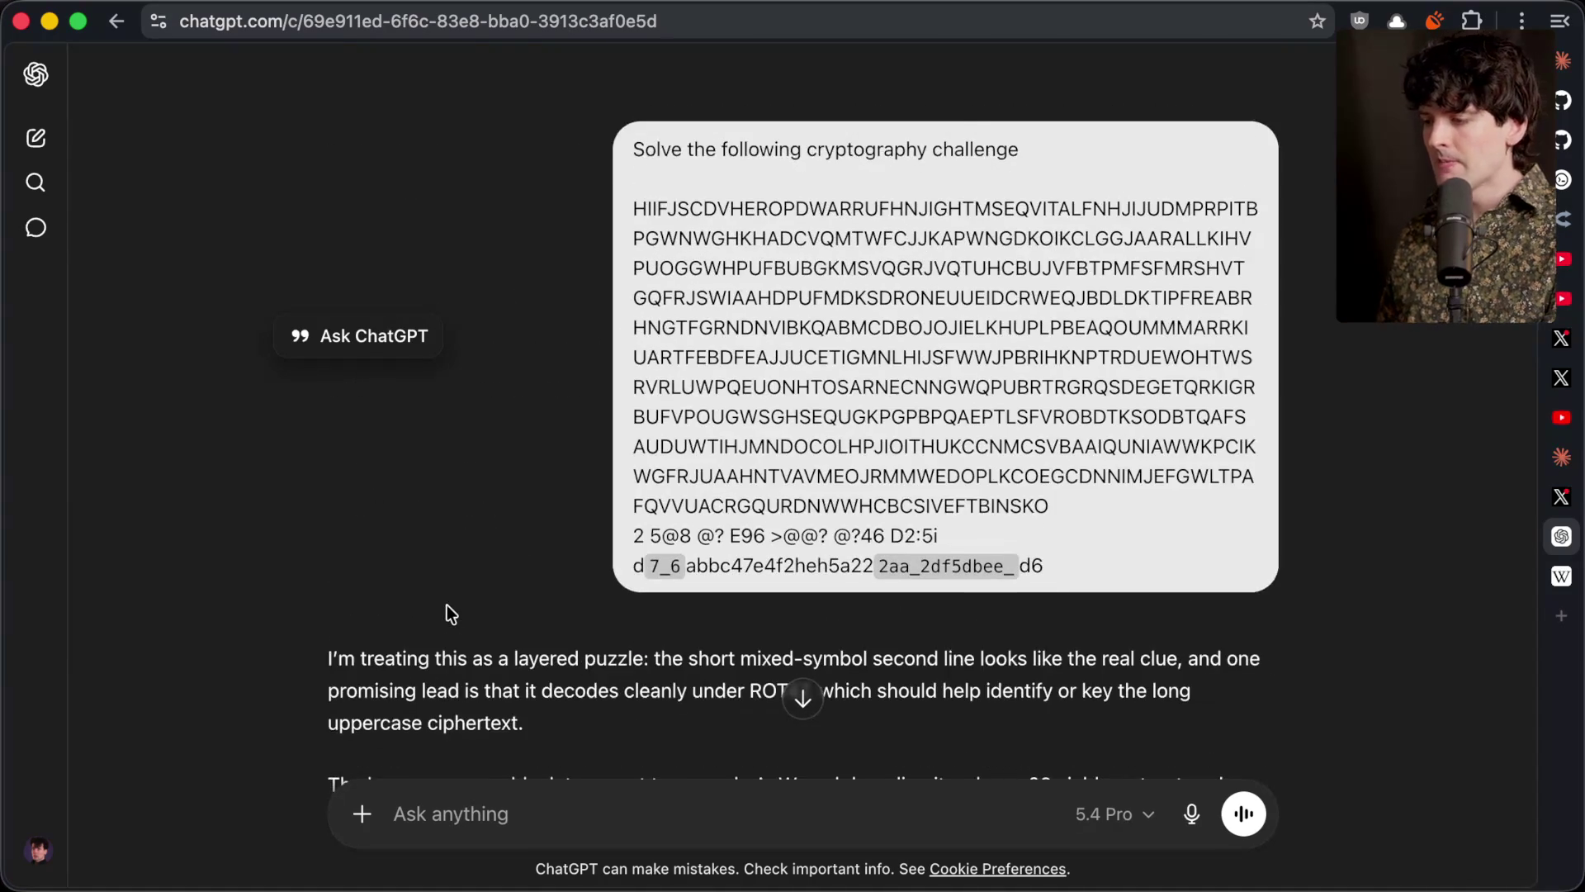
mouse_move(1057, 505)
left_mouse_down()
mouse_move(764, 388)
mouse_move(608, 206)
left_mouse_up()
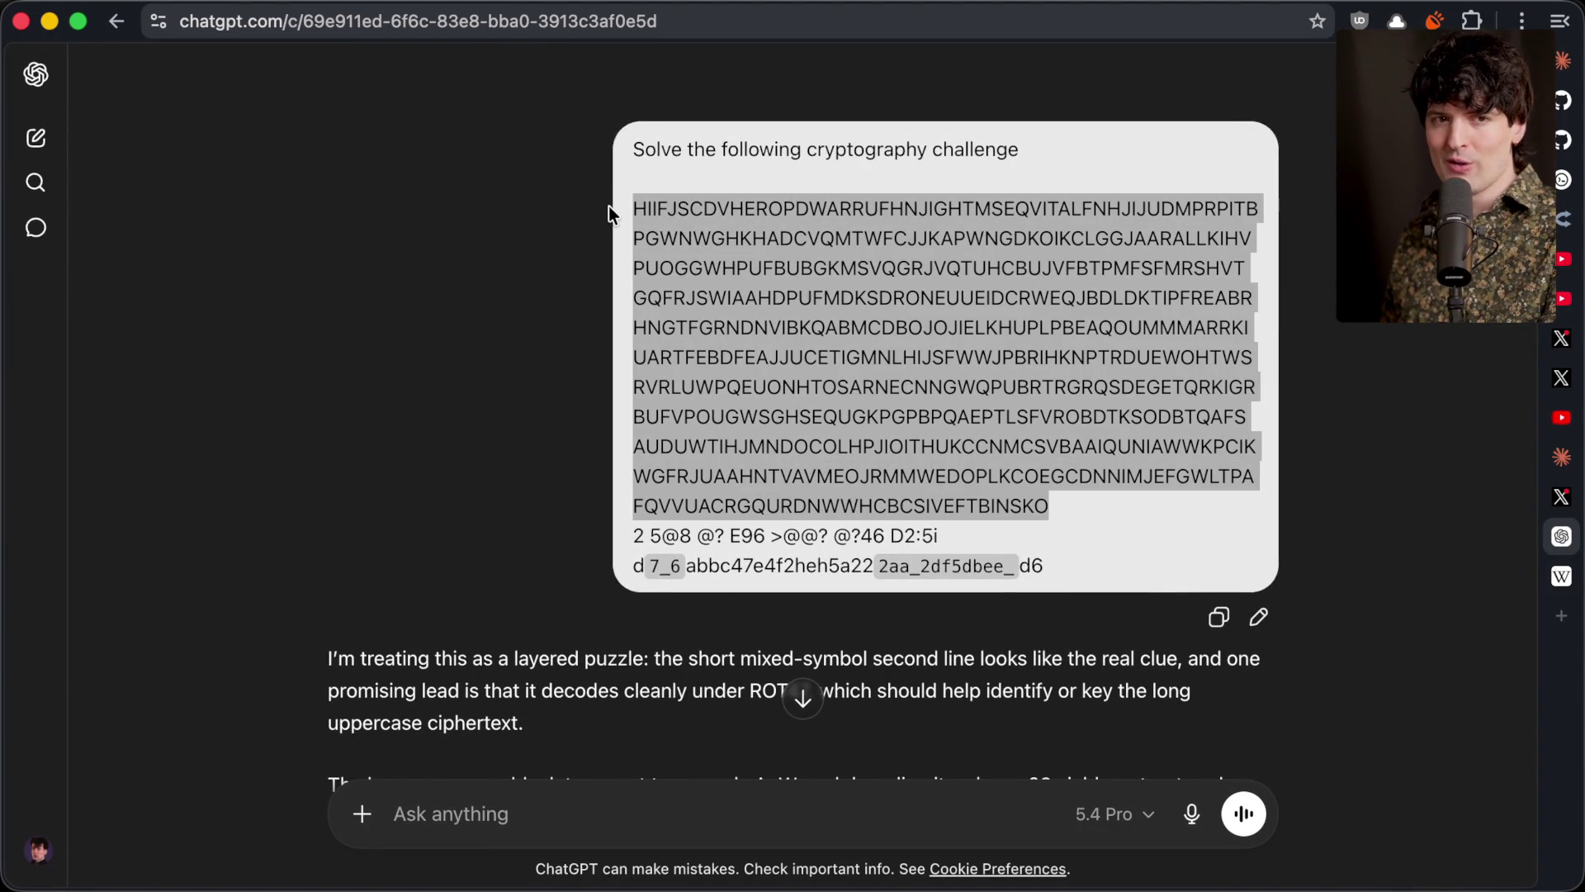
left_click(1562, 338)
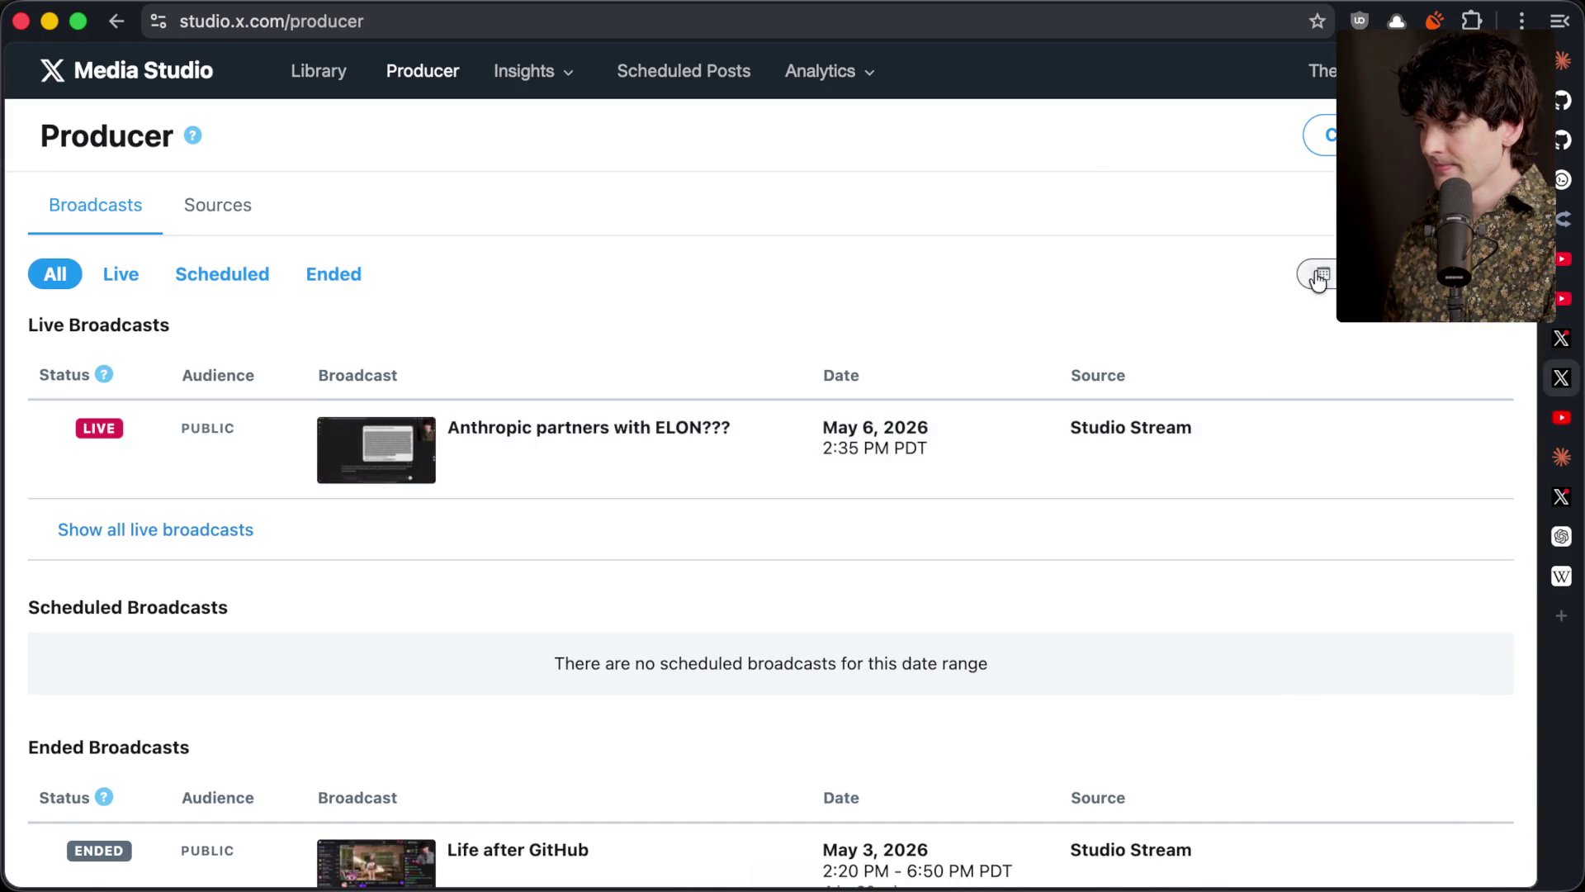
left_click(1559, 497)
left_click(1552, 547)
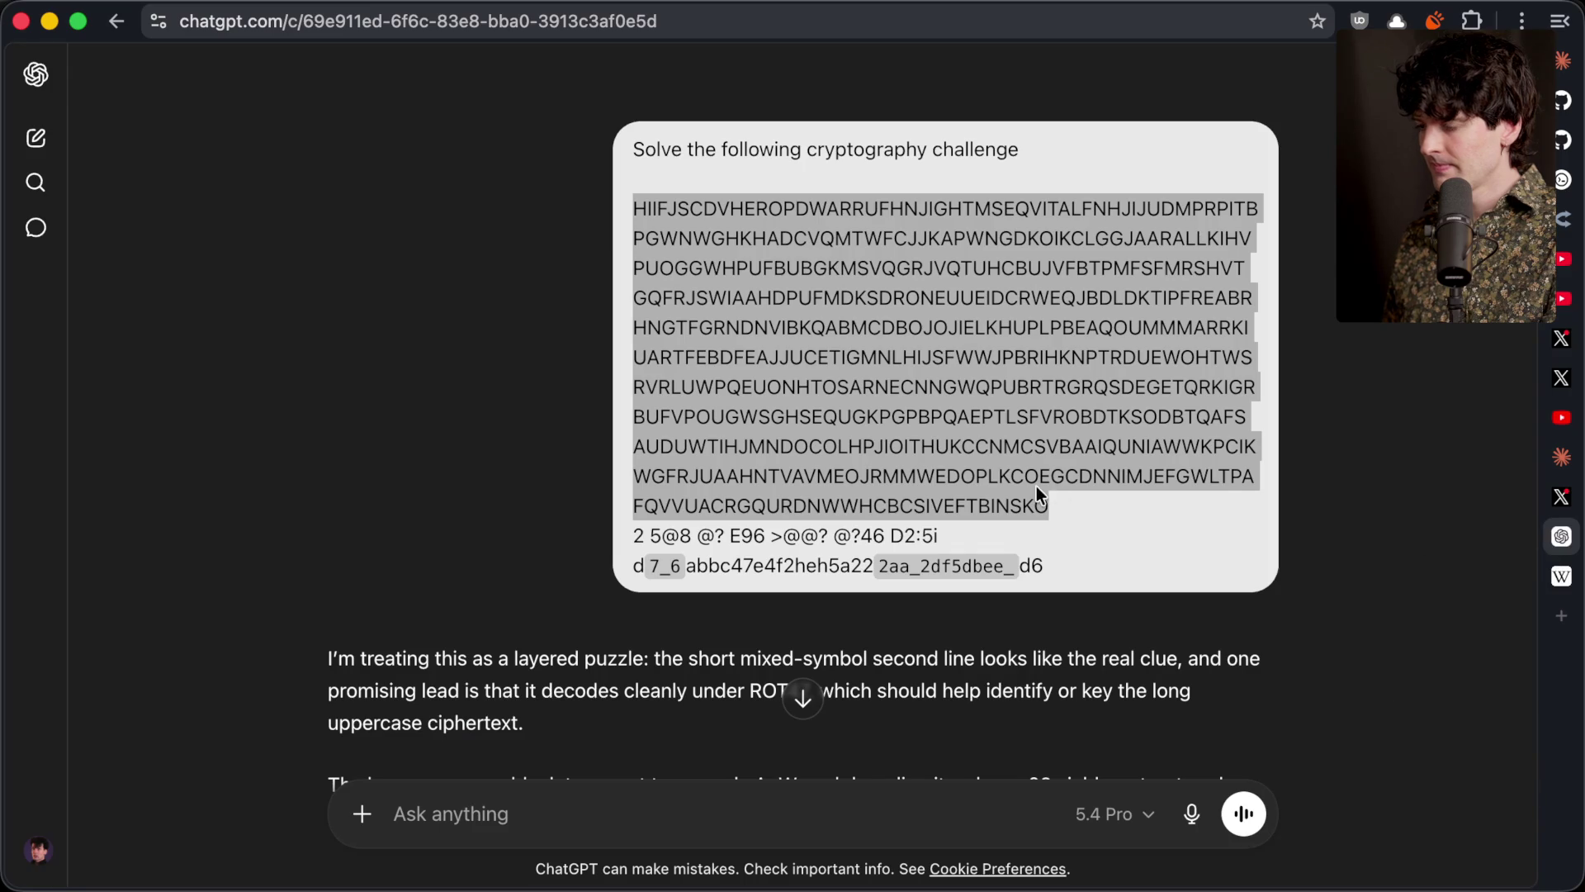
left_click(1552, 548)
left_click(1444, 527)
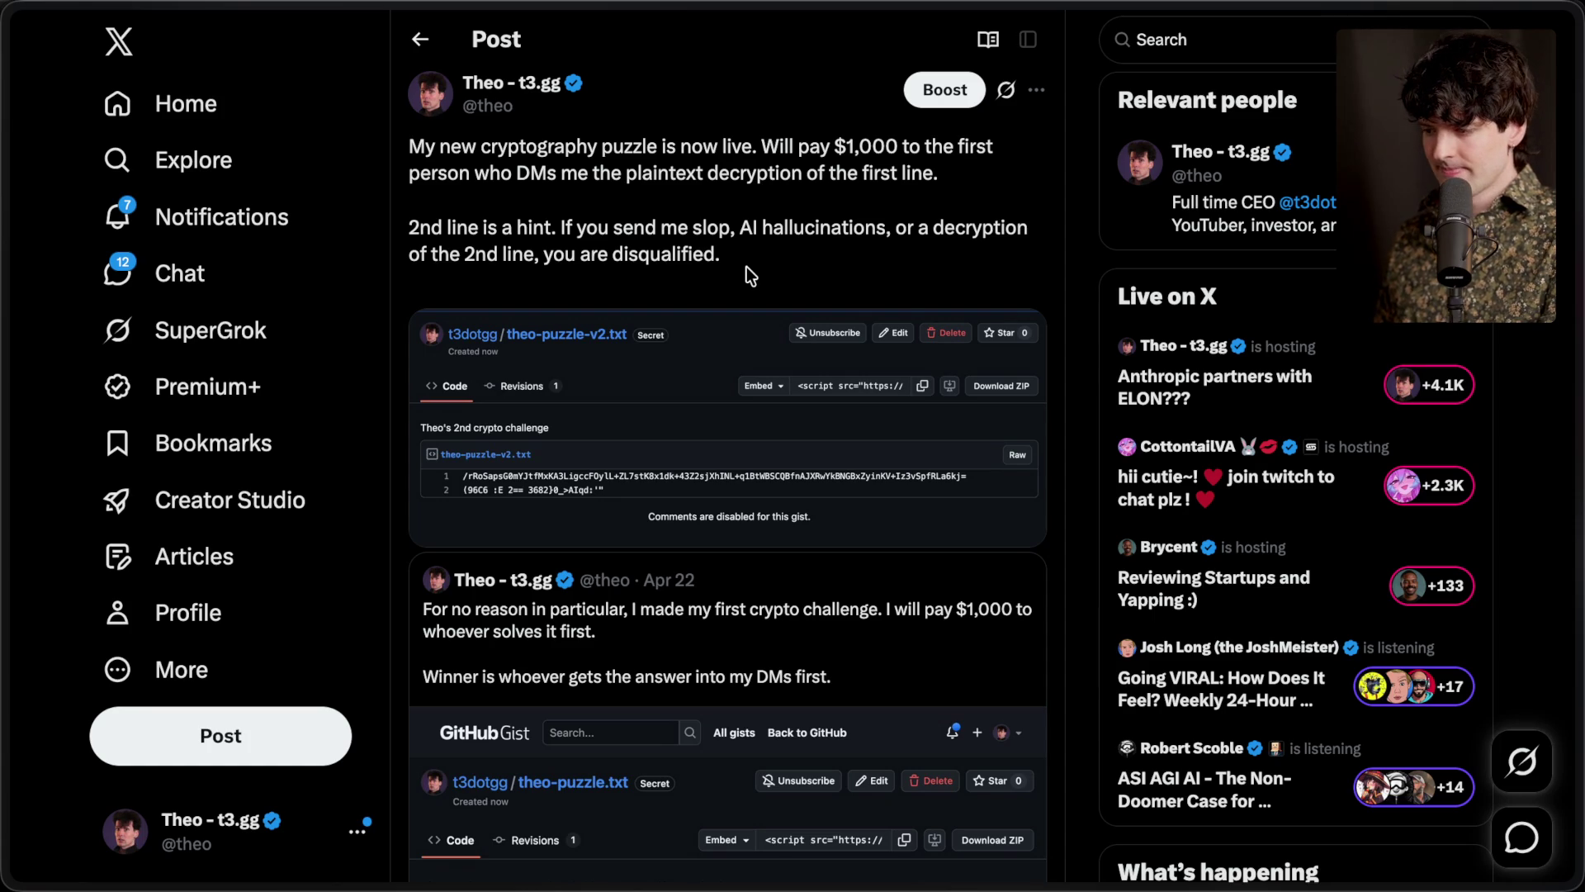
Read the X post's disqualification rules and open its linked theo-puzzle-v2.txt gist
scroll(747, 268, "up", 1)
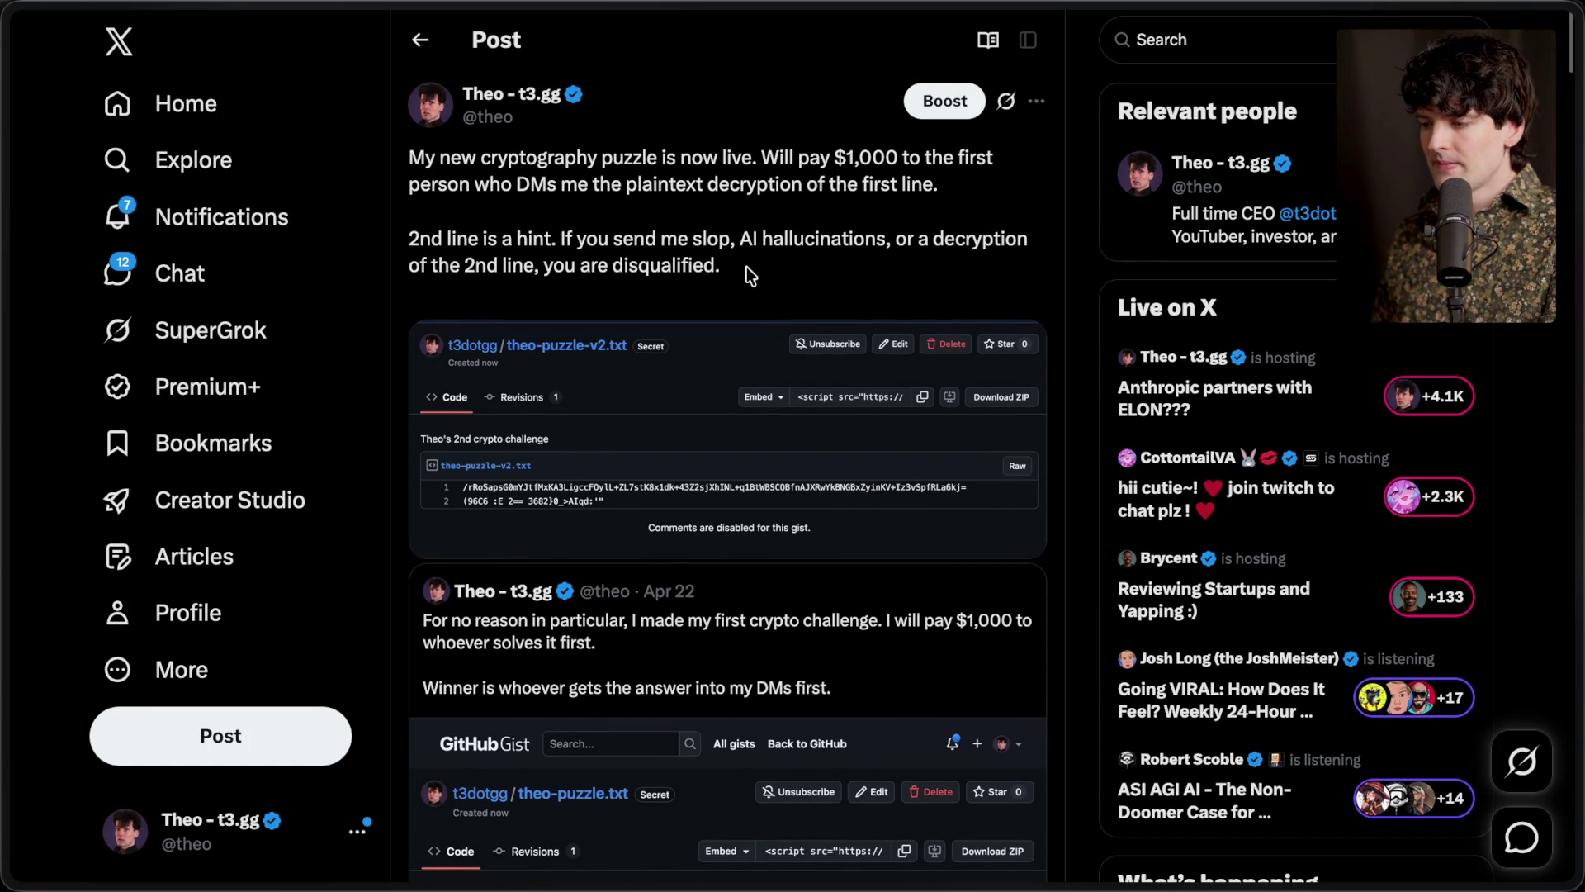
left_click_drag(561, 239, 771, 259)
left_click(771, 259)
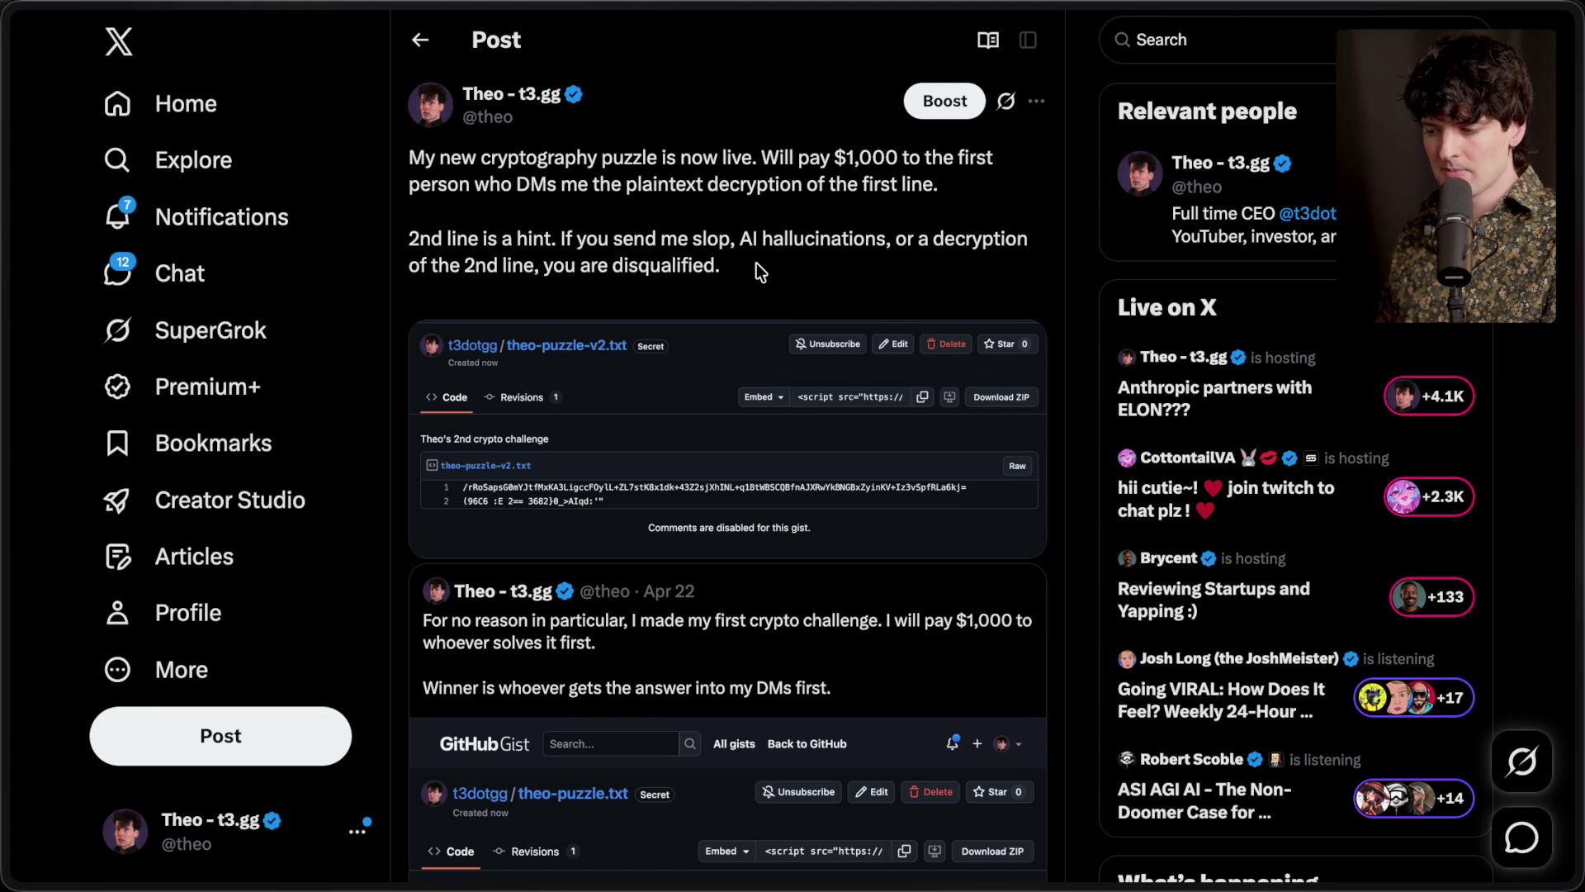
mouse_move(1575, 363)
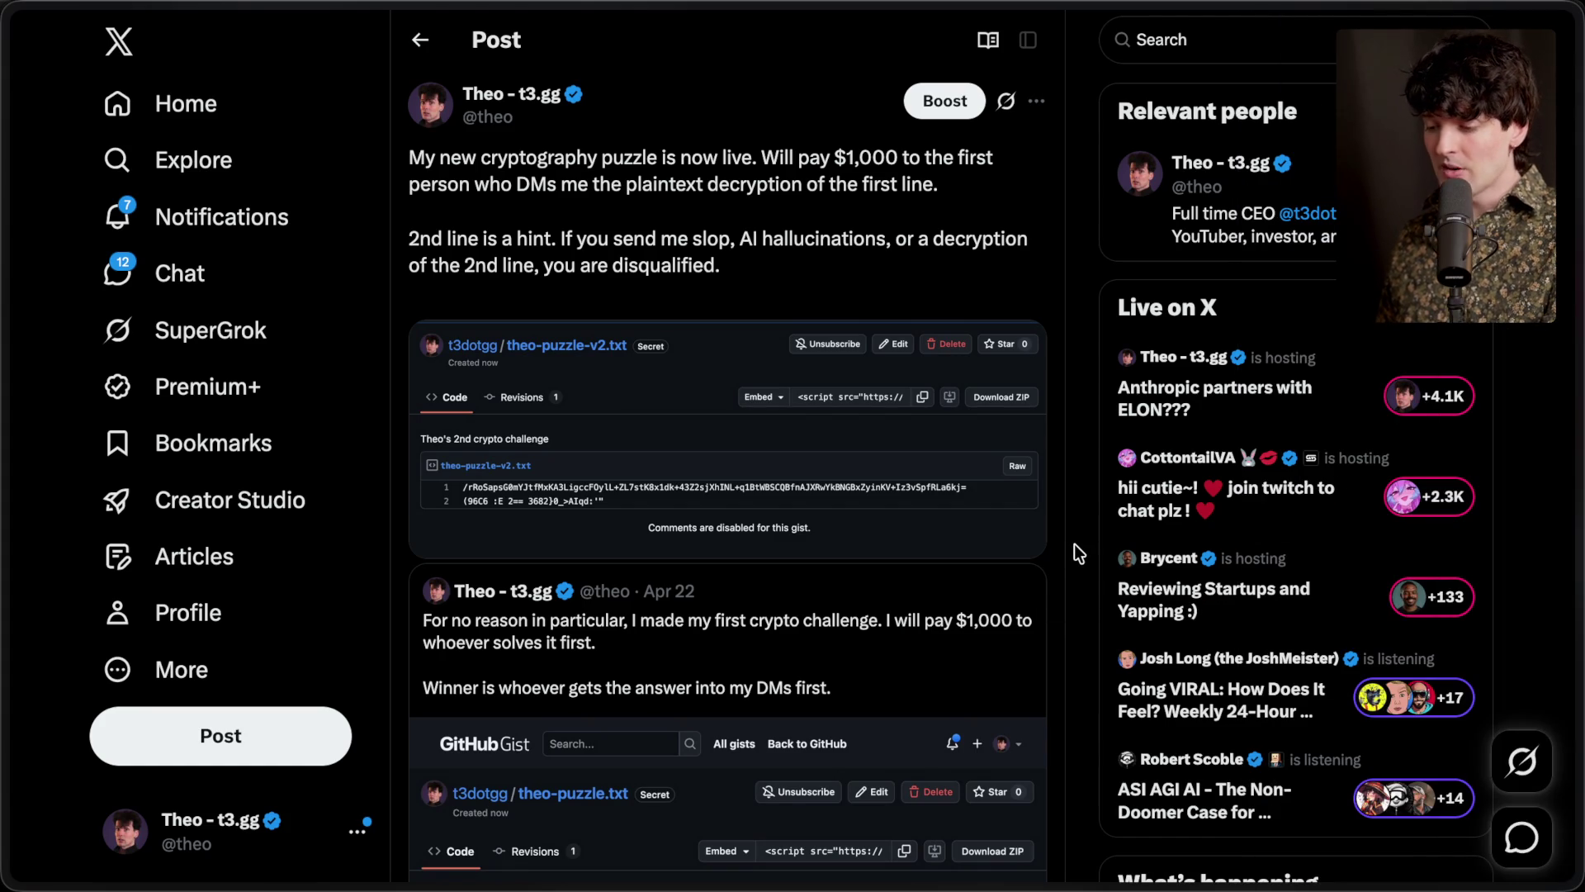
scroll(1073, 545, "down", 12)
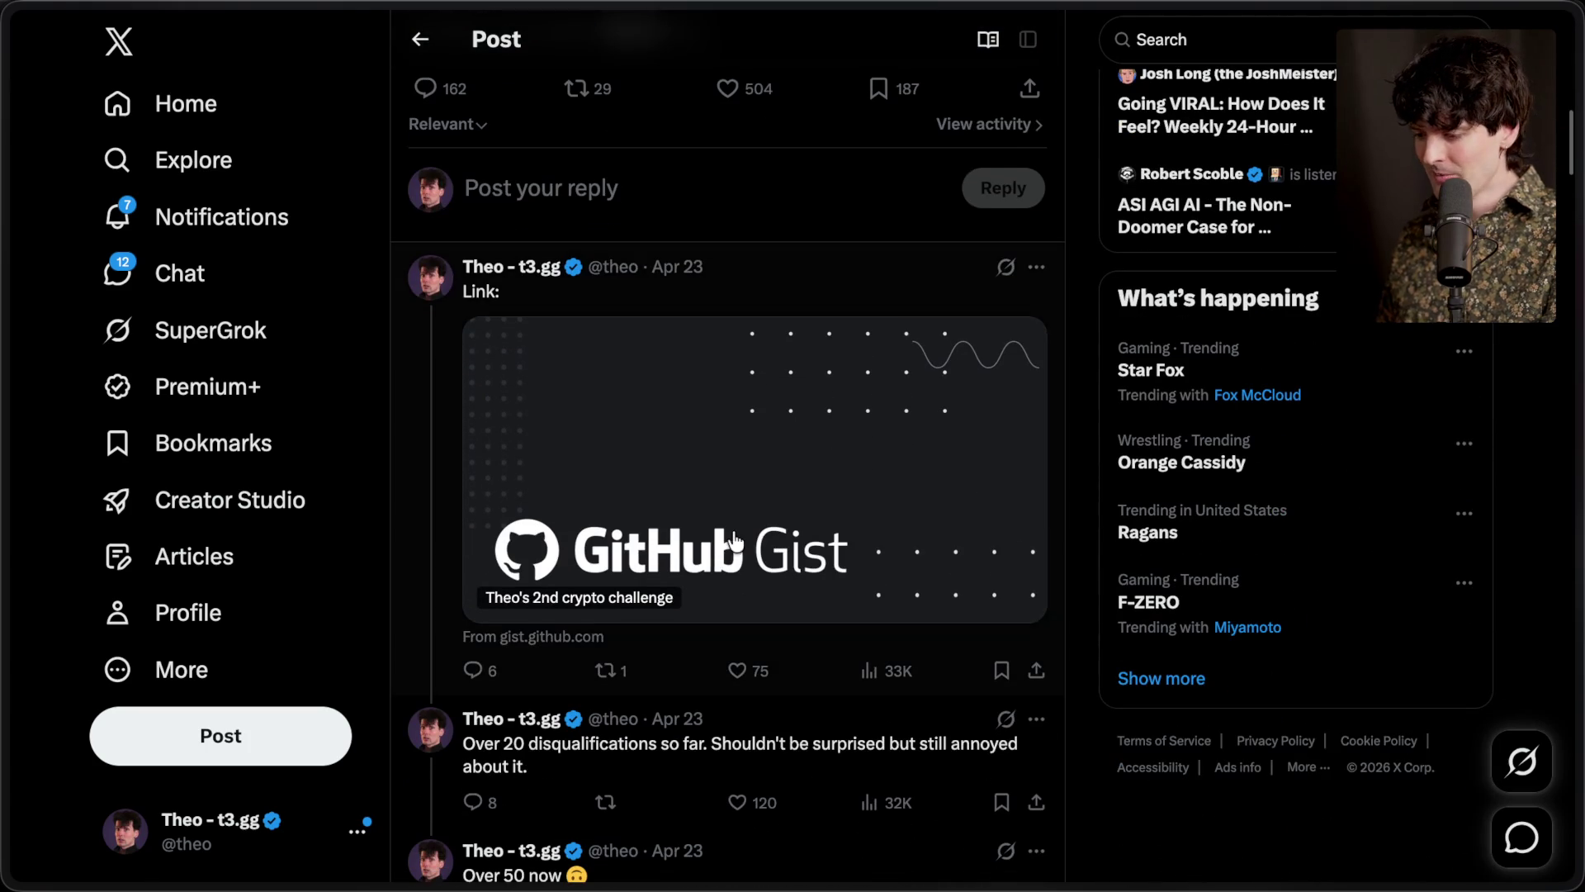
left_click(743, 543, "super")
mouse_move(1577, 570)
left_click(1422, 576)
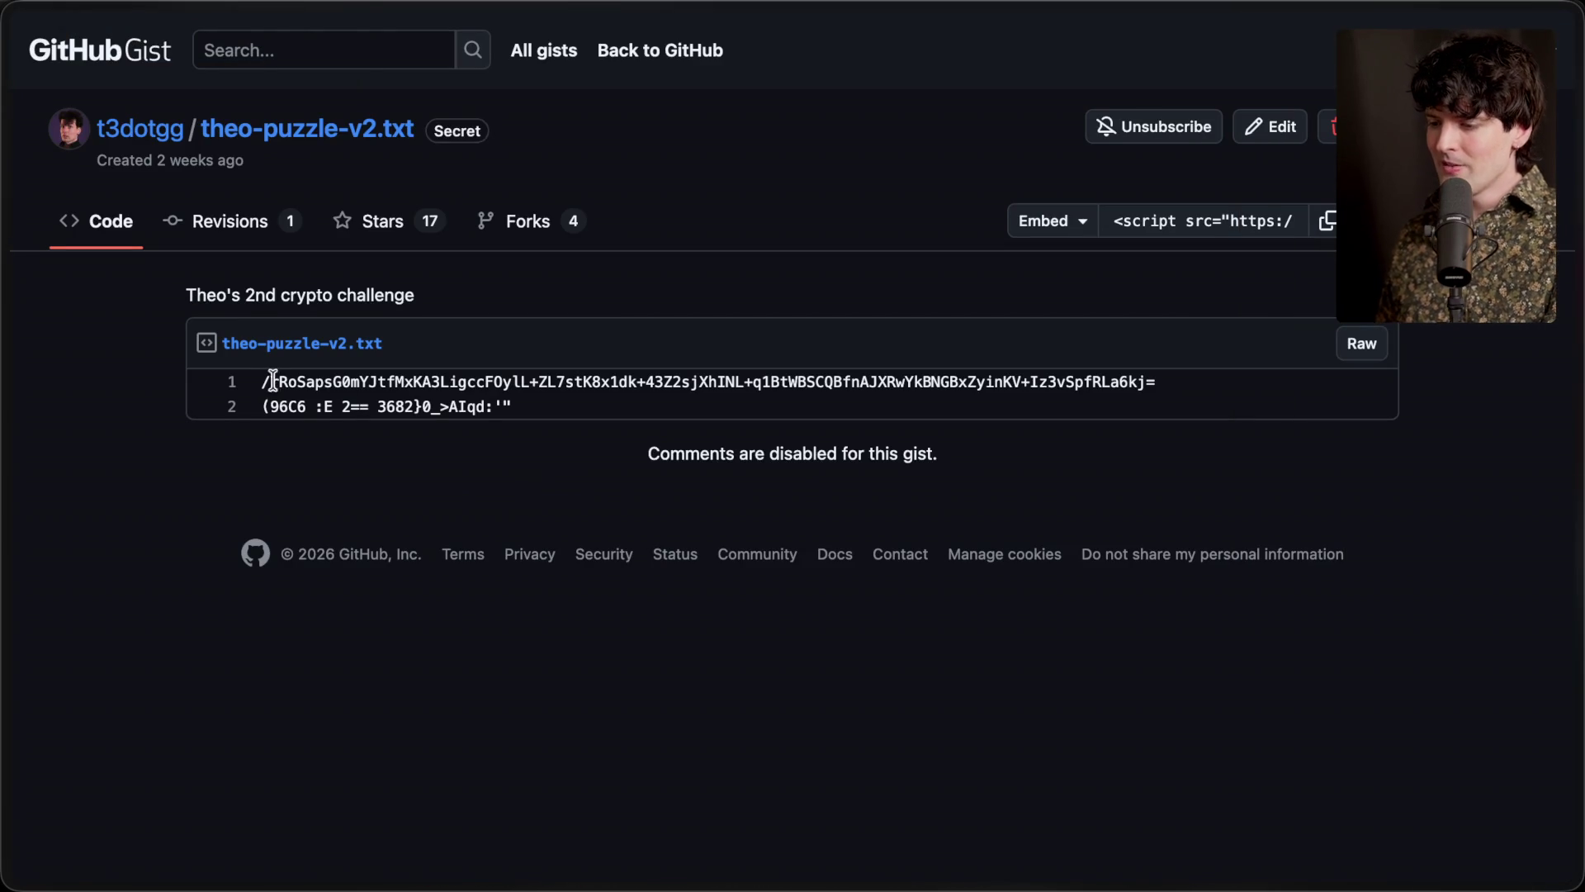
Inspect both gist lines: the long '='-ending string and the short symbol line
left_click_drag(263, 381, 1193, 388)
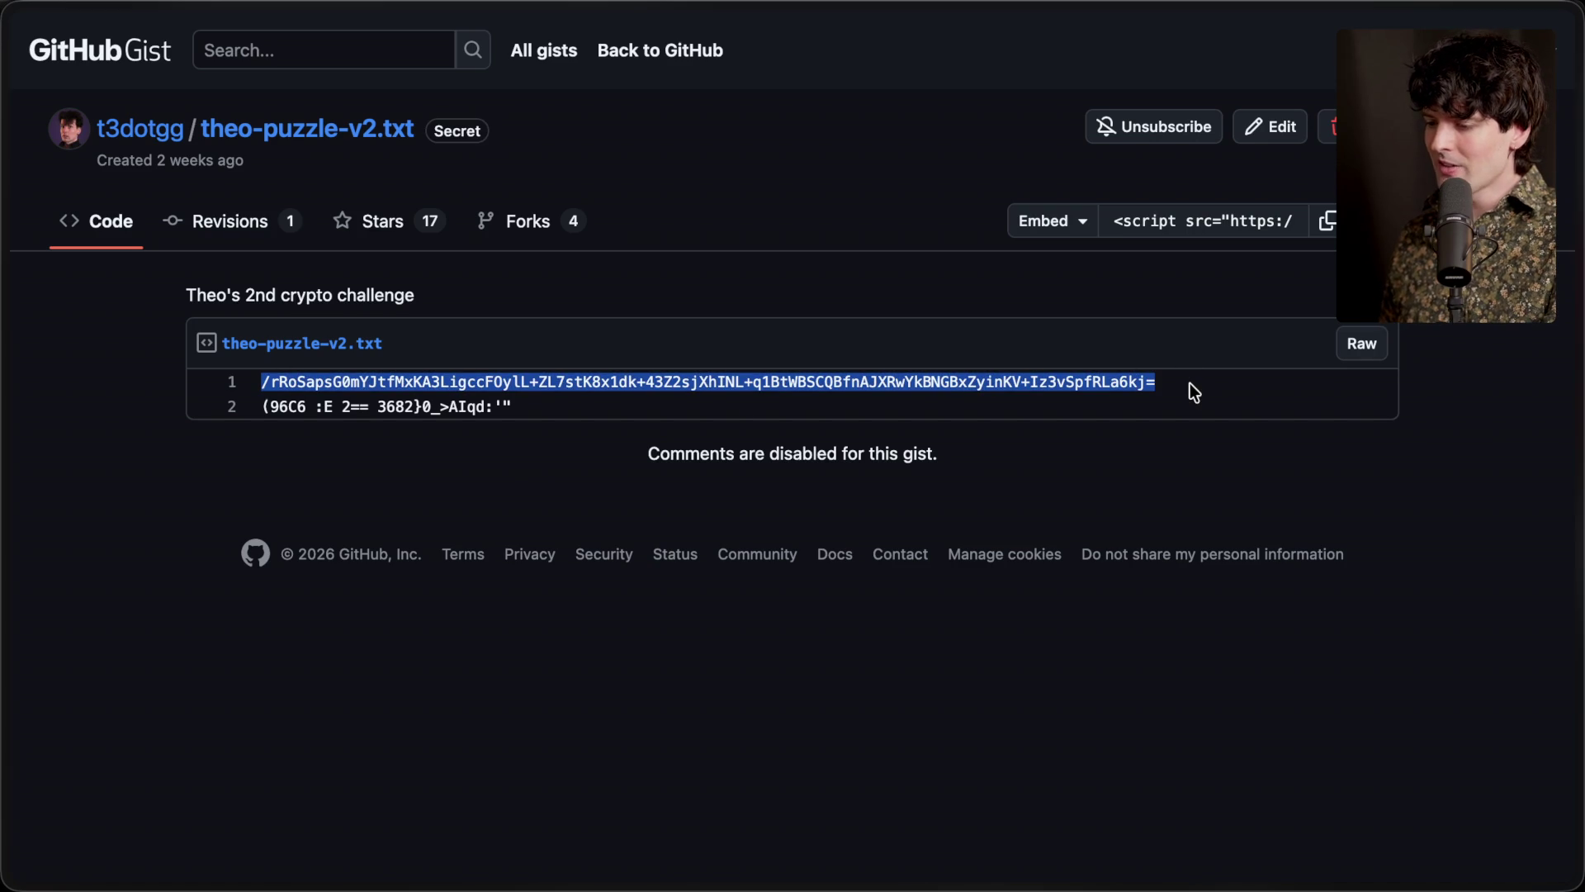
left_click(1190, 384)
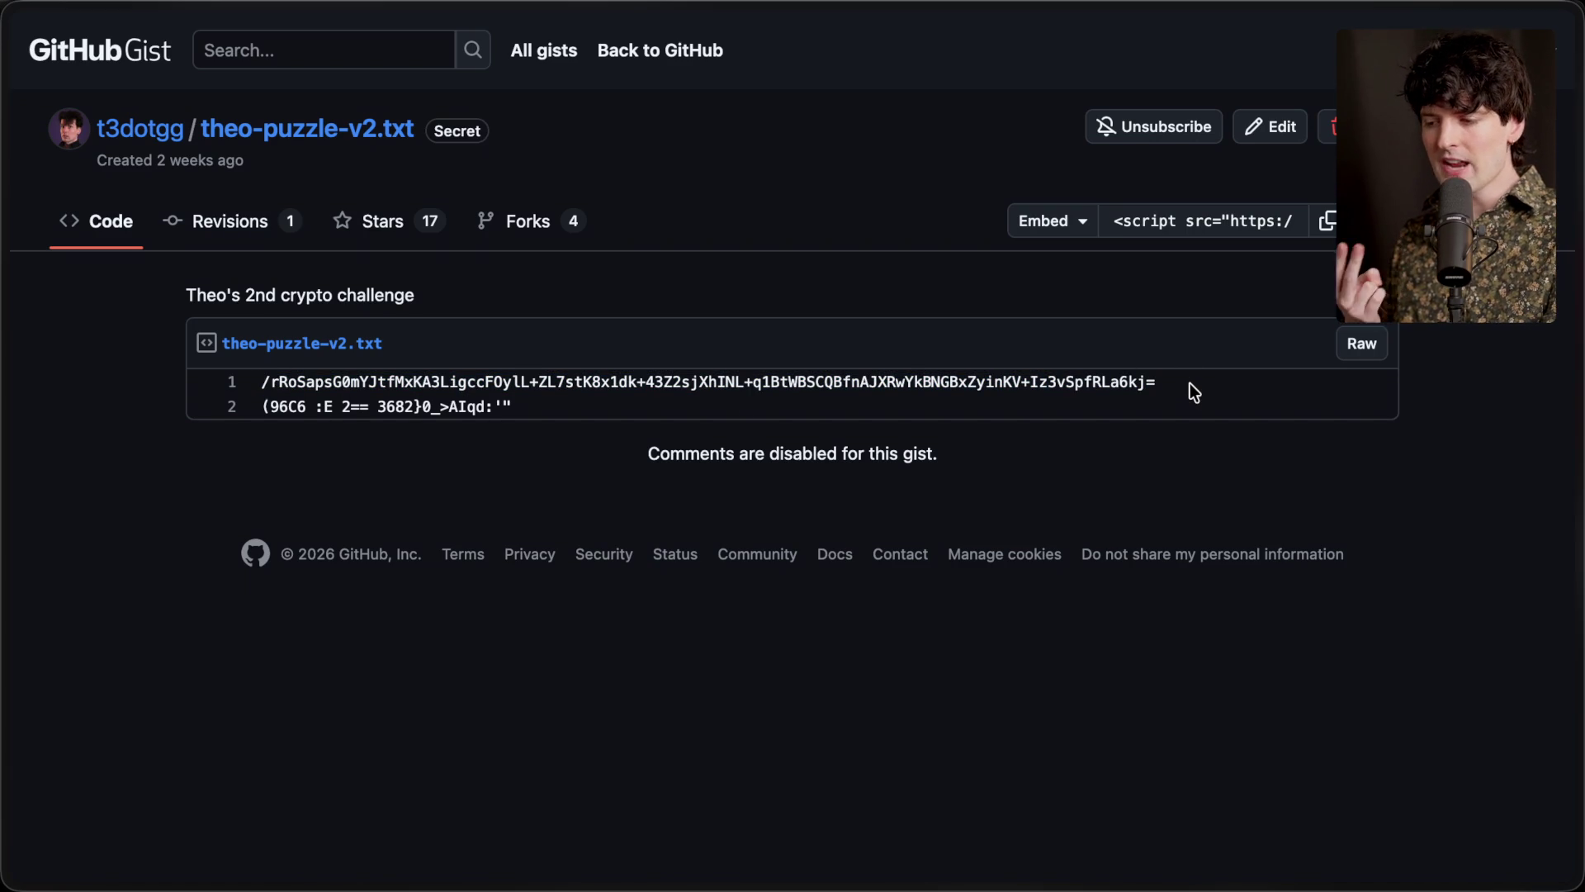
triple_click(652, 407)
triple_click(256, 378)
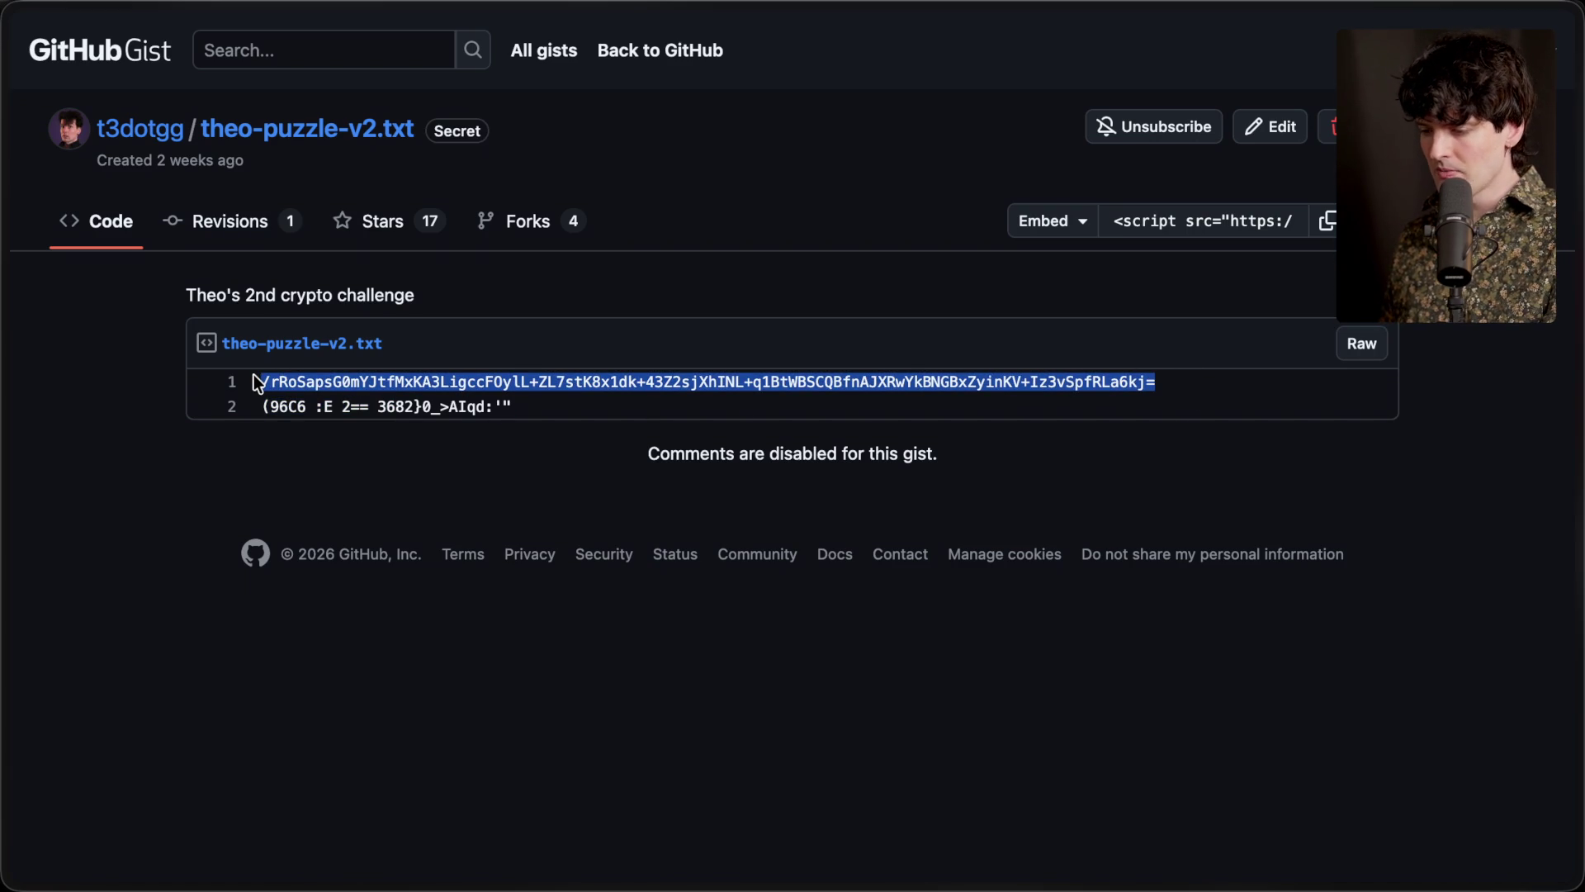
left_click(428, 485)
left_click_drag(256, 406, 533, 413)
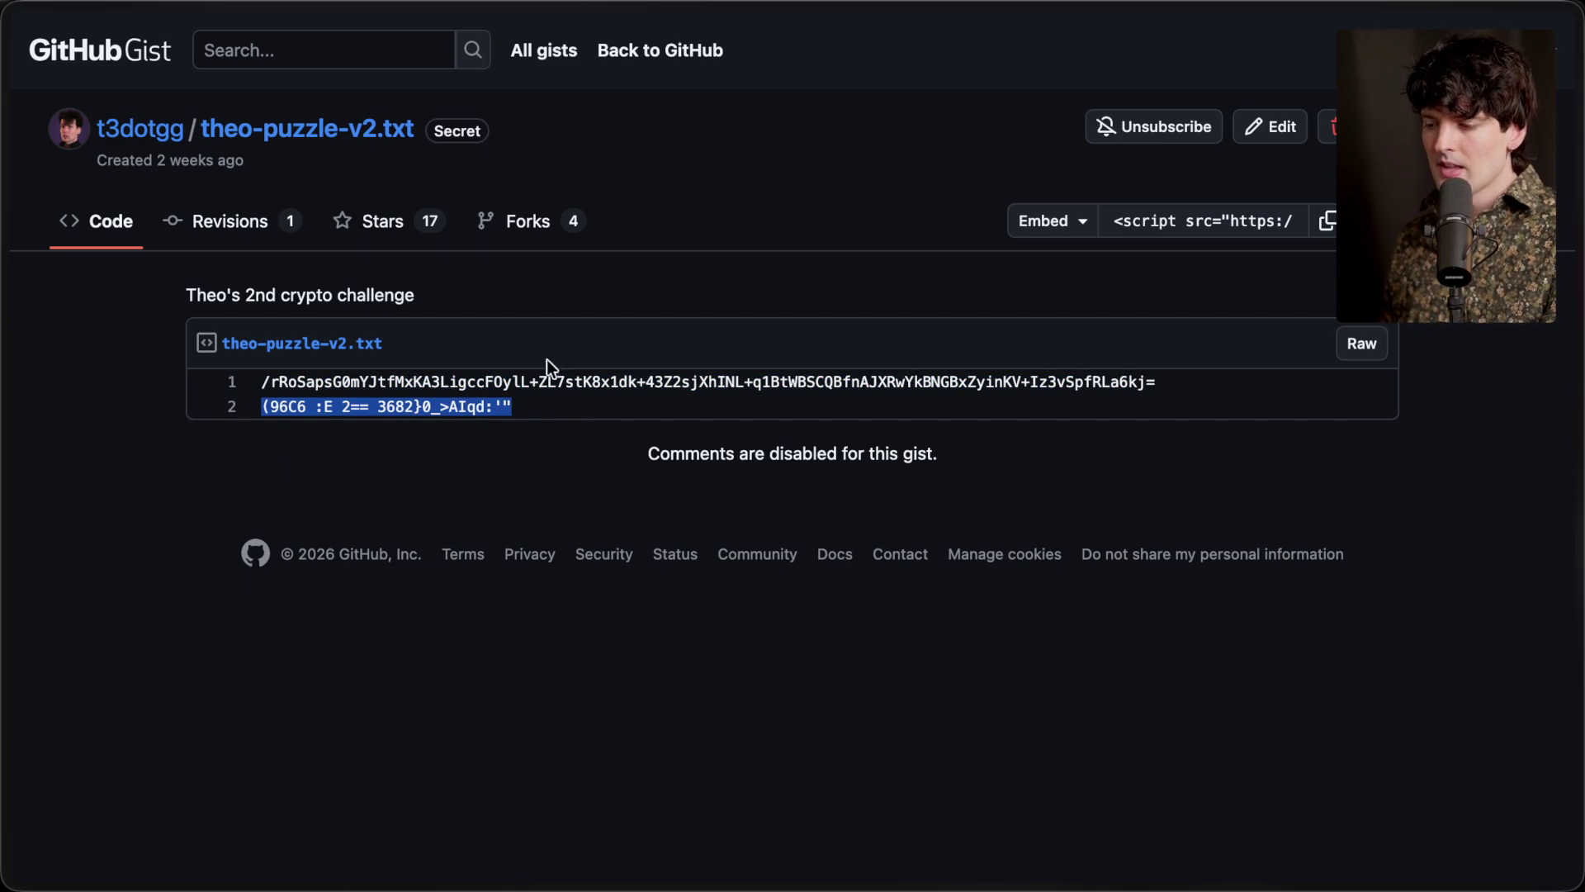
mouse_move(1578, 570)
scroll(1420, 698, "down", 10)
scroll(1383, 692, "down", 2)
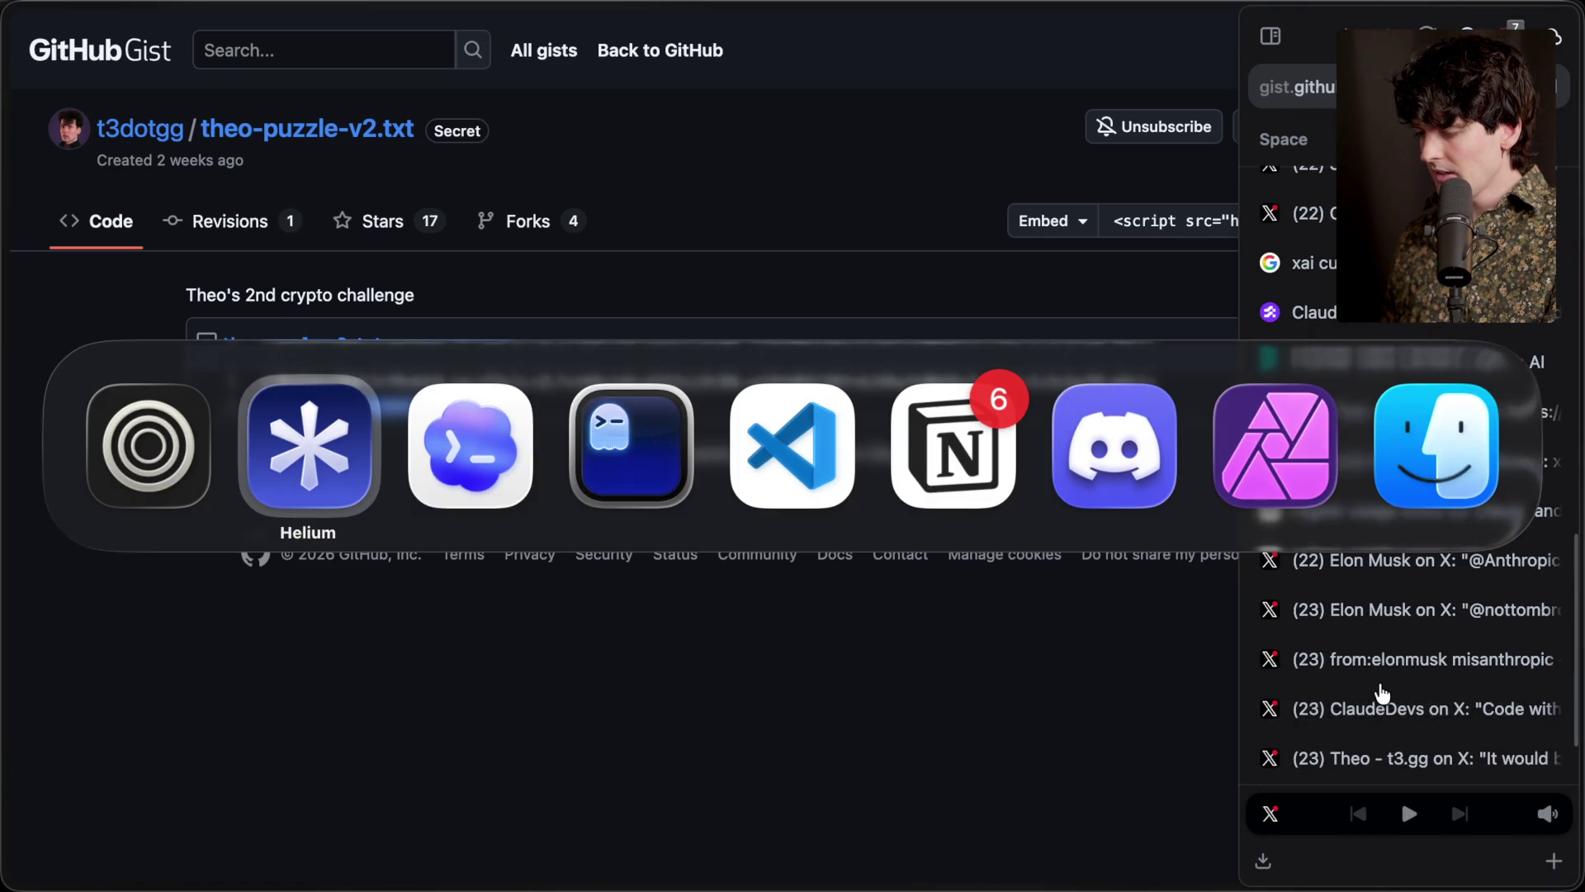
Back in ChatGPT, compare the second cipher line with its ROT47 decoding
key("super+Tab")
key("super+Tab")
key("super+shift+Tab")
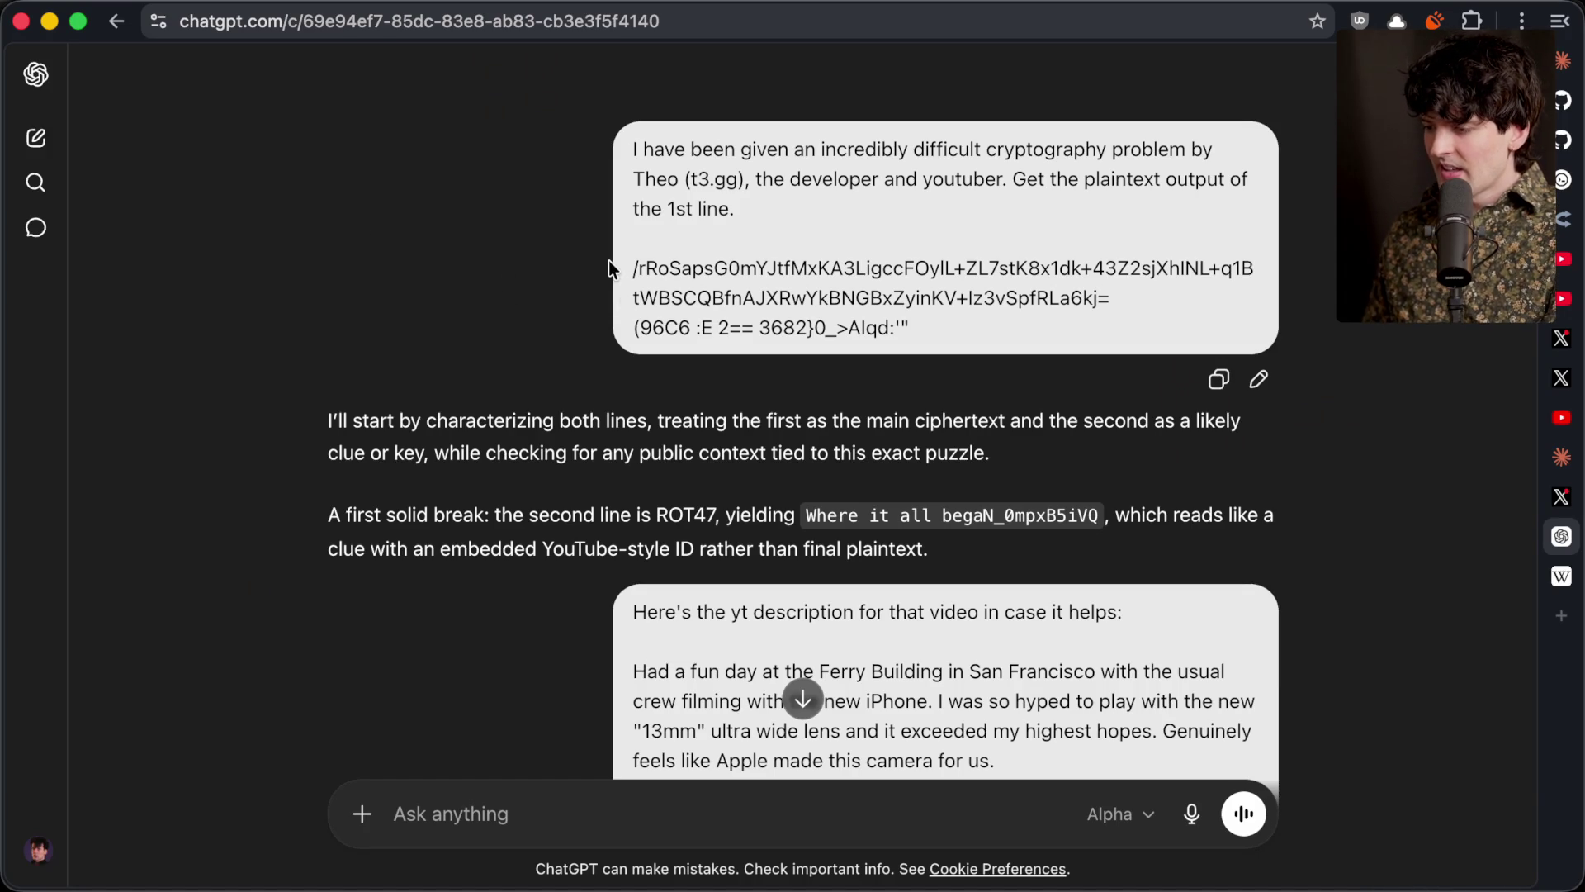
left_click_drag(632, 327, 924, 335)
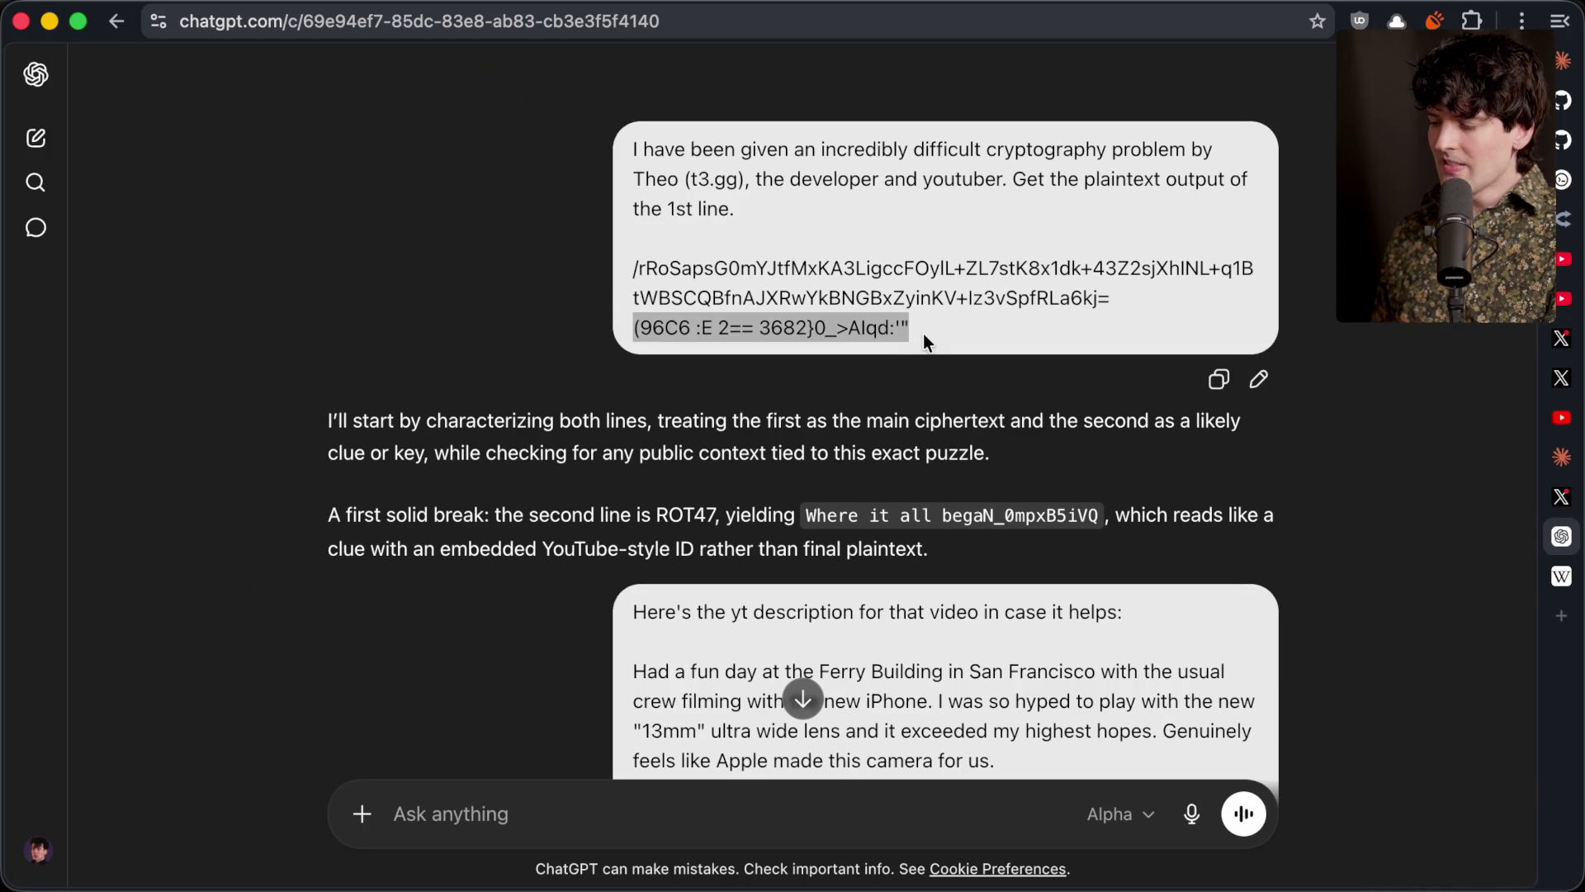
left_click(923, 332)
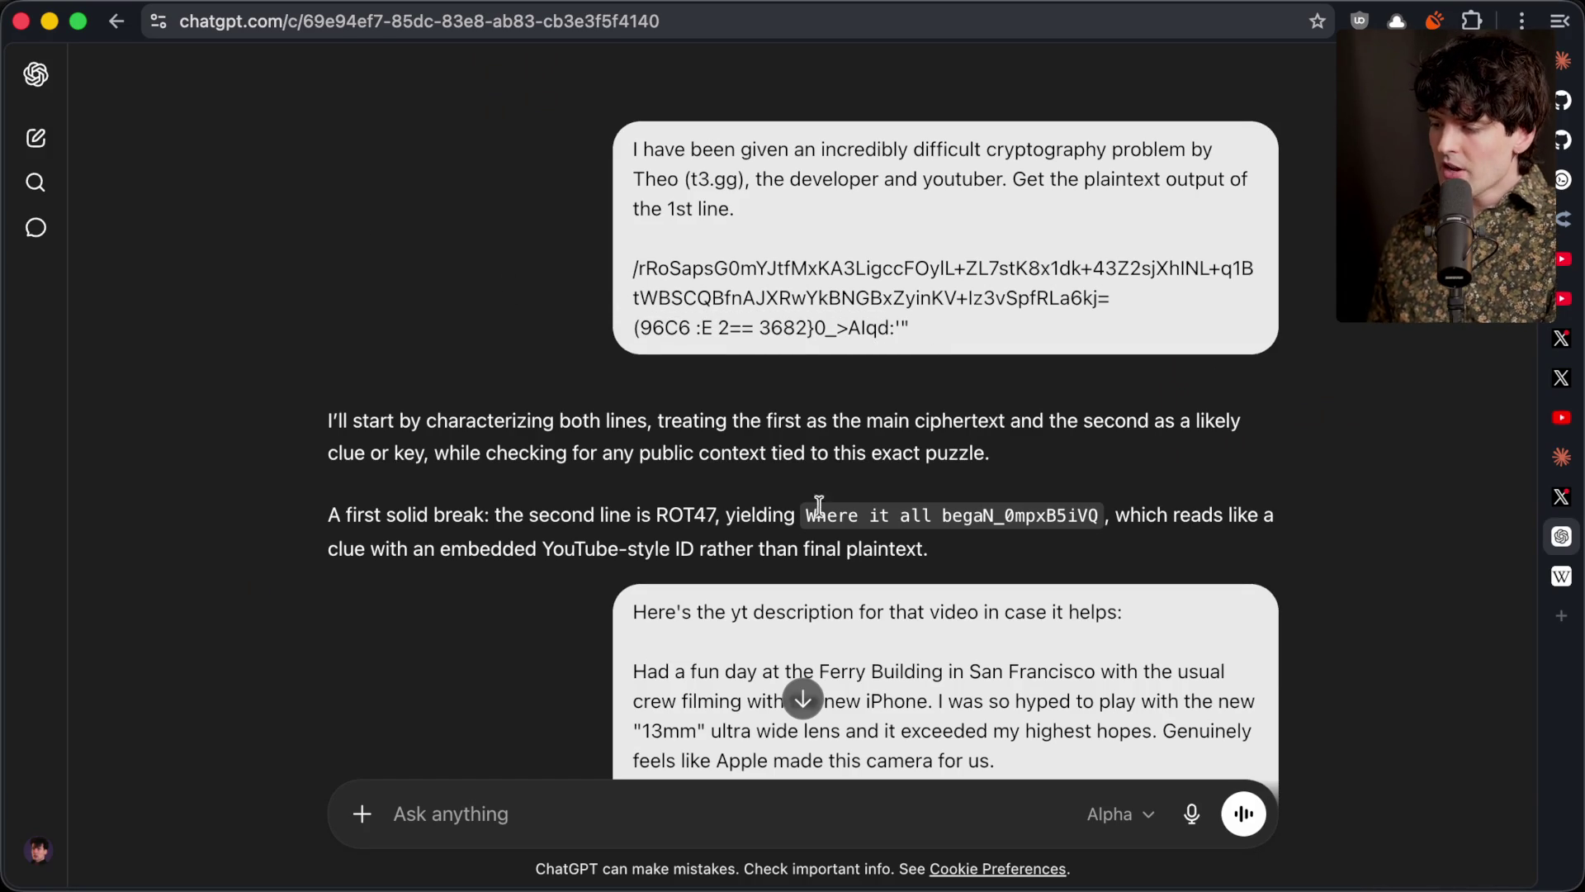
left_click_drag(806, 514, 1103, 517)
left_click(1103, 517)
Pick out video ID N_0mpxB5iVQ and enter youtube.com/watch?v=N_0mpxB5iVQ in a new tab
left_click_drag(982, 514, 1096, 523)
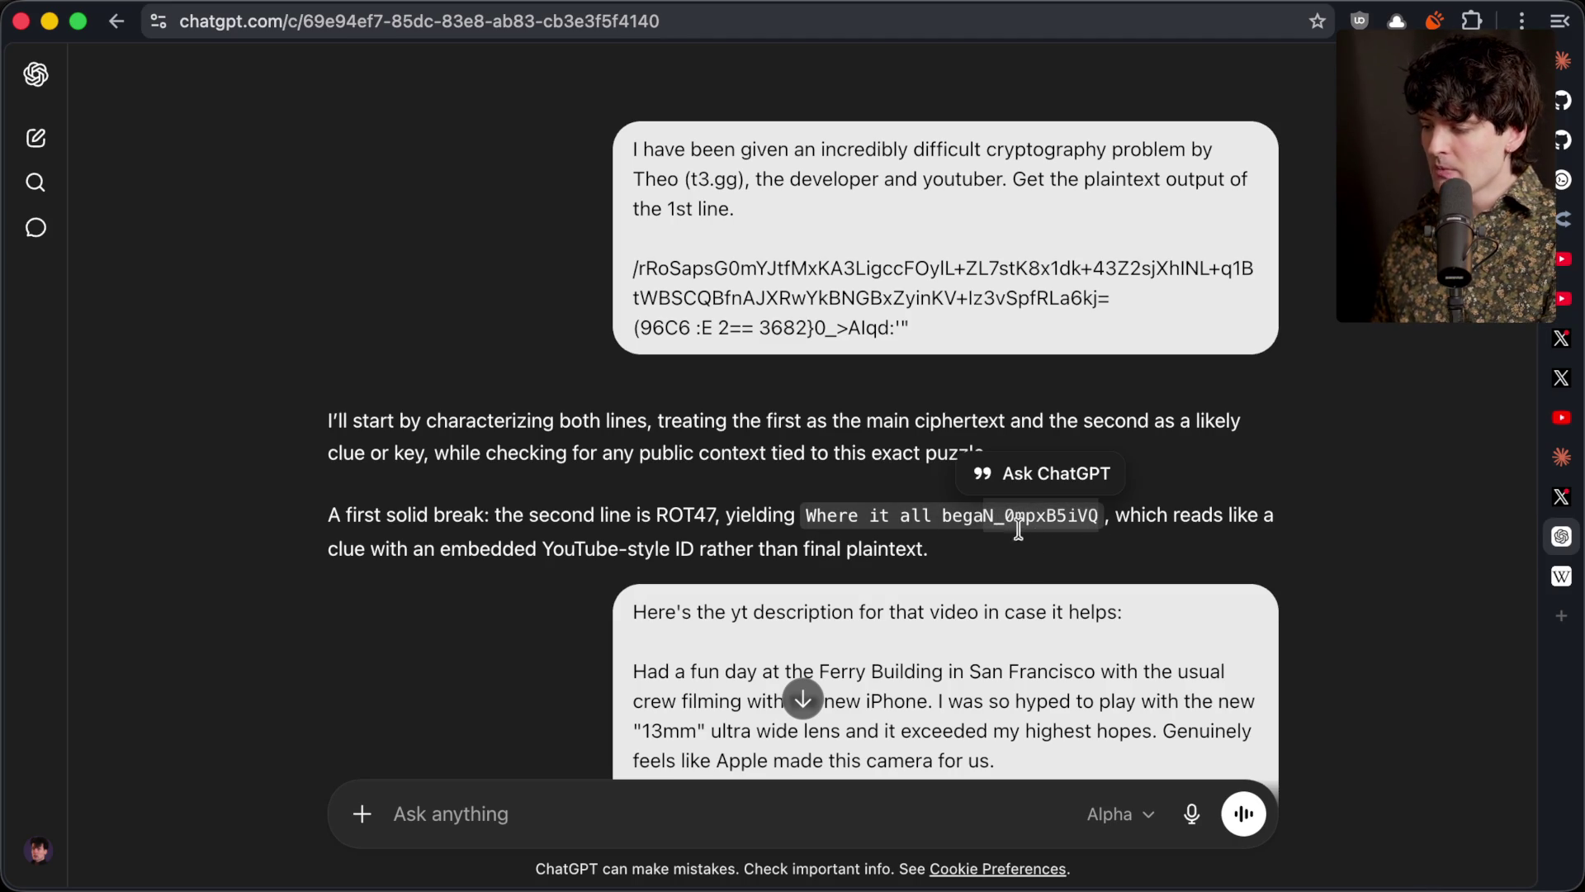
scroll(1014, 540, "up", 5, "ctrl")
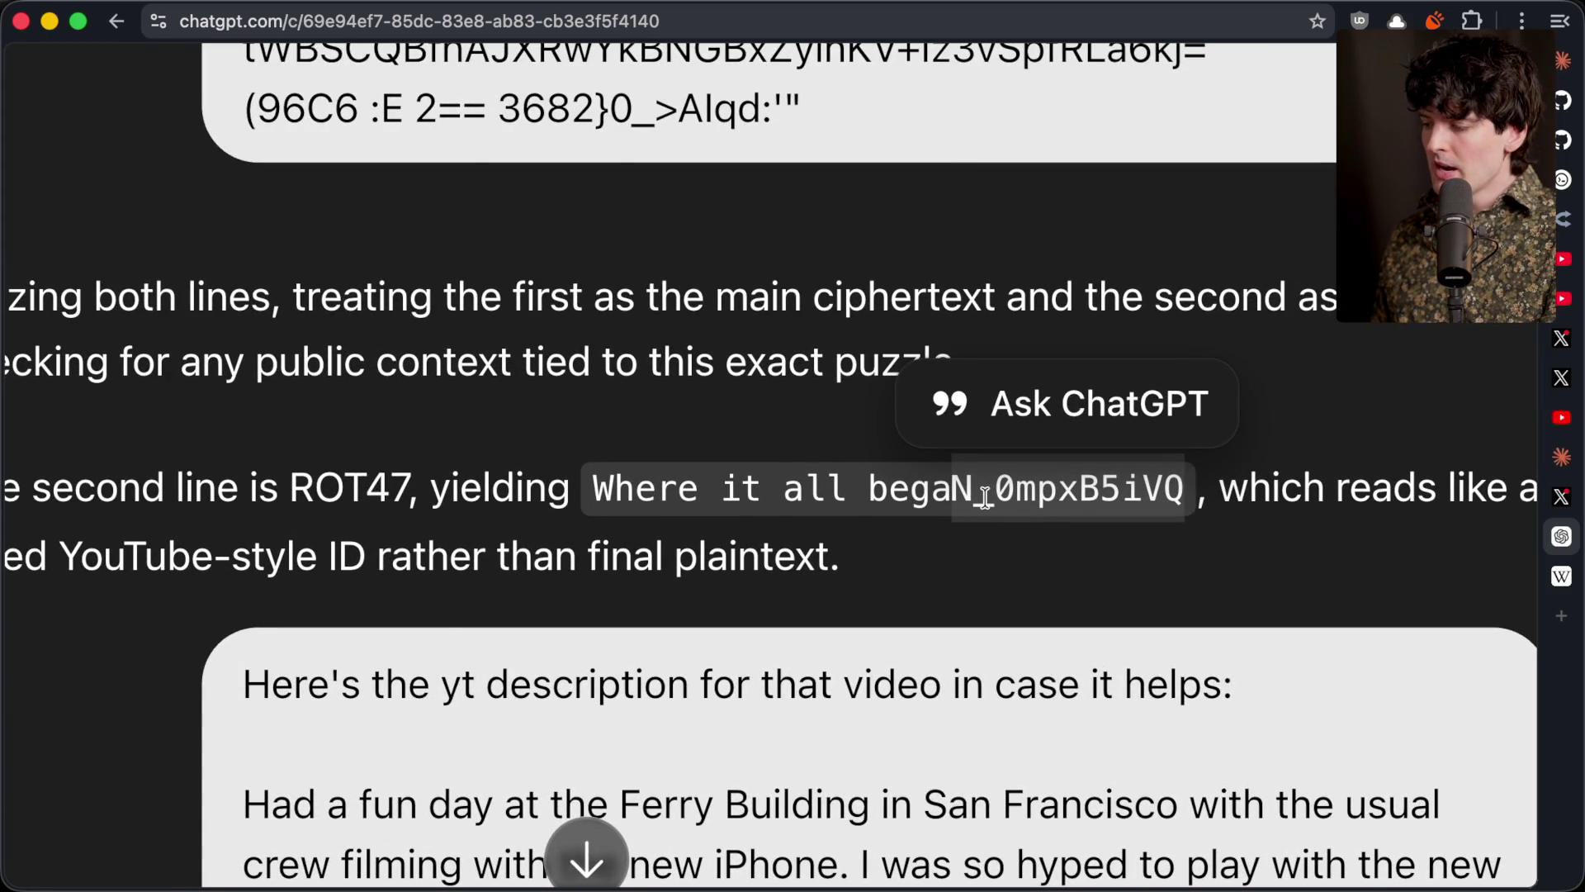
scroll(984, 498, "down", 5, "ctrl")
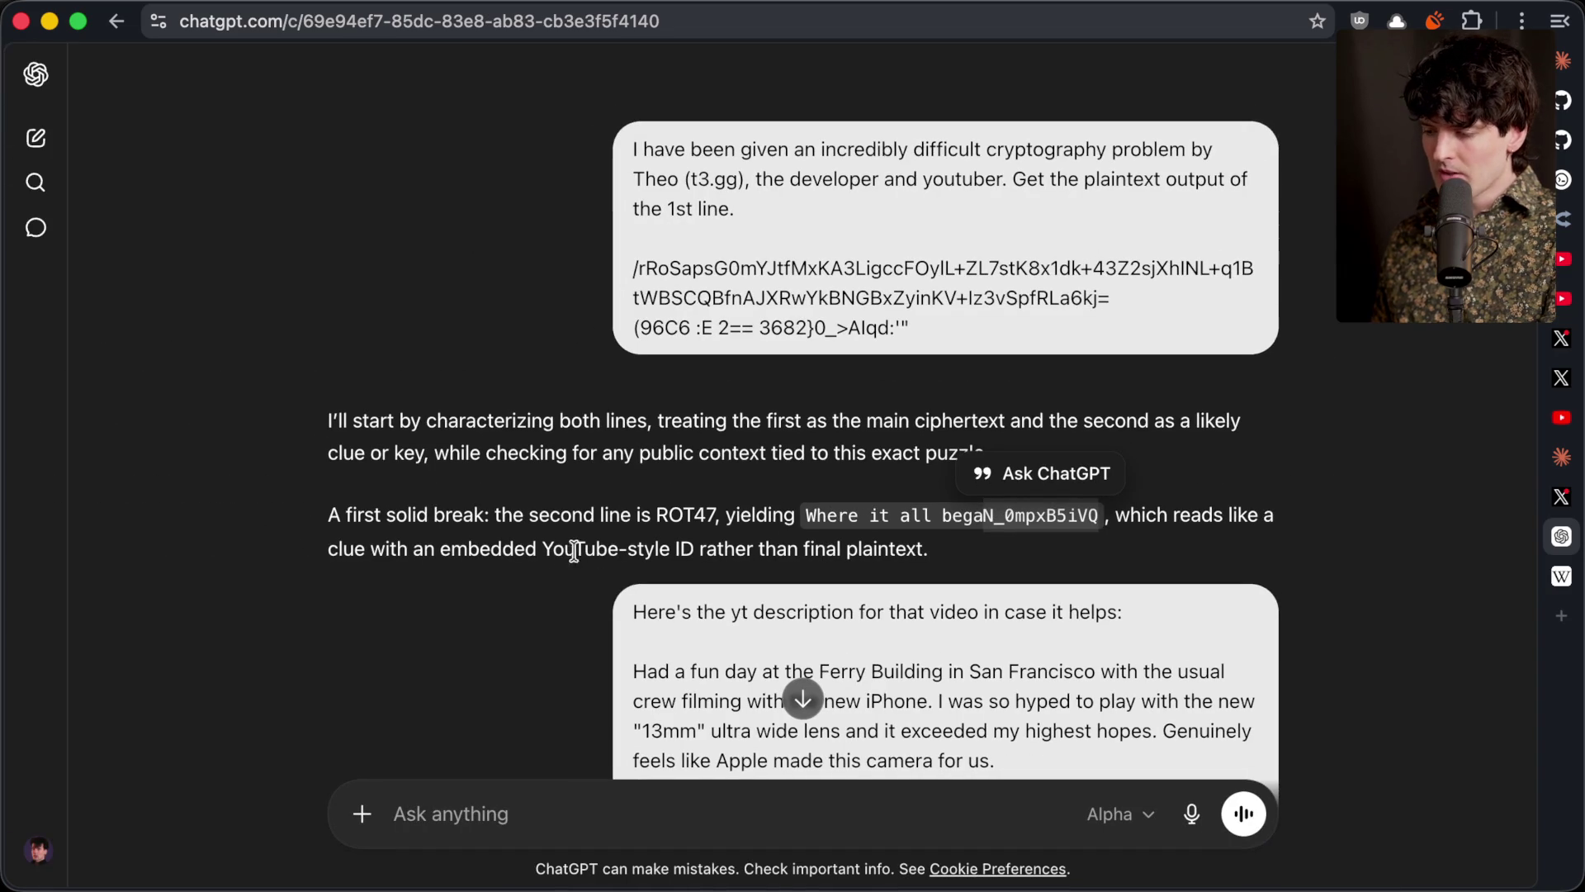
left_click_drag(539, 548, 658, 548)
left_click(696, 548)
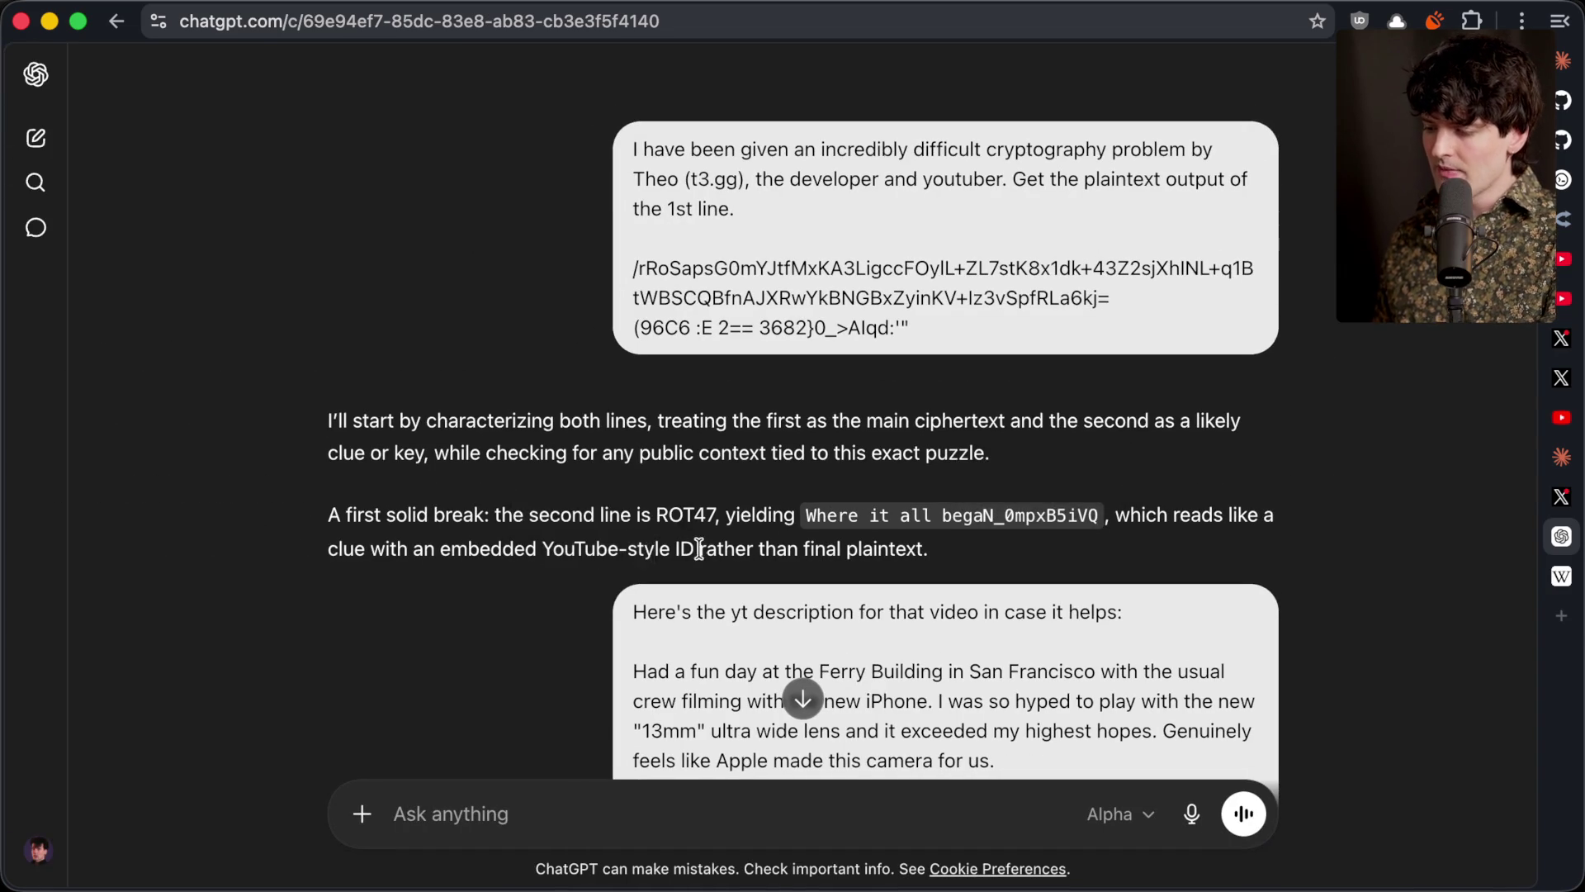
key("super+t")
type("youtube.com/watch?")
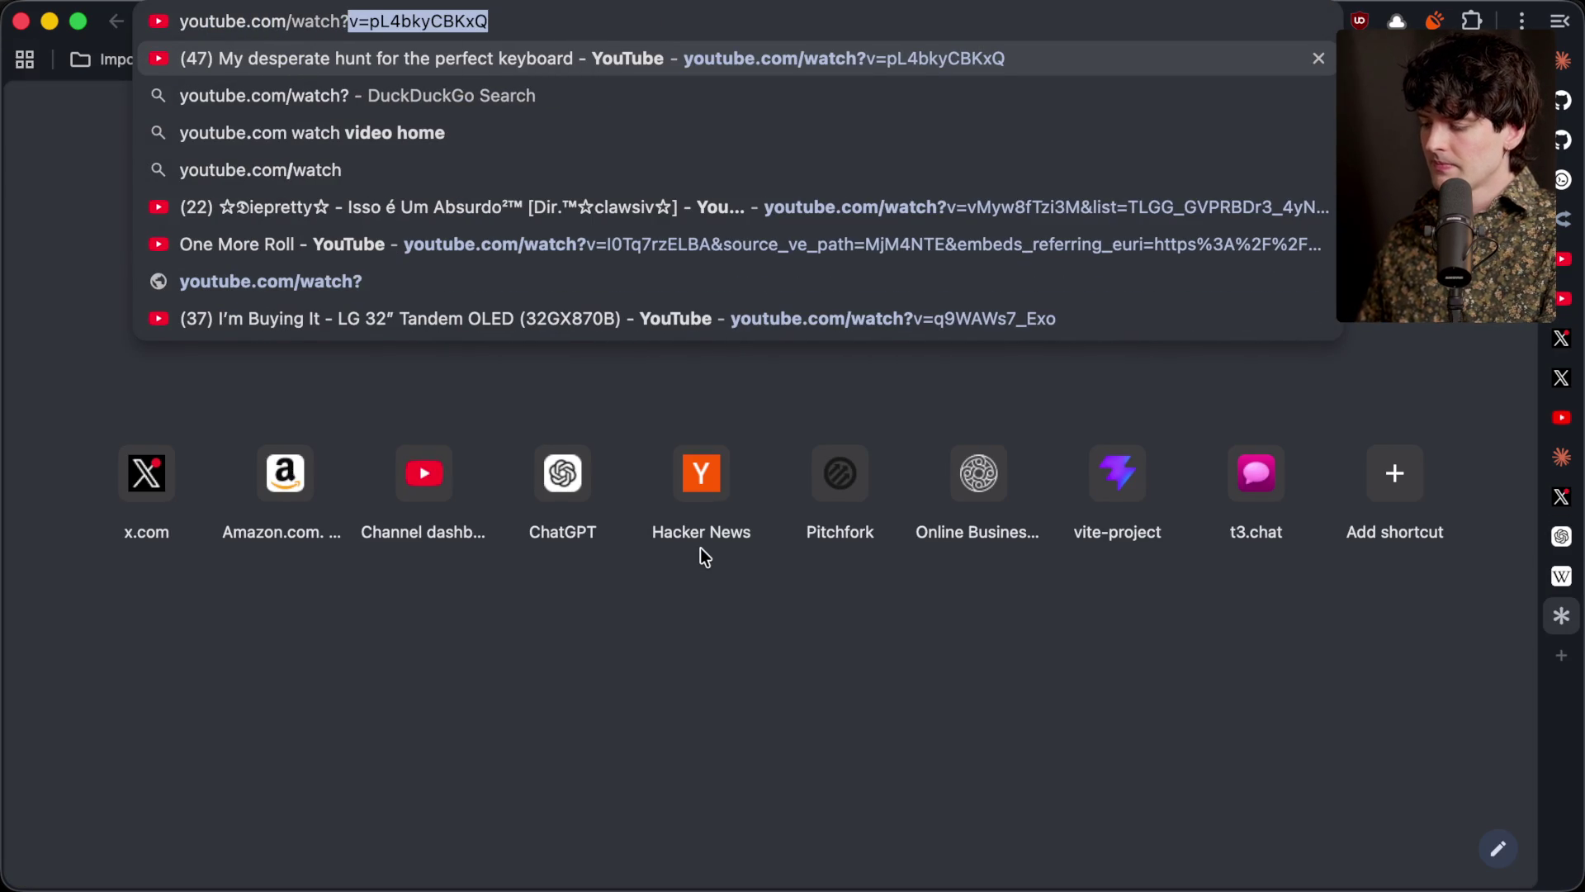
type("v=N_0mpxB5iVQ")
Load video N_0mpxB5iVQ, pause it, and find 'A drum break might shatter it!' in its description
key("Return")
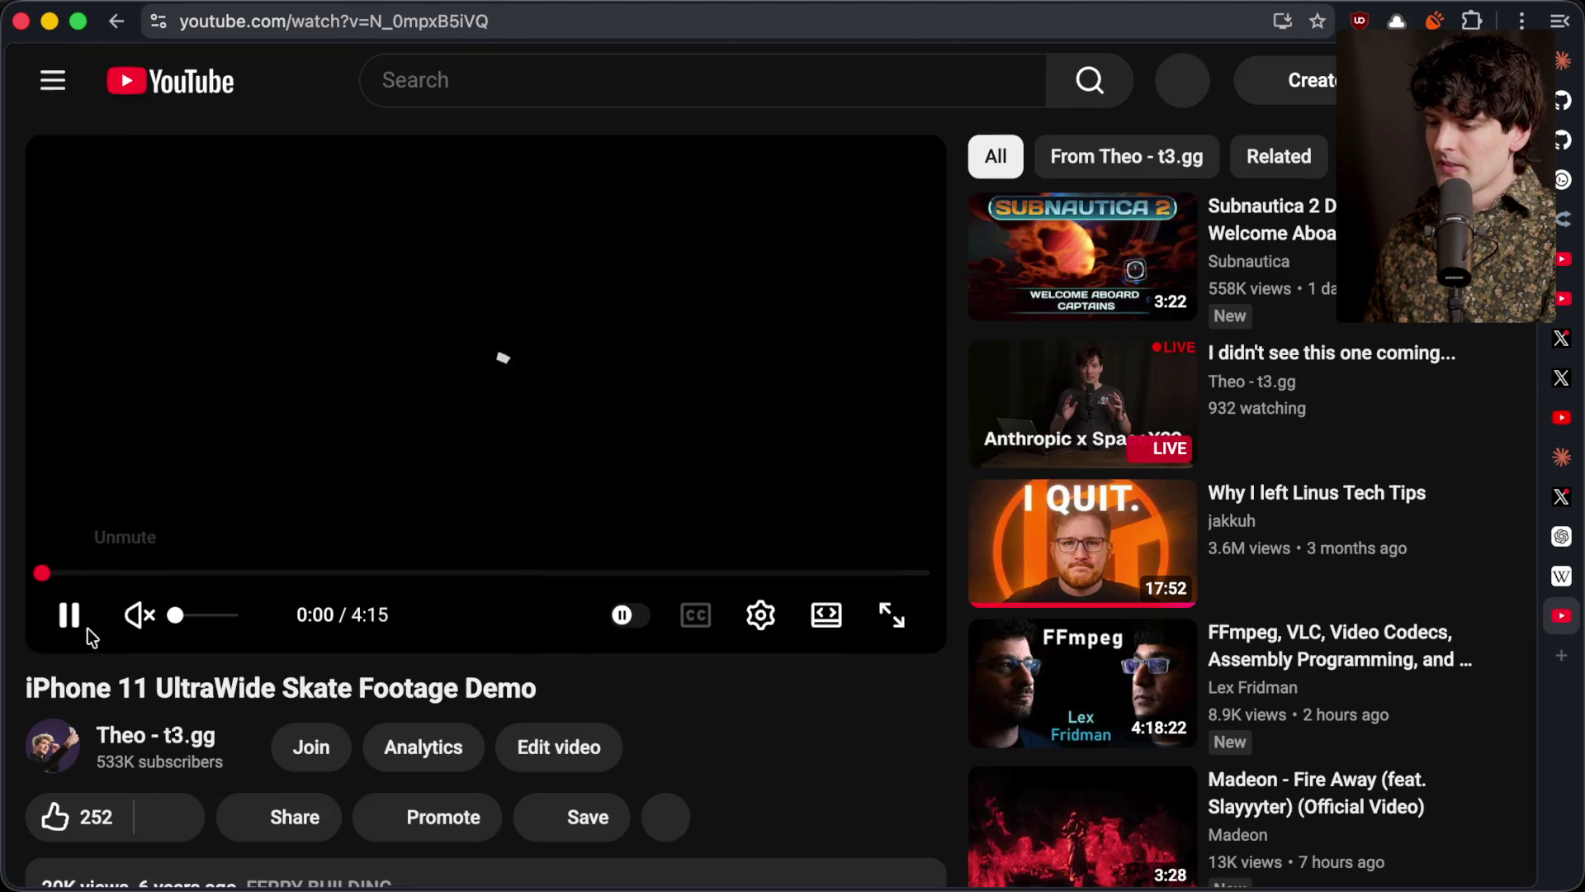
left_click(82, 623)
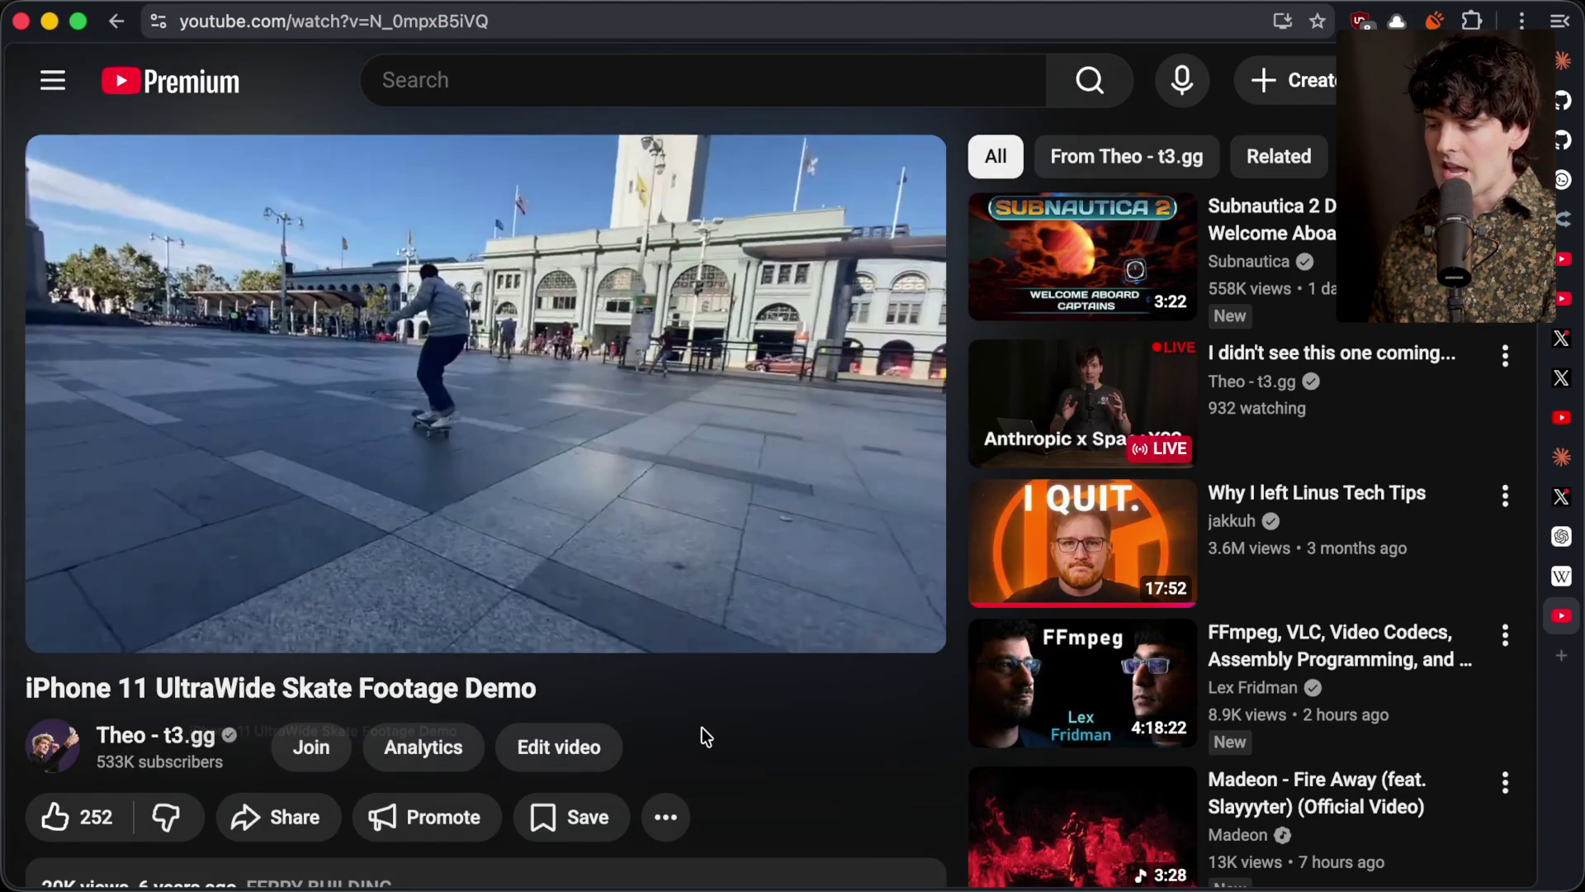
scroll(702, 731, "down", 10)
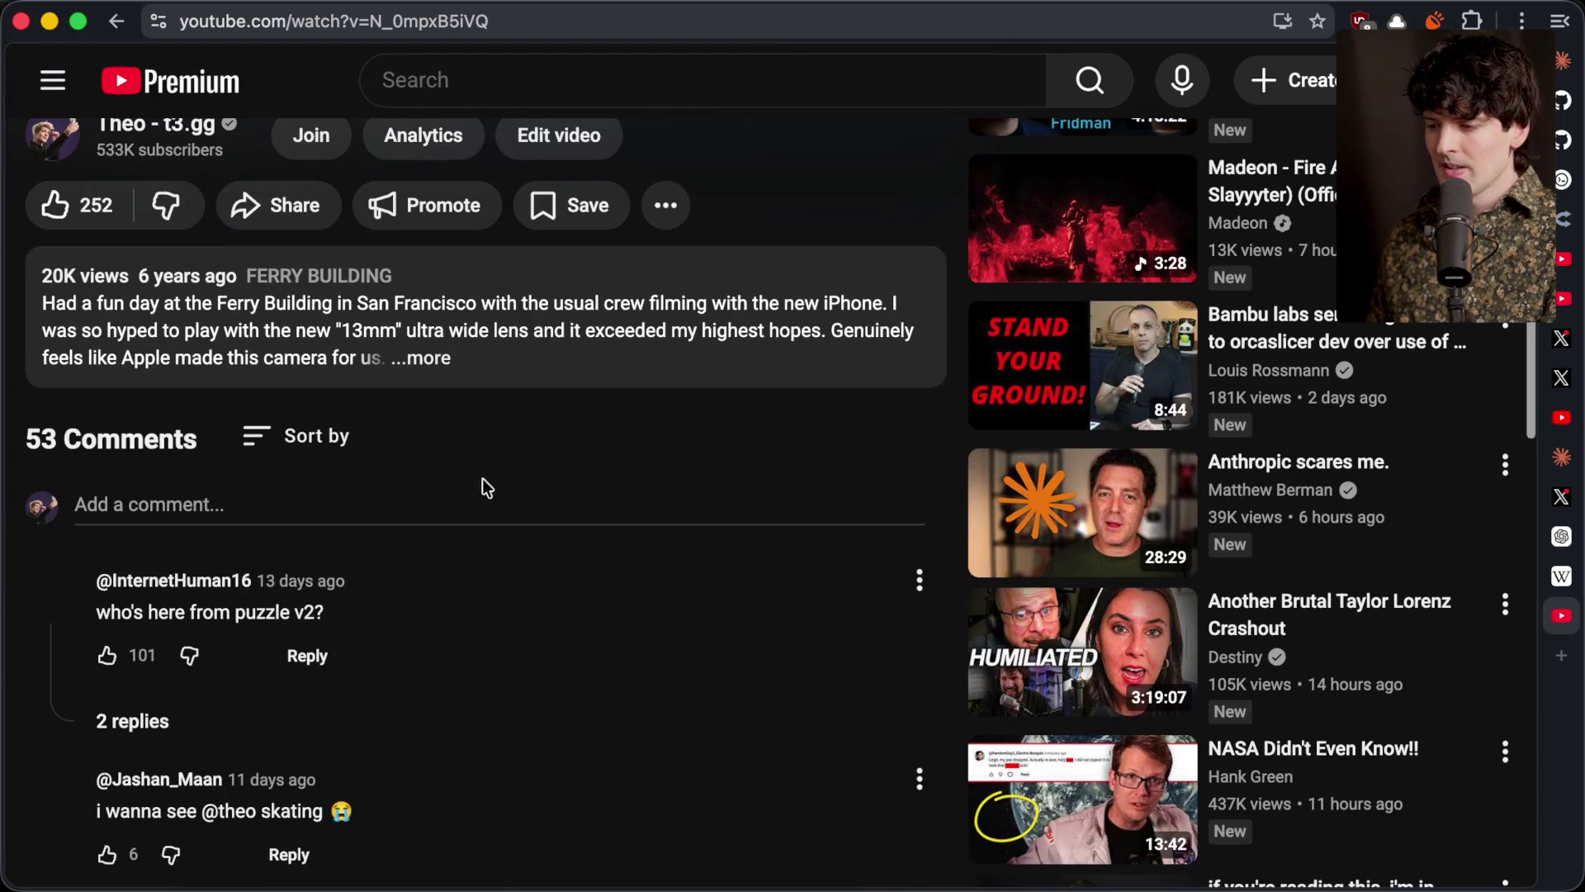
left_click(423, 350)
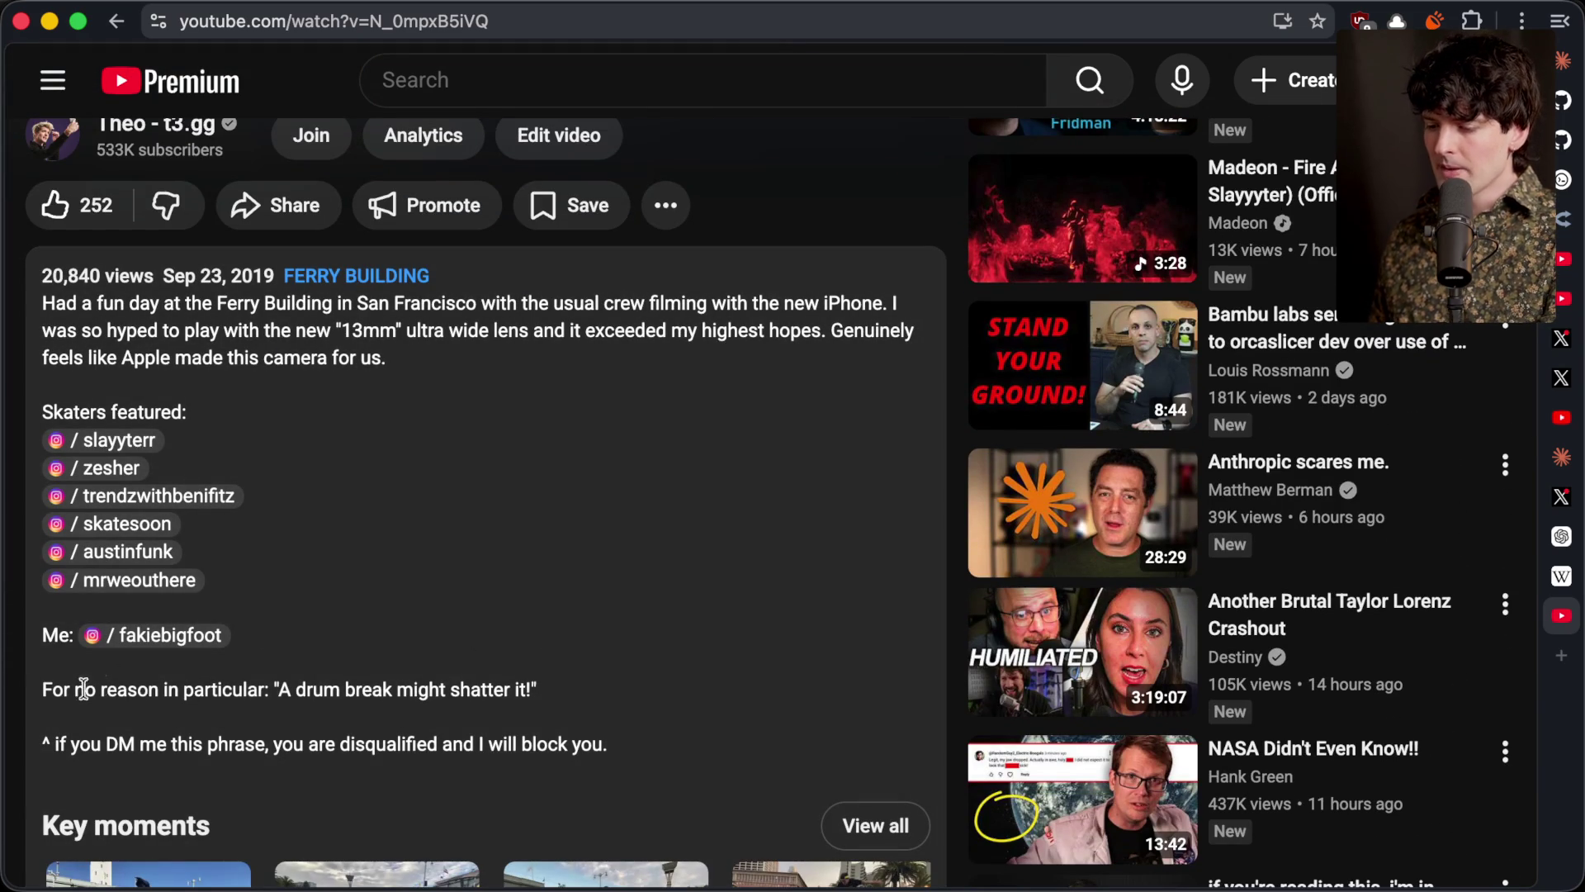
left_click_drag(271, 690, 553, 695)
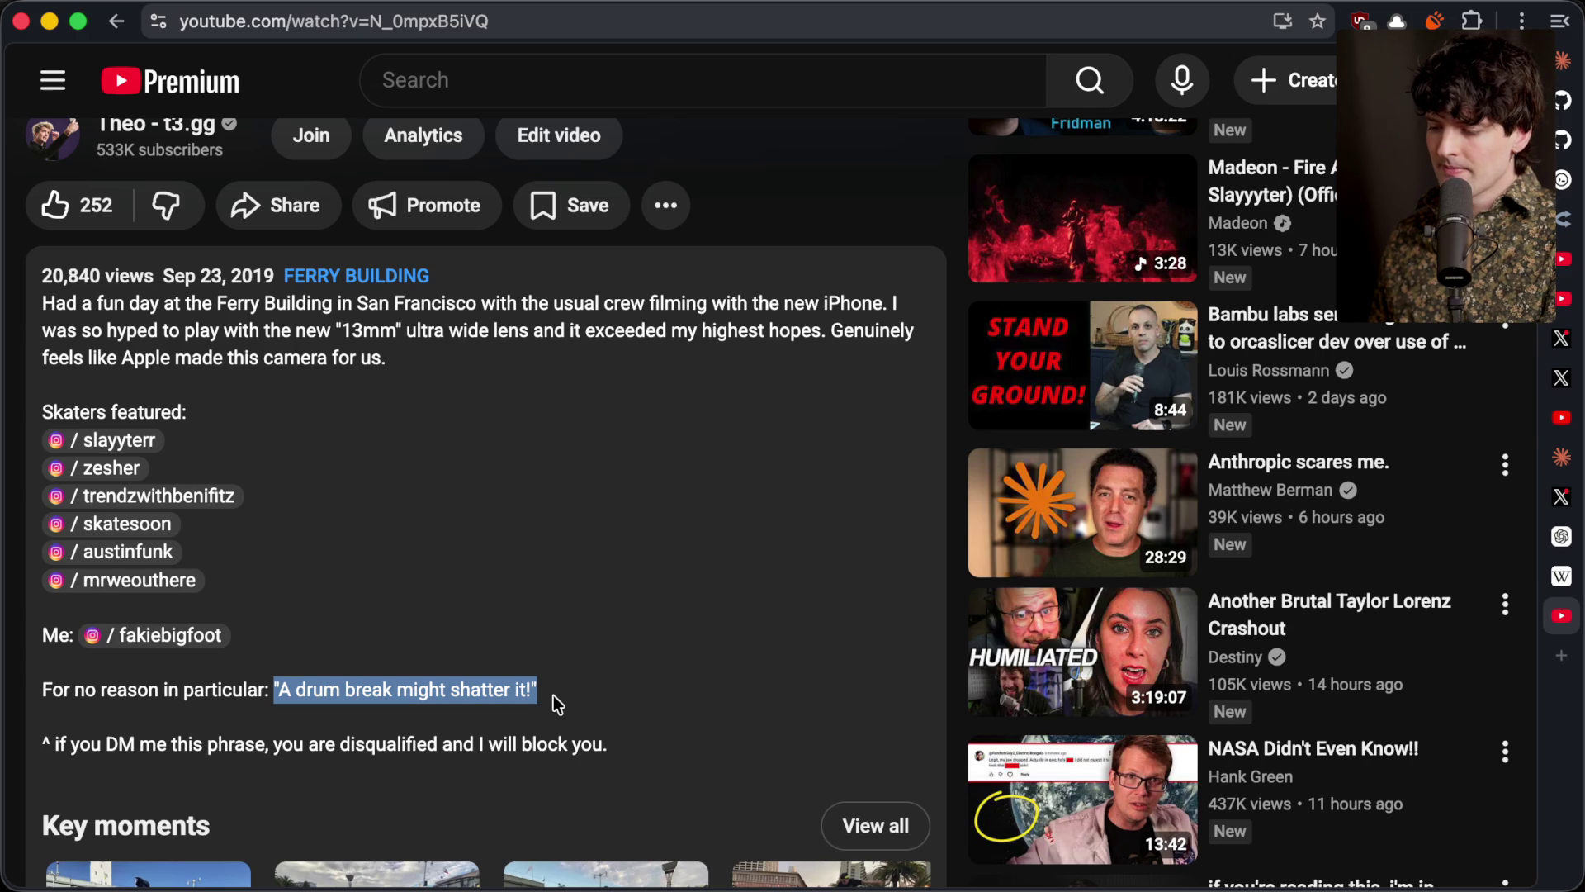
left_click(553, 695)
left_click_drag(45, 745, 646, 759)
mouse_move(547, 692)
left_mouse_down()
mouse_move(256, 690)
mouse_move(271, 690)
left_mouse_up()
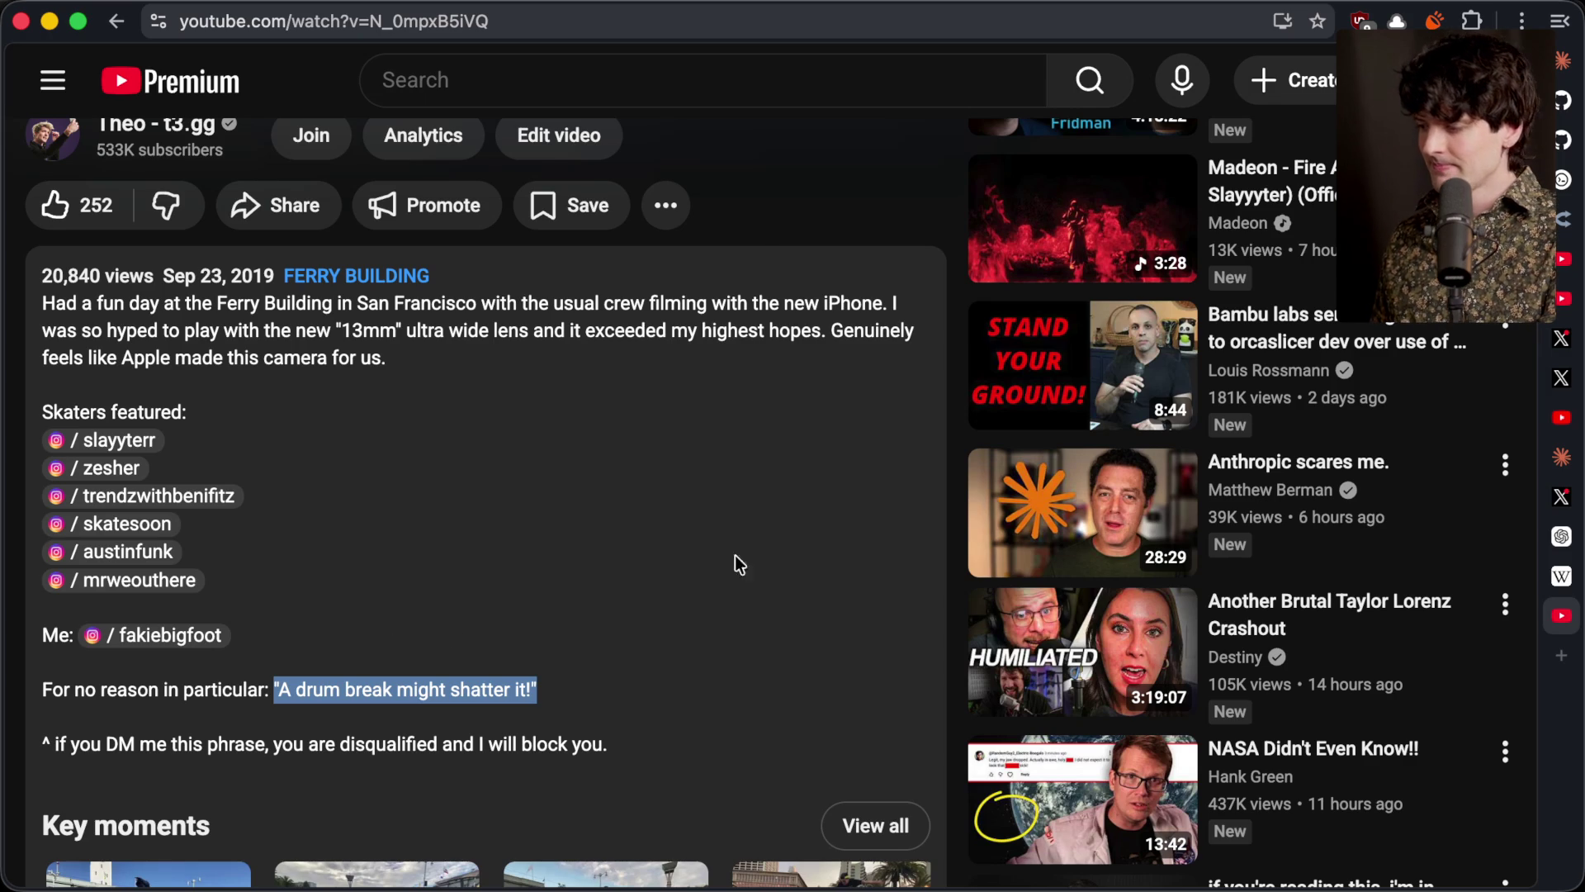
key("ctrl+shift+Tab")
key("ctrl+shift+Tab")
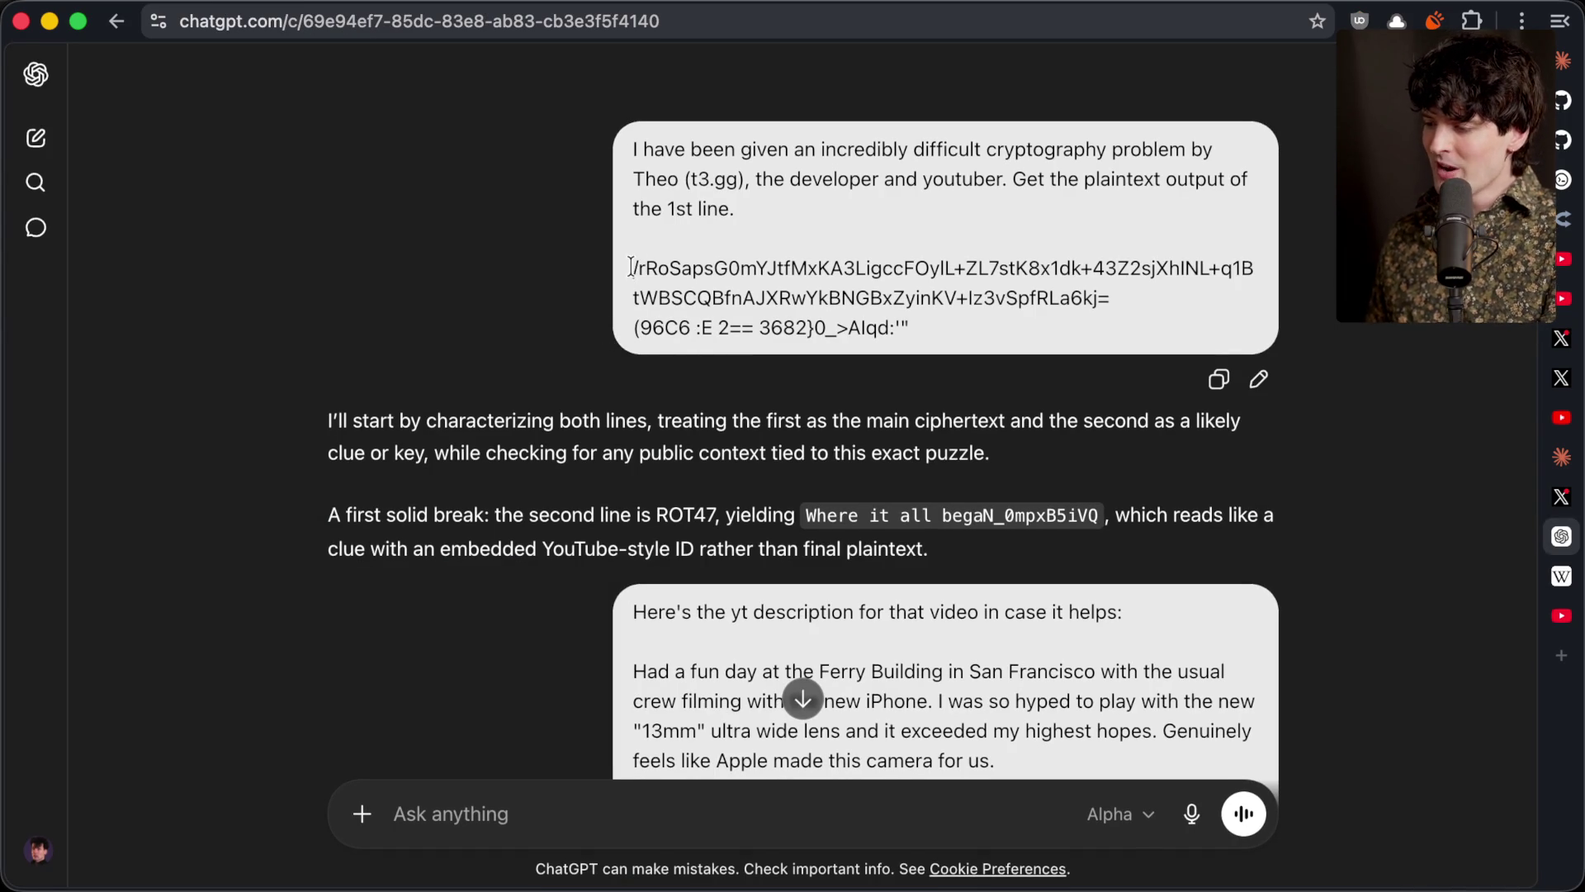
Select the first ciphertext line of the ChatGPT prompt, then move to the gist tab
left_click_drag(631, 268, 1156, 299)
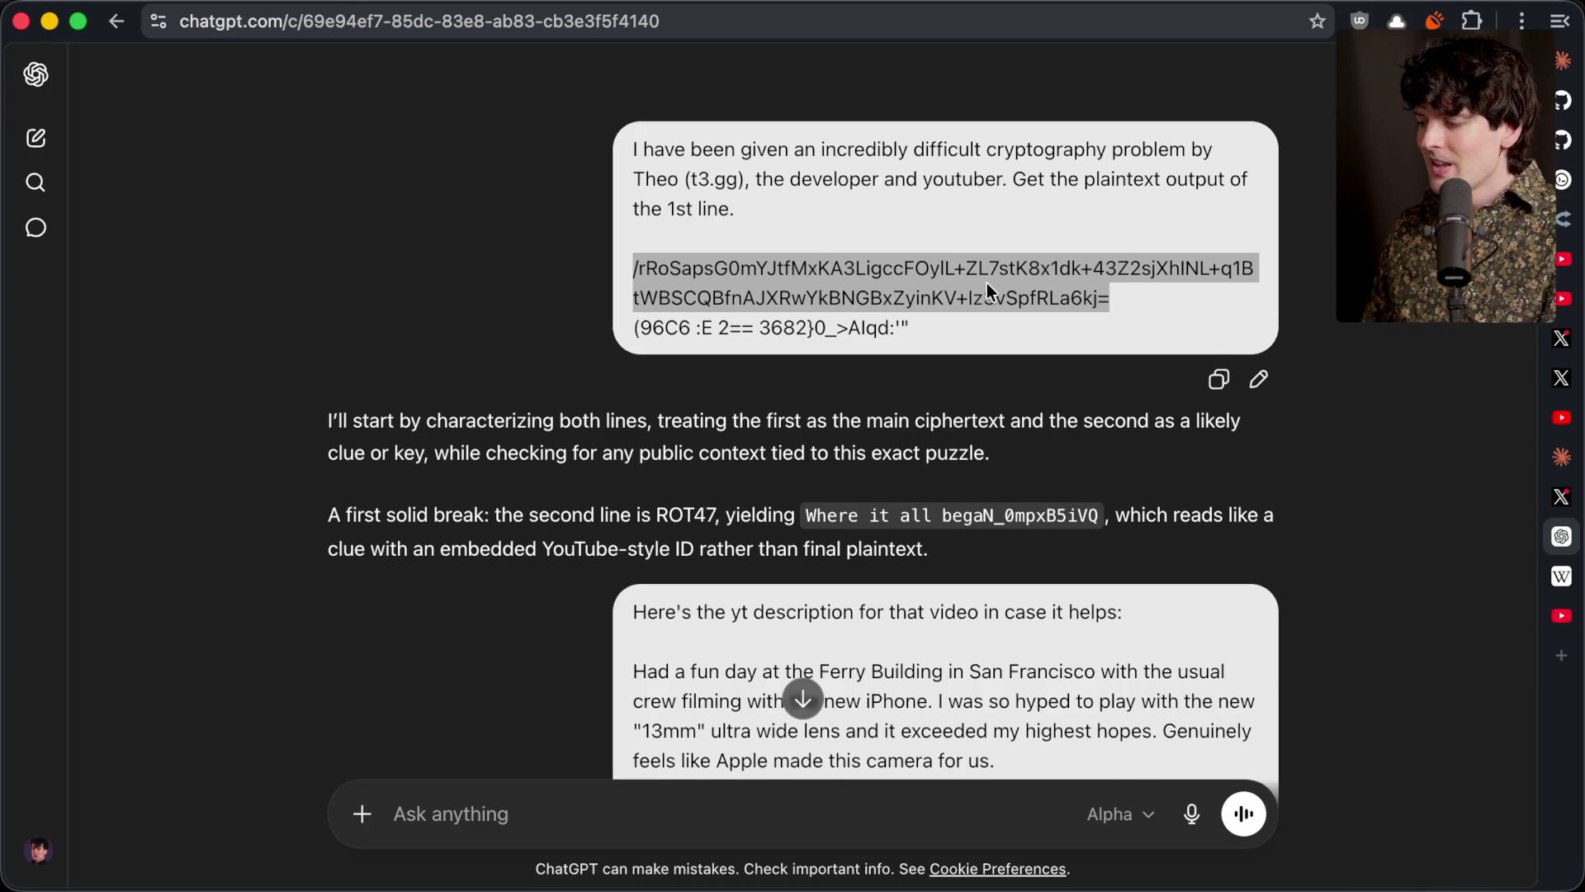
key("ctrl+shift+Tab")
key("ctrl+shift+Tab")
key("ctrl+shift+Tab")
key("ctrl+shift+Tab")
key("ctrl+shift+Tab")
key("ctrl+shift+Tab")
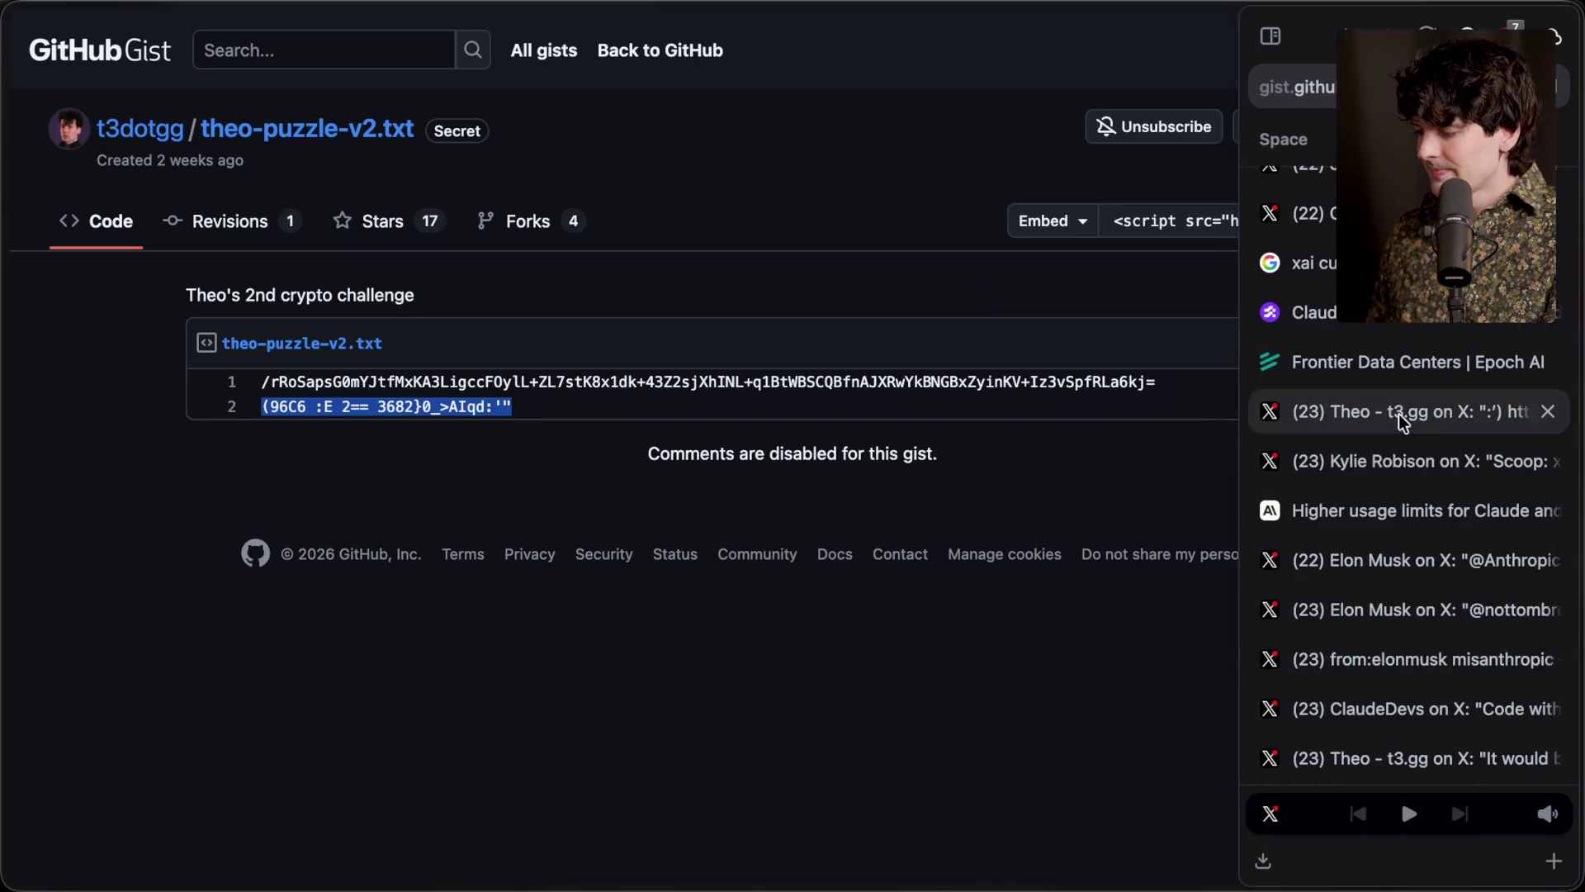
In the X hint thread, open the 'Sorry I'm late' post and highlight its inverted switch laser hint
left_click(1404, 570)
scroll(660, 496, "down", 15)
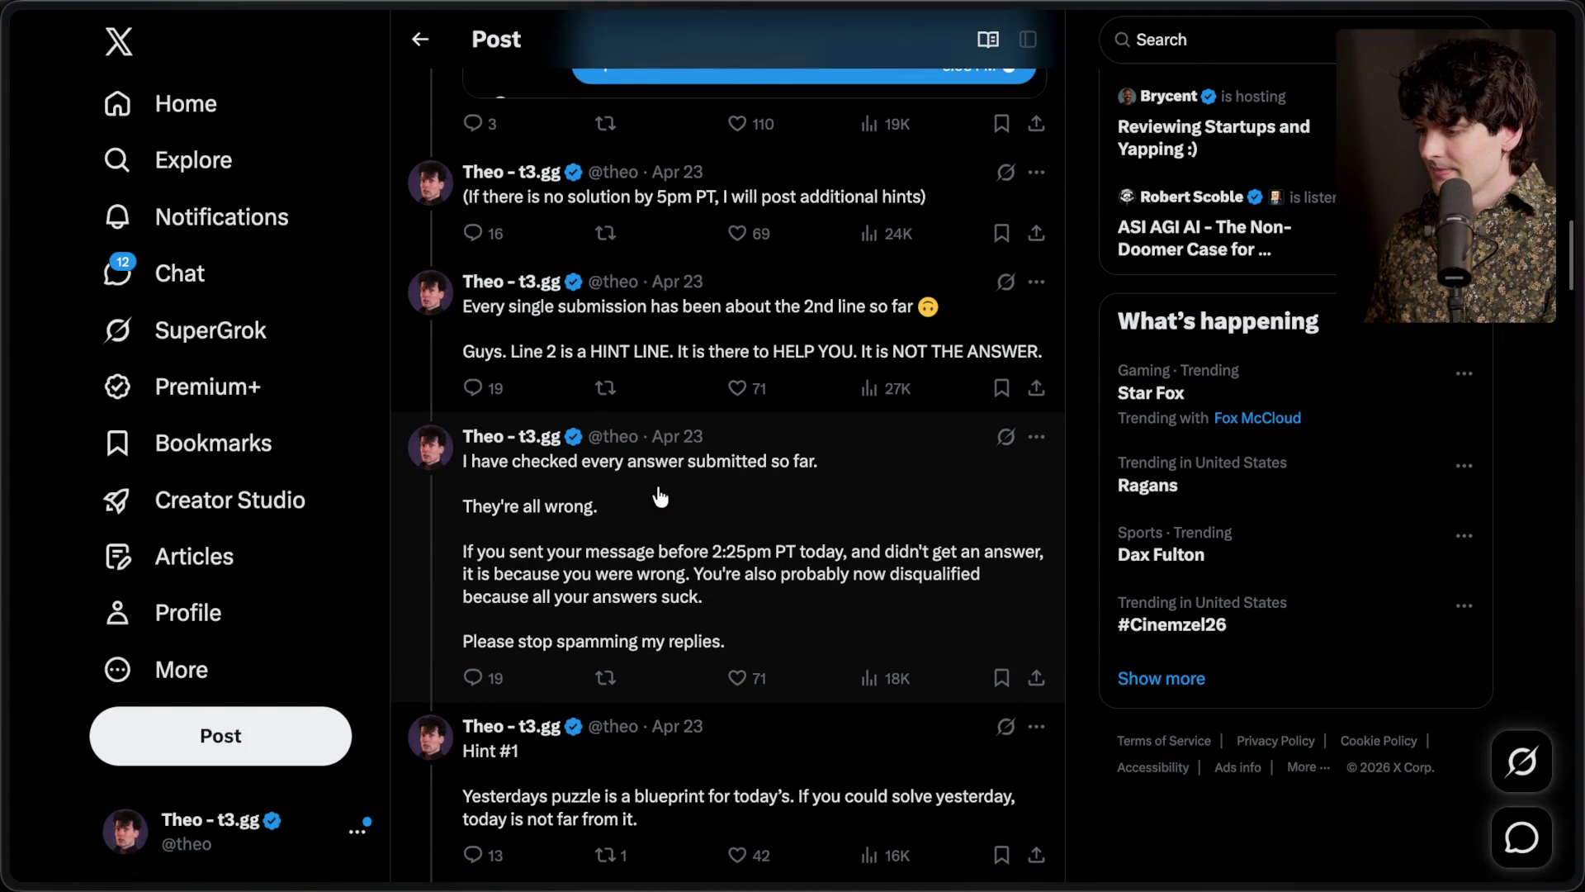
scroll(660, 495, "down", 3)
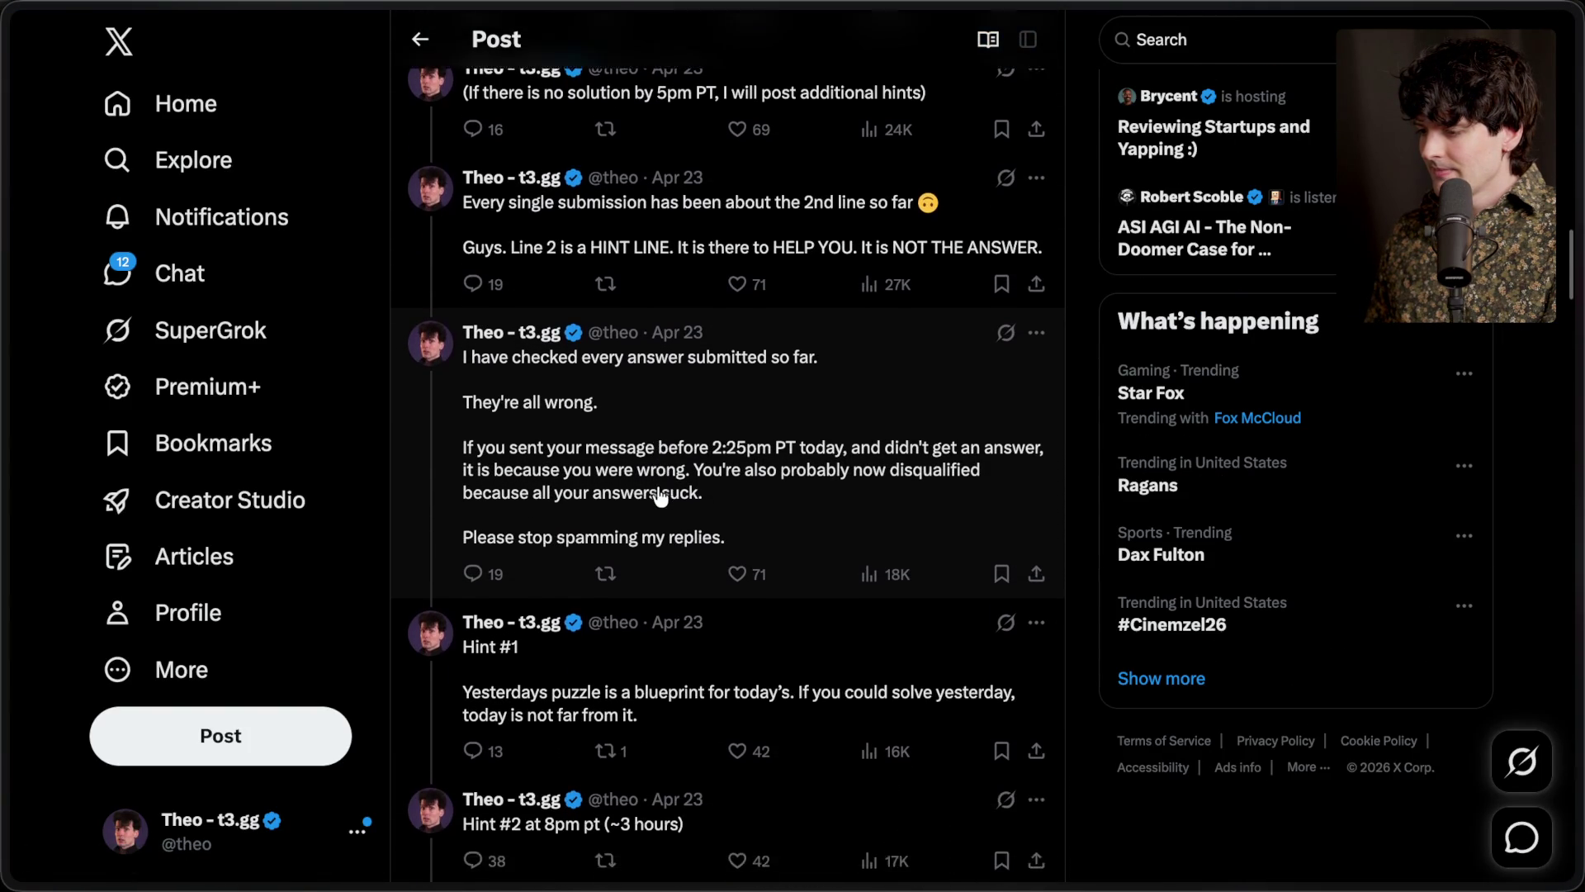
scroll(660, 495, "down", 3)
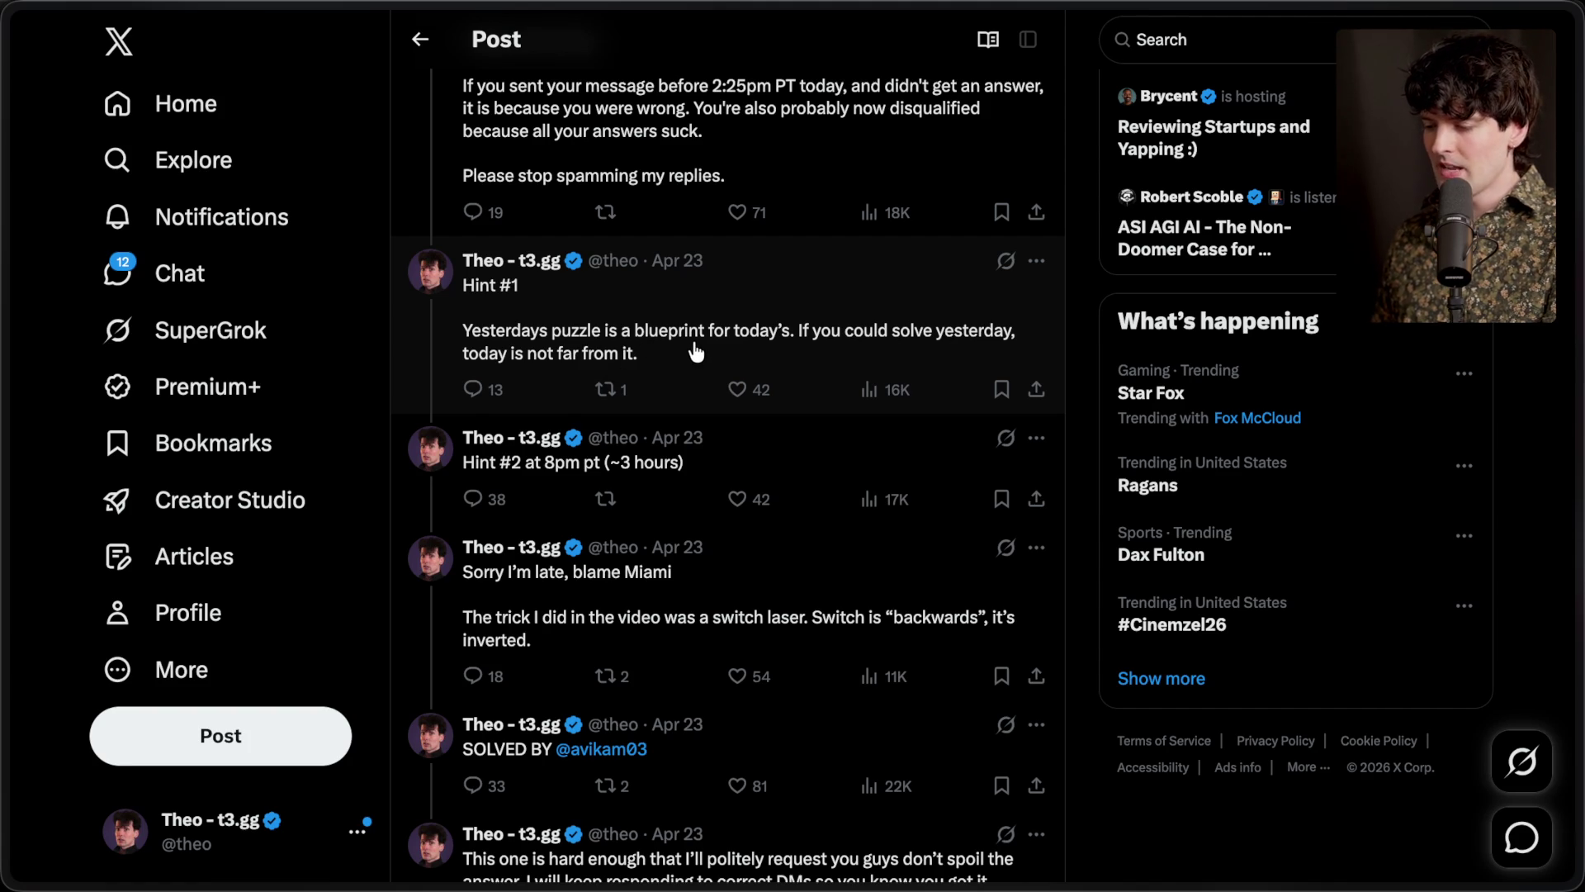
scroll(696, 351, "down", 2)
scroll(690, 354, "down", 2)
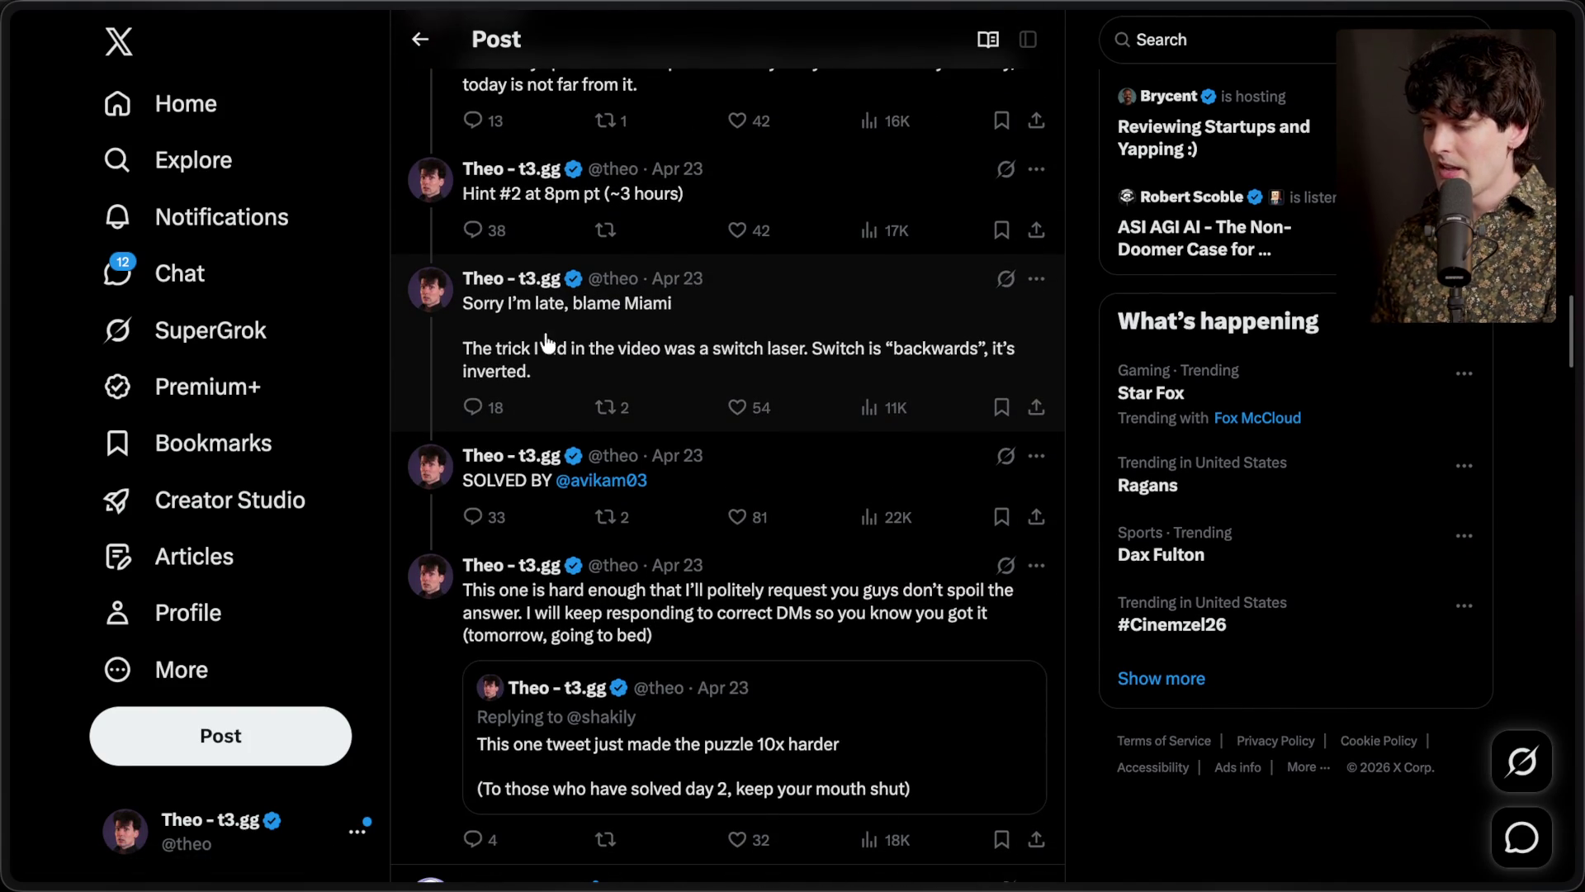
left_click(465, 361)
mouse_move(408, 200)
left_mouse_down()
mouse_move(995, 201)
mouse_move(1018, 223)
left_mouse_up()
left_click(886, 241)
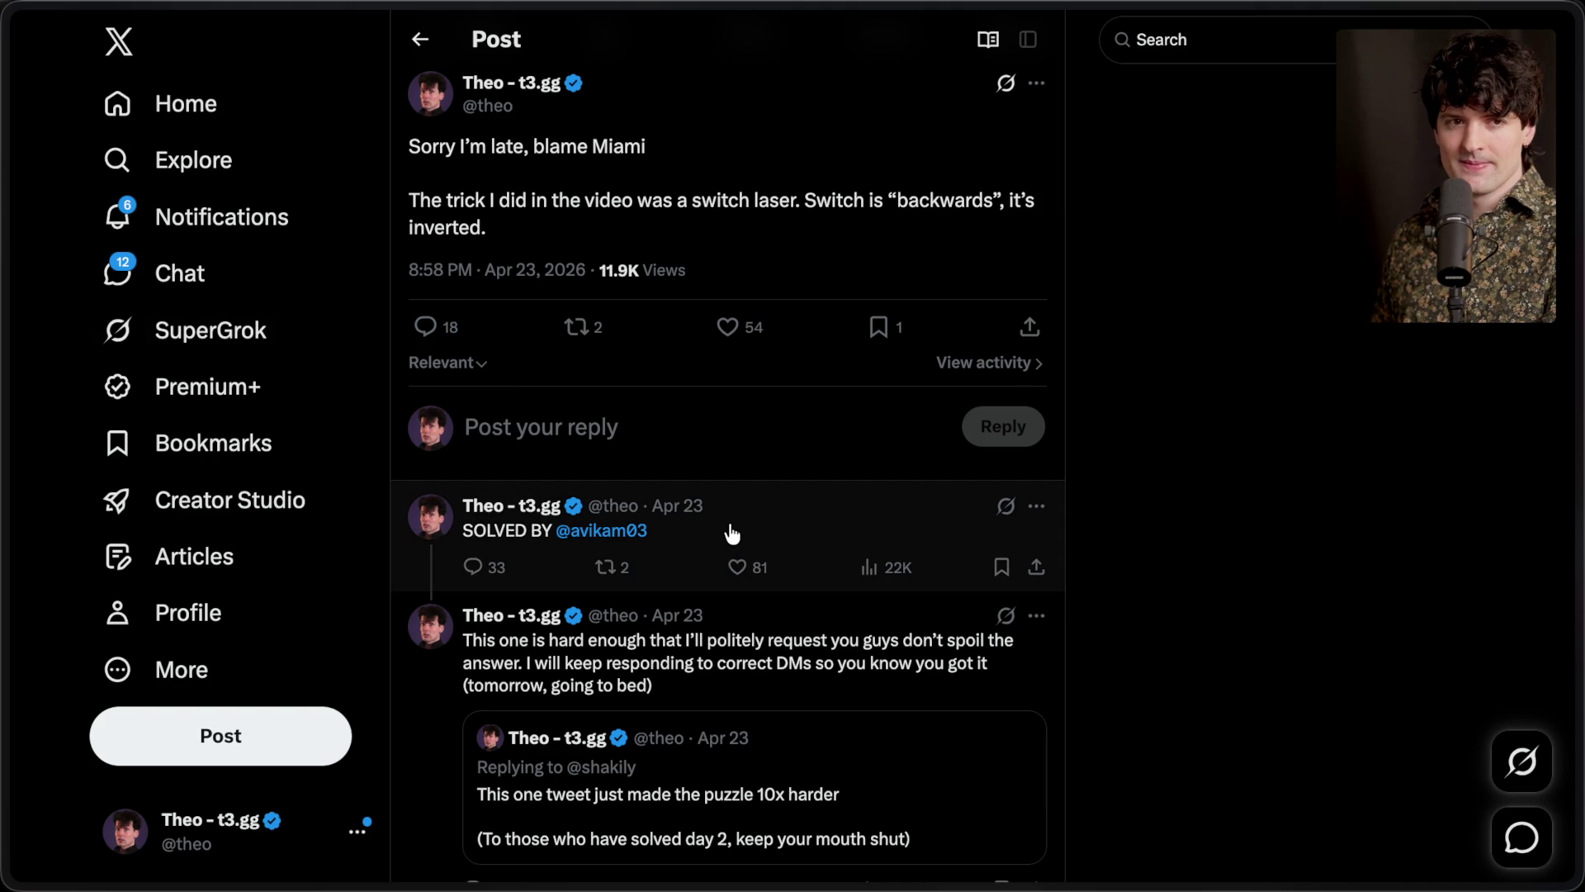
Return to Wikipedia's Base64 page to view the alphabet table
mouse_move(1577, 628)
scroll(1377, 714, "down", 5)
key("super+Tab")
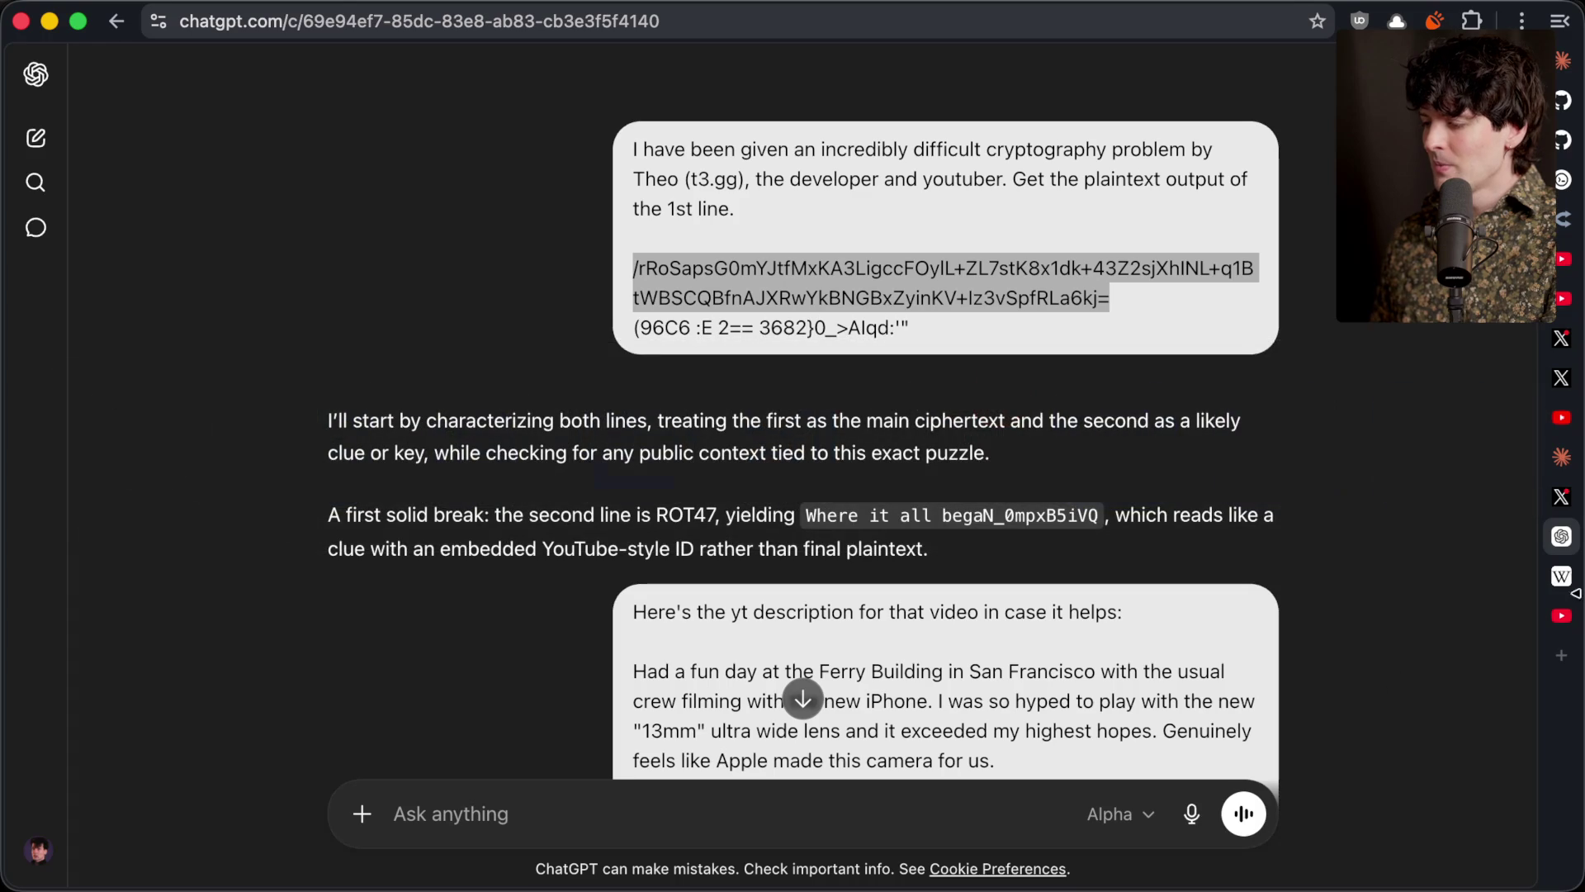
left_click(1555, 594)
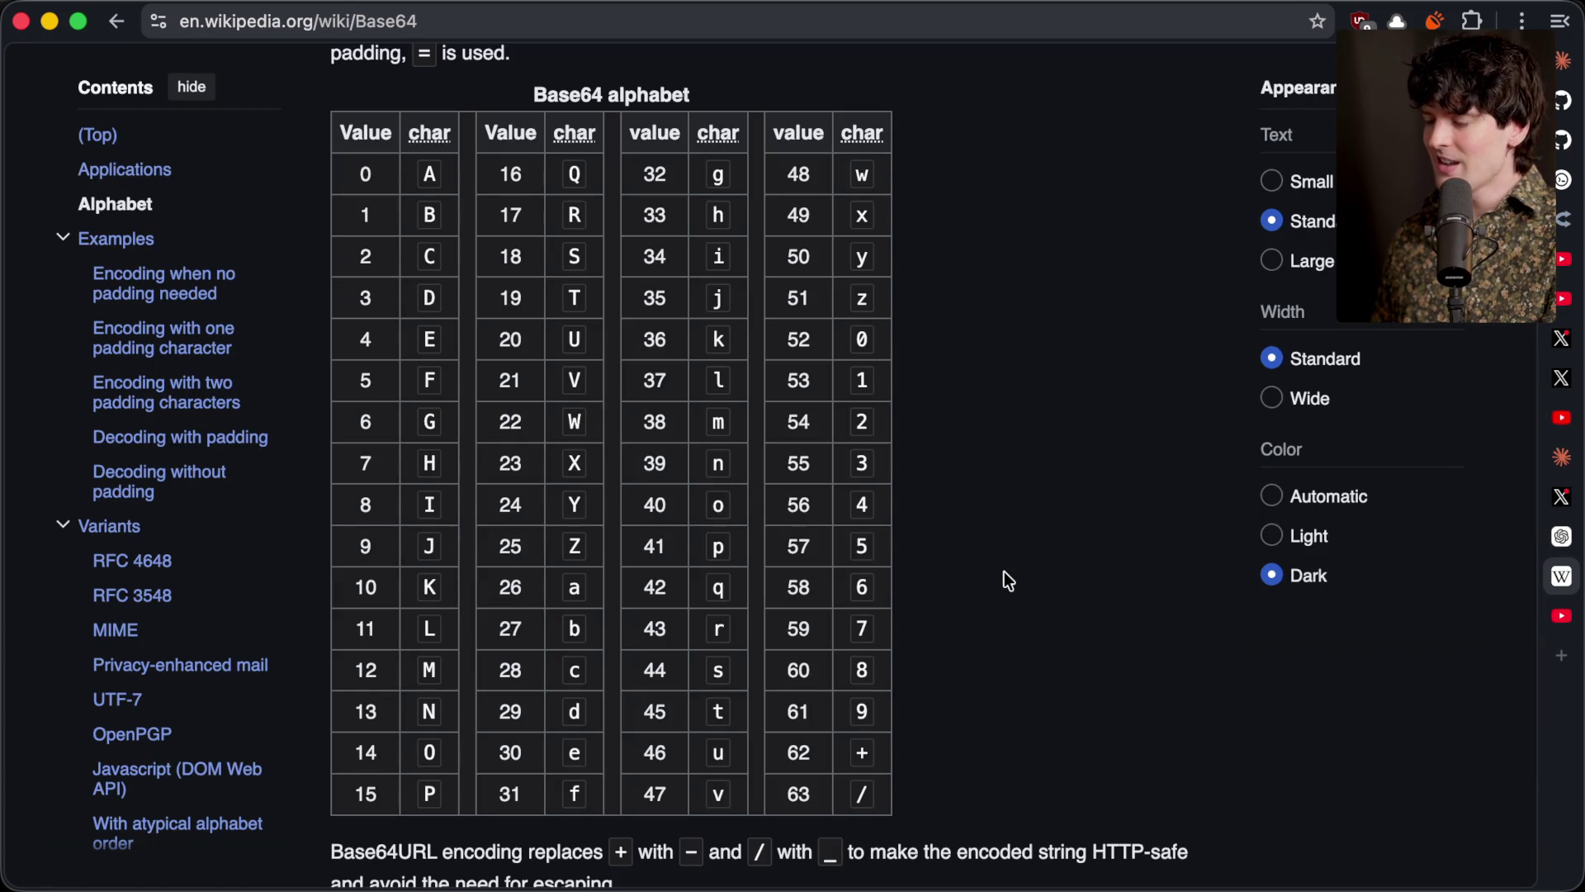